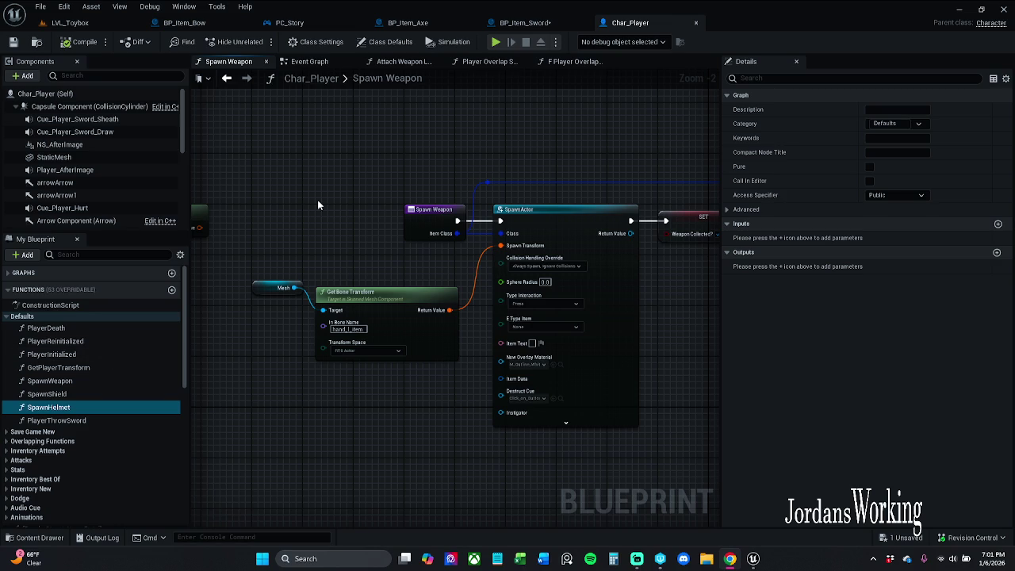
Step: Zoom out of the Spawn Weapon graph and bring up the SpawnWeapon function's context menu
{"action": "left_click", "coordinate": [422, 216]}
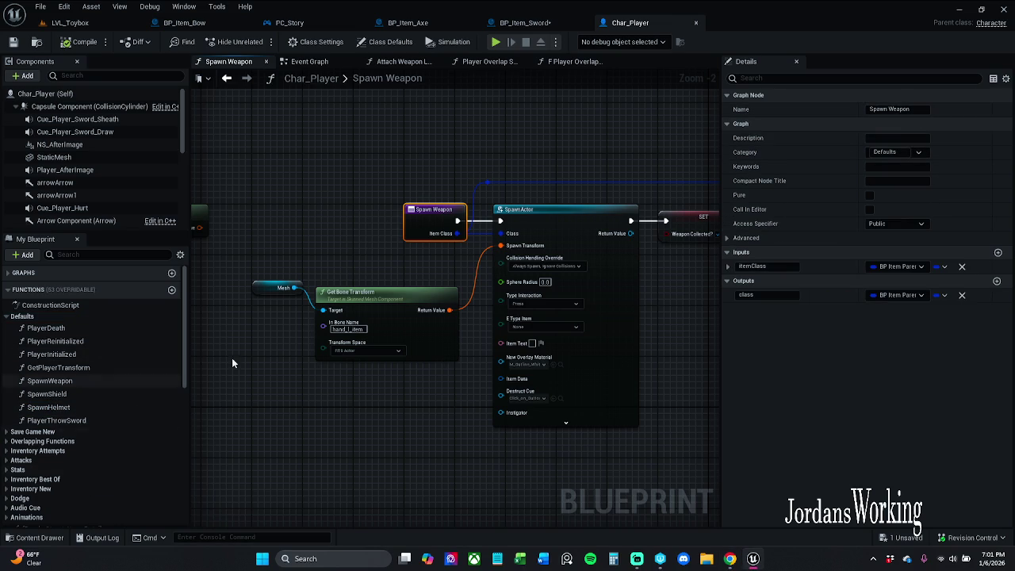
{"action": "scroll", "coordinate": [329, 220], "scroll_direction": "down", "scroll_amount": 2}
{"action": "scroll", "coordinate": [428, 332], "scroll_direction": "down", "scroll_amount": 4}
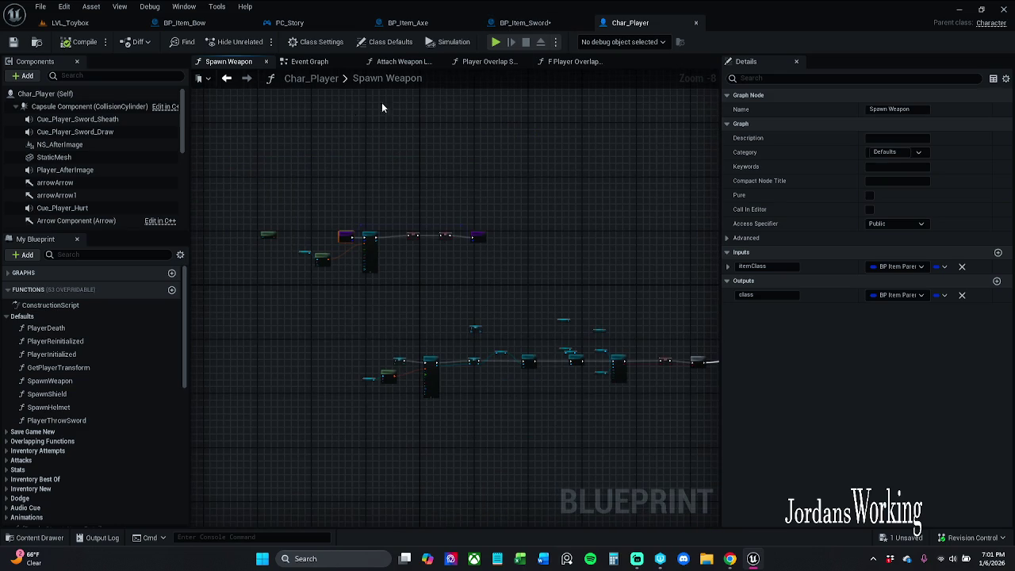
{"action": "left_click", "coordinate": [77, 381]}
{"action": "right_click", "coordinate": [73, 381]}
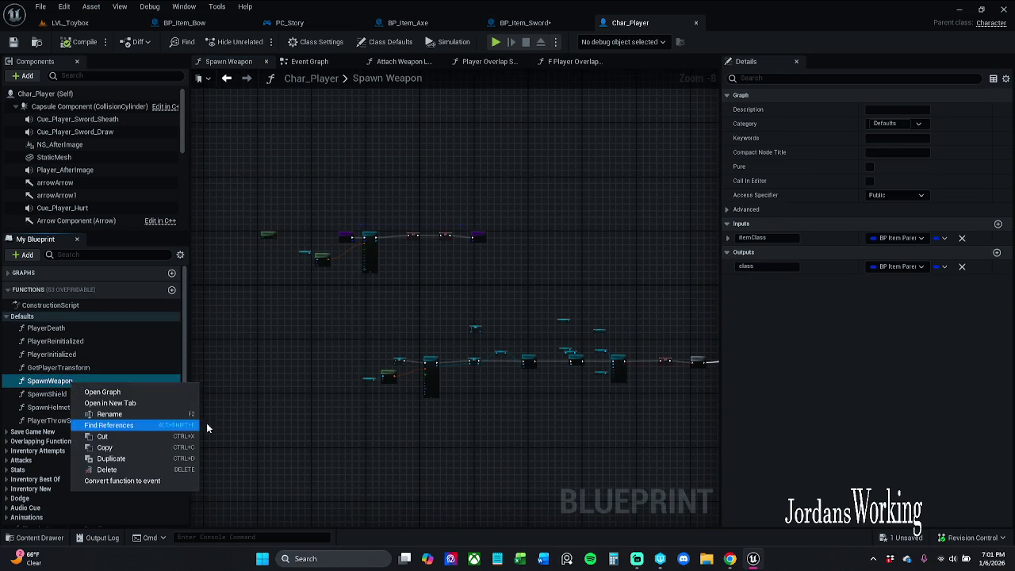
{"action": "left_click", "coordinate": [177, 426]}
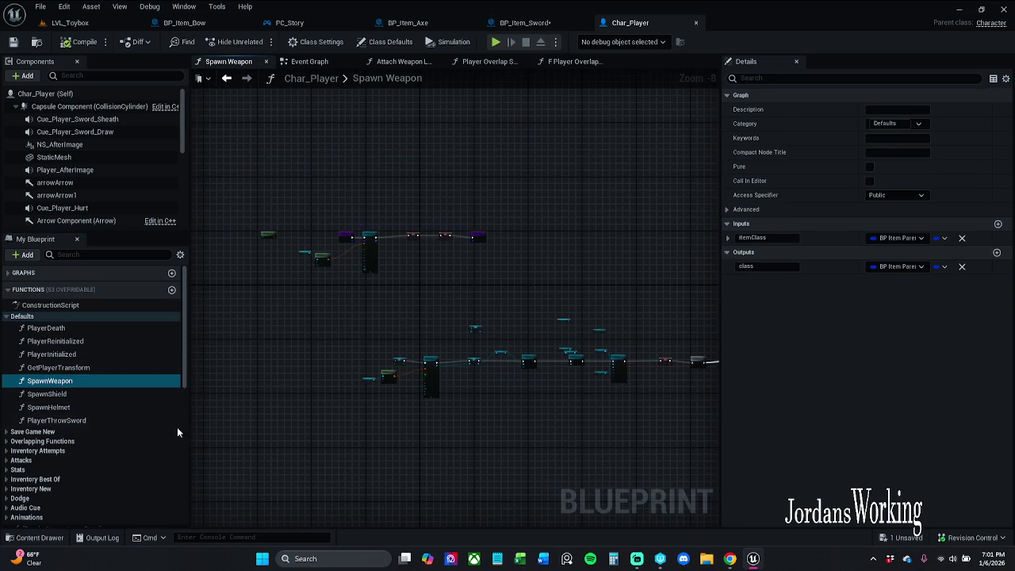
{"action": "right_click", "coordinate": [79, 383]}
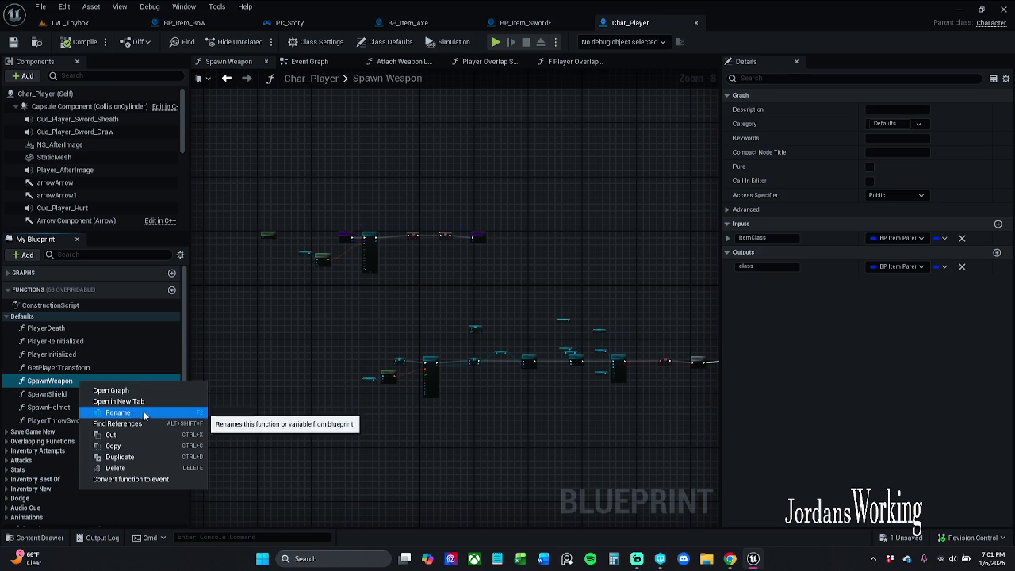
Step: Duplicate SpawnWeapon as SpawnWeaponRanged, then compile and save Char_Player
{"action": "left_click", "coordinate": [138, 457]}
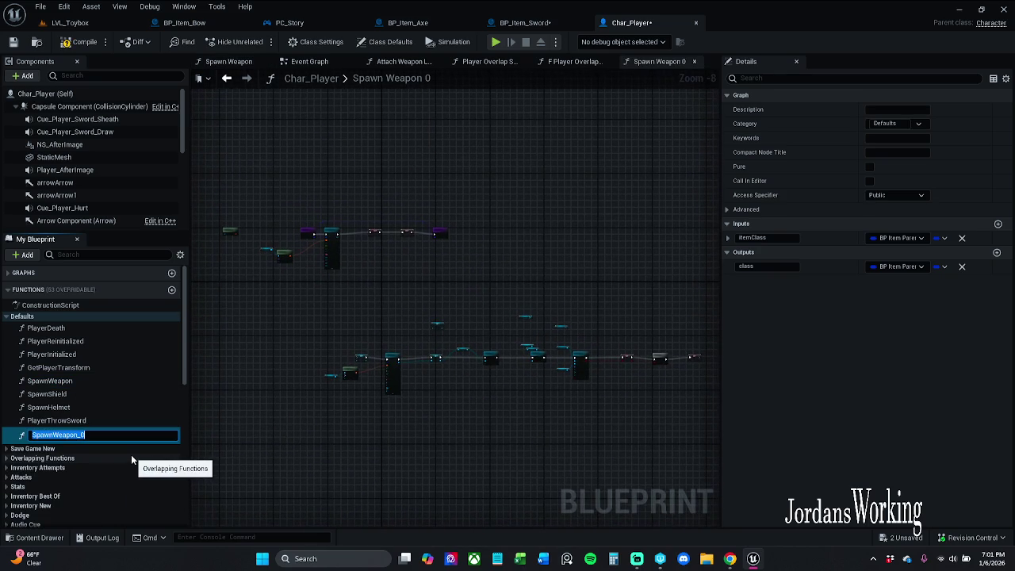
{"action": "key", "text": "End"}
{"action": "key", "text": "BackSpace"}
{"action": "key", "text": "BackSpace"}
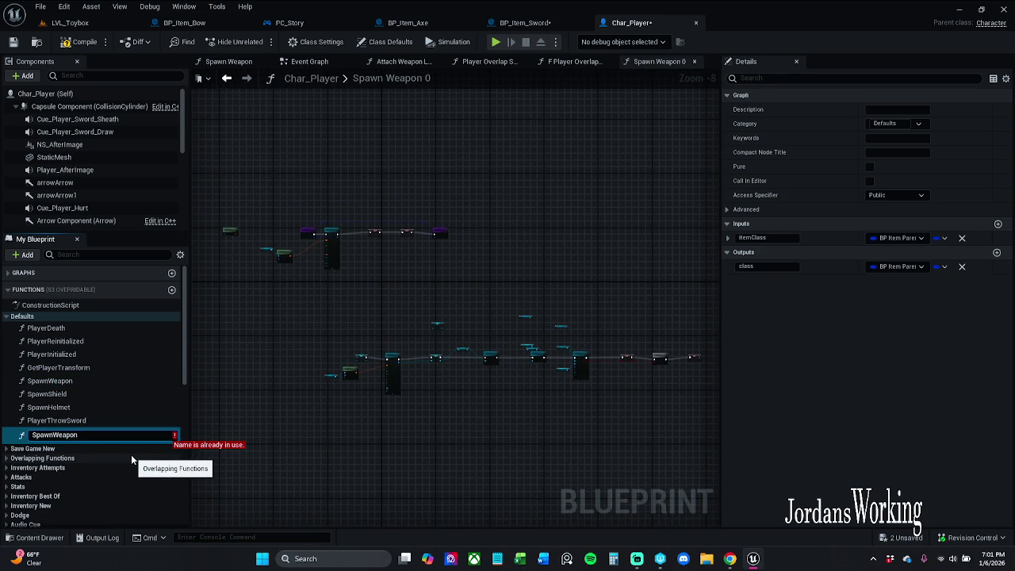
{"action": "type", "text": "Ranged"}
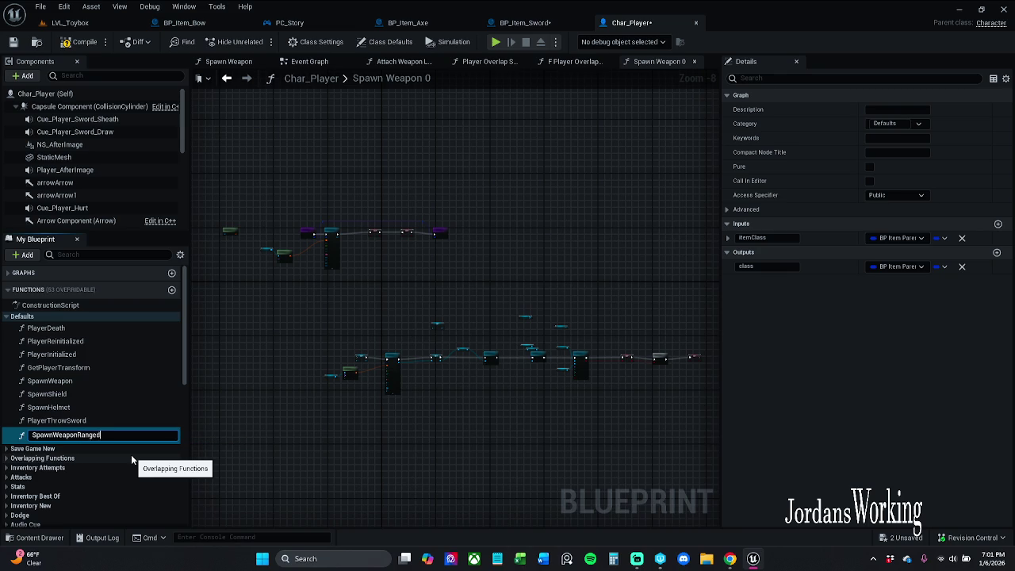
{"action": "key", "text": "Return"}
{"action": "left_click", "coordinate": [86, 49]}
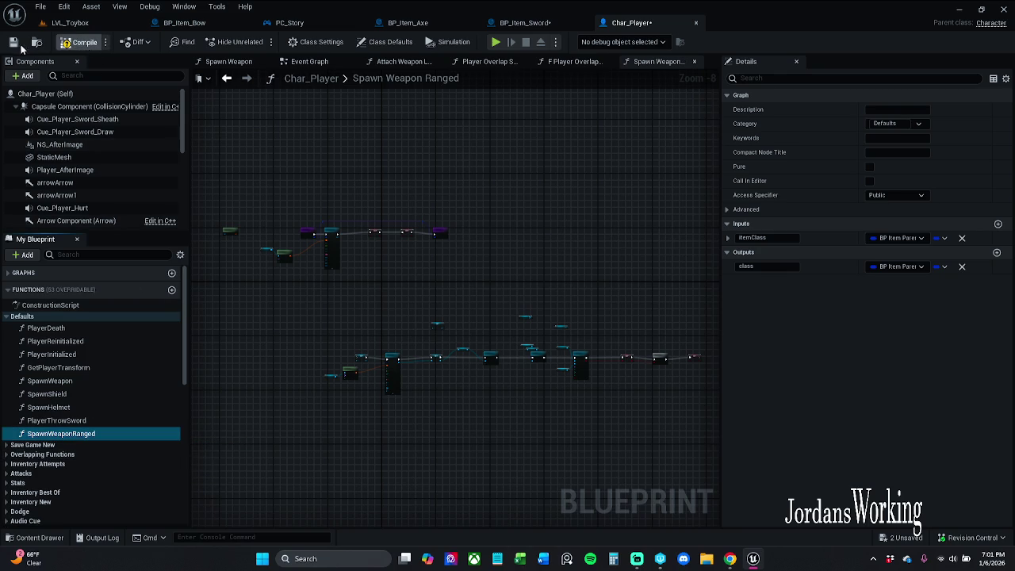
{"action": "left_click", "coordinate": [13, 42]}
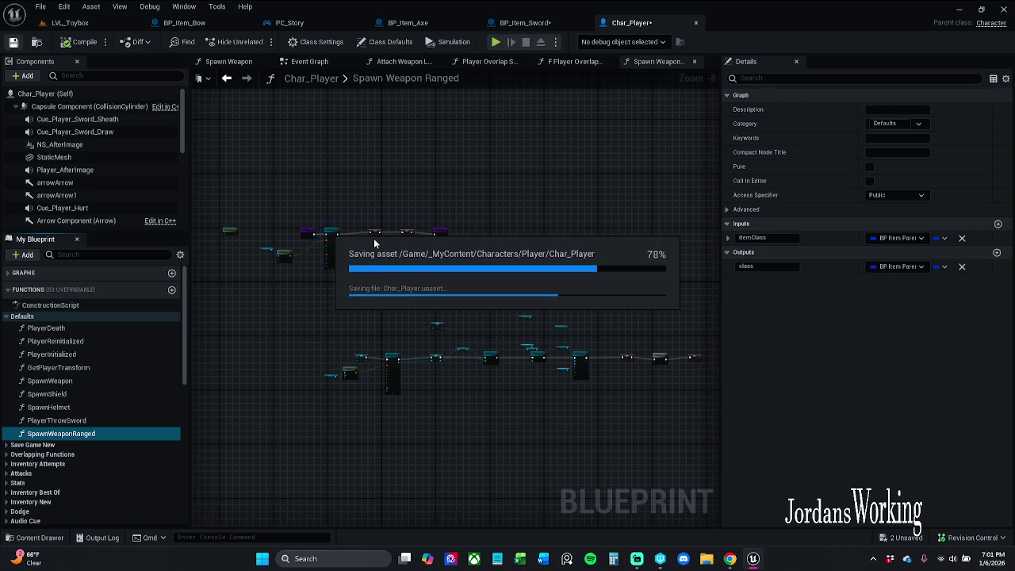
Step: Close both player-overlap graph tabs and move Event Graph to the first tab position
{"action": "scroll", "coordinate": [405, 254], "scroll_direction": "up", "scroll_amount": 4}
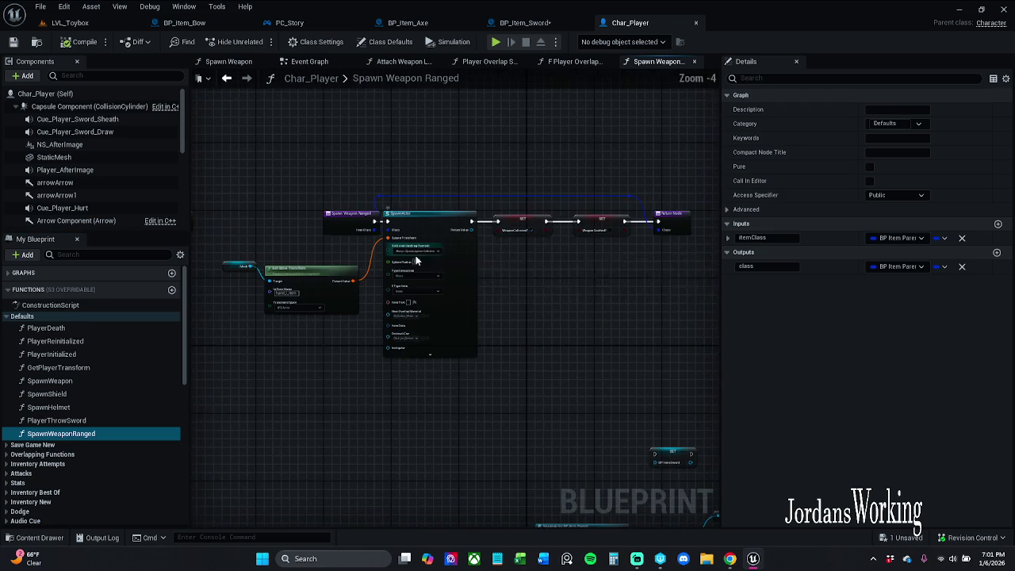
{"action": "scroll", "coordinate": [416, 261], "scroll_direction": "up", "scroll_amount": 3}
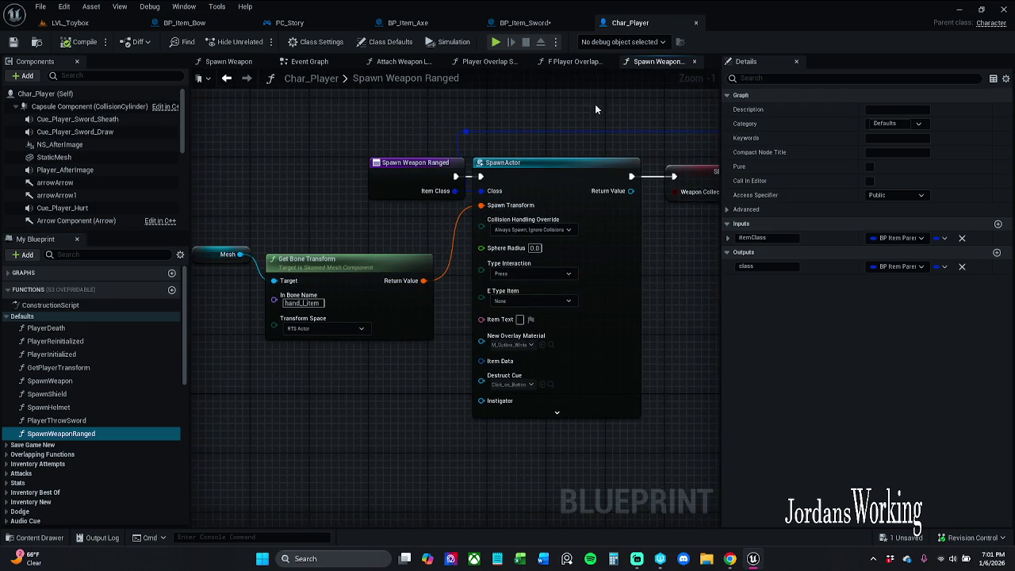
{"action": "middle_click", "coordinate": [563, 66]}
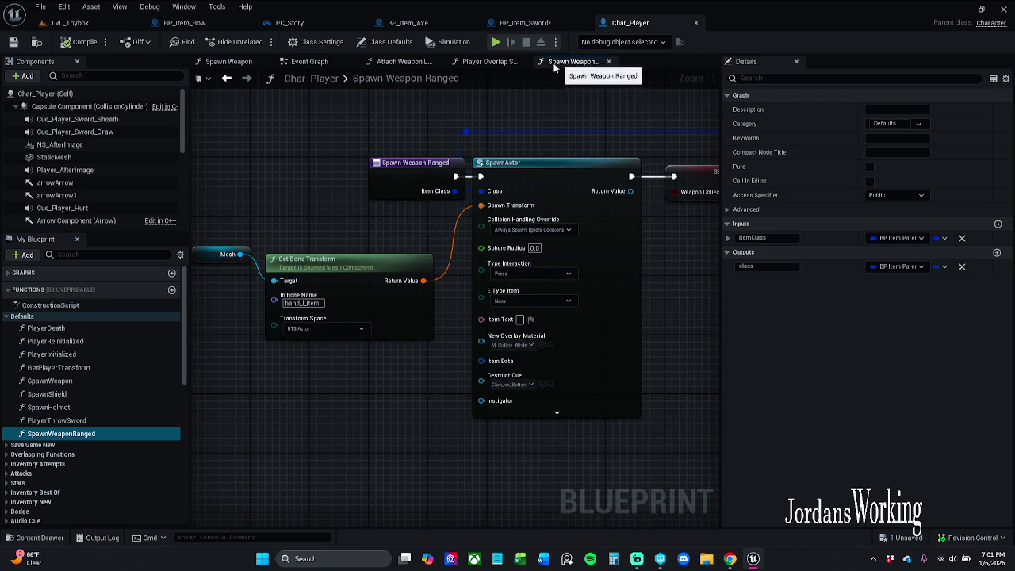
{"action": "middle_click", "coordinate": [512, 65]}
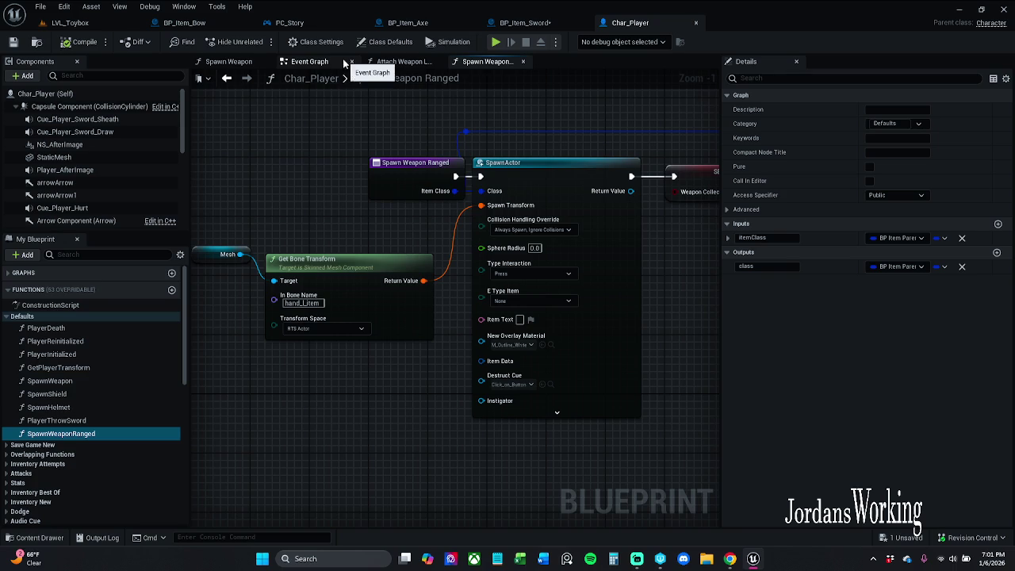
{"action": "left_click_drag", "start_coordinate": [346, 63], "coordinate": [235, 64]}
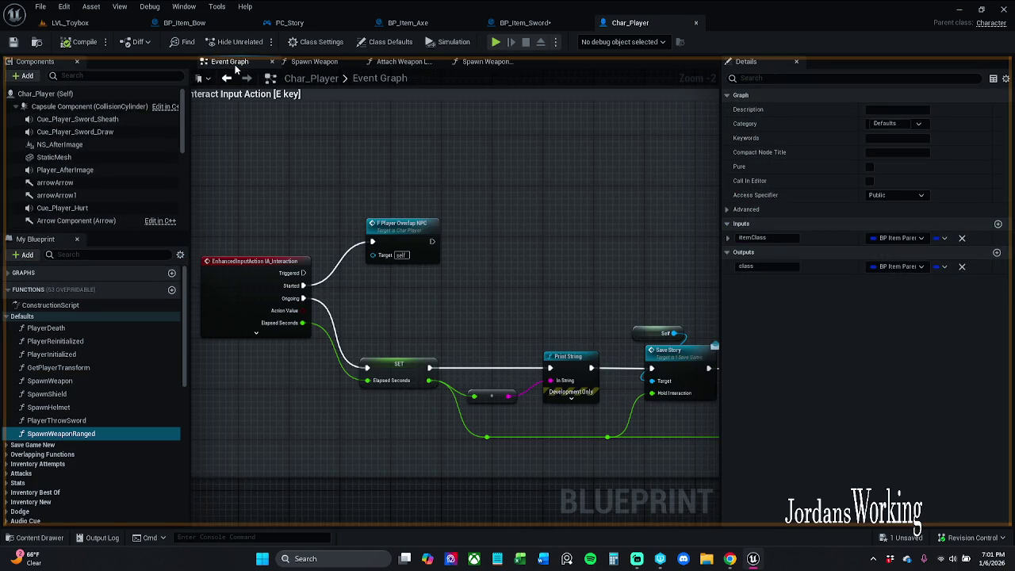
Step: Shift the Spawn Weapon Ranged entry node left and save Char_Player
{"action": "left_click", "coordinate": [428, 62]}
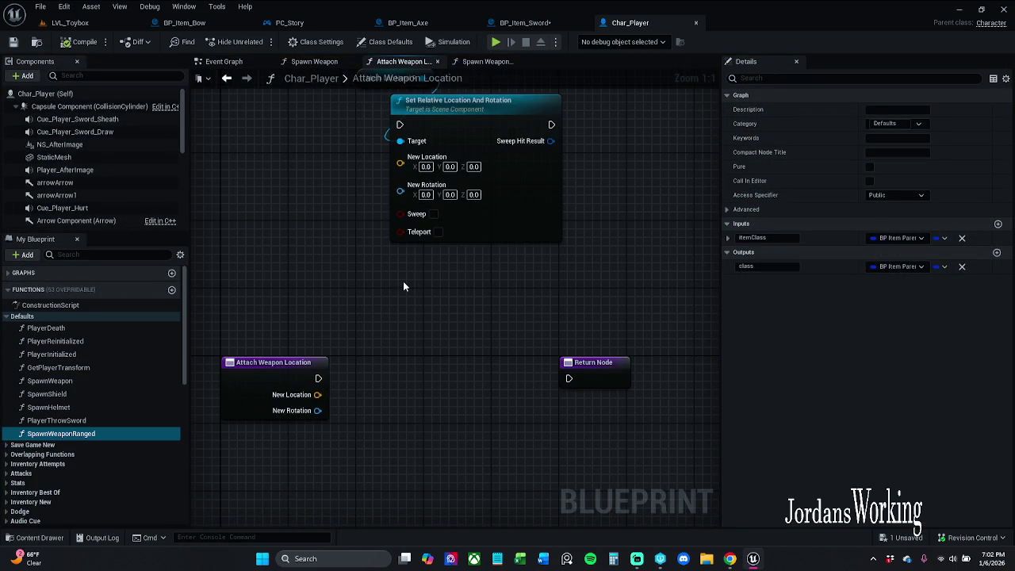
{"action": "left_click", "coordinate": [491, 64]}
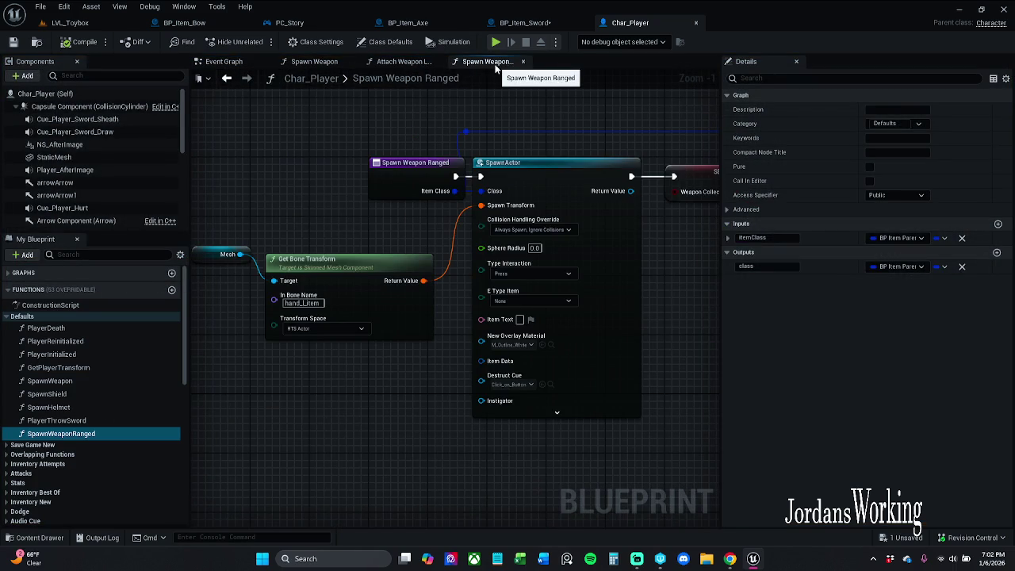
{"action": "left_click_drag", "start_coordinate": [462, 198], "coordinate": [415, 198]}
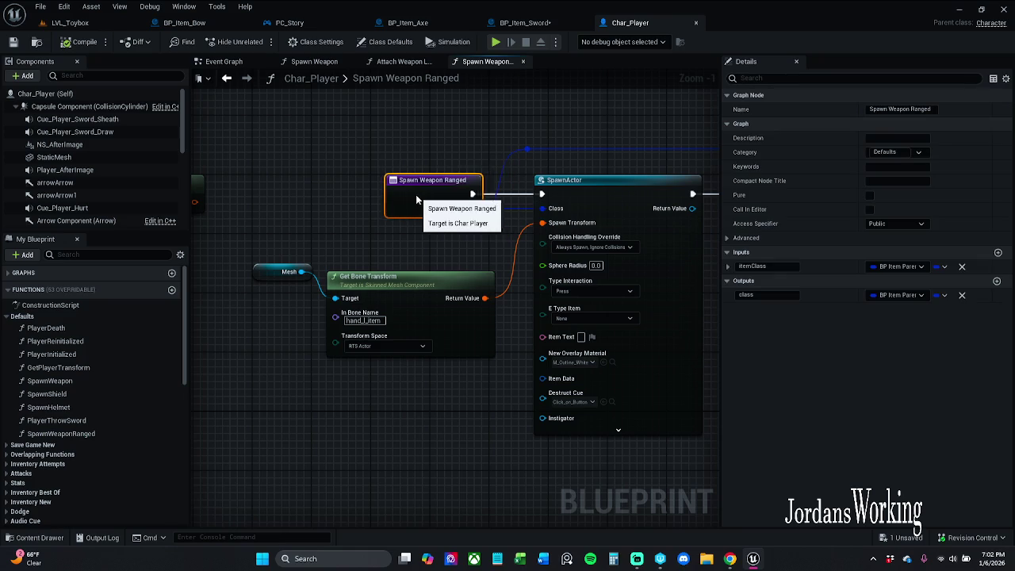
{"action": "left_click", "coordinate": [444, 151]}
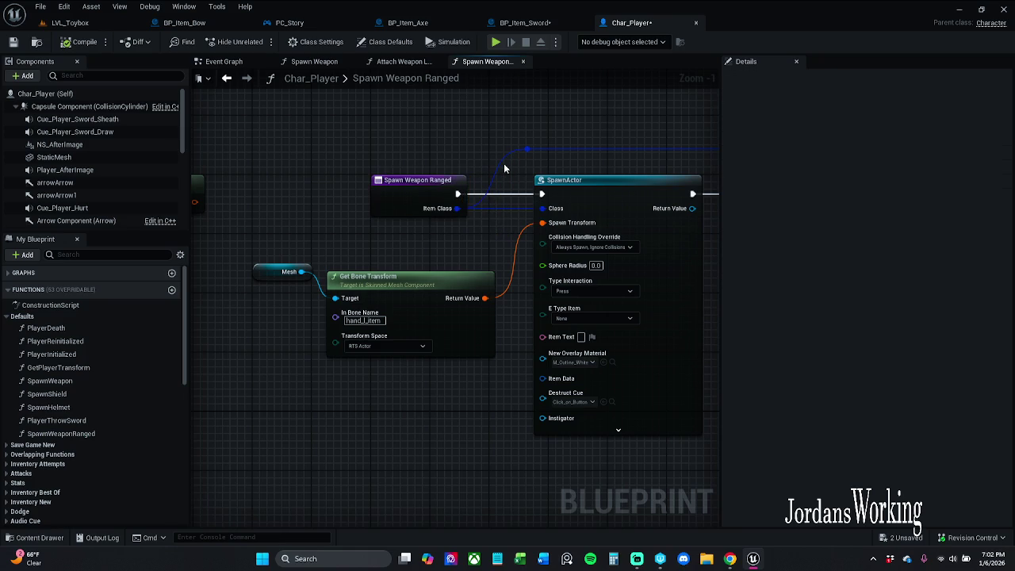
{"action": "left_click", "coordinate": [13, 42]}
Step: Nudge the entry node back right and move the Attach Weapon Location tab earlier
{"action": "left_click_drag", "start_coordinate": [443, 200], "coordinate": [462, 192]}
{"action": "left_click", "coordinate": [467, 125]}
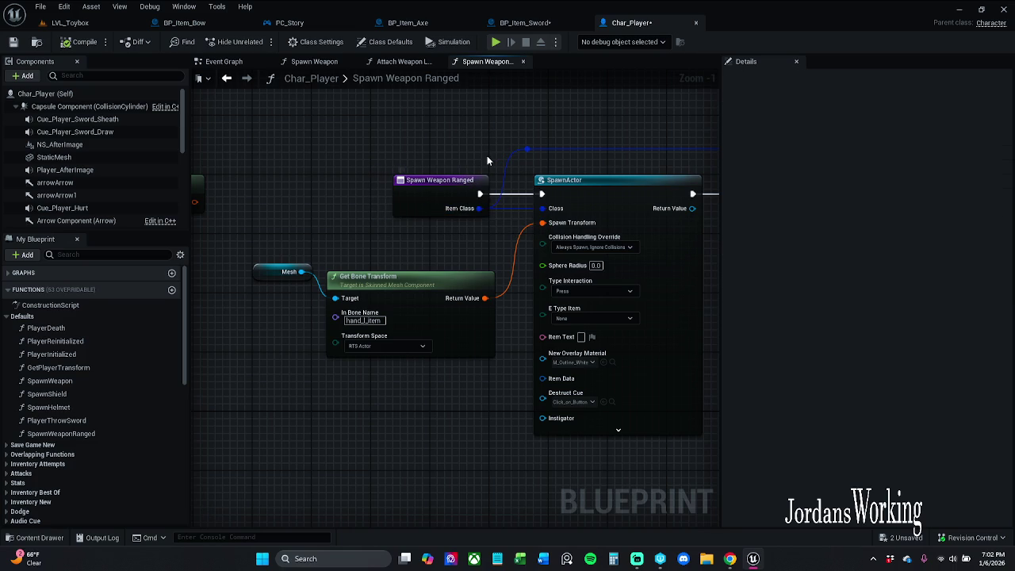
{"action": "left_click", "coordinate": [367, 61]}
{"action": "left_click_drag", "start_coordinate": [352, 59], "coordinate": [305, 63]}
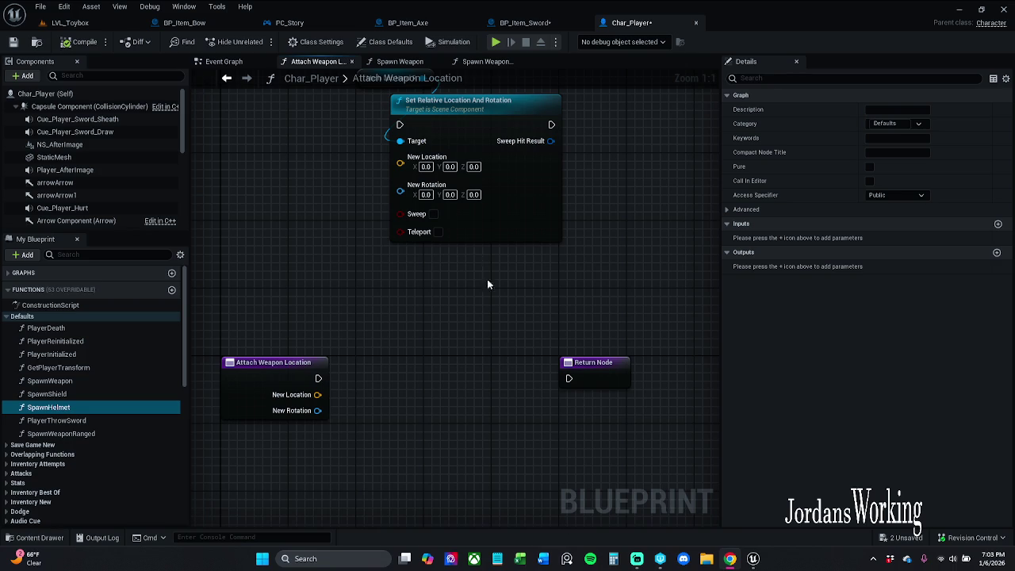
Step: In the Spawn Weapon graph, copy Mesh_Loc_HandR's parent socket name hand_r_item
{"action": "left_click", "coordinate": [408, 63]}
{"action": "left_click", "coordinate": [488, 62]}
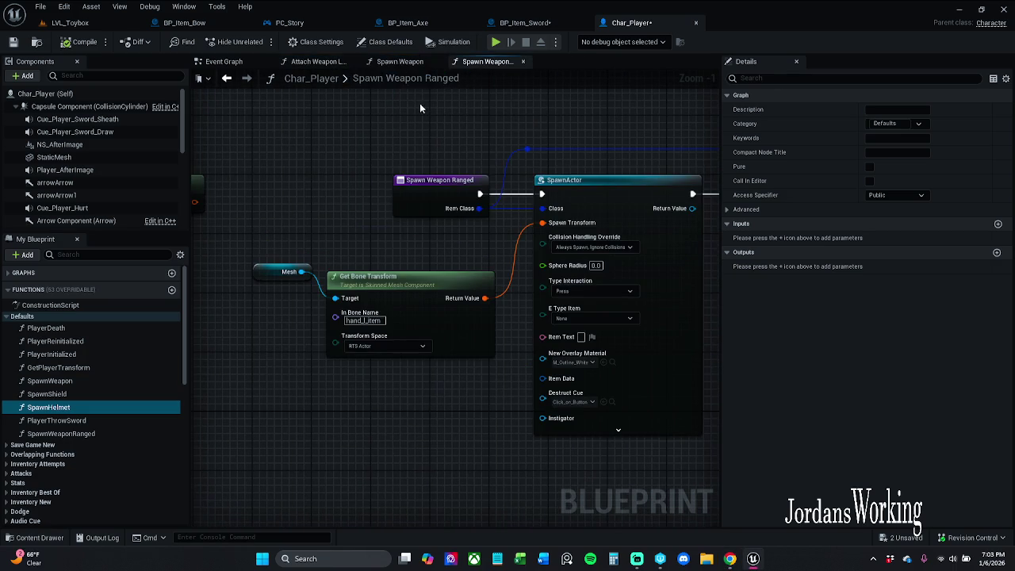
{"action": "left_click", "coordinate": [407, 63]}
{"action": "scroll", "coordinate": [343, 247], "scroll_direction": "up", "scroll_amount": 5}
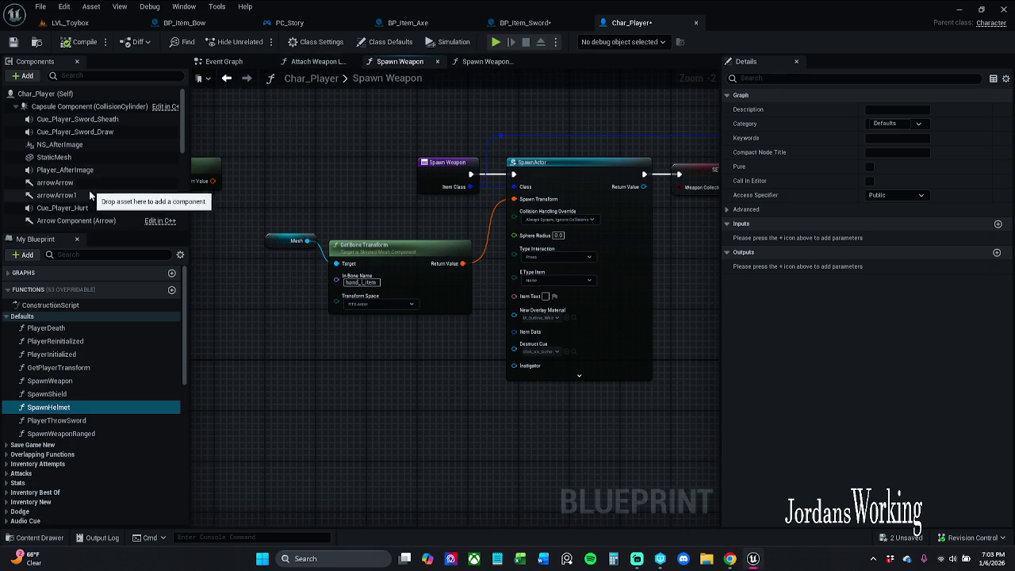
{"action": "scroll", "coordinate": [89, 192], "scroll_direction": "down", "scroll_amount": 3}
{"action": "scroll", "coordinate": [108, 209], "scroll_direction": "down", "scroll_amount": 2}
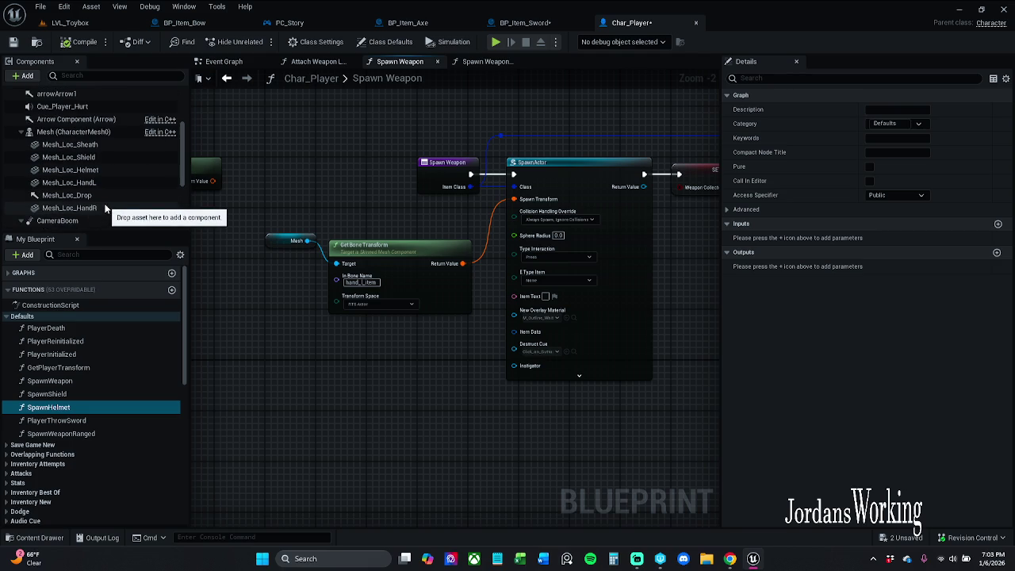
{"action": "left_click", "coordinate": [87, 208]}
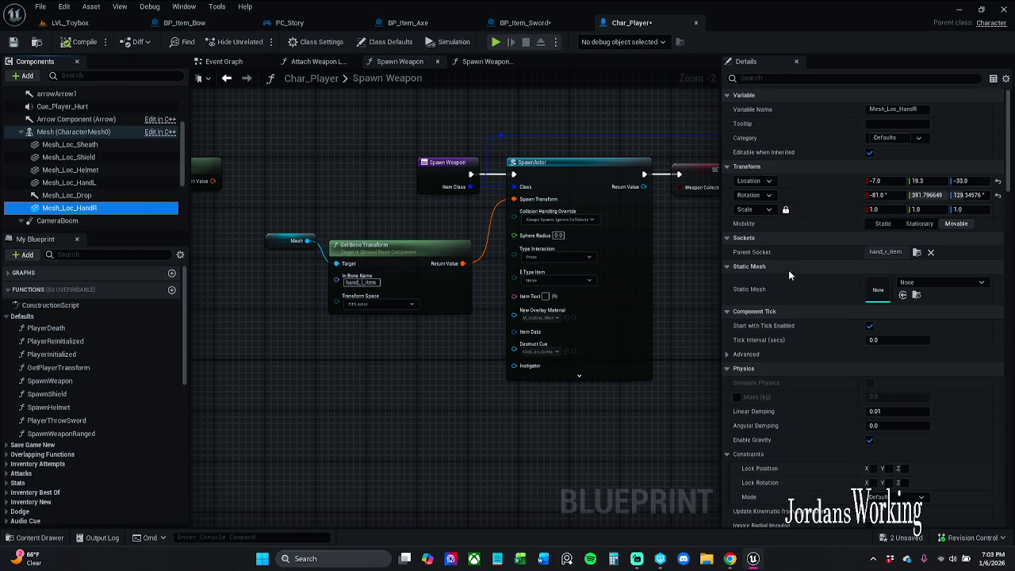
{"action": "left_click", "coordinate": [896, 252]}
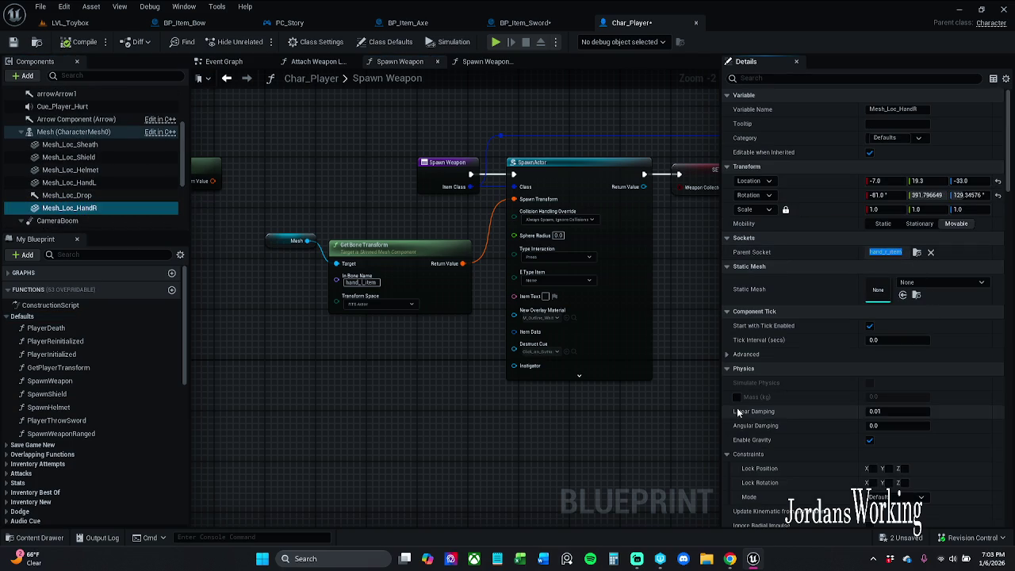
{"action": "key", "text": "ctrl+c"}
Step: Paste hand_r_item into Get Bone Transform's In Bone Name, replacing hand_l_item
{"action": "double_click", "coordinate": [361, 282]}
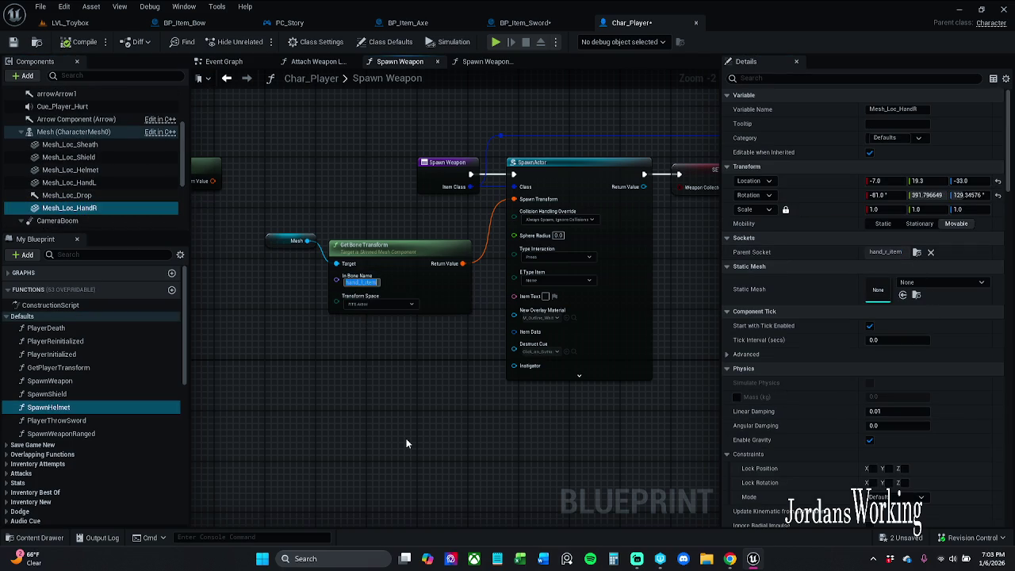
{"action": "key", "text": "ctrl+v"}
{"action": "left_click", "coordinate": [406, 443]}
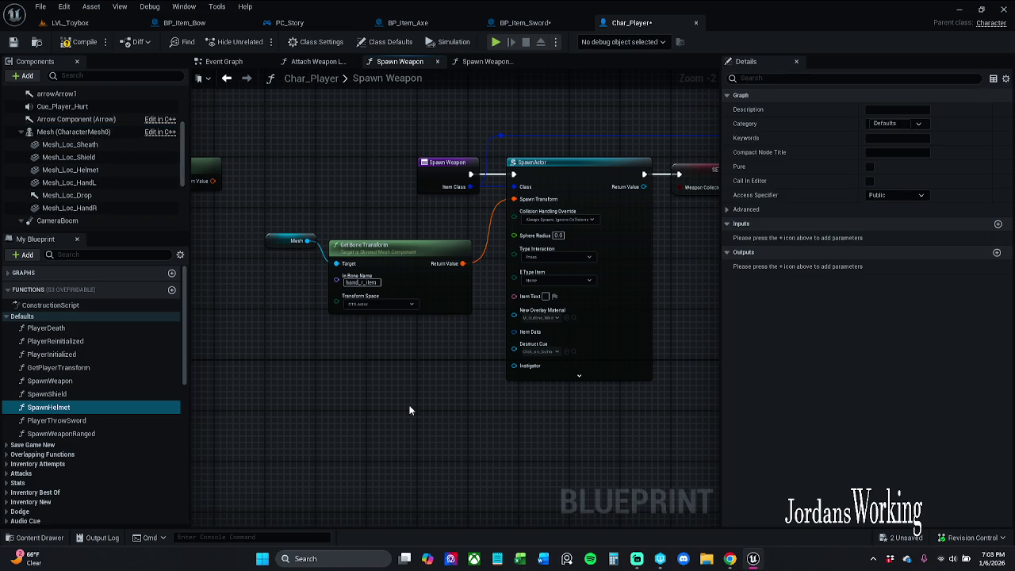
{"action": "left_click_drag", "start_coordinate": [408, 410], "coordinate": [302, 431]}
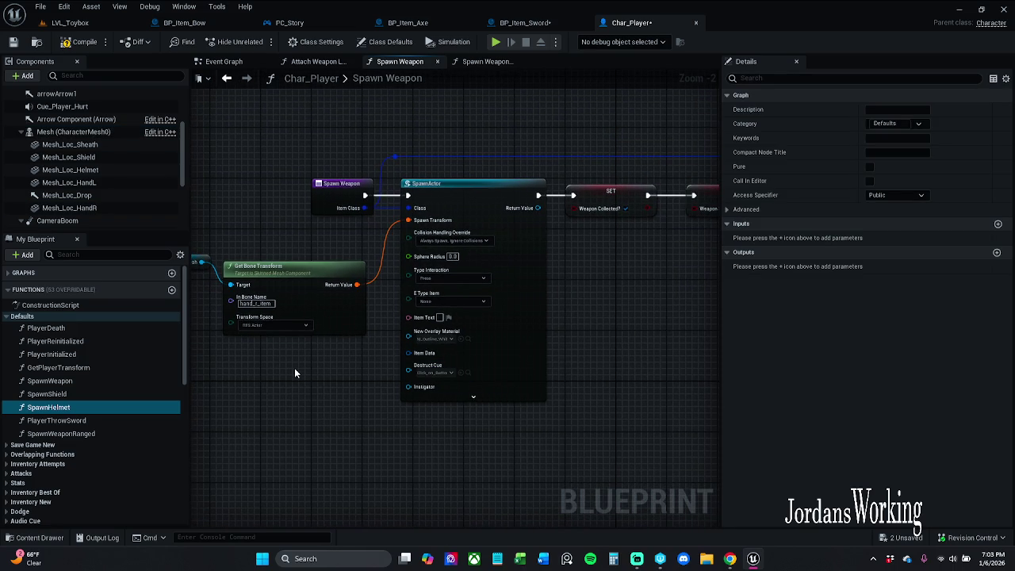
{"action": "left_click_drag", "start_coordinate": [295, 368], "coordinate": [183, 374]}
{"action": "left_click_drag", "start_coordinate": [493, 350], "coordinate": [553, 344]}
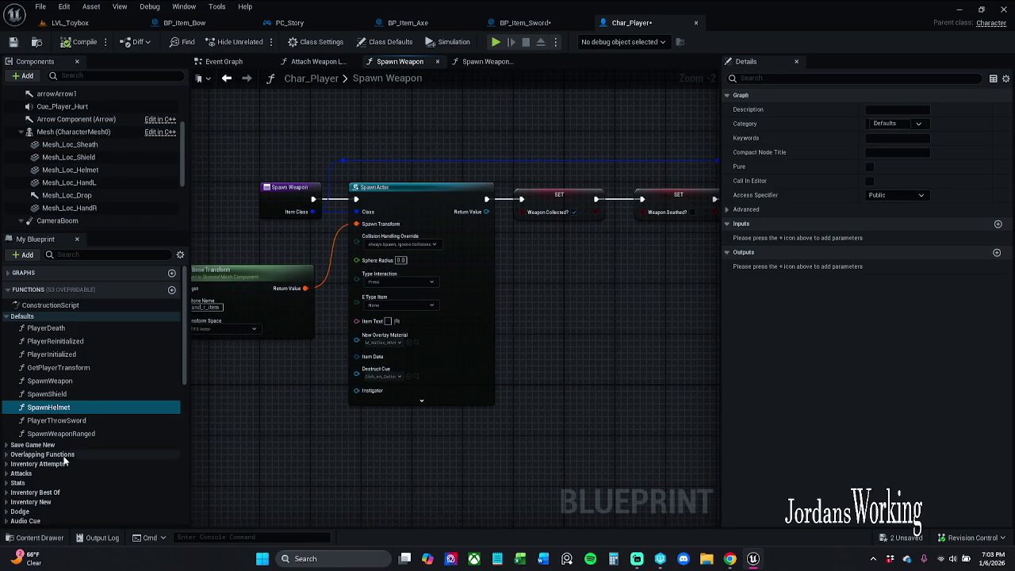
Step: Rename SpawnWeapon to SpawnWeaponMelee, then compile and save Char_Player
{"action": "left_click", "coordinate": [91, 408]}
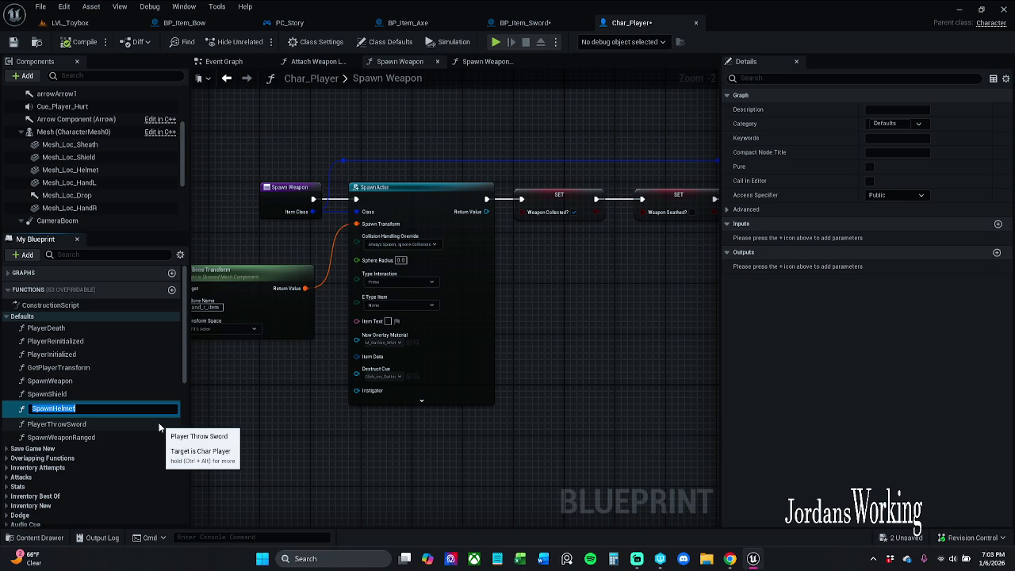
{"action": "key", "text": "Escape"}
{"action": "left_click", "coordinate": [72, 384]}
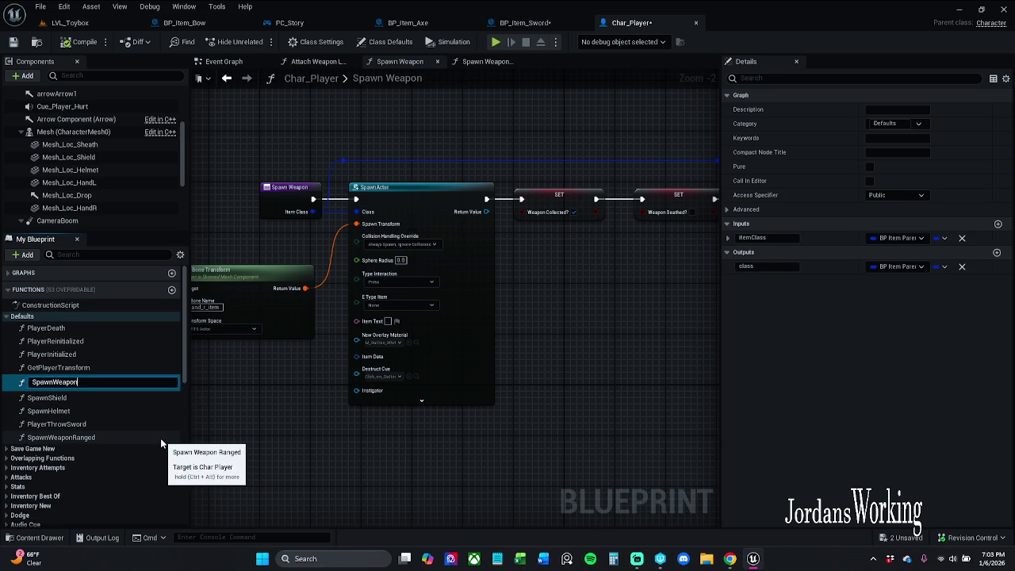
{"action": "type", "text": "Melee"}
{"action": "key", "text": "Return"}
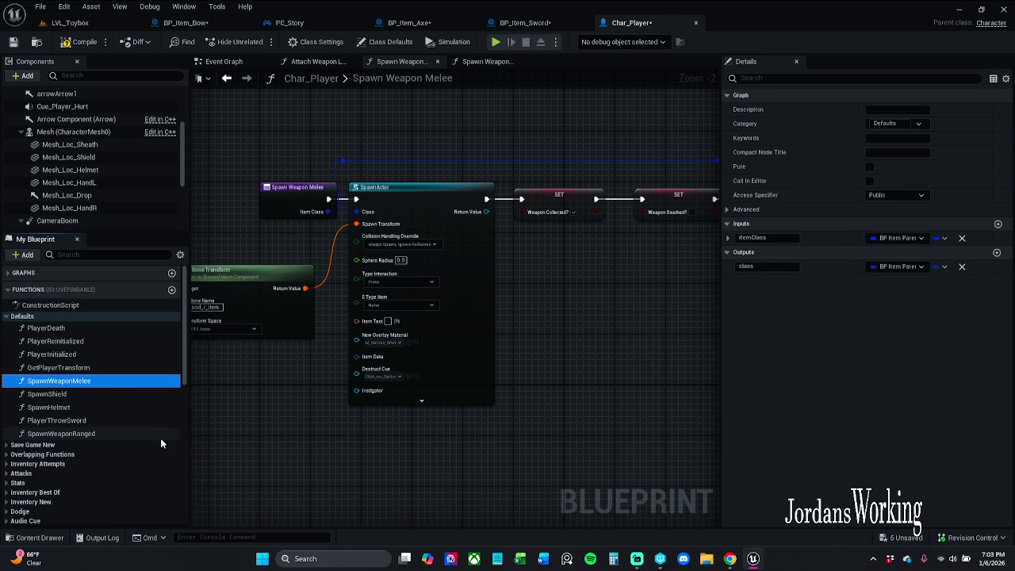
{"action": "left_click", "coordinate": [80, 42]}
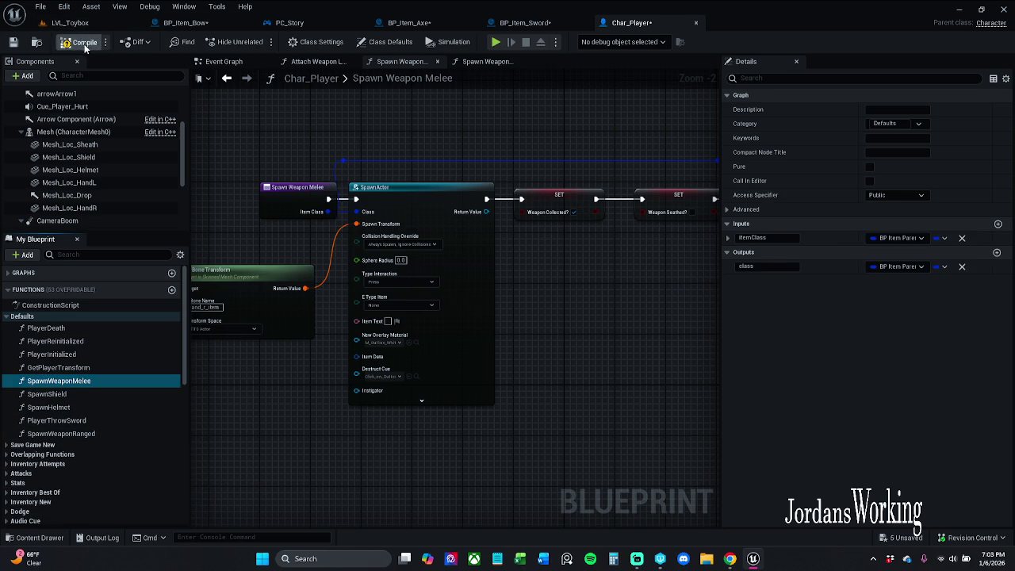
{"action": "left_click", "coordinate": [14, 43]}
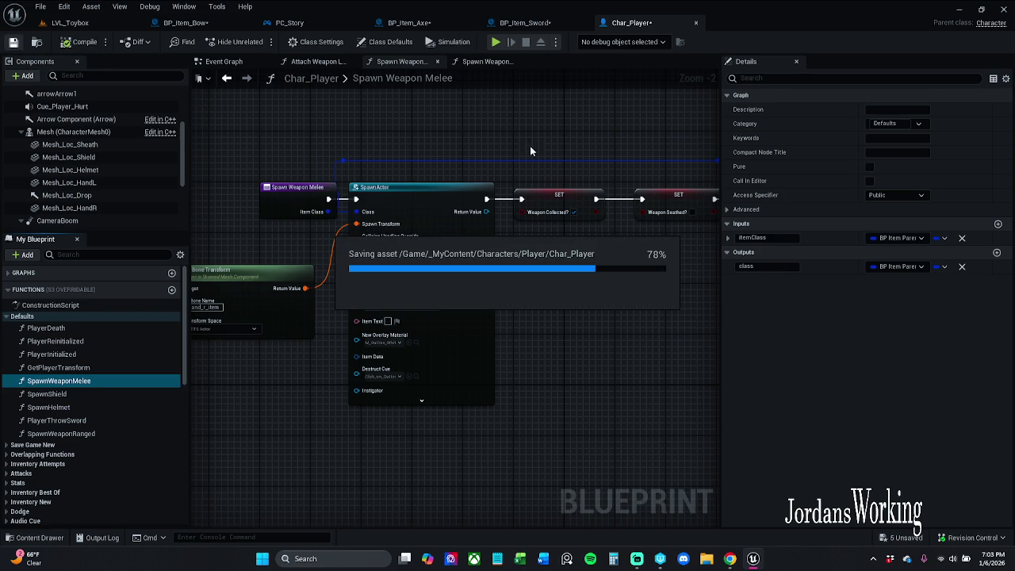
Step: Review the BP_Item_Sword and BP_Item_Axe event graphs
{"action": "left_click", "coordinate": [543, 24]}
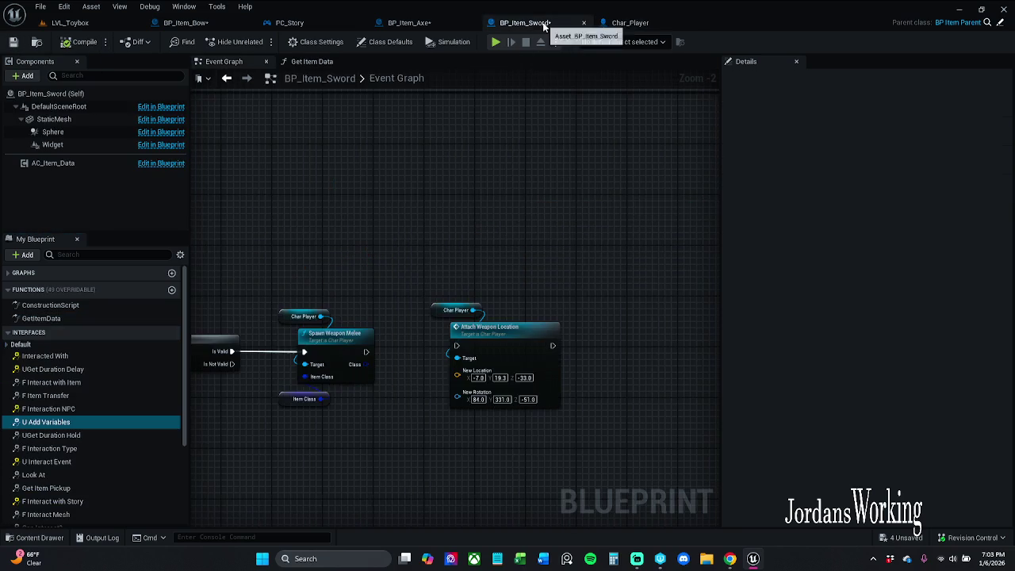
{"action": "left_click_drag", "start_coordinate": [370, 254], "coordinate": [495, 230]}
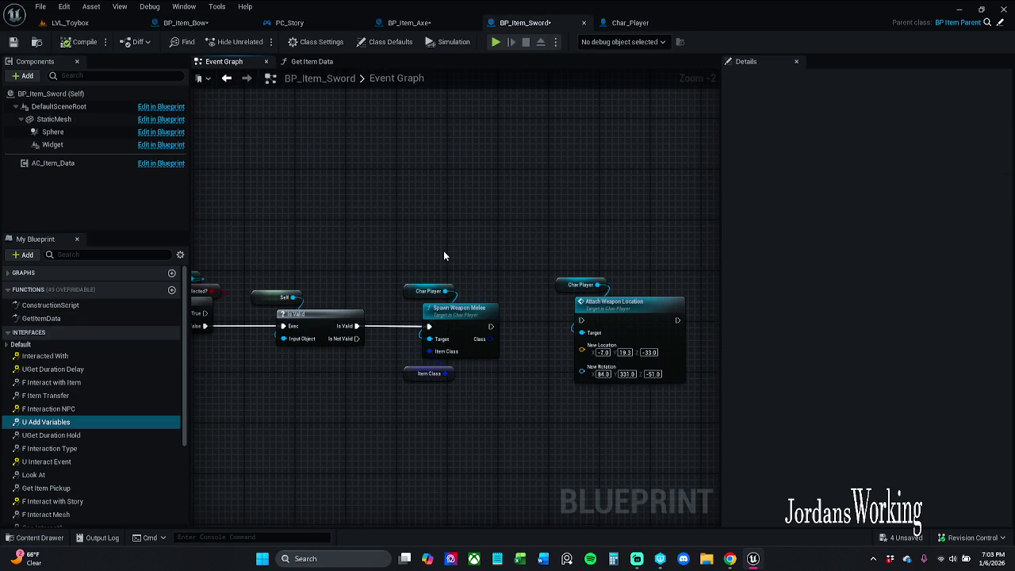
{"action": "scroll", "coordinate": [578, 229], "scroll_direction": "down", "scroll_amount": 2}
{"action": "scroll", "coordinate": [404, 194], "scroll_direction": "up", "scroll_amount": 2}
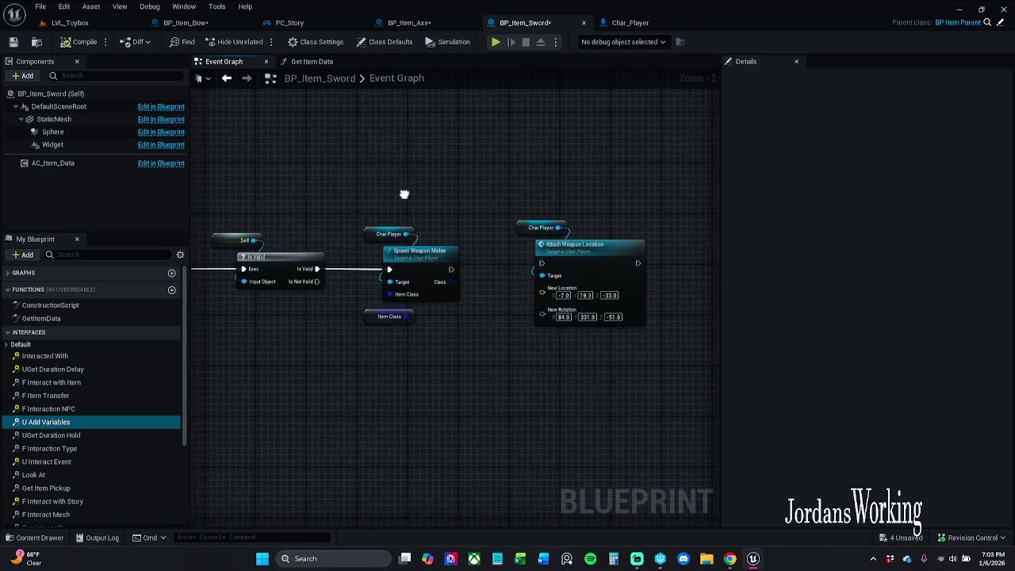
{"action": "scroll", "coordinate": [467, 236], "scroll_direction": "up", "scroll_amount": 1}
{"action": "left_click", "coordinate": [432, 22]}
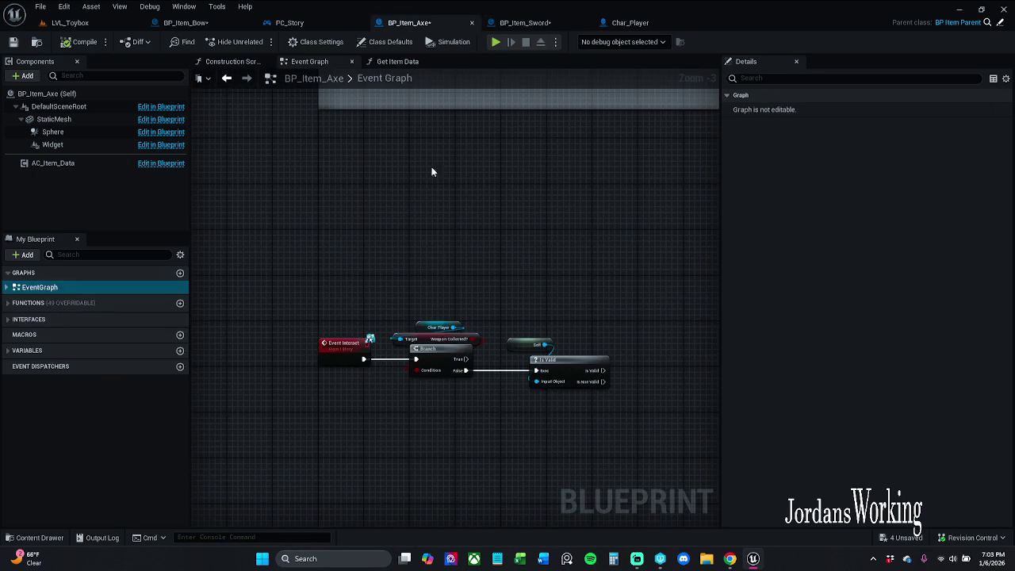
{"action": "left_click_drag", "start_coordinate": [550, 298], "coordinate": [453, 268]}
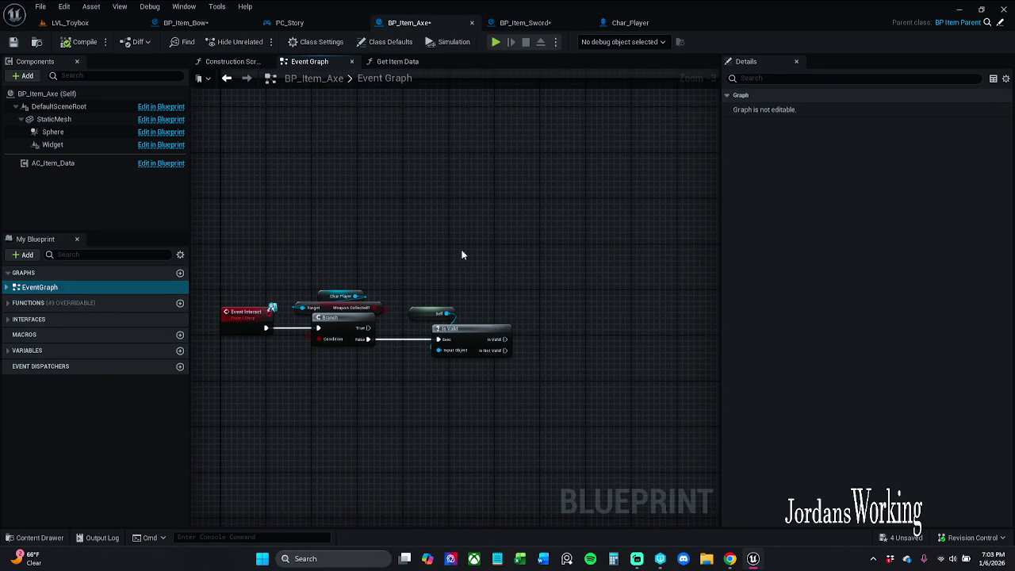
Step: Move the PC_Story tab to the far right of the open editors
{"action": "left_click", "coordinate": [290, 22]}
{"action": "left_click", "coordinate": [185, 22]}
{"action": "mouse_move", "coordinate": [185, 22]}
{"action": "left_mouse_down"}
{"action": "mouse_move", "coordinate": [347, 32]}
{"action": "mouse_move", "coordinate": [329, 31]}
{"action": "left_mouse_up"}
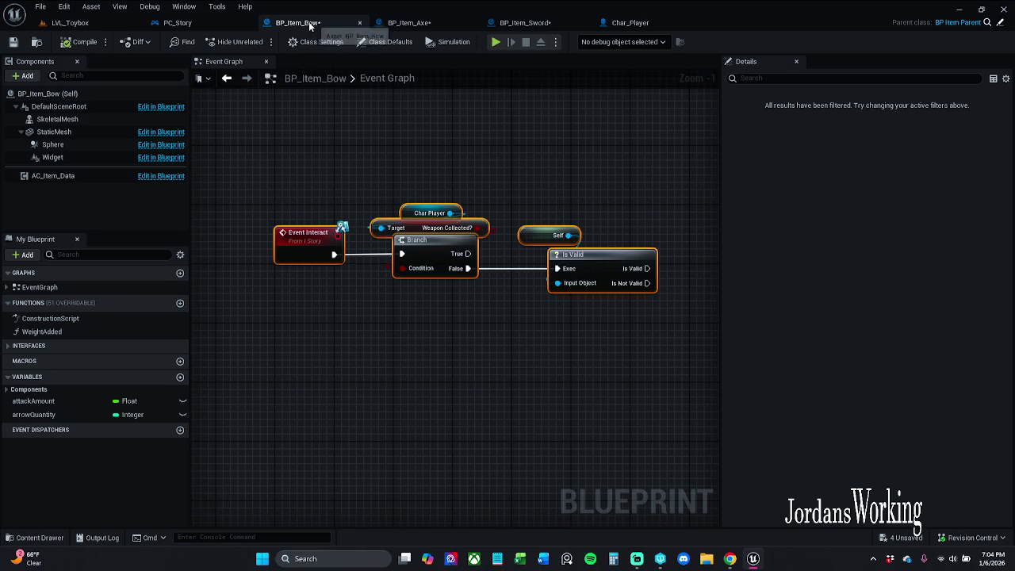
{"action": "mouse_move", "coordinate": [180, 22]}
{"action": "left_mouse_down"}
{"action": "mouse_move", "coordinate": [226, 32]}
{"action": "mouse_move", "coordinate": [626, 31]}
{"action": "left_mouse_up"}
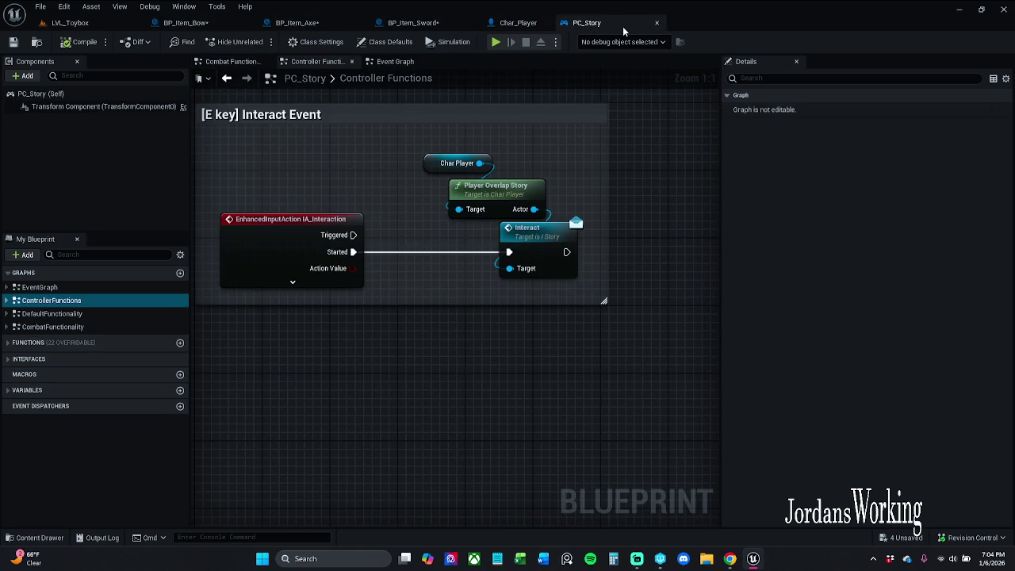
Step: Check the Bow, Axe and Sword graphs, ending on BP_Item_Sword's Event Graph
{"action": "left_click", "coordinate": [186, 22]}
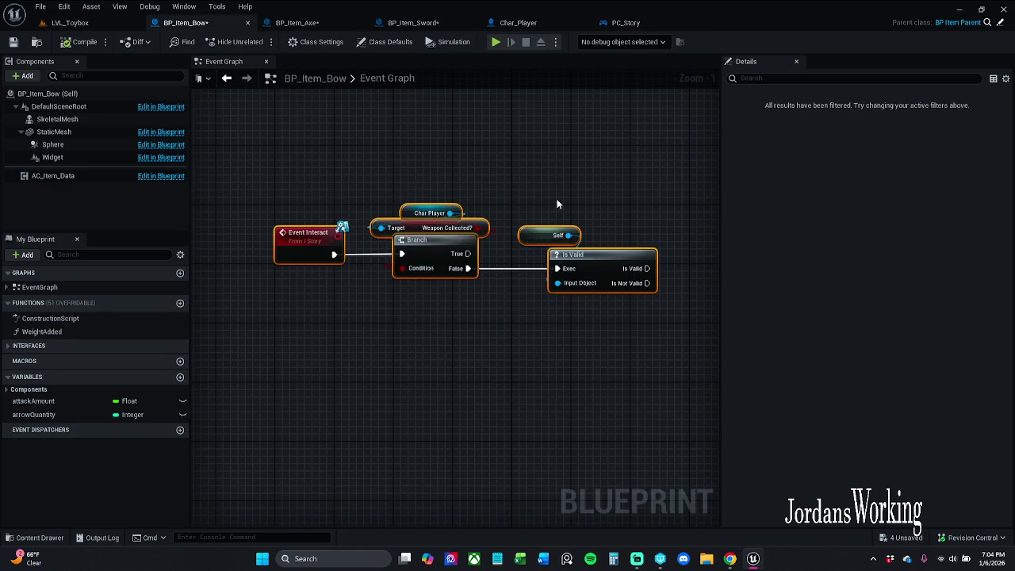
{"action": "left_click", "coordinate": [320, 24]}
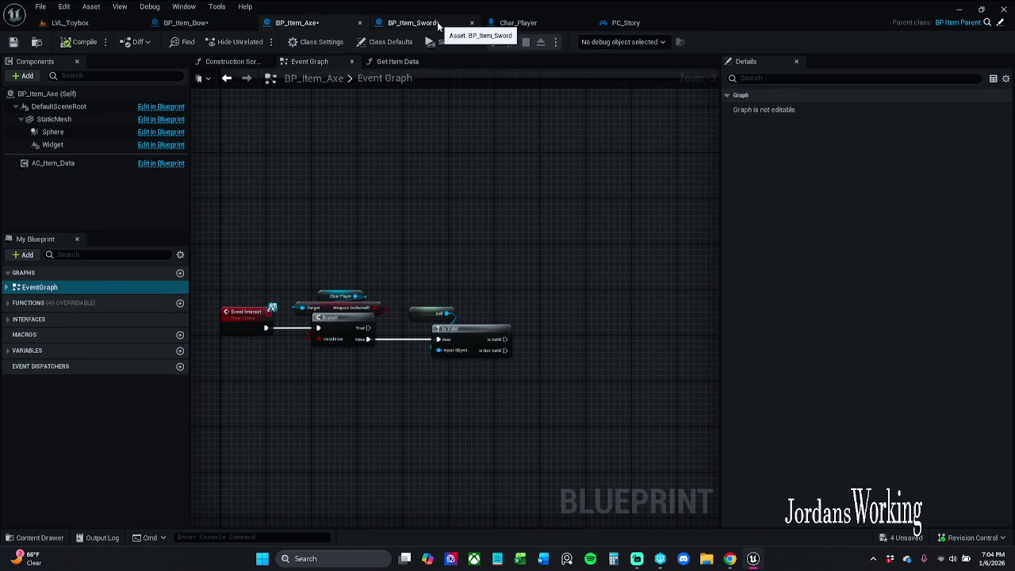
{"action": "left_click", "coordinate": [436, 25]}
{"action": "mouse_move", "coordinate": [500, 211]}
{"action": "left_mouse_down"}
{"action": "mouse_move", "coordinate": [643, 211]}
{"action": "mouse_move", "coordinate": [598, 206]}
{"action": "mouse_move", "coordinate": [521, 223]}
{"action": "left_mouse_up"}
{"action": "scroll", "coordinate": [632, 216], "scroll_direction": "down", "scroll_amount": 2}
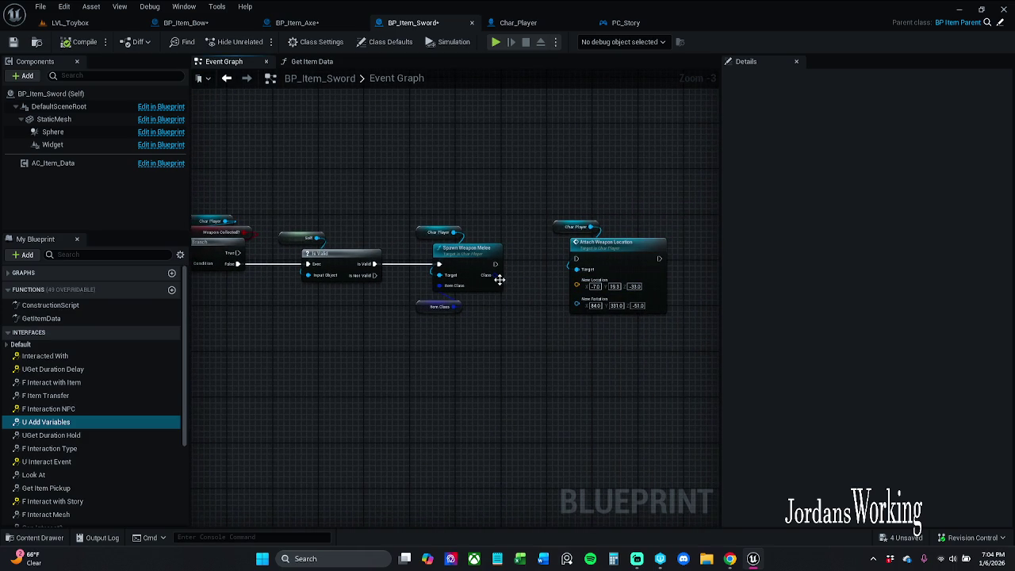
{"action": "left_click", "coordinate": [198, 22]}
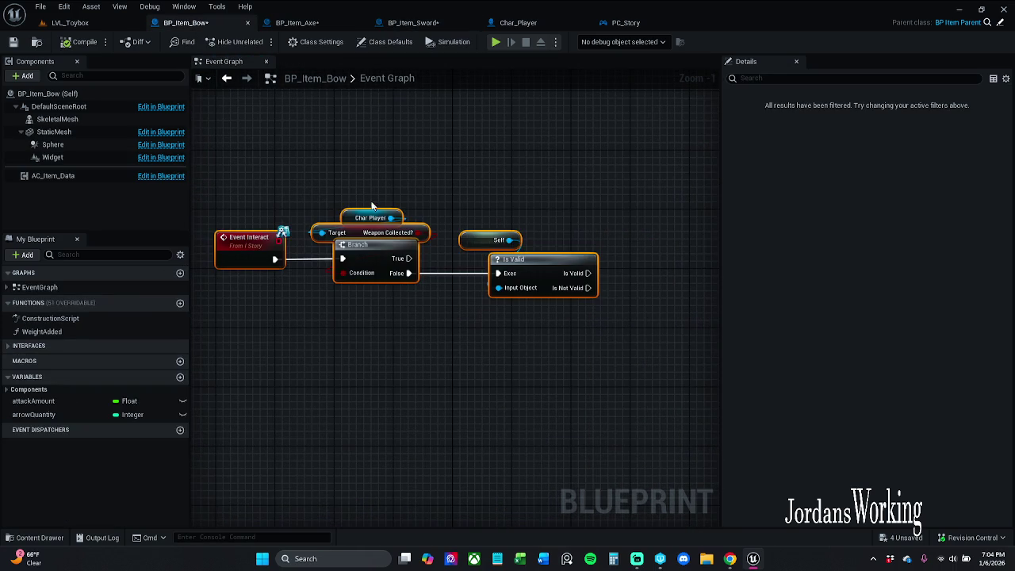
{"action": "left_click", "coordinate": [411, 22]}
{"action": "left_click", "coordinate": [300, 22]}
{"action": "left_click", "coordinate": [441, 24]}
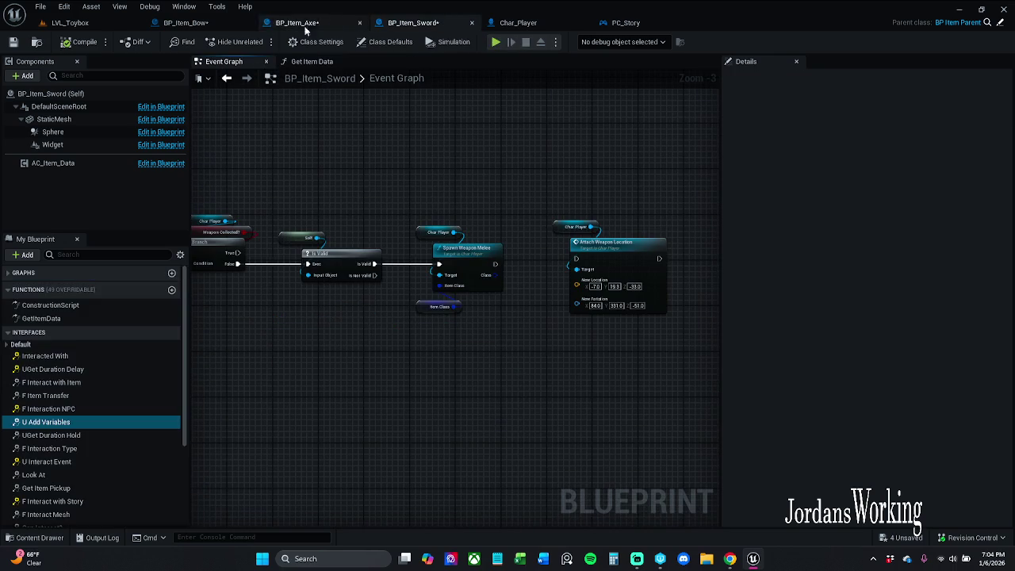
Step: Save all modified item blueprints with File > Save All
{"action": "left_click", "coordinate": [41, 8]}
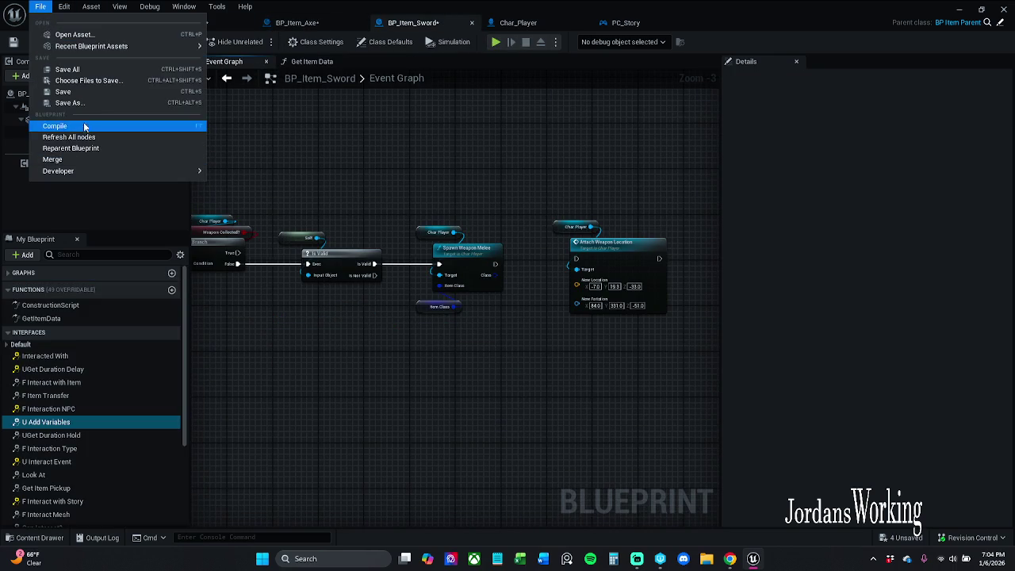
{"action": "left_click", "coordinate": [69, 69]}
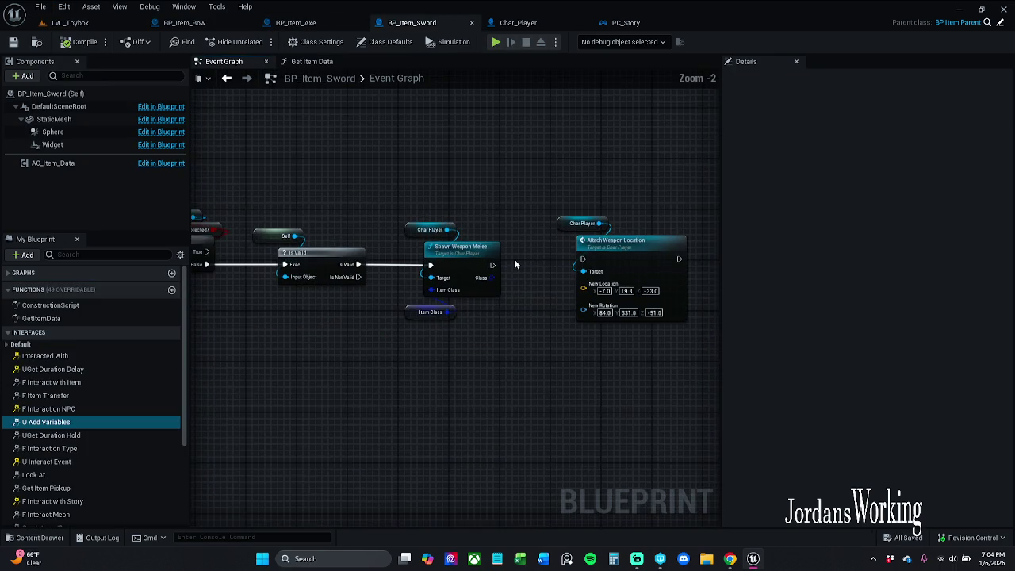
{"action": "scroll", "coordinate": [513, 258], "scroll_direction": "up", "scroll_amount": 1}
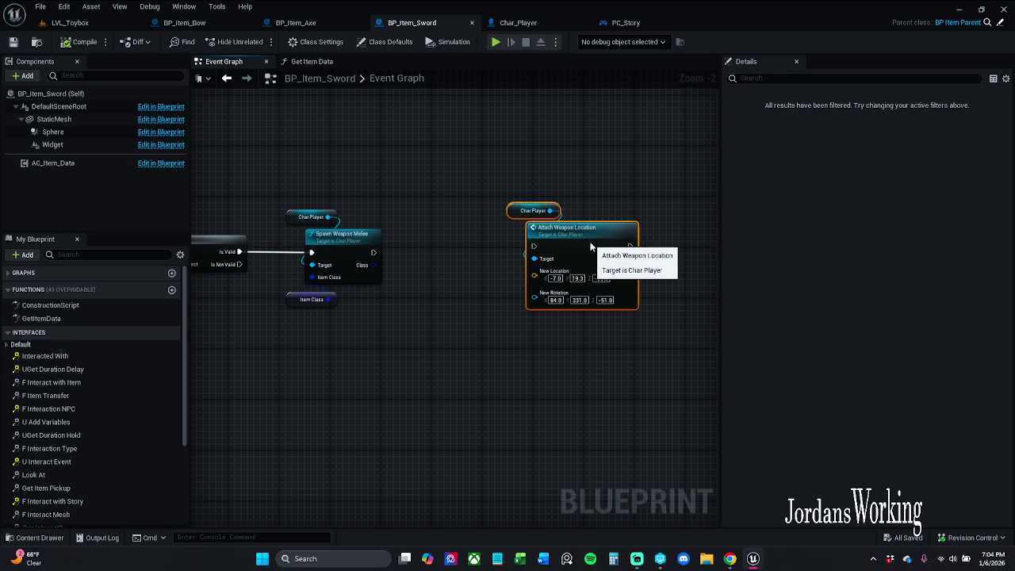
Step: Open Attach Weapon Location and start, then cancel, a new node from its exec pin
{"action": "double_click", "coordinate": [551, 238]}
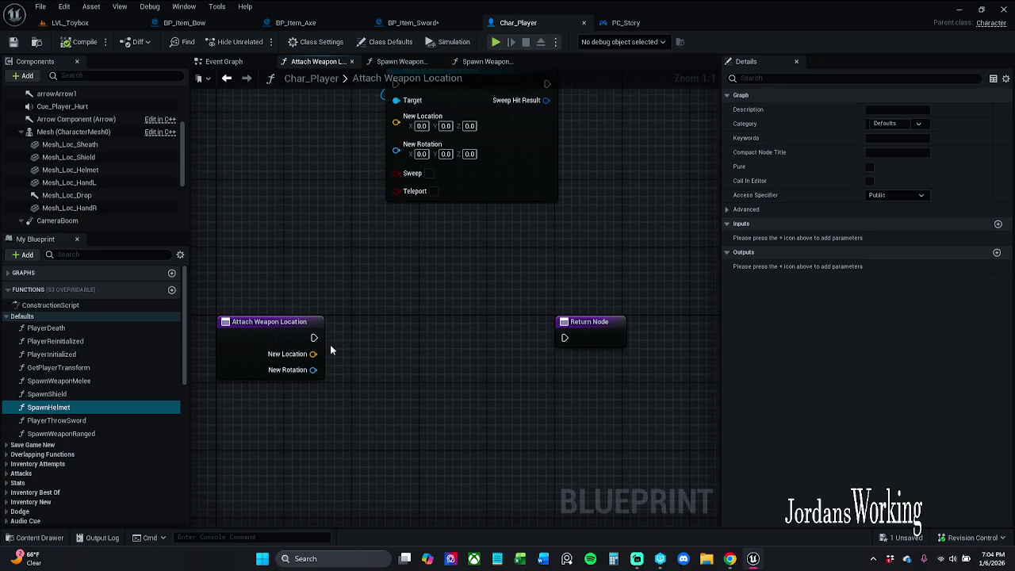
{"action": "left_click_drag", "start_coordinate": [315, 338], "coordinate": [391, 338]}
{"action": "type", "text": "s"}
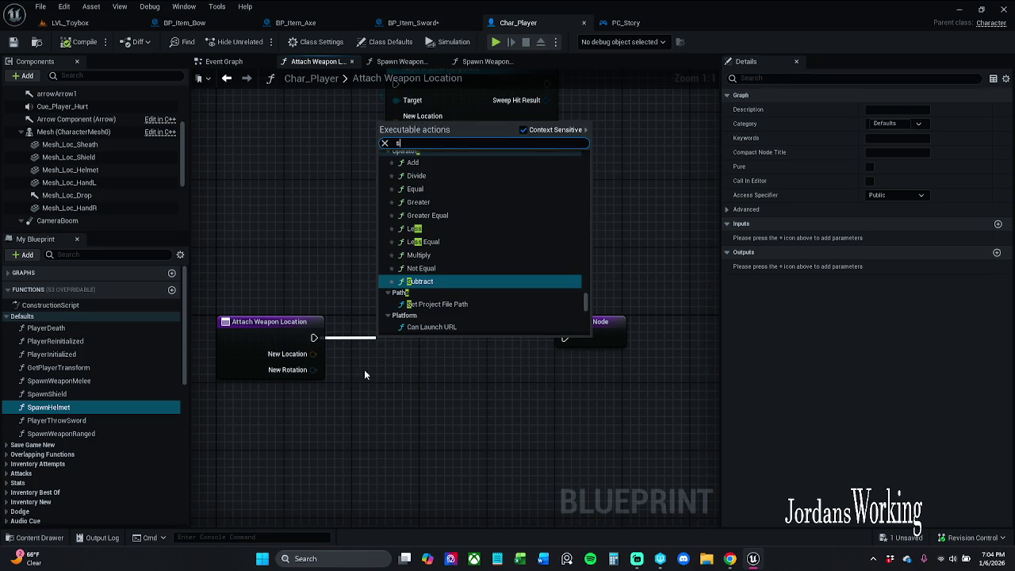
{"action": "key", "text": "Escape"}
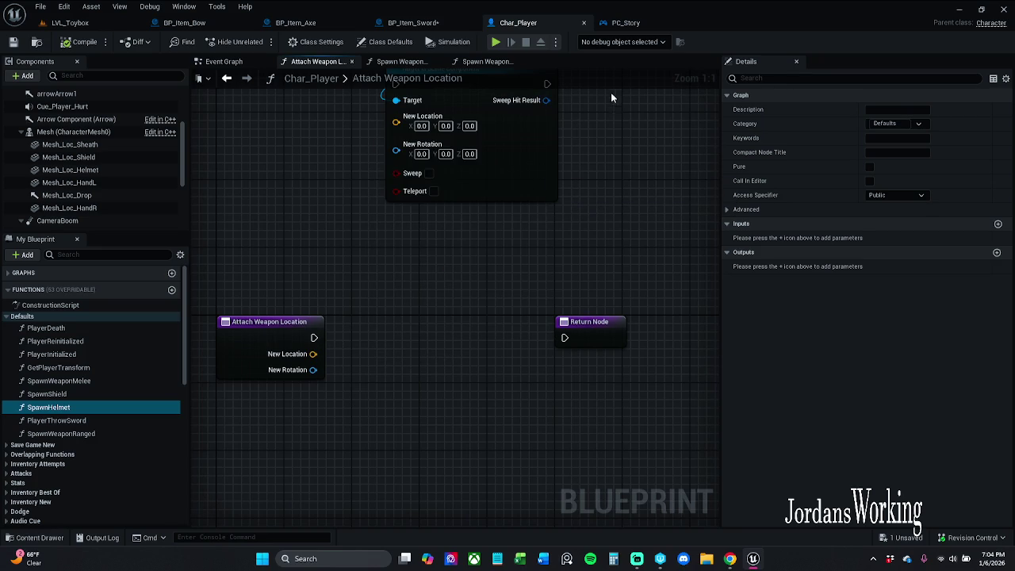
Step: Compare the Spawn Weapon Ranged and Melee graphs, returning to Attach Weapon Location
{"action": "left_click", "coordinate": [479, 63]}
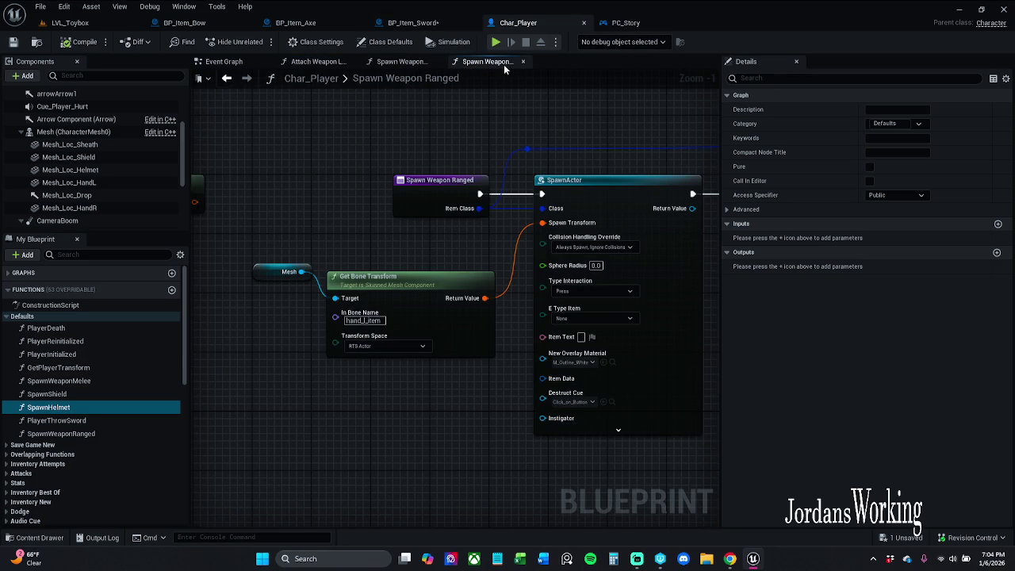
{"action": "left_click", "coordinate": [402, 63]}
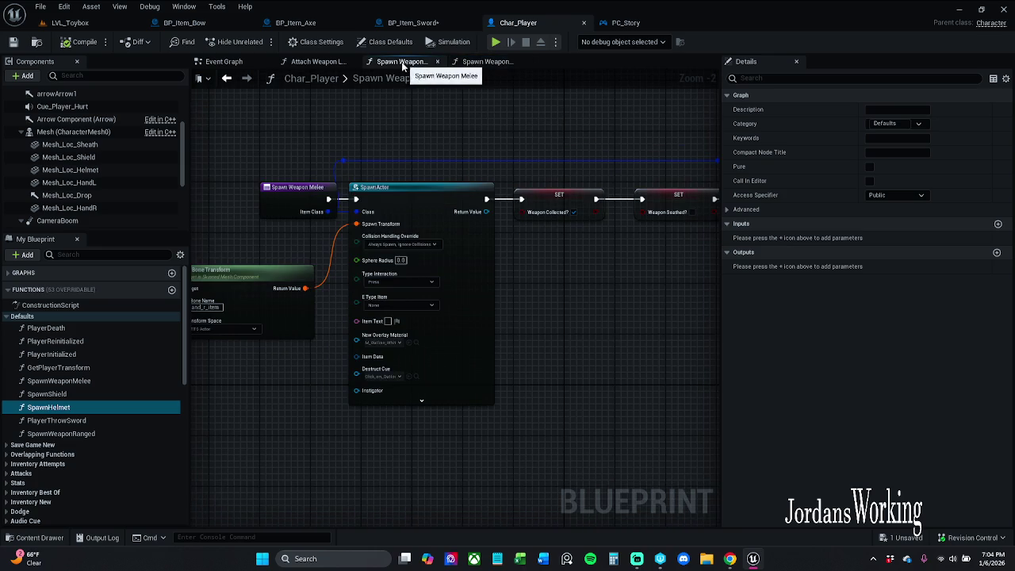
{"action": "left_click", "coordinate": [318, 61]}
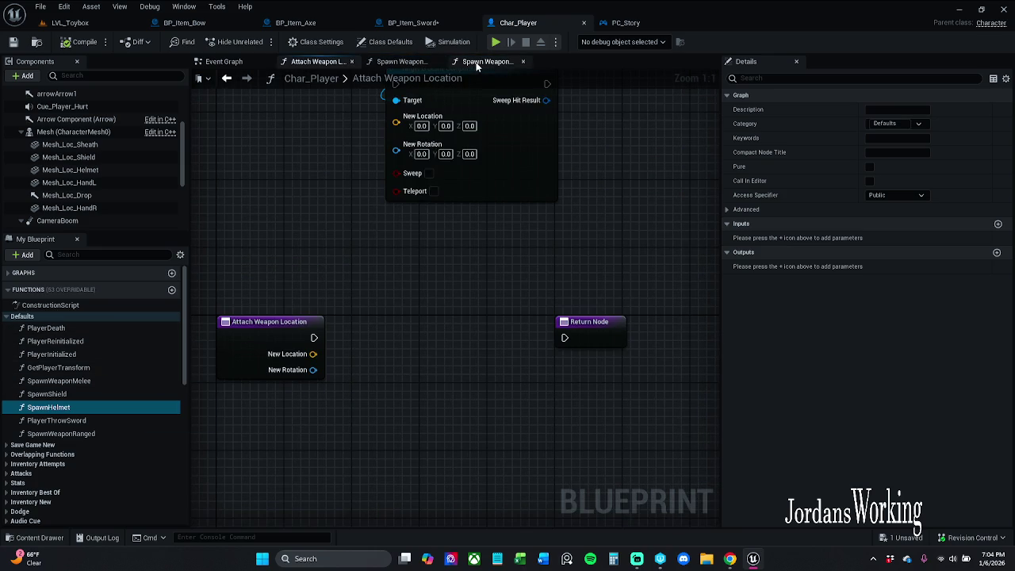
{"action": "left_click", "coordinate": [414, 64]}
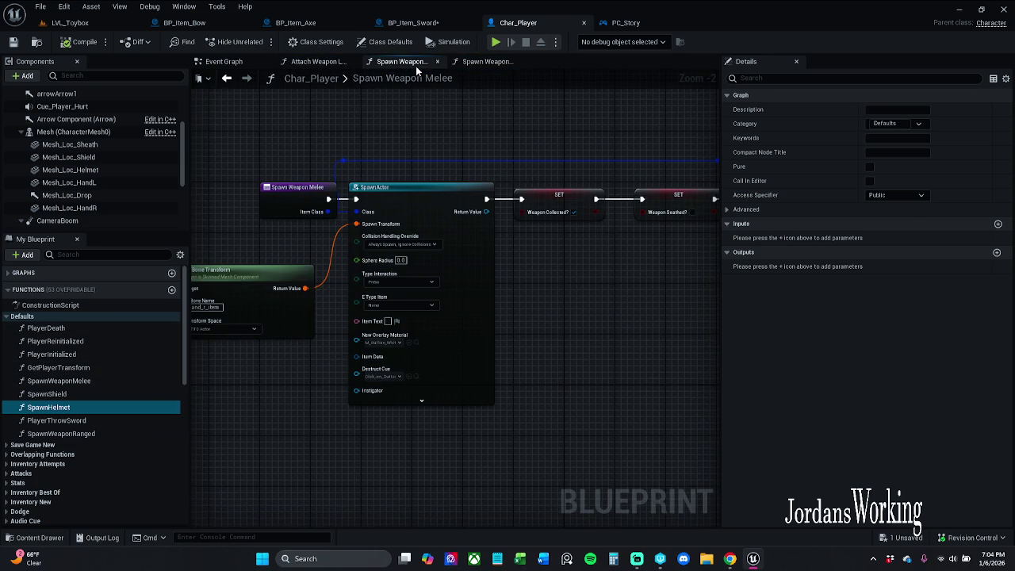
{"action": "left_click", "coordinate": [486, 63]}
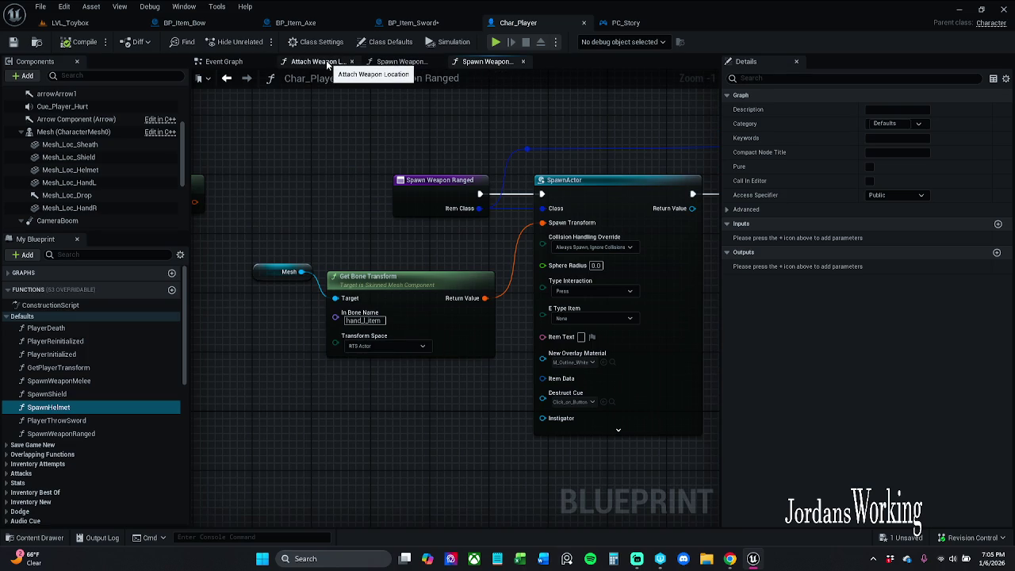
{"action": "left_click", "coordinate": [388, 65]}
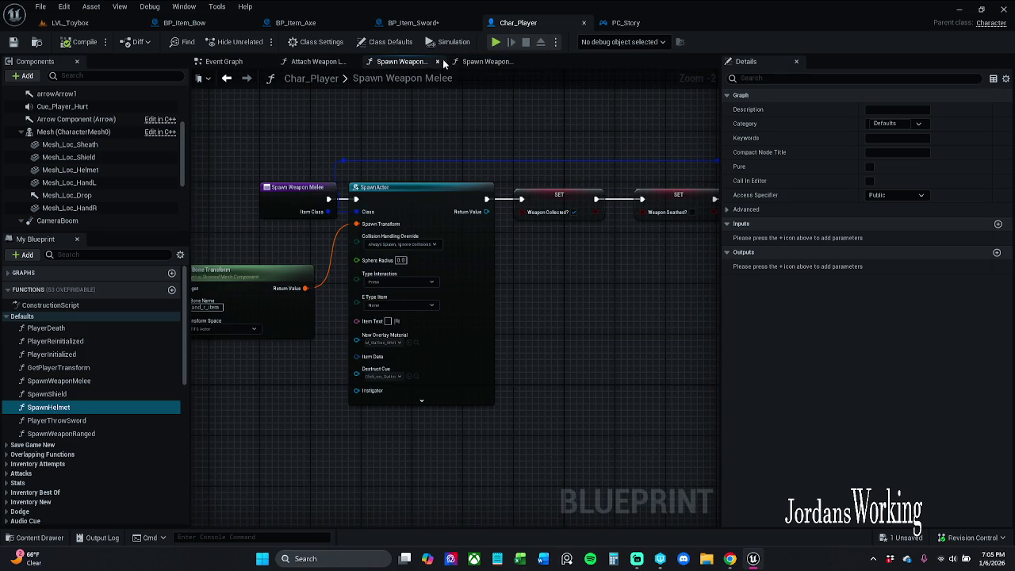
{"action": "left_click", "coordinate": [481, 62]}
{"action": "left_click", "coordinate": [322, 61]}
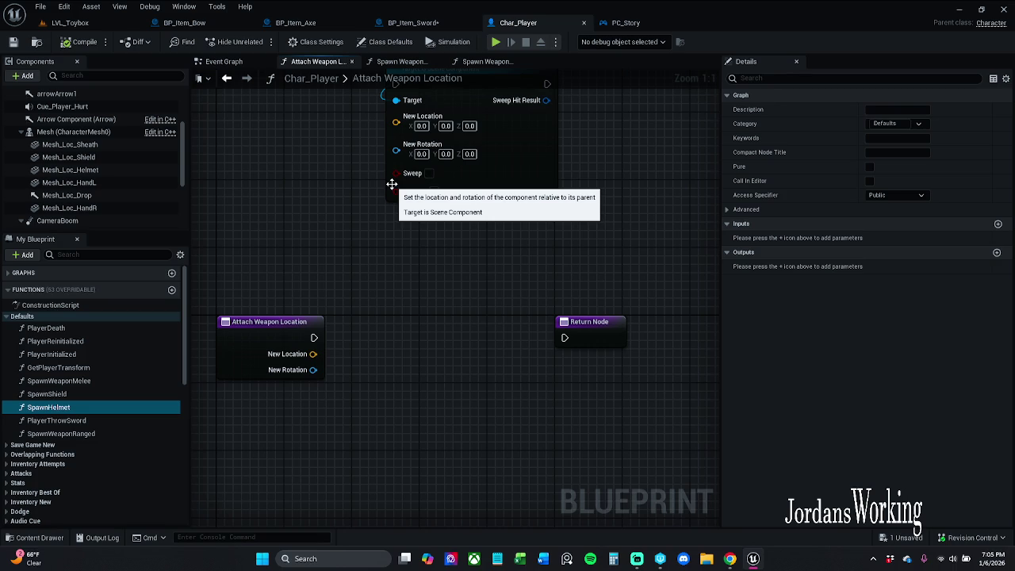
Step: Move the Return Node further right and settle back on the Attach Weapon Location graph
{"action": "mouse_move", "coordinate": [434, 319]}
{"action": "left_mouse_down"}
{"action": "mouse_move", "coordinate": [412, 386]}
{"action": "mouse_move", "coordinate": [378, 353]}
{"action": "left_mouse_up"}
{"action": "mouse_move", "coordinate": [486, 369]}
{"action": "left_mouse_down"}
{"action": "mouse_move", "coordinate": [560, 364]}
{"action": "mouse_move", "coordinate": [551, 365]}
{"action": "left_mouse_up"}
{"action": "left_click", "coordinate": [520, 321]}
{"action": "left_click_drag", "start_coordinate": [519, 321], "coordinate": [585, 308]}
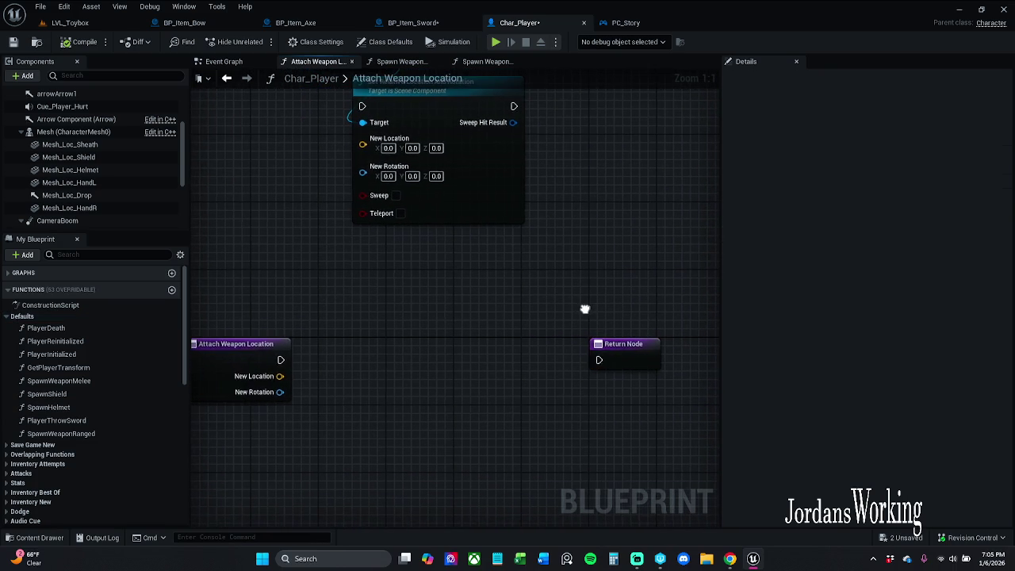
{"action": "left_click", "coordinate": [411, 62]}
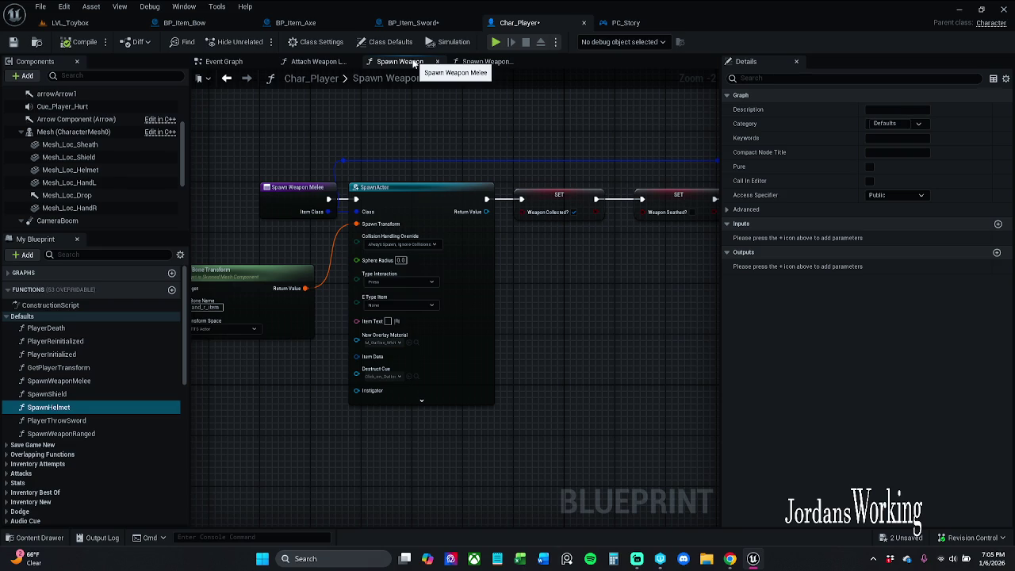
{"action": "left_click", "coordinate": [485, 61]}
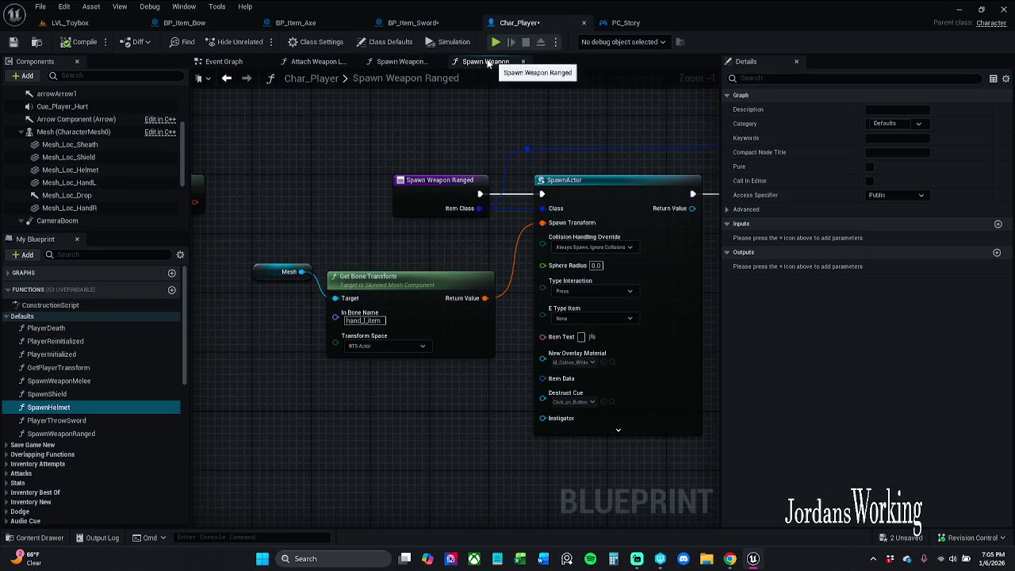
{"action": "left_click", "coordinate": [406, 63]}
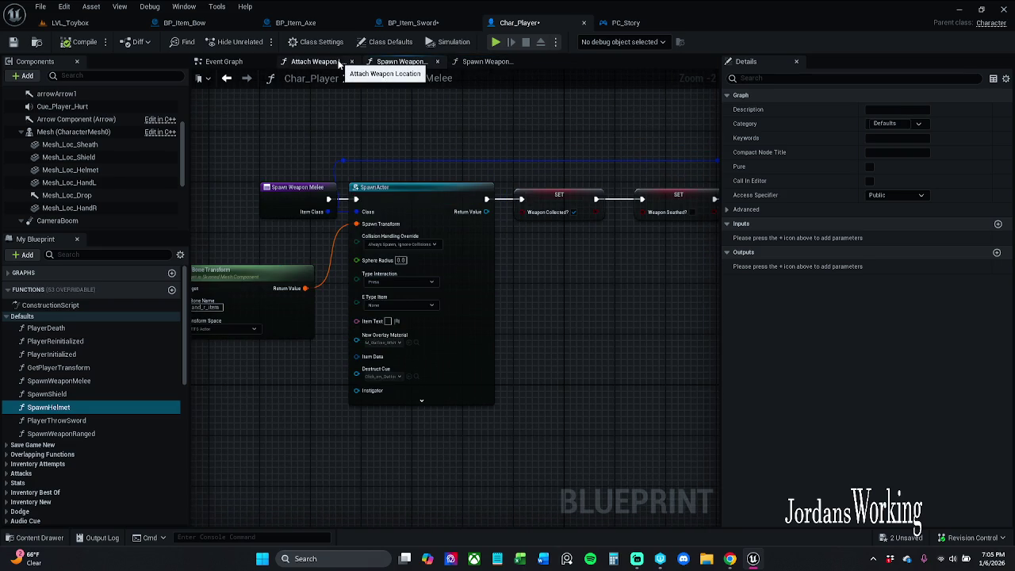
{"action": "left_click", "coordinate": [339, 62]}
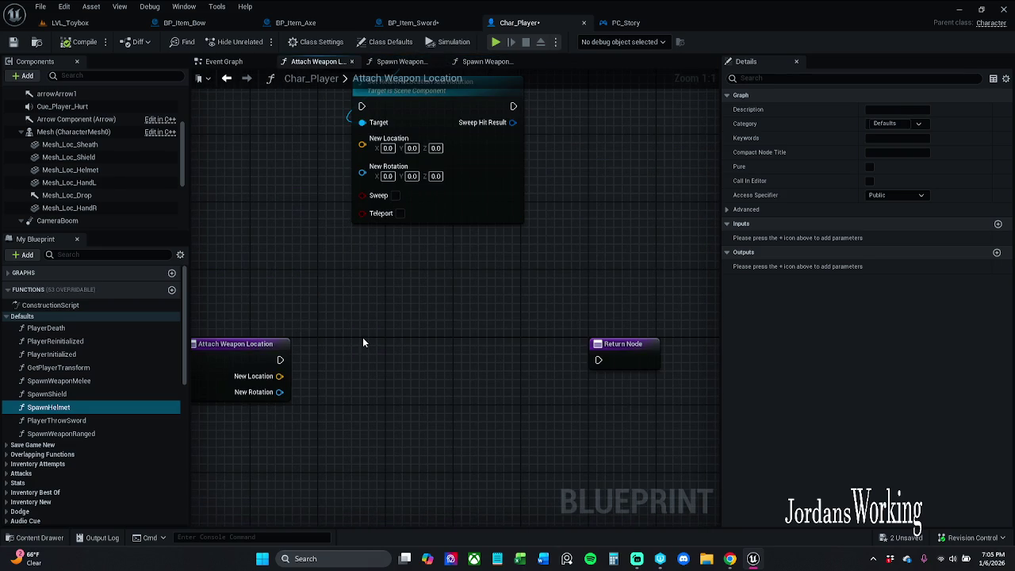
{"action": "left_click_drag", "start_coordinate": [362, 337], "coordinate": [391, 321]}
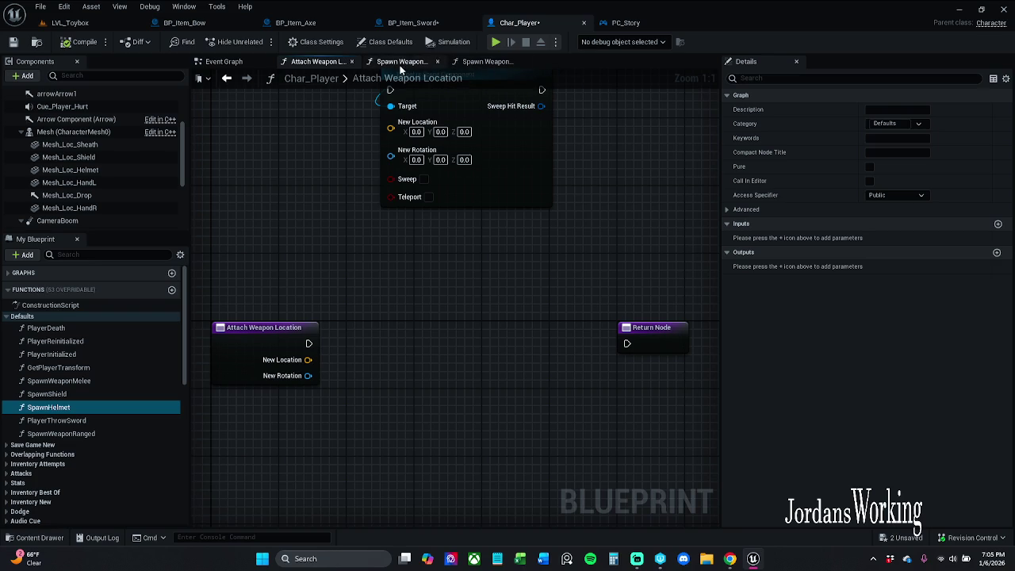
Step: Add an Attach Actor To Component node from the entry's exec output via 'attach act'
{"action": "left_click_drag", "start_coordinate": [463, 317], "coordinate": [477, 390]}
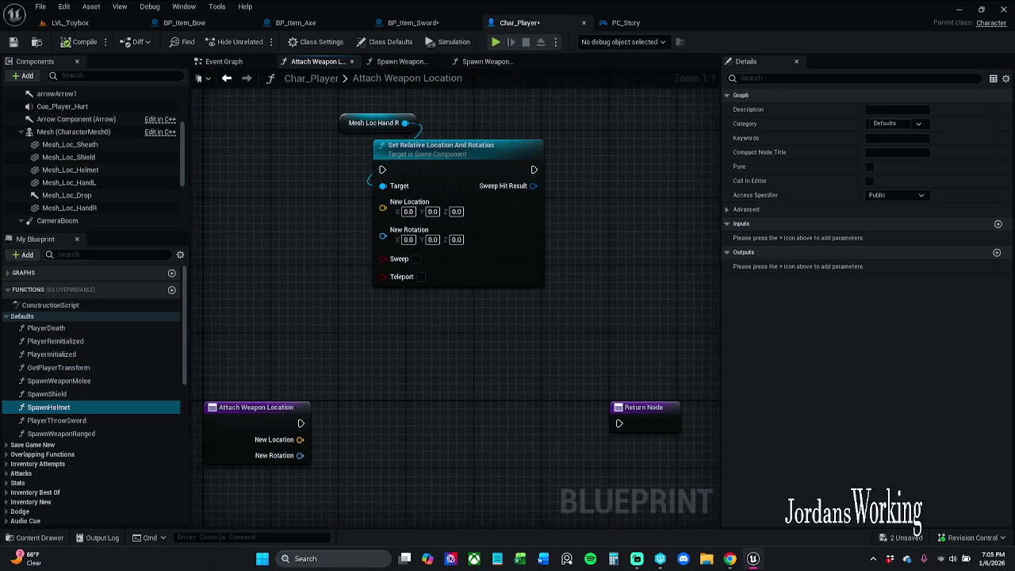
{"action": "left_click_drag", "start_coordinate": [220, 388], "coordinate": [272, 328]}
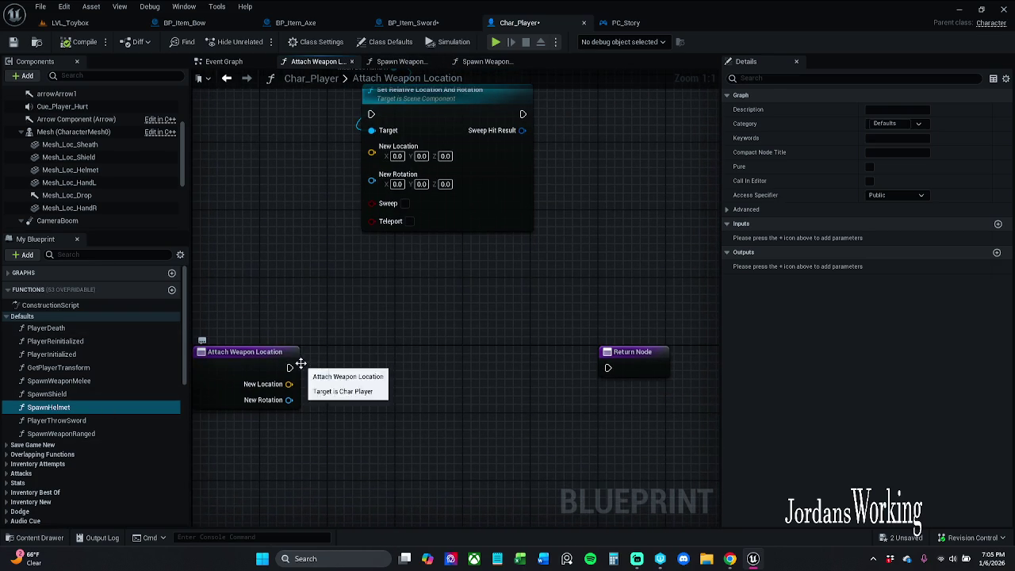
{"action": "left_click_drag", "start_coordinate": [292, 367], "coordinate": [376, 363]}
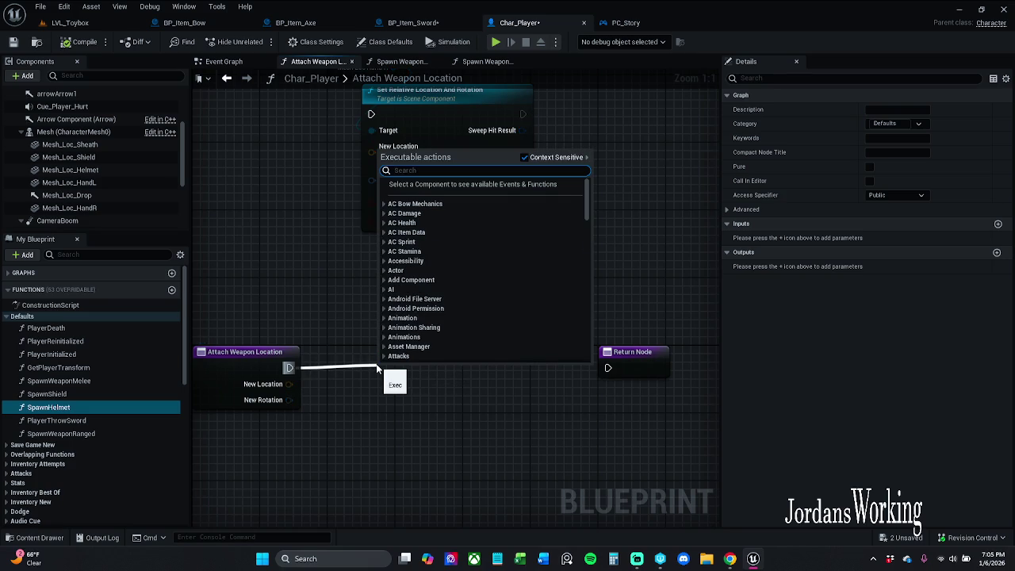
{"action": "type", "text": "attach"}
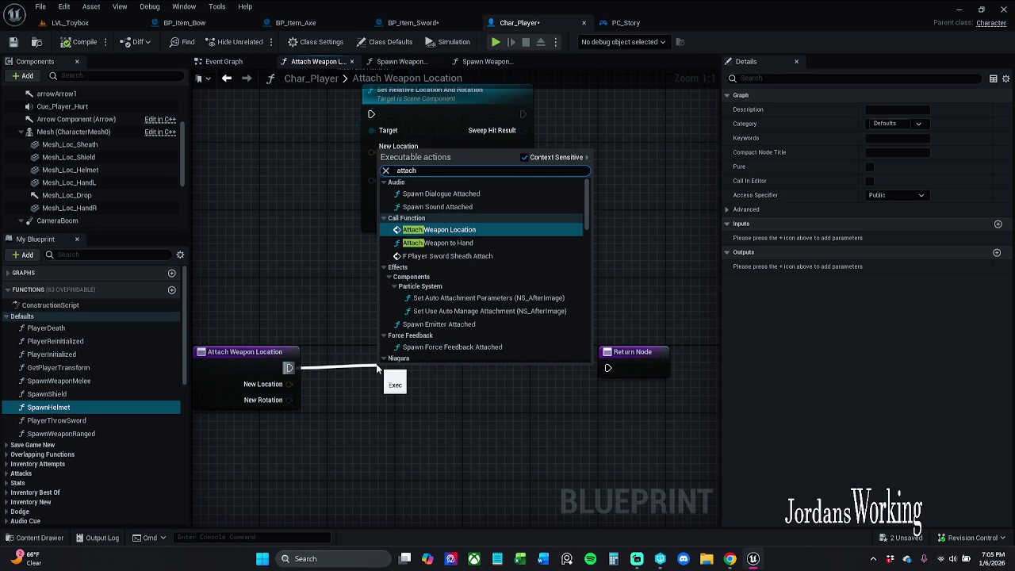
{"action": "type", "text": " act"}
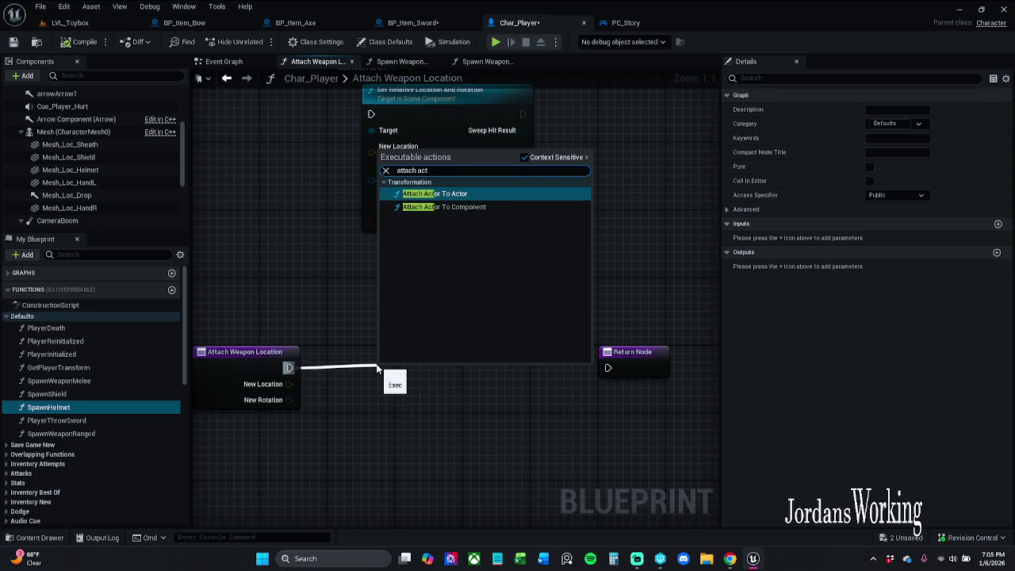
{"action": "left_click", "coordinate": [479, 208]}
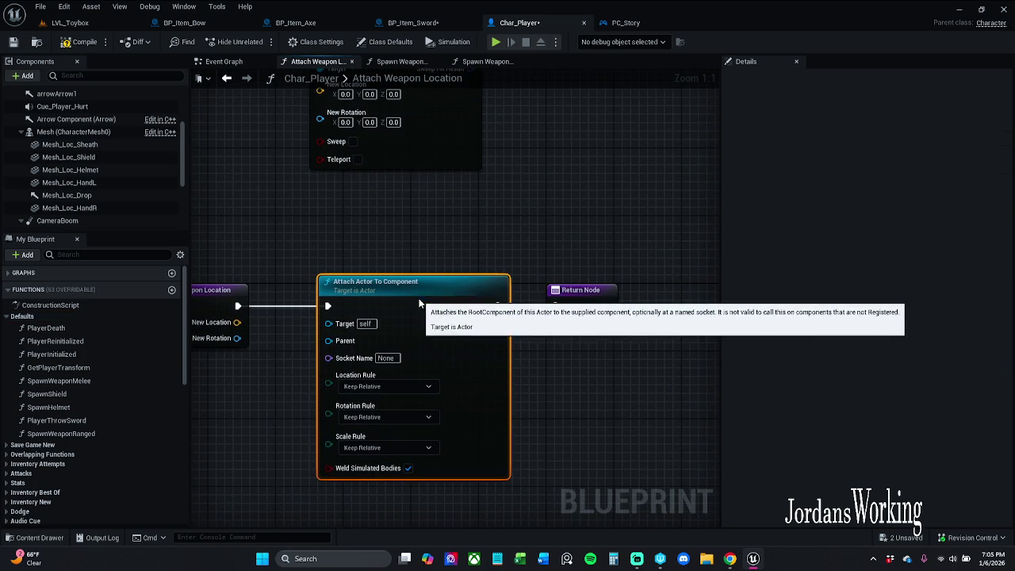
Step: Delete the Return Node and line up the entry and Attach Actor To Component nodes
{"action": "left_click_drag", "start_coordinate": [583, 300], "coordinate": [705, 301]}
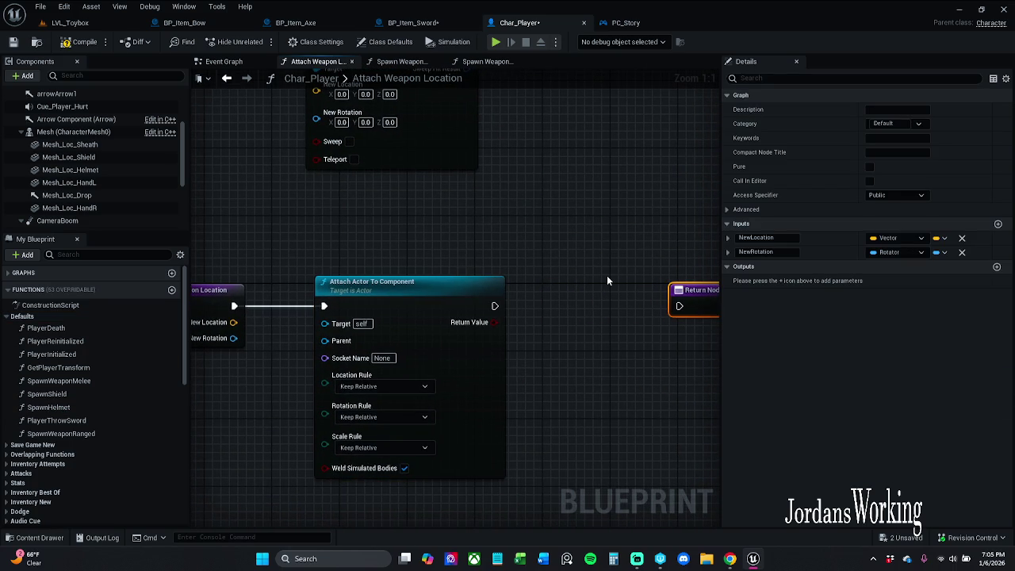
{"action": "left_click_drag", "start_coordinate": [607, 280], "coordinate": [482, 268]}
{"action": "key", "text": "Delete"}
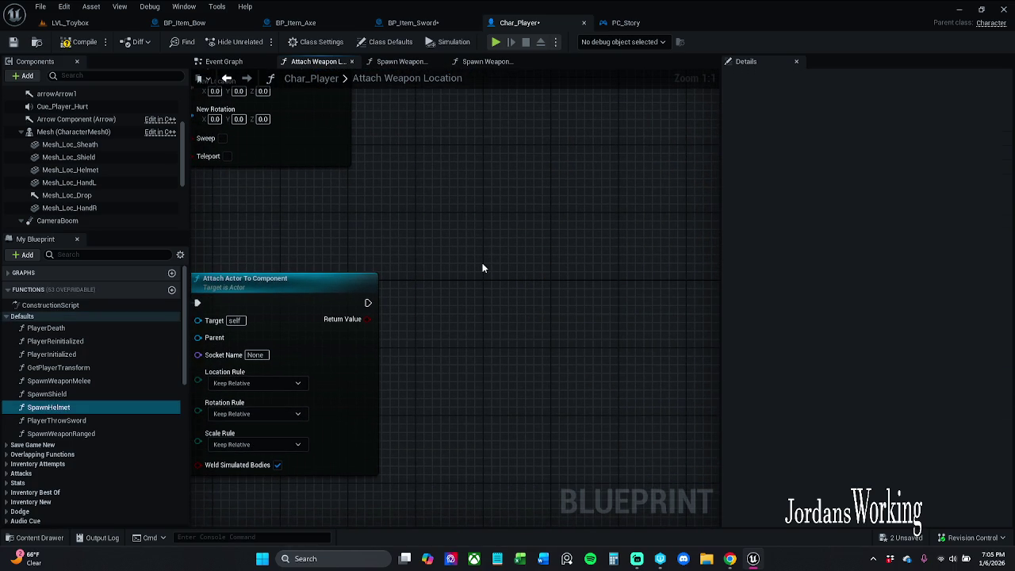
{"action": "left_click_drag", "start_coordinate": [447, 236], "coordinate": [672, 236]}
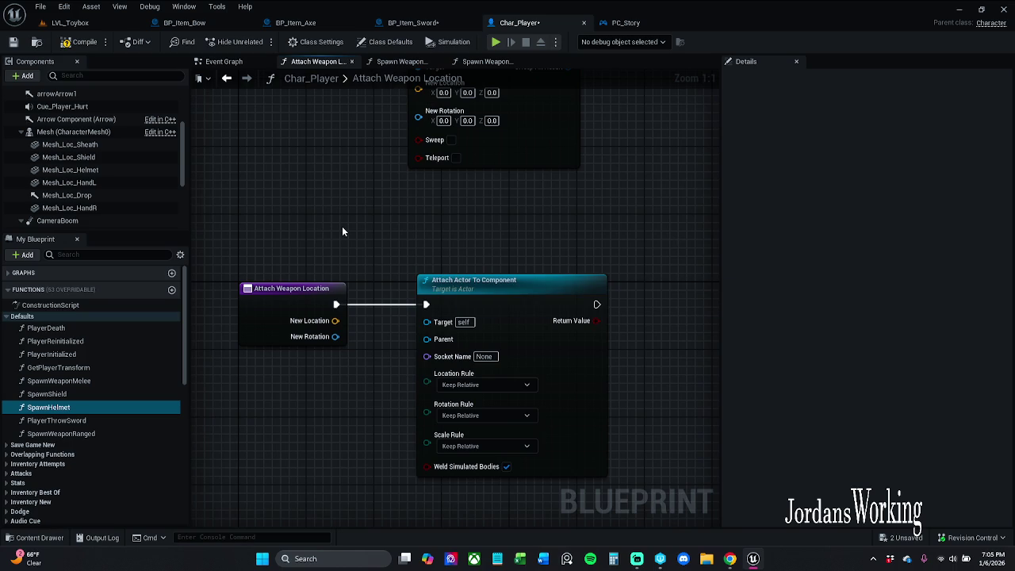
{"action": "mouse_move", "coordinate": [490, 297]}
{"action": "left_mouse_down"}
{"action": "mouse_move", "coordinate": [524, 298]}
{"action": "mouse_move", "coordinate": [515, 297]}
{"action": "left_mouse_up"}
{"action": "left_click", "coordinate": [487, 220]}
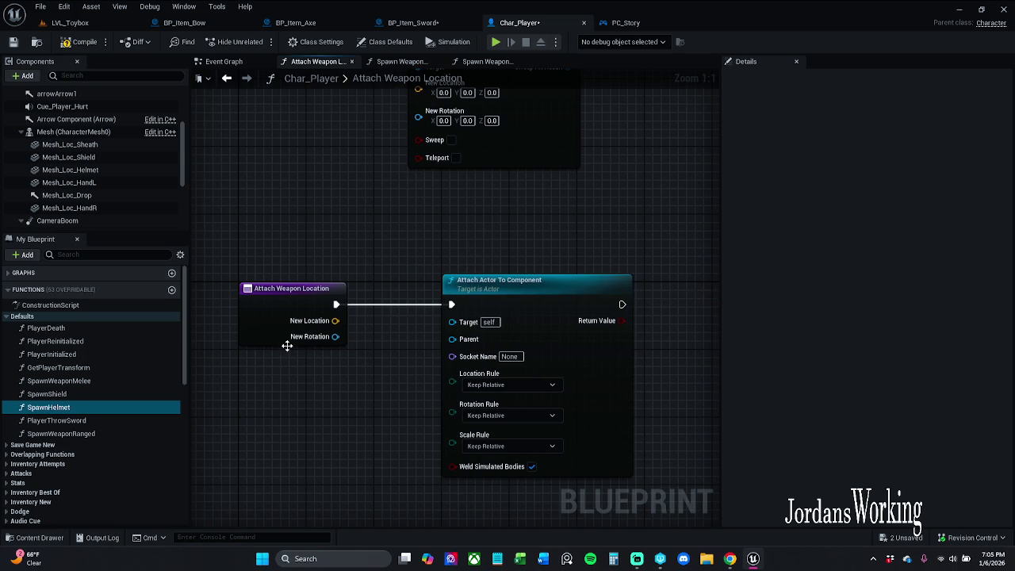
{"action": "left_click", "coordinate": [412, 23]}
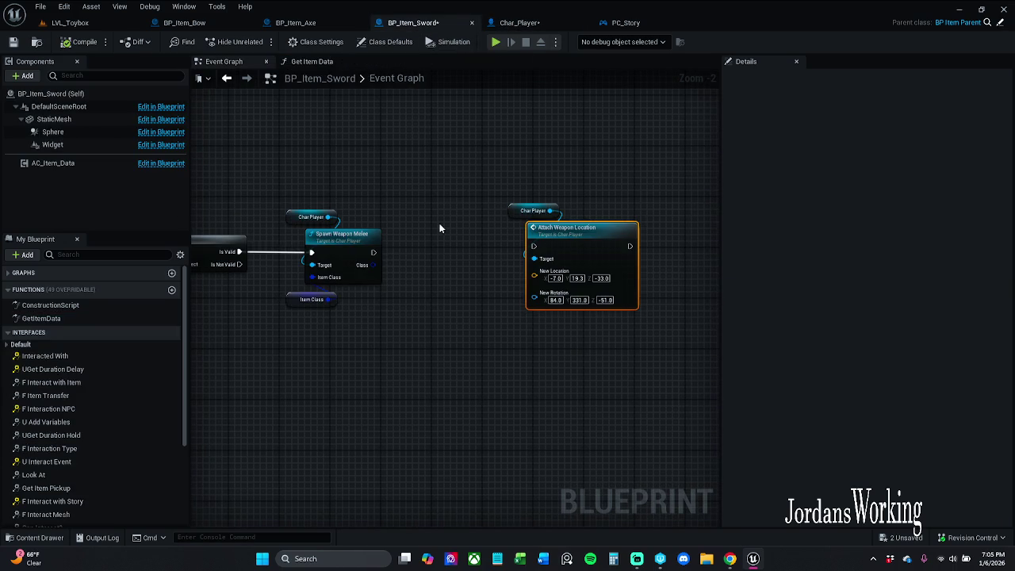
Step: Open Spawn Weapon Melee and remove the Return Node's unused class output
{"action": "scroll", "coordinate": [401, 263], "scroll_direction": "up", "scroll_amount": 2}
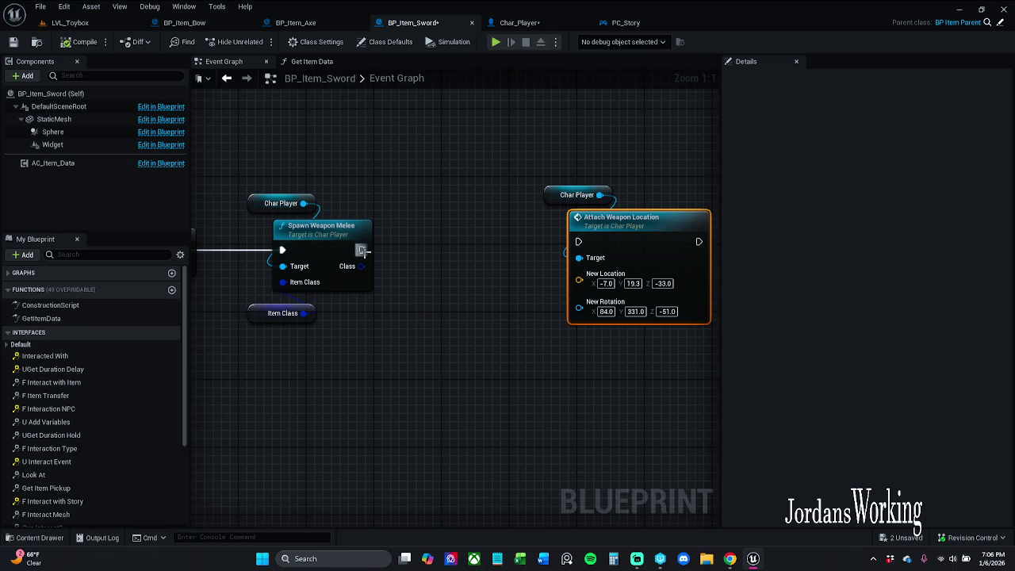
{"action": "double_click", "coordinate": [355, 244]}
{"action": "mouse_move", "coordinate": [371, 287]}
{"action": "left_mouse_down"}
{"action": "mouse_move", "coordinate": [305, 283]}
{"action": "mouse_move", "coordinate": [437, 272]}
{"action": "left_mouse_up"}
{"action": "left_click", "coordinate": [635, 203]}
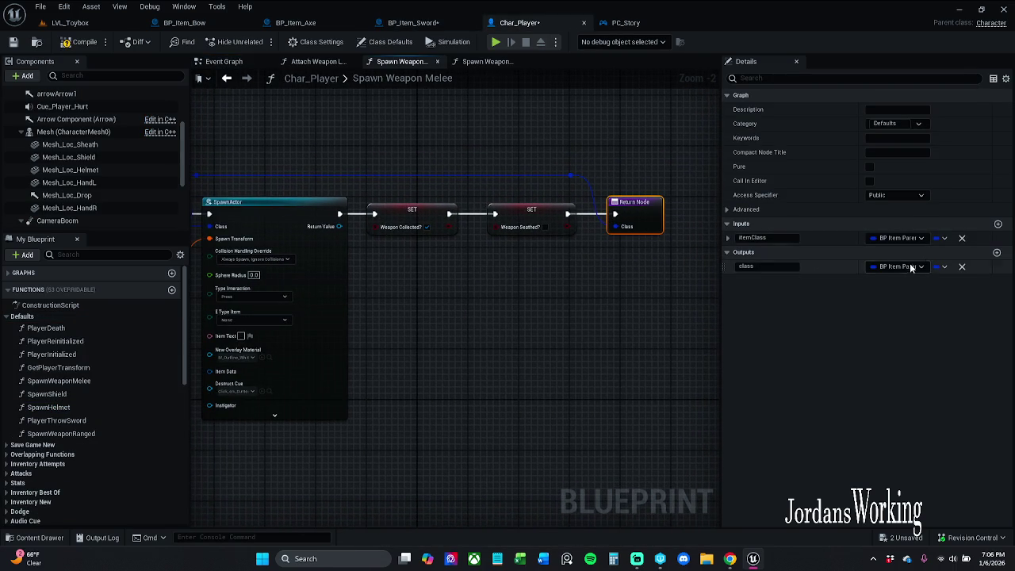
{"action": "left_click", "coordinate": [962, 267]}
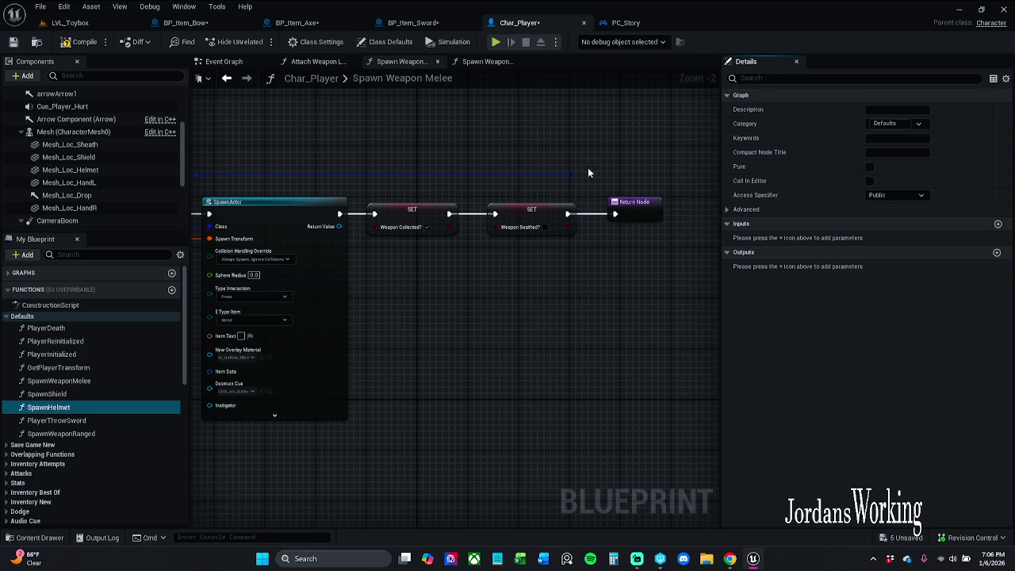
Step: Wire SpawnActor's Return Value to the Return Node, routed through two reroute points
{"action": "left_click_drag", "start_coordinate": [587, 167], "coordinate": [725, 177]}
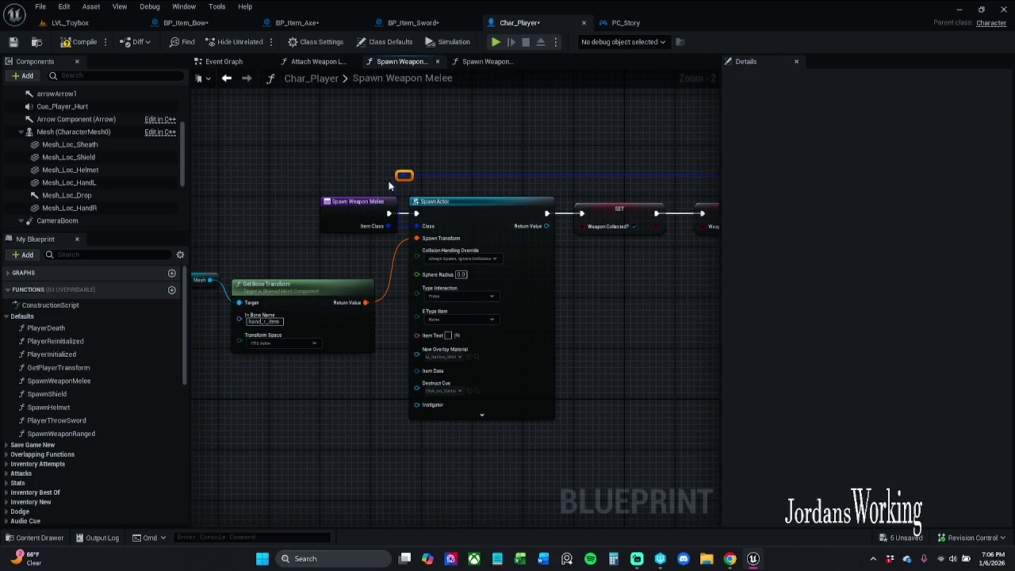
{"action": "left_click_drag", "start_coordinate": [498, 343], "coordinate": [388, 338]}
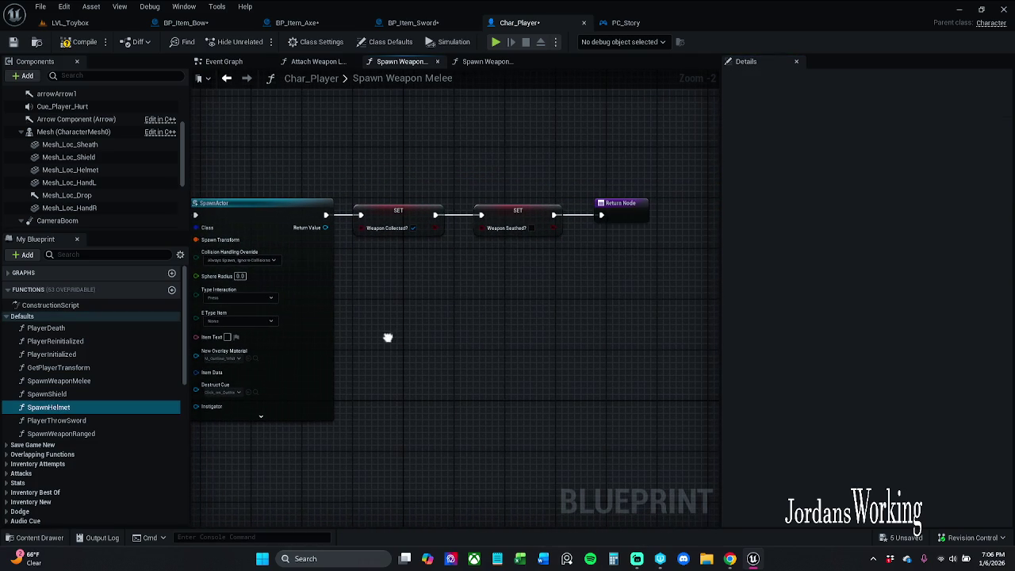
{"action": "mouse_move", "coordinate": [325, 227]}
{"action": "left_mouse_down"}
{"action": "mouse_move", "coordinate": [476, 250]}
{"action": "mouse_move", "coordinate": [630, 232]}
{"action": "left_mouse_up"}
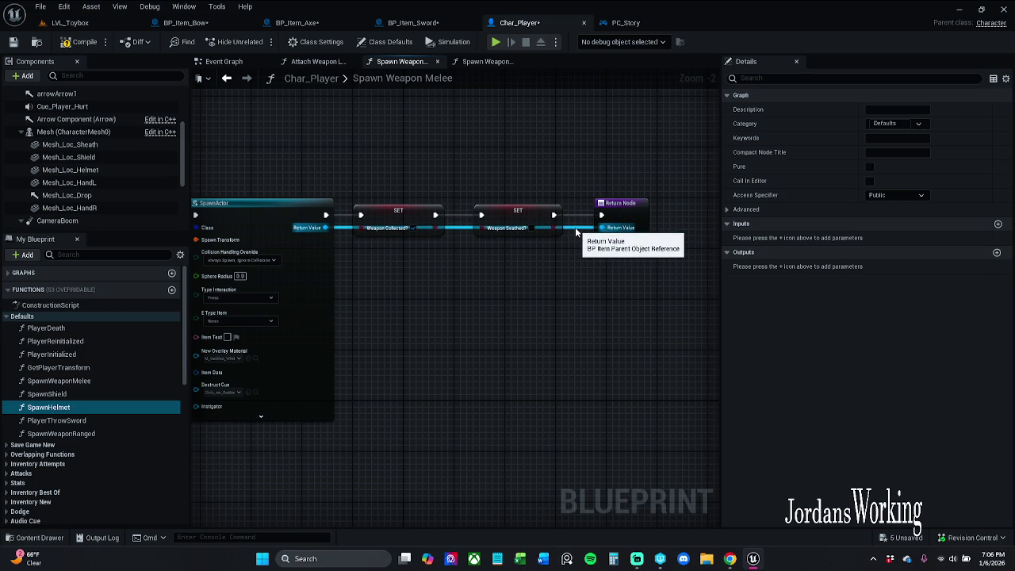
{"action": "double_click", "coordinate": [571, 225]}
{"action": "left_click_drag", "start_coordinate": [571, 222], "coordinate": [560, 254]}
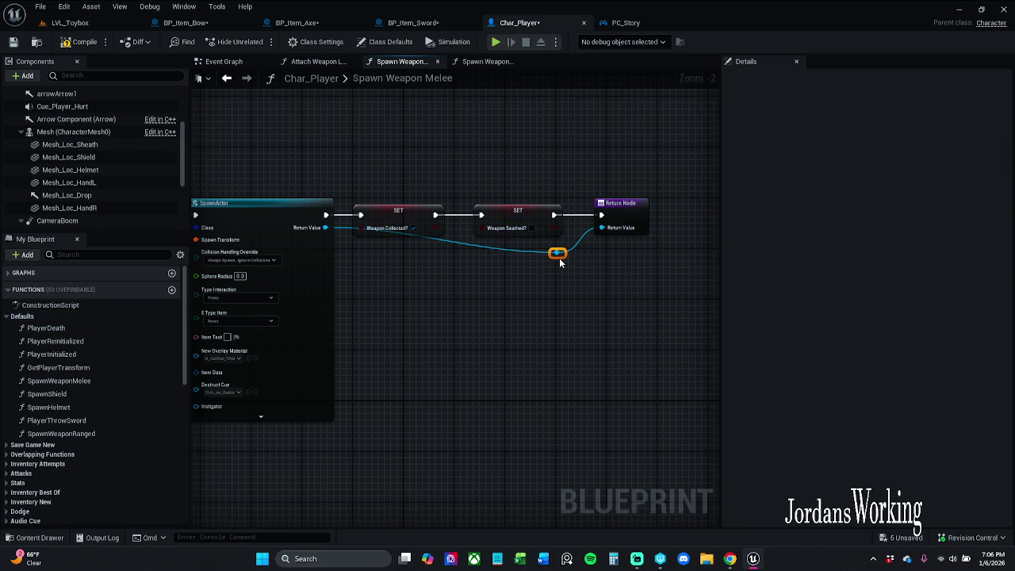
{"action": "double_click", "coordinate": [444, 241]}
{"action": "mouse_move", "coordinate": [444, 241]}
{"action": "left_mouse_down"}
{"action": "mouse_move", "coordinate": [367, 253]}
{"action": "mouse_move", "coordinate": [628, 271]}
{"action": "mouse_move", "coordinate": [317, 278]}
{"action": "left_mouse_up"}
{"action": "left_click", "coordinate": [519, 287]}
Step: Rename the return output to actorRef
{"action": "left_click", "coordinate": [556, 229]}
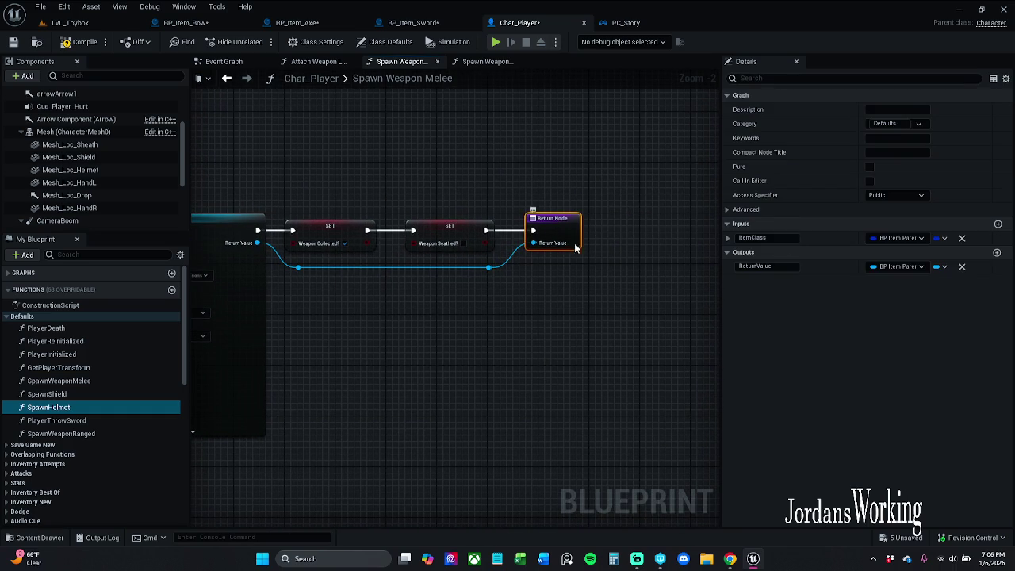
{"action": "left_click", "coordinate": [773, 266]}
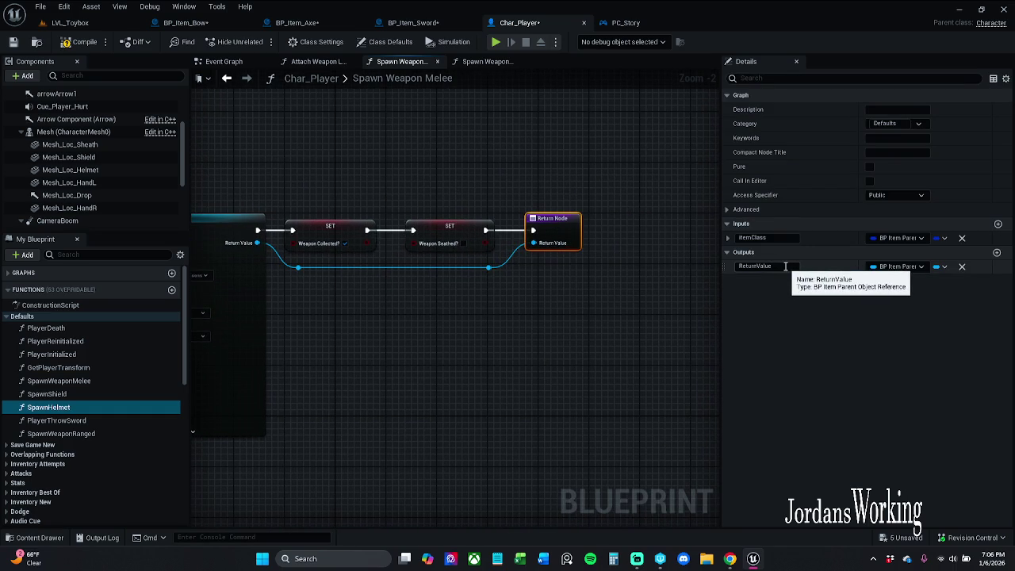
{"action": "left_click", "coordinate": [785, 267]}
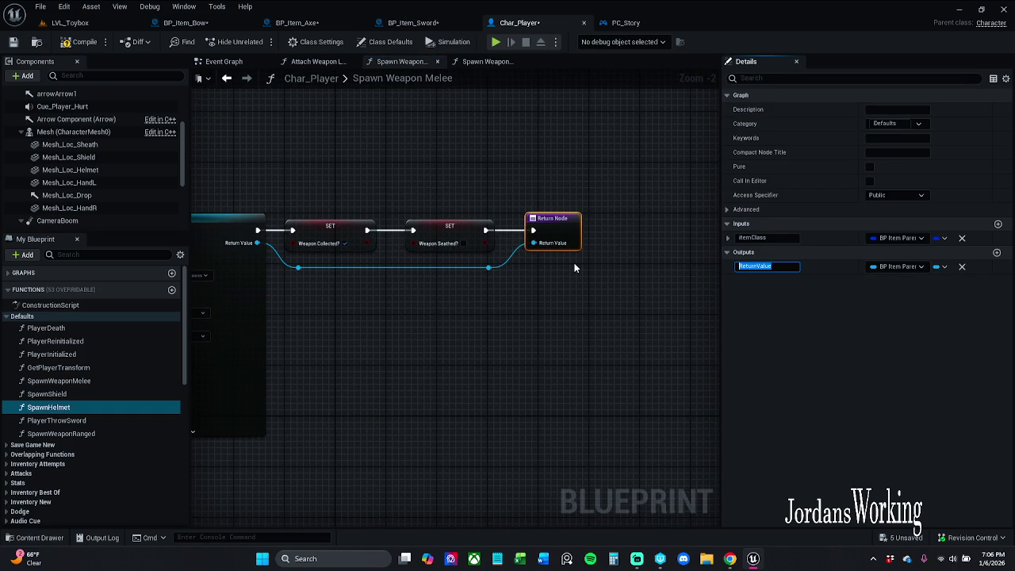
{"action": "type", "text": "SpawnedActor"}
{"action": "key", "text": "Return"}
{"action": "key", "text": "Home"}
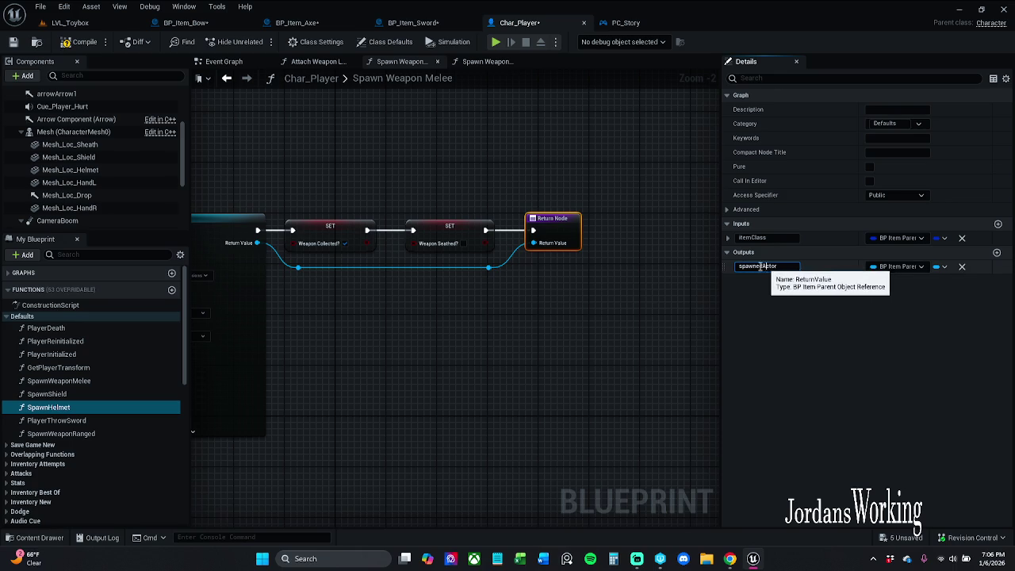
{"action": "key", "text": "ctrl+a"}
{"action": "type", "text": "actor"}
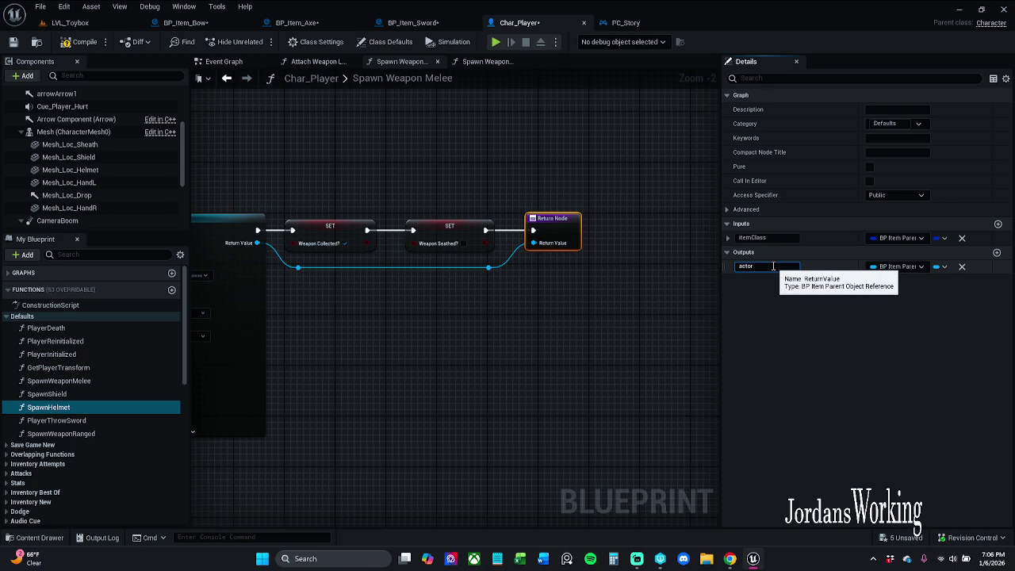
{"action": "type", "text": "Ref"}
{"action": "key", "text": "Return"}
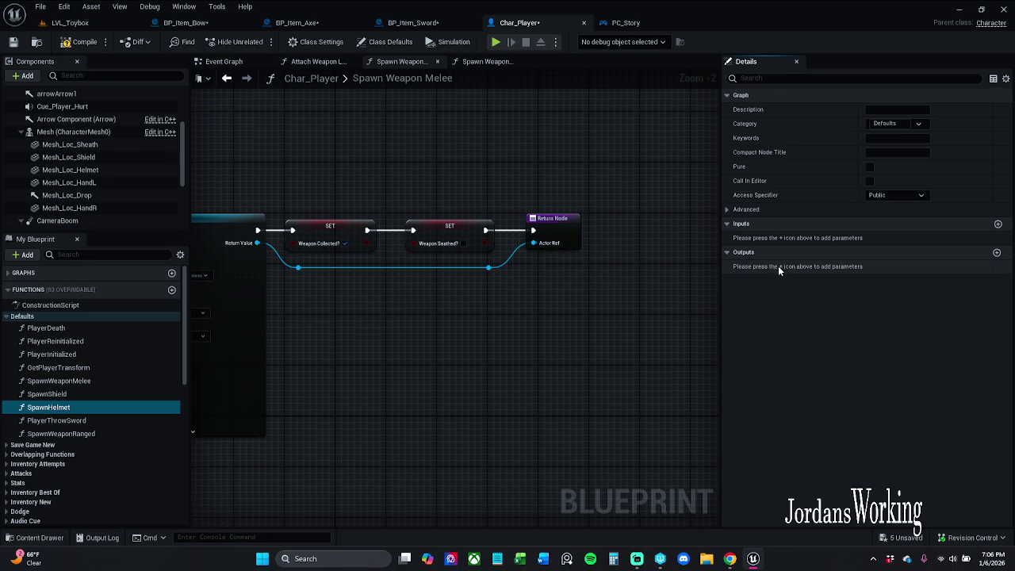
Step: Save Char_Player and inspect the reroute points in the Spawn Weapon Ranged graph
{"action": "left_click", "coordinate": [13, 41]}
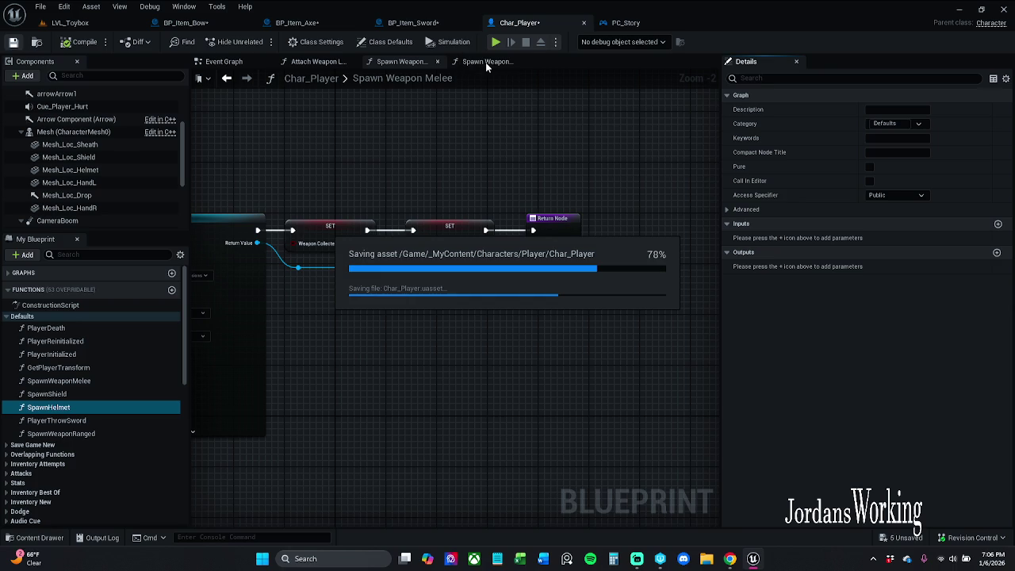
{"action": "left_click", "coordinate": [485, 62]}
{"action": "mouse_move", "coordinate": [518, 93]}
{"action": "left_mouse_down"}
{"action": "mouse_move", "coordinate": [396, 111]}
{"action": "mouse_move", "coordinate": [413, 138]}
{"action": "left_mouse_up"}
{"action": "scroll", "coordinate": [396, 111], "scroll_direction": "down", "scroll_amount": 1}
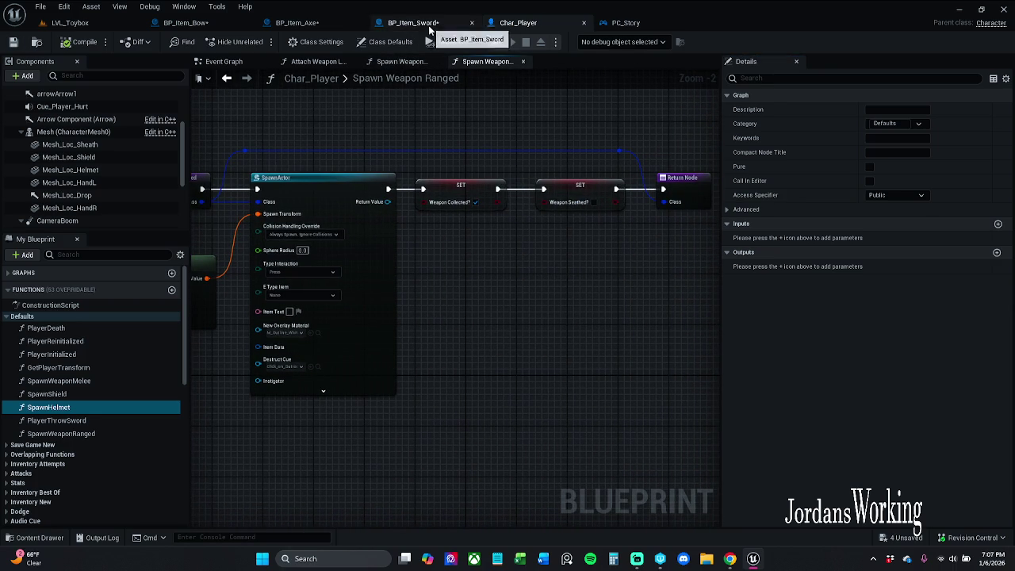
{"action": "mouse_move", "coordinate": [245, 141]}
{"action": "left_mouse_down"}
{"action": "mouse_move", "coordinate": [381, 178]}
{"action": "mouse_move", "coordinate": [660, 156]}
{"action": "left_mouse_up"}
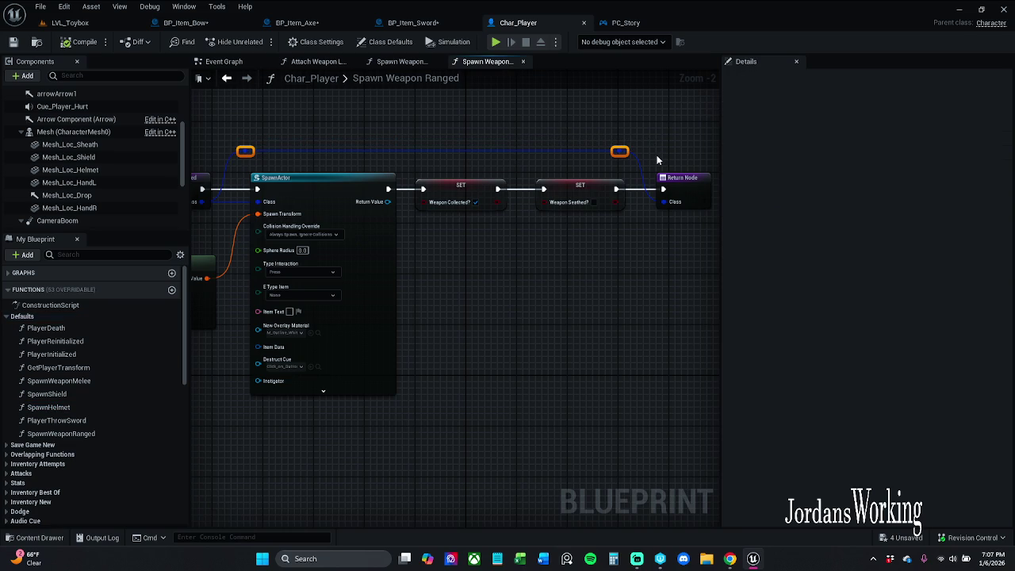
{"action": "left_click", "coordinate": [662, 120]}
Step: Close the Spawn Weapon Ranged graph, then view PC_Story's interact event graph
{"action": "left_click", "coordinate": [522, 61]}
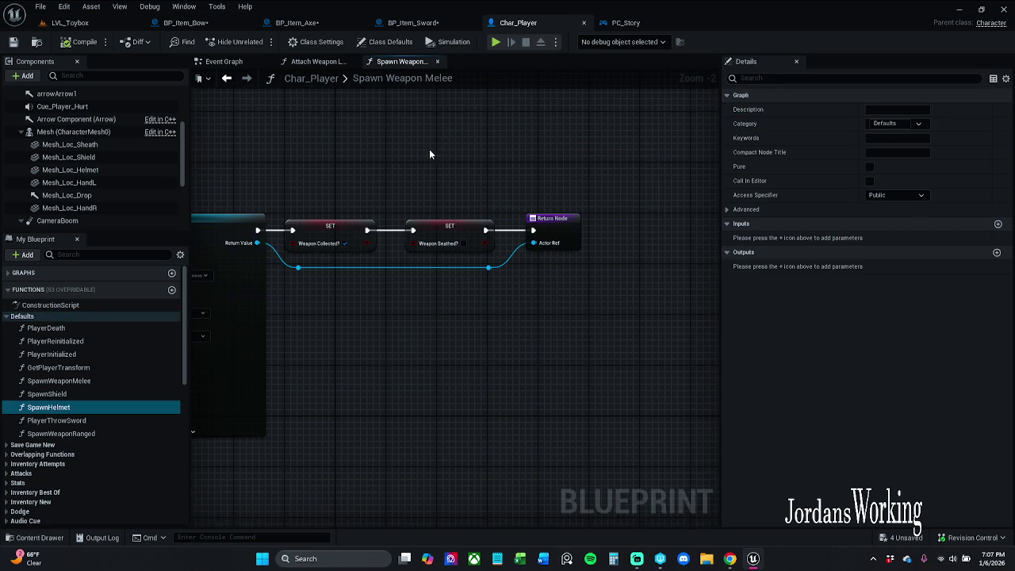
{"action": "left_click_drag", "start_coordinate": [429, 151], "coordinate": [557, 146]}
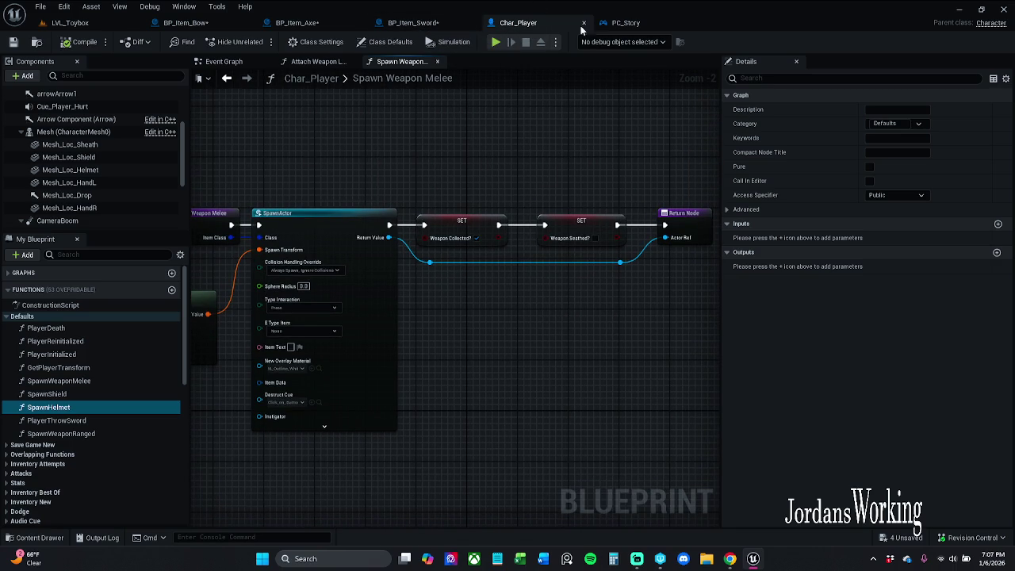
{"action": "left_click", "coordinate": [636, 27]}
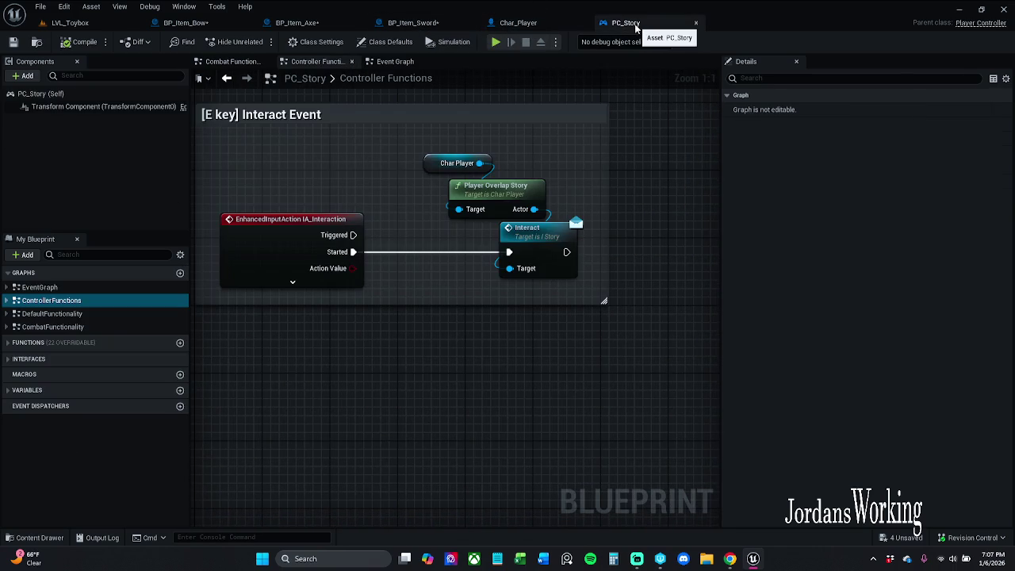
Step: Jump from BP_Item_Sword's Attach Weapon Location call into its Char_Player graph and frame Attach Actor To Component
{"action": "left_click", "coordinate": [413, 23]}
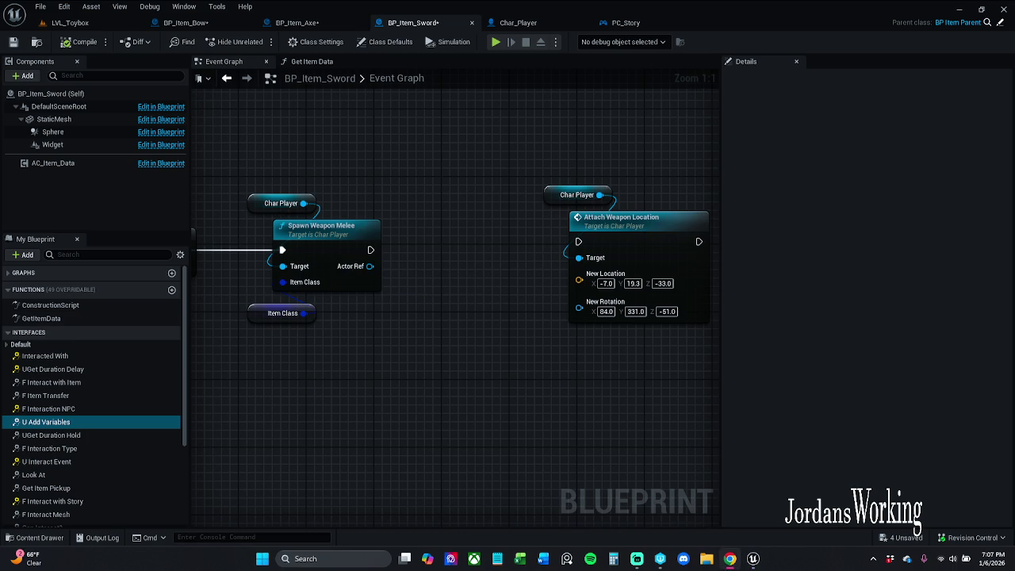
{"action": "double_click", "coordinate": [621, 219]}
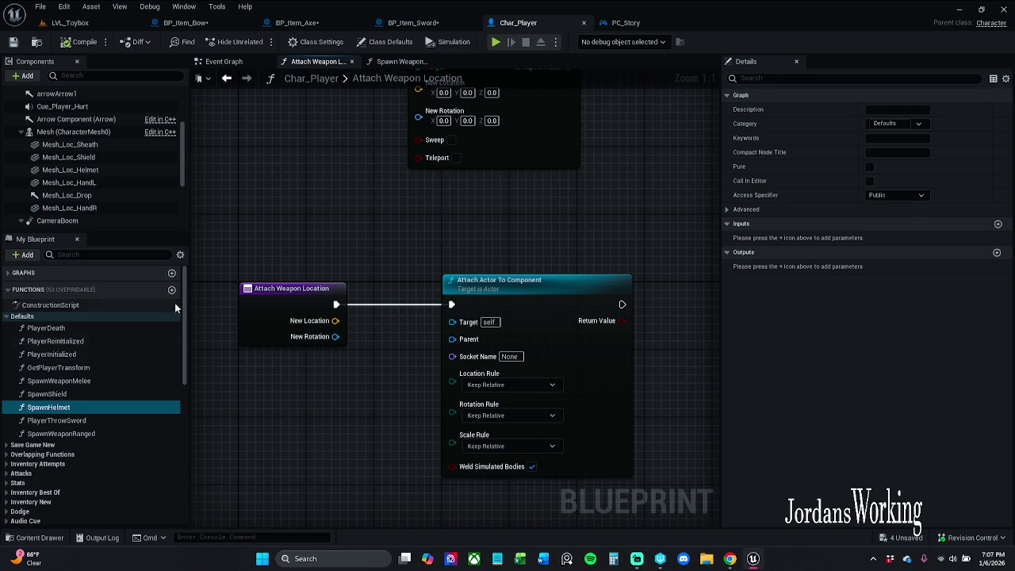
{"action": "left_click_drag", "start_coordinate": [583, 256], "coordinate": [549, 243]}
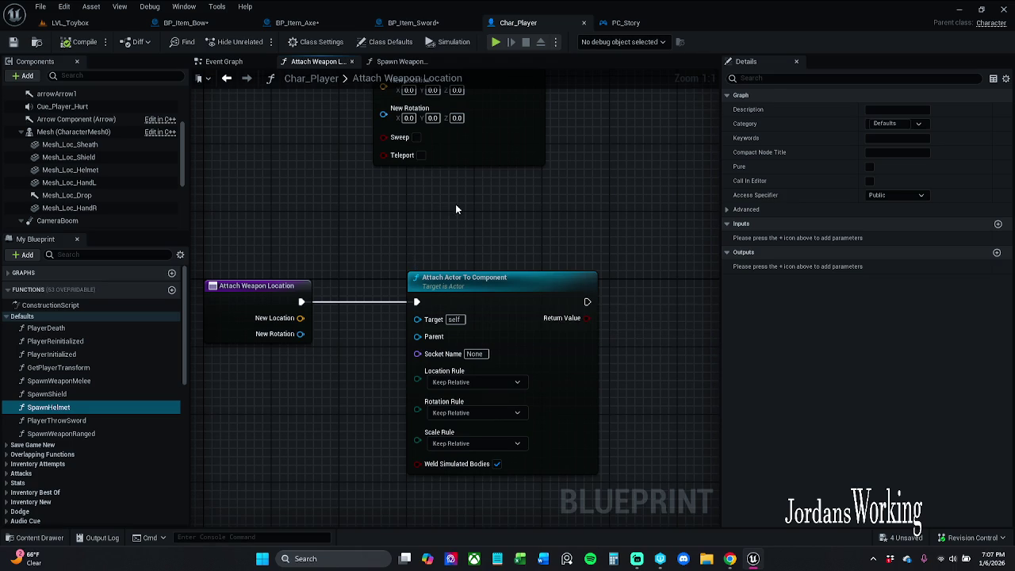
{"action": "left_click_drag", "start_coordinate": [455, 204], "coordinate": [478, 299]}
{"action": "scroll", "coordinate": [419, 286], "scroll_direction": "down", "scroll_amount": 1}
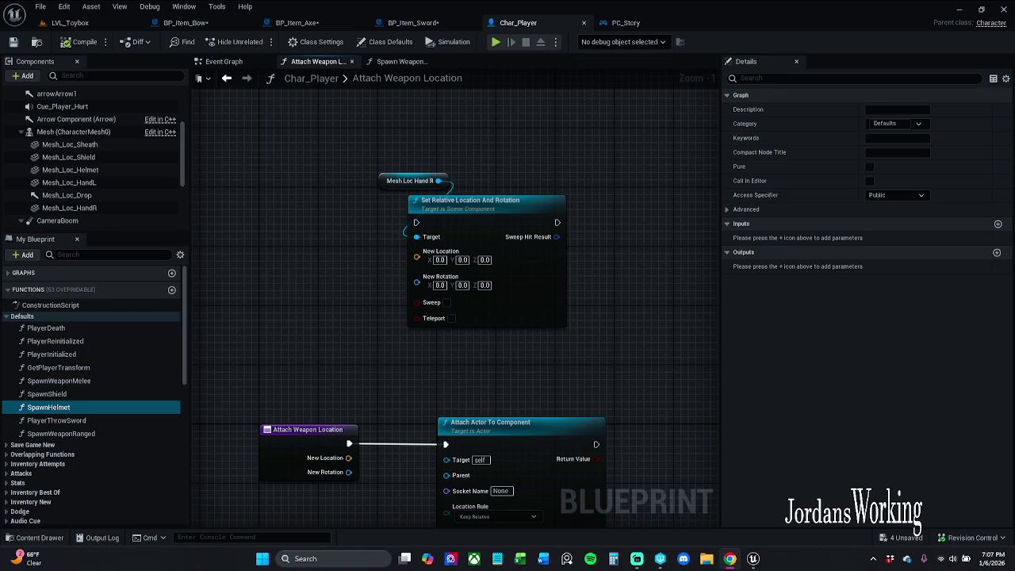
{"action": "left_click", "coordinate": [407, 24]}
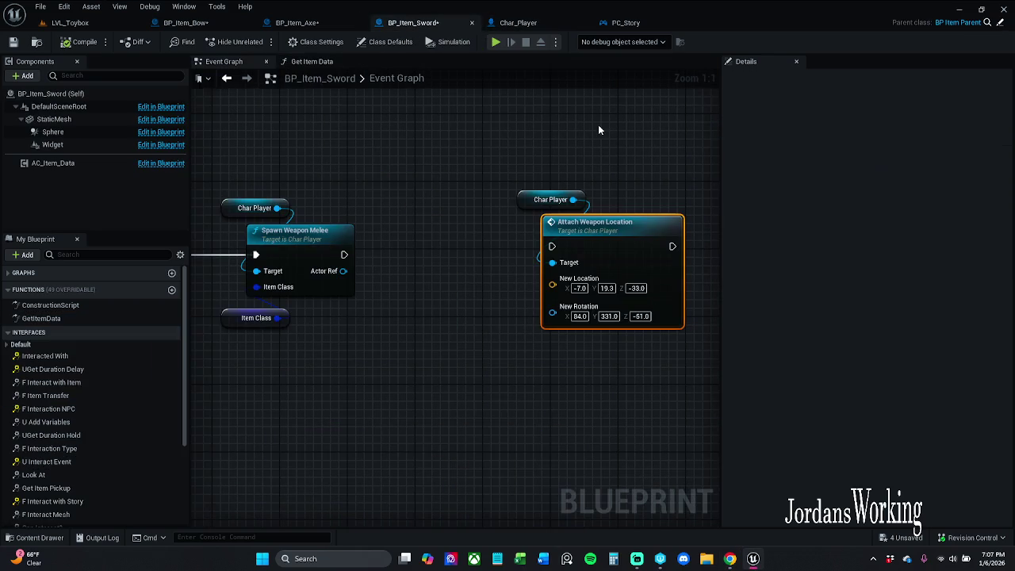
{"action": "left_click", "coordinate": [626, 259]}
{"action": "double_click", "coordinate": [625, 258]}
{"action": "left_click_drag", "start_coordinate": [590, 297], "coordinate": [577, 236]}
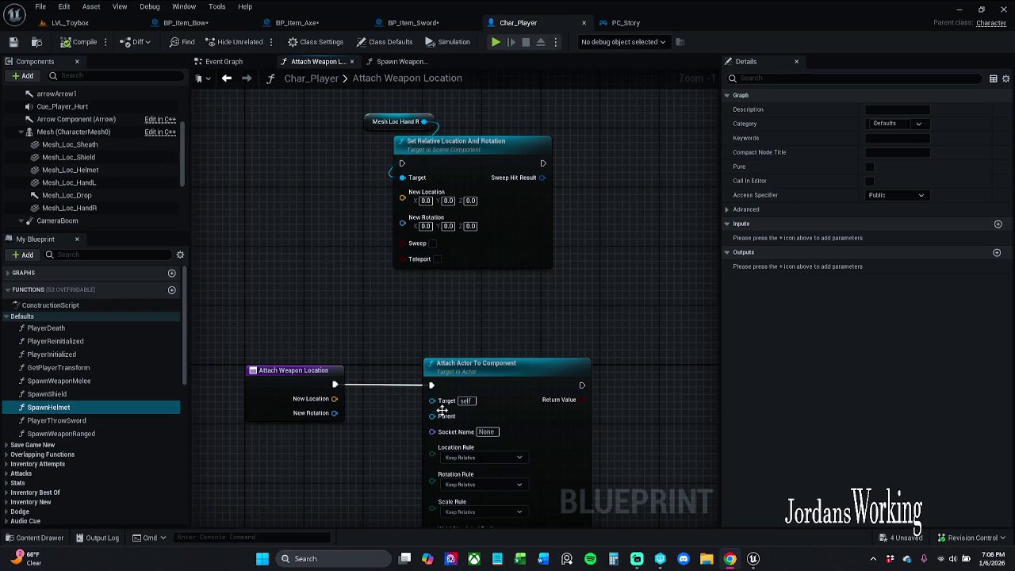
Step: Wire the Mesh Loc Hand R getter into Attach Actor To Component's Parent pin
{"action": "mouse_move", "coordinate": [435, 419]}
{"action": "left_mouse_down"}
{"action": "mouse_move", "coordinate": [336, 415]}
{"action": "mouse_move", "coordinate": [329, 404]}
{"action": "mouse_move", "coordinate": [337, 405]}
{"action": "left_mouse_up"}
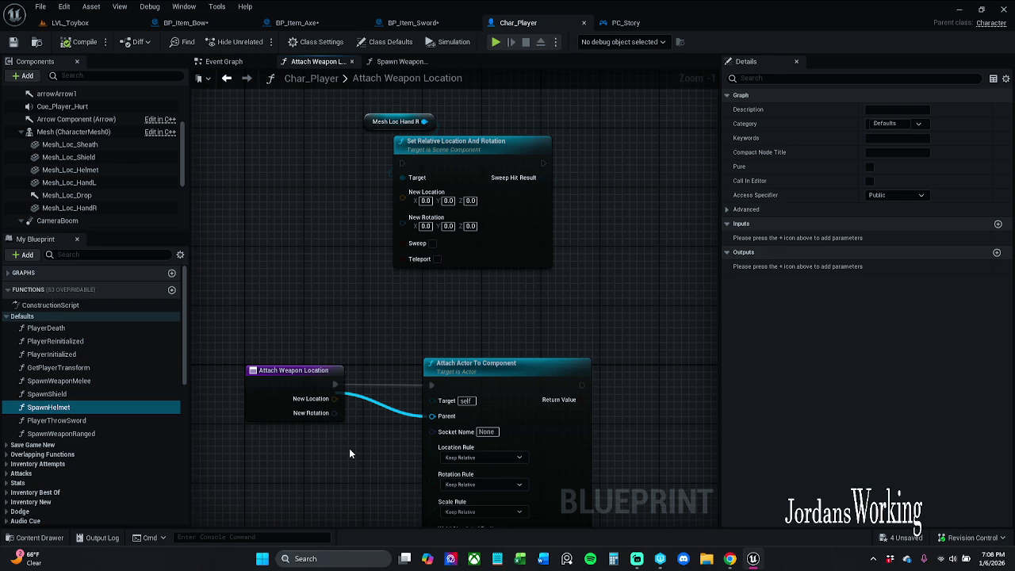
{"action": "left_click_drag", "start_coordinate": [445, 419], "coordinate": [436, 418]}
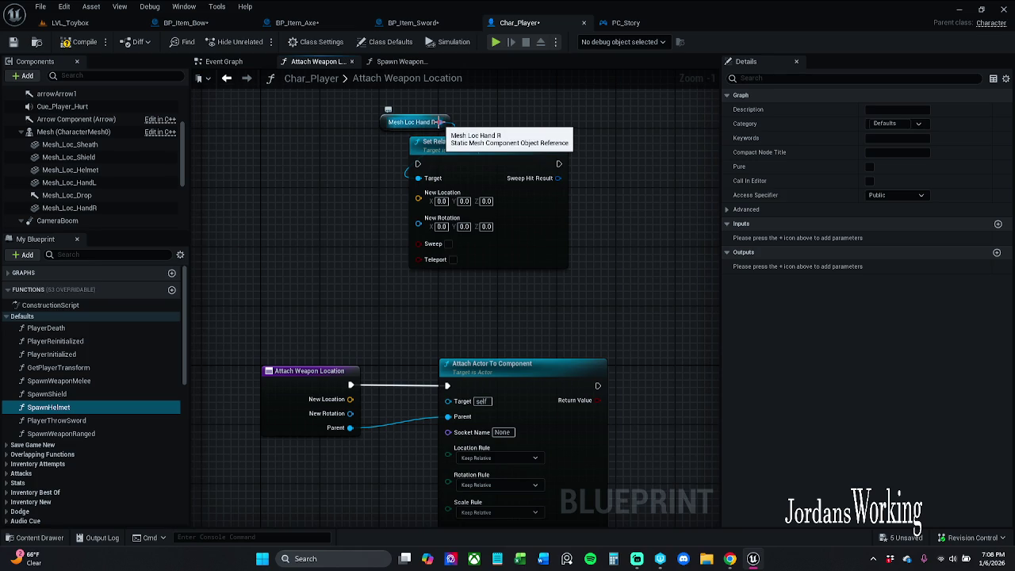
{"action": "left_click_drag", "start_coordinate": [440, 122], "coordinate": [454, 402]}
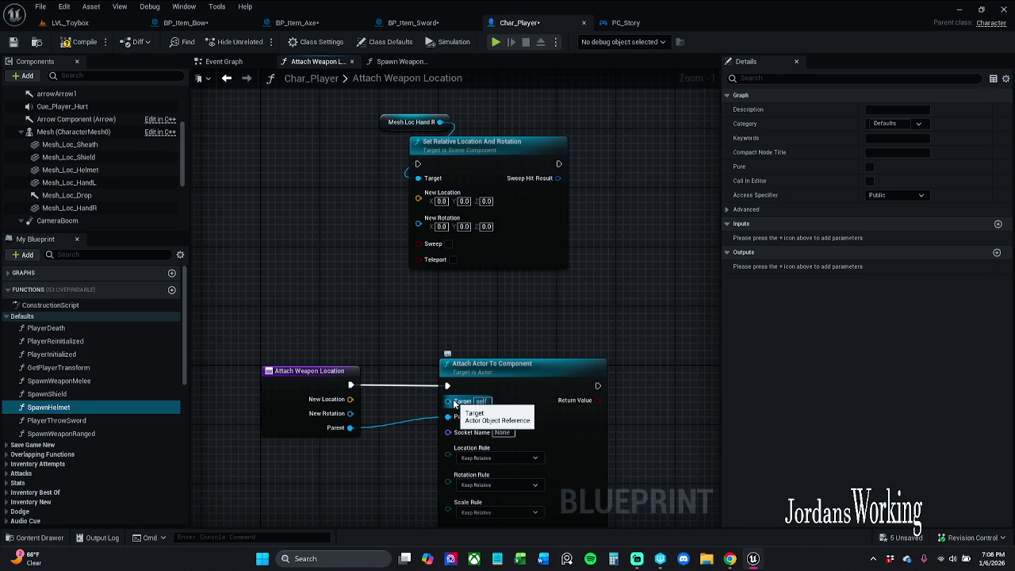
{"action": "left_click", "coordinate": [305, 379]}
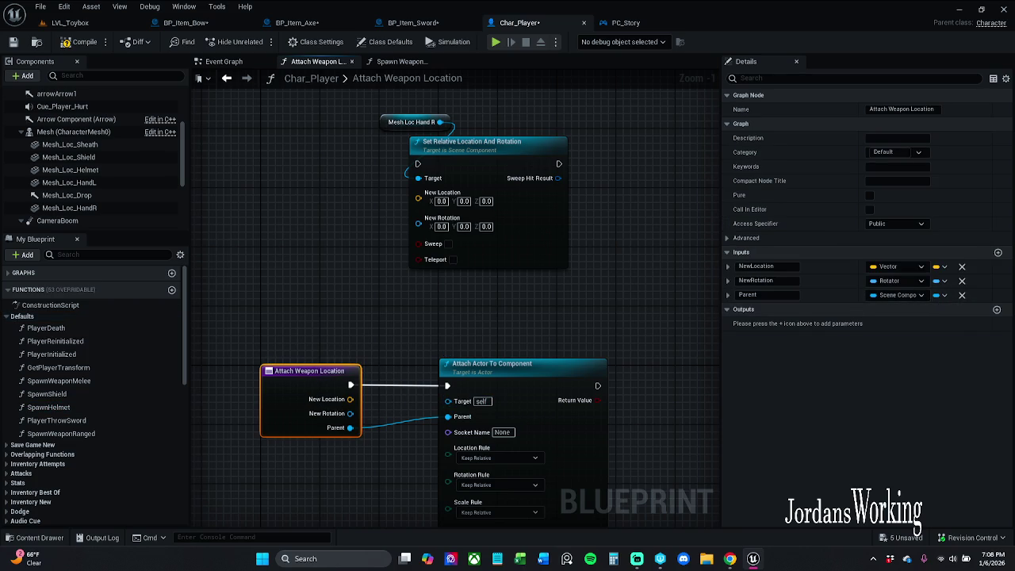
{"action": "left_click_drag", "start_coordinate": [440, 122], "coordinate": [457, 416]}
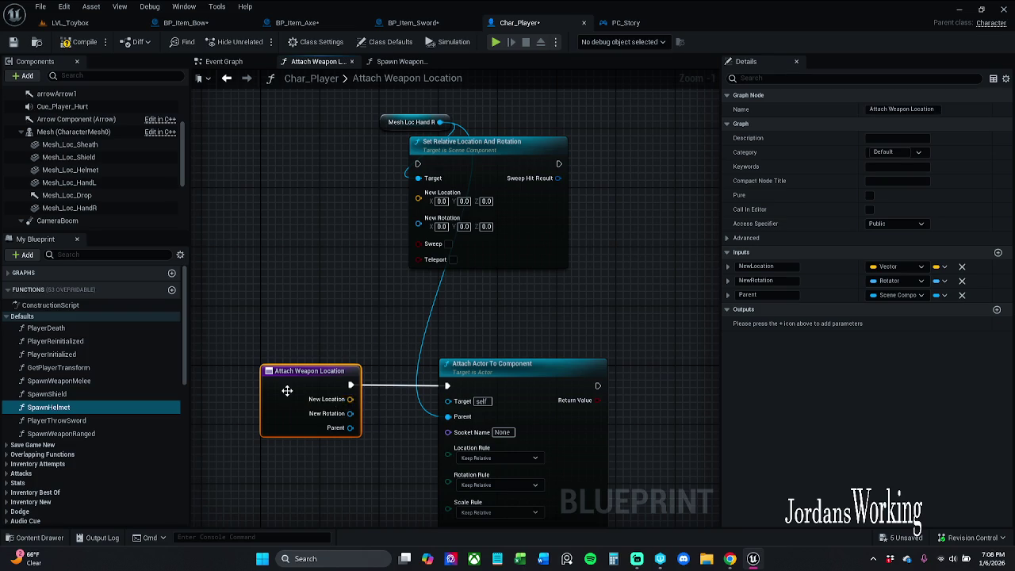
Step: Copy Mesh Loc Hand R into Set Relative Location's Target and expose the attach Target as an input
{"action": "left_click", "coordinate": [962, 296]}
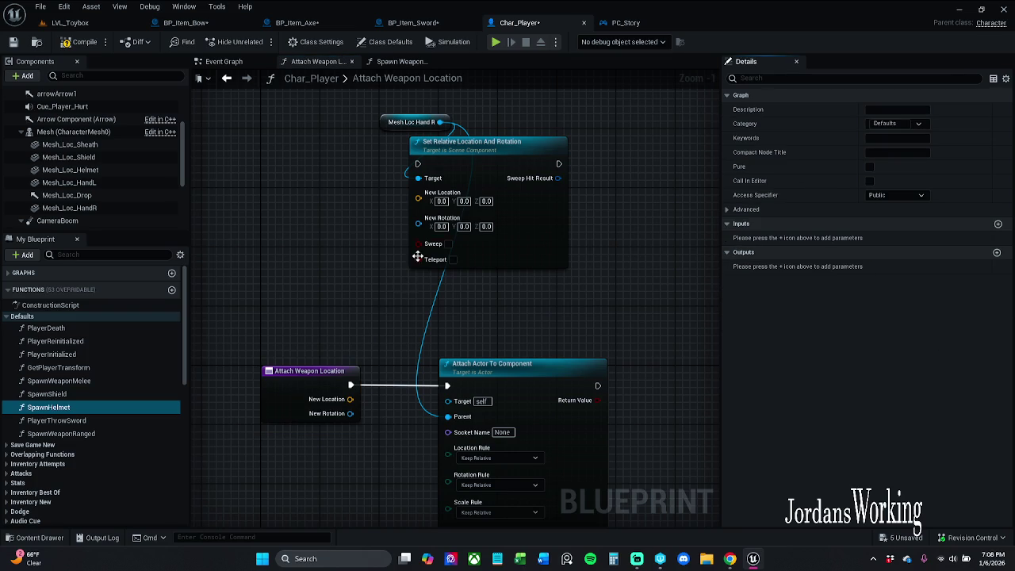
{"action": "mouse_move", "coordinate": [389, 125]}
{"action": "left_mouse_down"}
{"action": "mouse_move", "coordinate": [388, 286]}
{"action": "mouse_move", "coordinate": [405, 340]}
{"action": "left_mouse_up"}
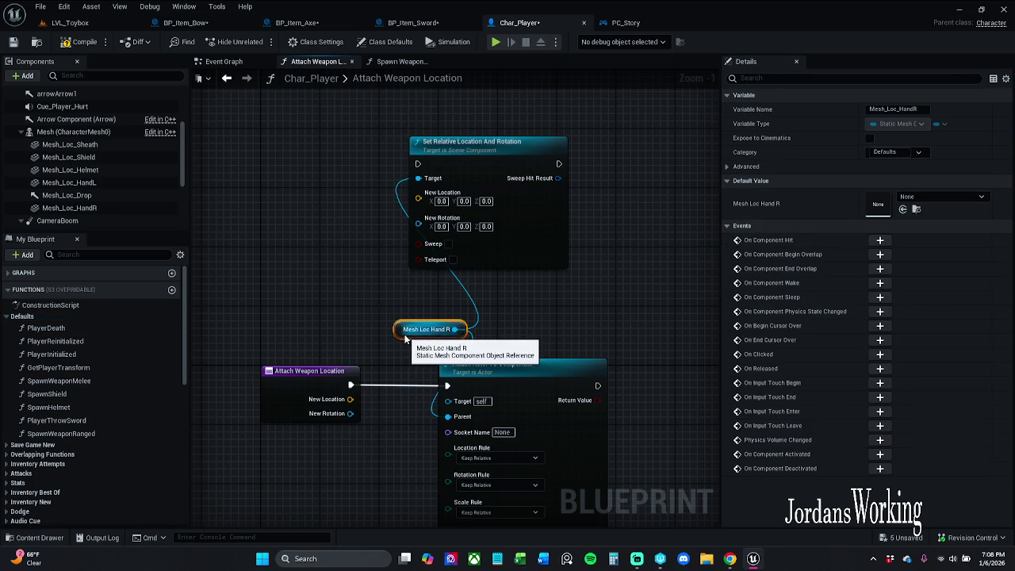
{"action": "key", "text": "ctrl+c"}
{"action": "key", "text": "ctrl+v"}
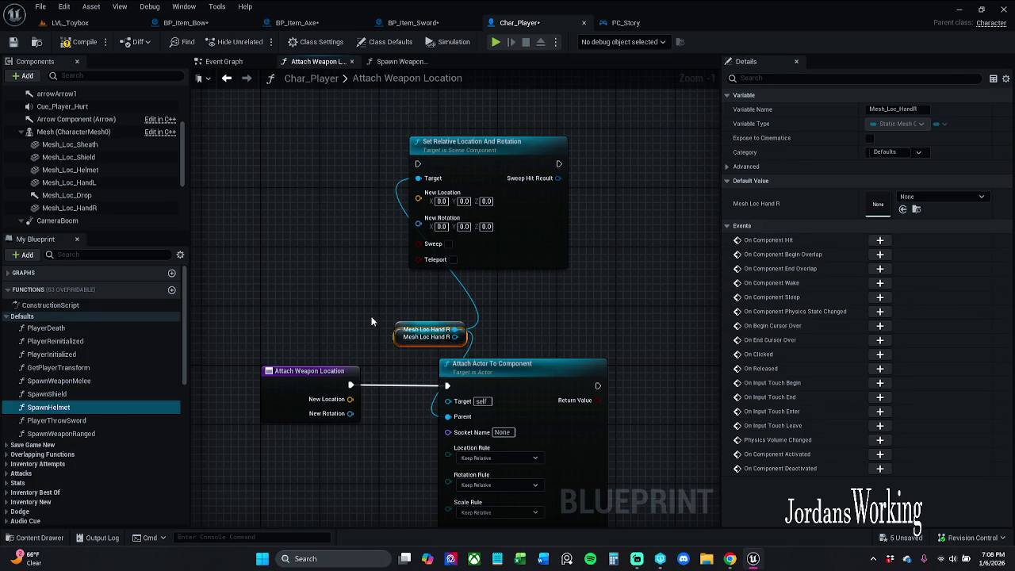
{"action": "left_click_drag", "start_coordinate": [406, 348], "coordinate": [286, 207]}
{"action": "left_click", "coordinate": [365, 190]}
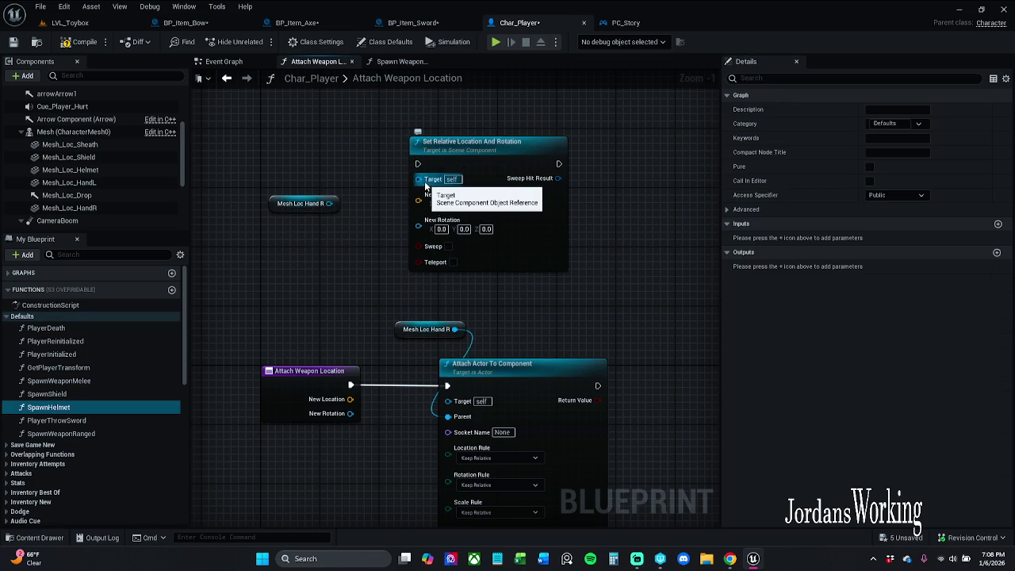
{"action": "mouse_move", "coordinate": [424, 181]}
{"action": "left_mouse_down"}
{"action": "mouse_move", "coordinate": [360, 186]}
{"action": "mouse_move", "coordinate": [329, 203]}
{"action": "mouse_move", "coordinate": [401, 123]}
{"action": "left_mouse_up"}
{"action": "left_click", "coordinate": [491, 302]}
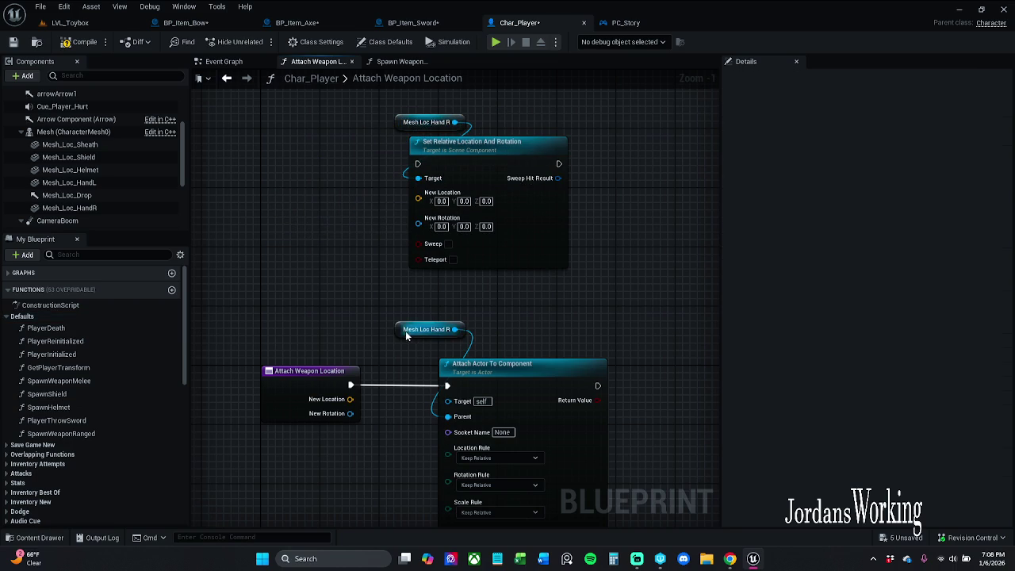
{"action": "left_click_drag", "start_coordinate": [405, 331], "coordinate": [424, 347]}
{"action": "left_click", "coordinate": [481, 311]}
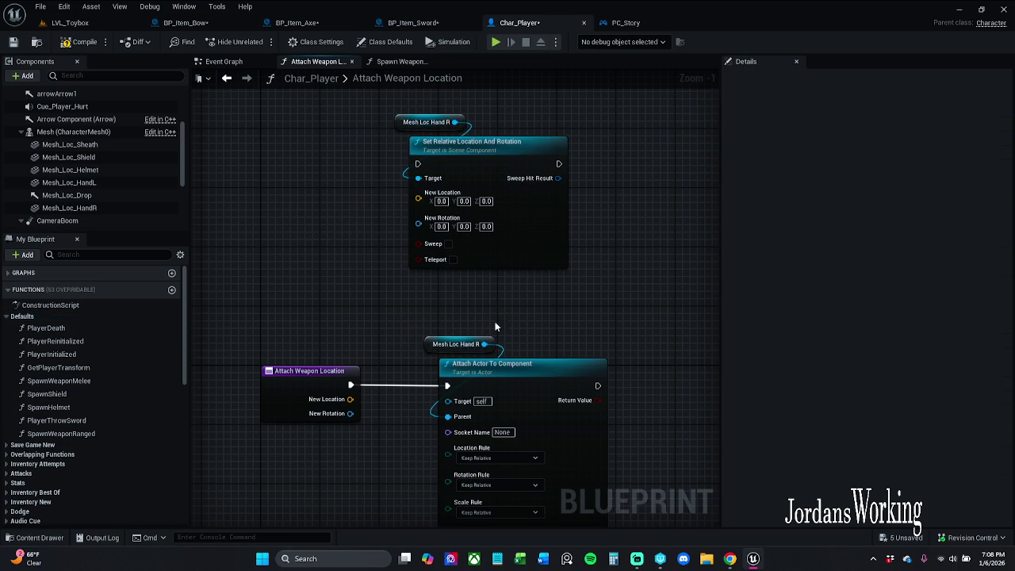
{"action": "mouse_move", "coordinate": [448, 400]}
{"action": "left_mouse_down"}
{"action": "mouse_move", "coordinate": [364, 425]}
{"action": "mouse_move", "coordinate": [340, 422]}
{"action": "left_mouse_up"}
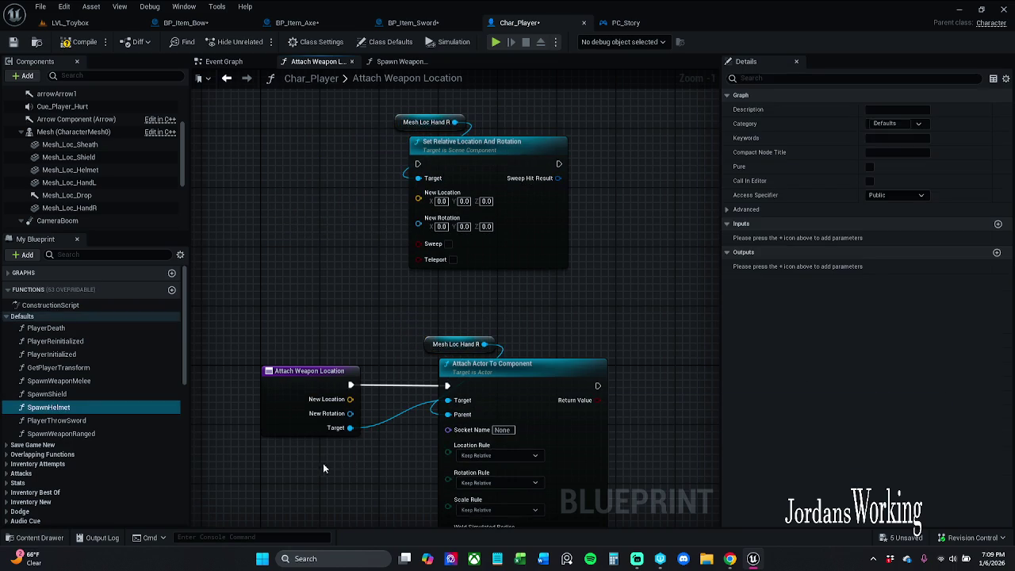
Step: Rename the function entry's Target input to targetRef in Details
{"action": "left_click", "coordinate": [295, 419]}
{"action": "left_click", "coordinate": [761, 295]}
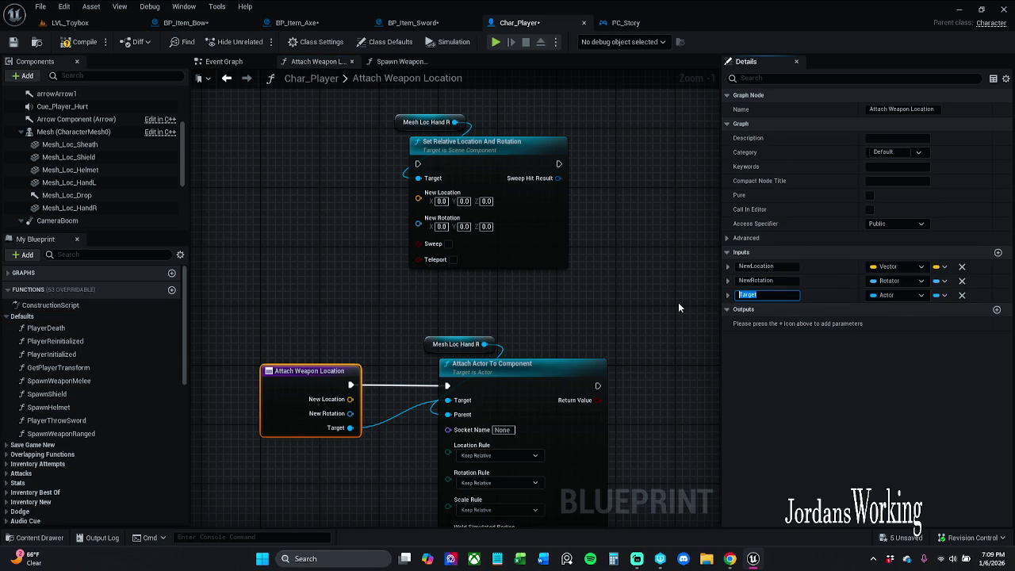
{"action": "key", "text": "End"}
{"action": "key", "text": "Delete"}
{"action": "type", "text": "t"}
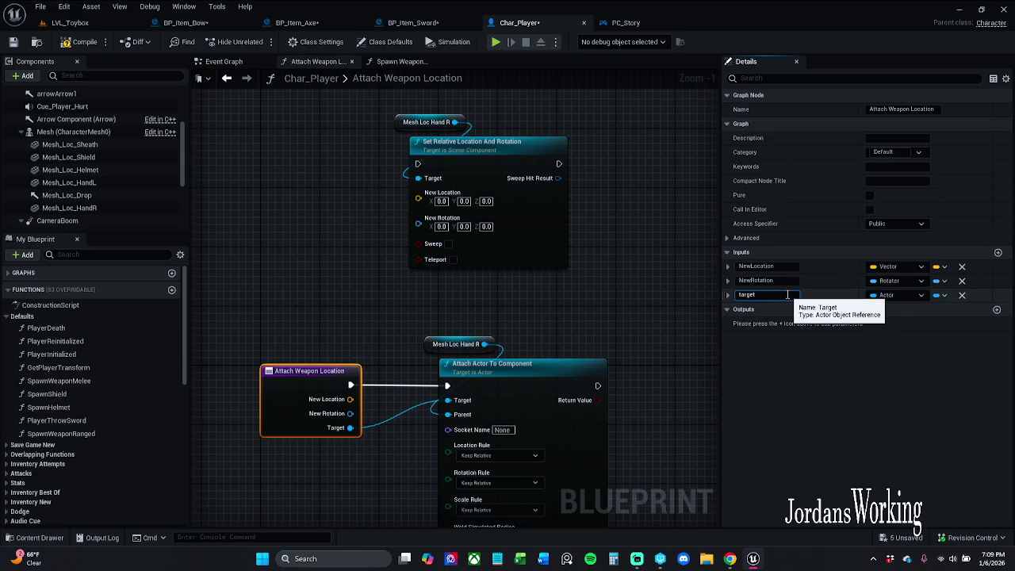
{"action": "type", "text": "Ref"}
{"action": "key", "text": "Return"}
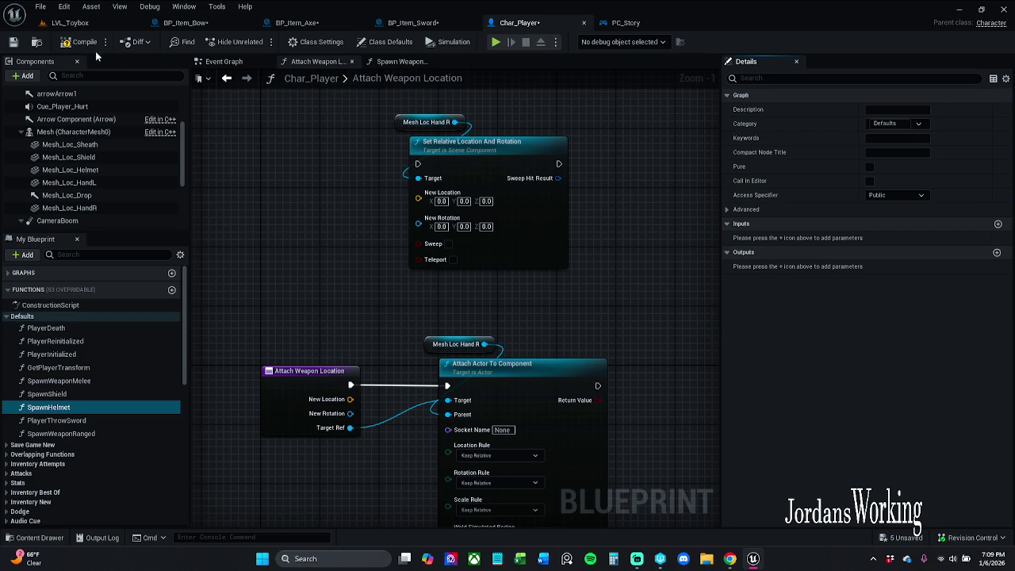
Step: Rename the input to actorRef, then compile and save Char_Player
{"action": "left_click", "coordinate": [354, 366]}
{"action": "left_click", "coordinate": [753, 295]}
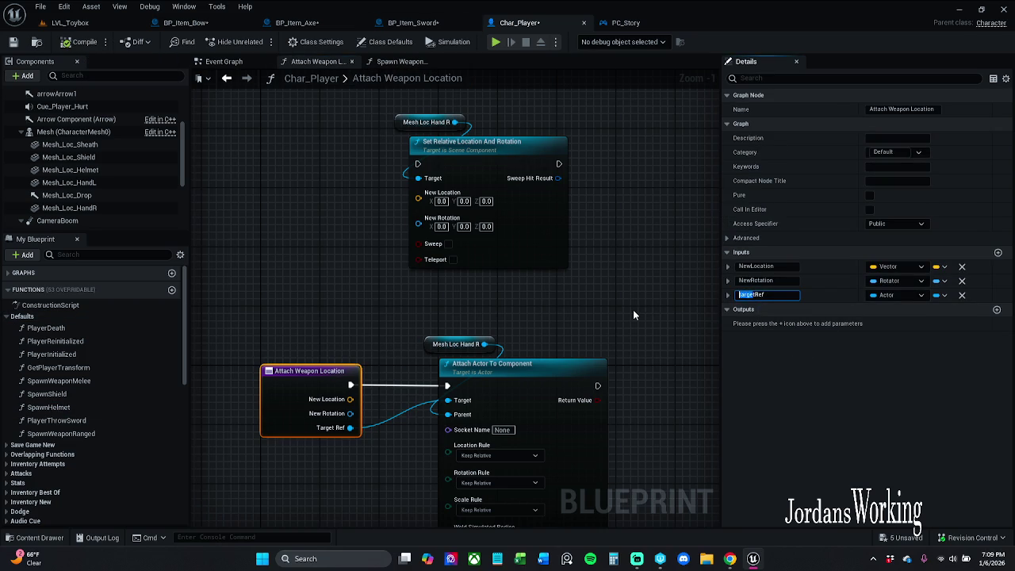
{"action": "key", "text": "BackSpace"}
{"action": "type", "text": "act"}
{"action": "type", "text": "or"}
{"action": "key", "text": "Return"}
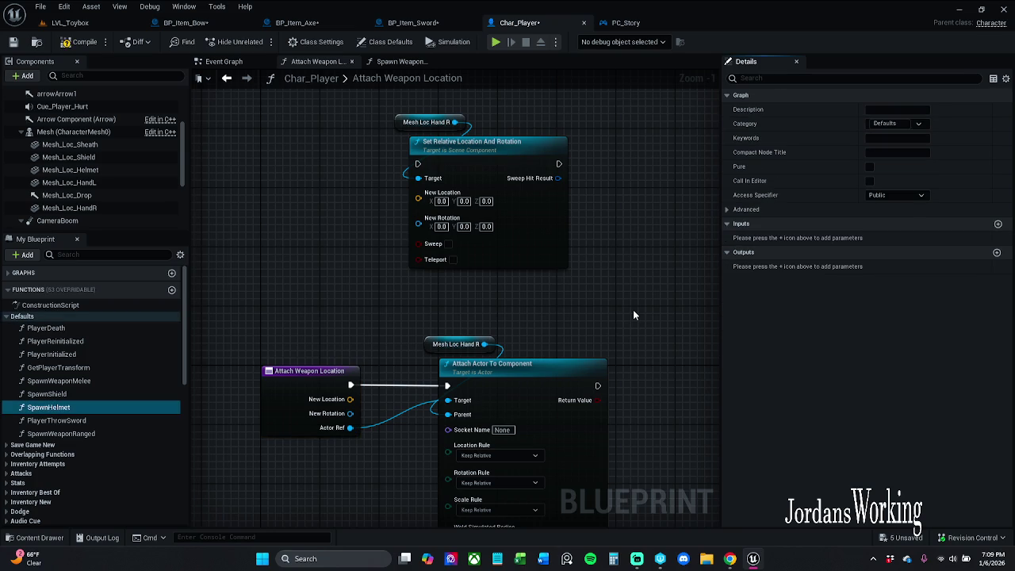
{"action": "left_click", "coordinate": [79, 41]}
{"action": "left_click", "coordinate": [12, 41]}
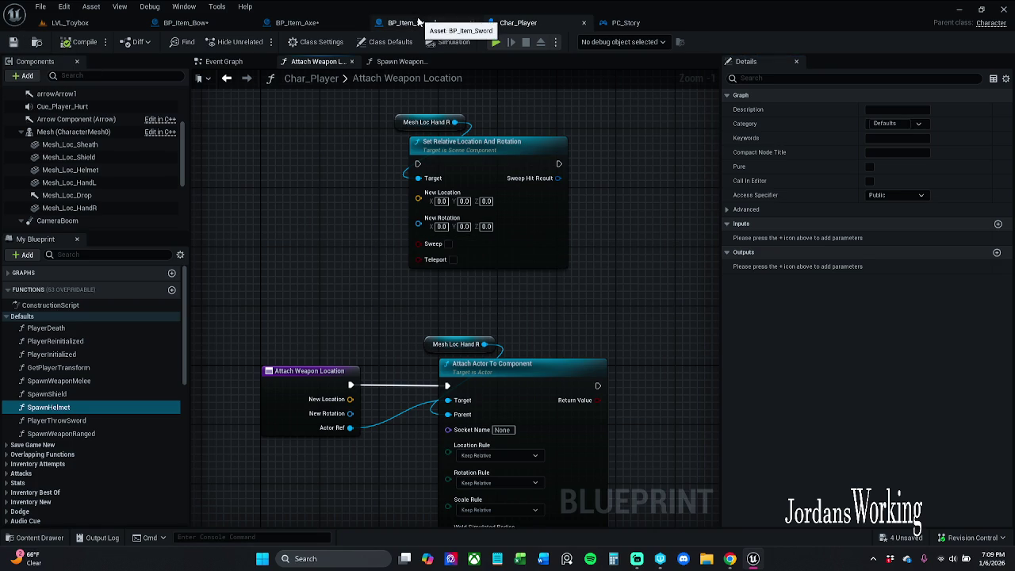
Step: In BP_Item_Sword, feed Spawn Weapon Melee's exec and spawned actor into Attach Weapon Location, realigning nodes
{"action": "left_click", "coordinate": [423, 22]}
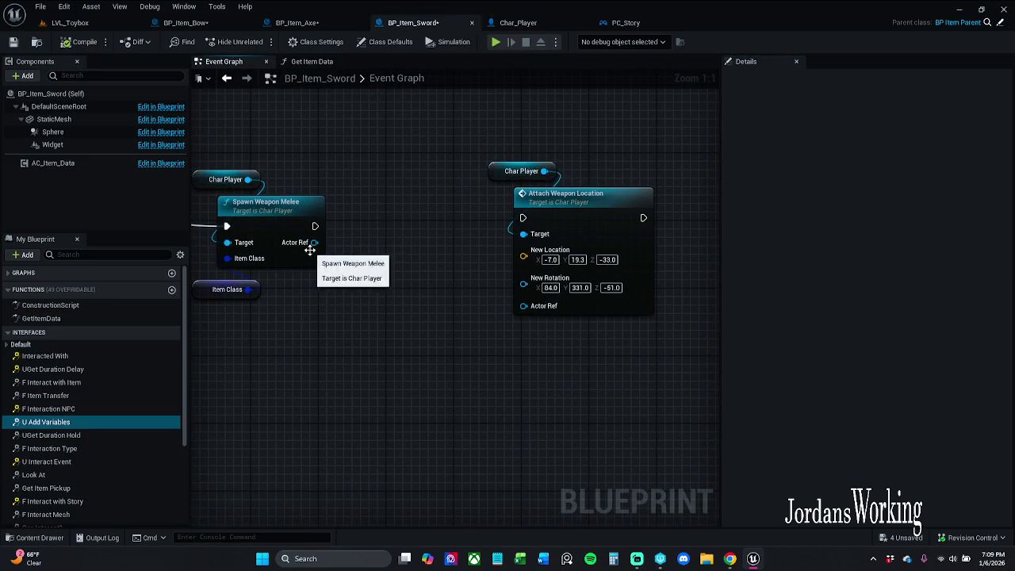
{"action": "mouse_move", "coordinate": [314, 242]}
{"action": "left_mouse_down"}
{"action": "mouse_move", "coordinate": [479, 278]}
{"action": "mouse_move", "coordinate": [530, 307]}
{"action": "left_mouse_up"}
{"action": "left_click_drag", "start_coordinate": [476, 118], "coordinate": [528, 246]}
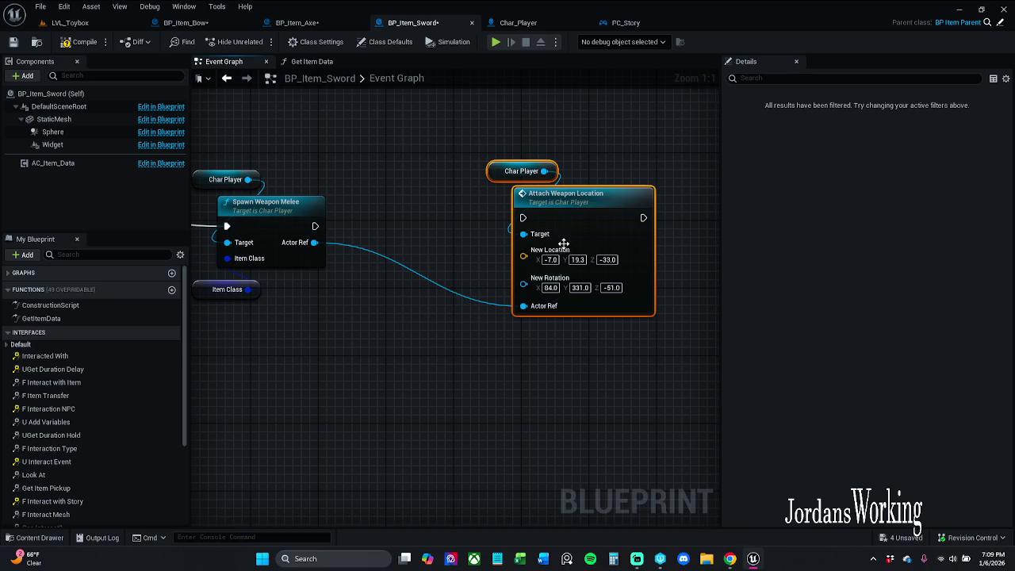
{"action": "left_click_drag", "start_coordinate": [594, 197], "coordinate": [493, 197]}
{"action": "left_click_drag", "start_coordinate": [421, 218], "coordinate": [315, 226]}
{"action": "mouse_move", "coordinate": [381, 142]}
{"action": "left_mouse_down"}
{"action": "mouse_move", "coordinate": [568, 318]}
{"action": "mouse_move", "coordinate": [569, 333]}
{"action": "left_mouse_up"}
{"action": "left_click_drag", "start_coordinate": [466, 221], "coordinate": [467, 230]}
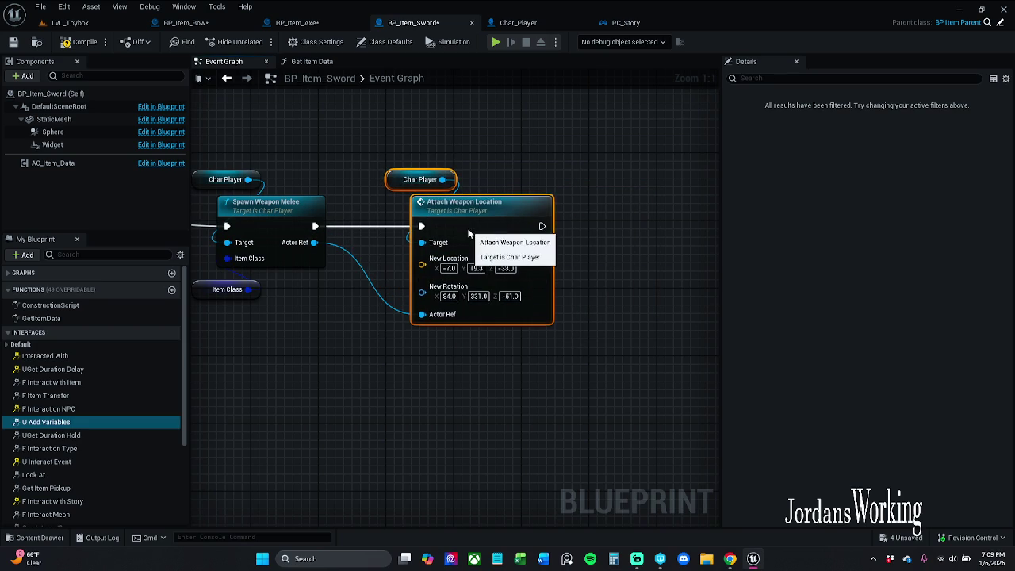
{"action": "left_click", "coordinate": [590, 187]}
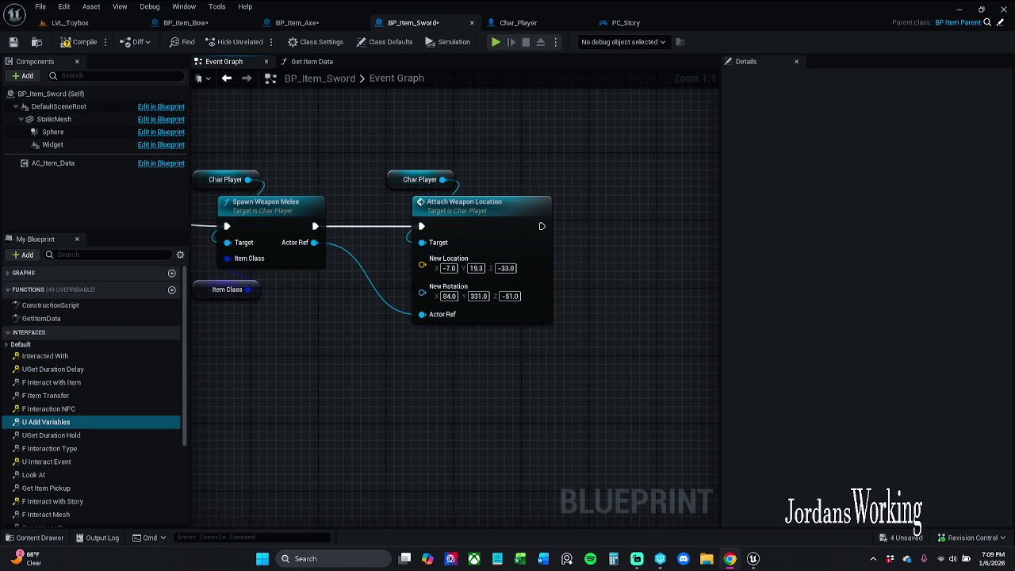
{"action": "left_click", "coordinate": [307, 63]}
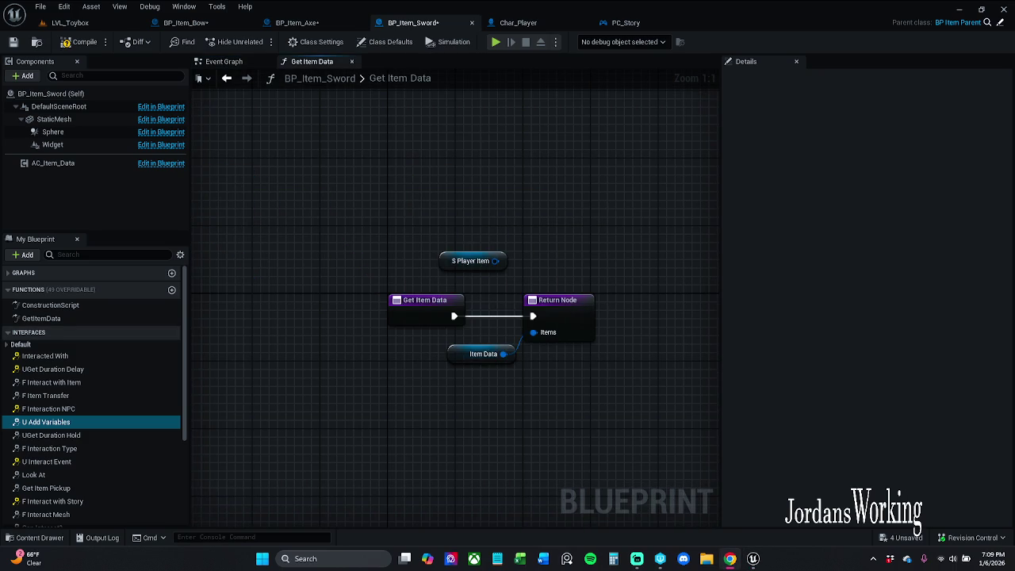
Step: Save all modified assets from the File menu, then return to Char_Player's Attach Weapon Location graph
{"action": "left_click", "coordinate": [230, 64]}
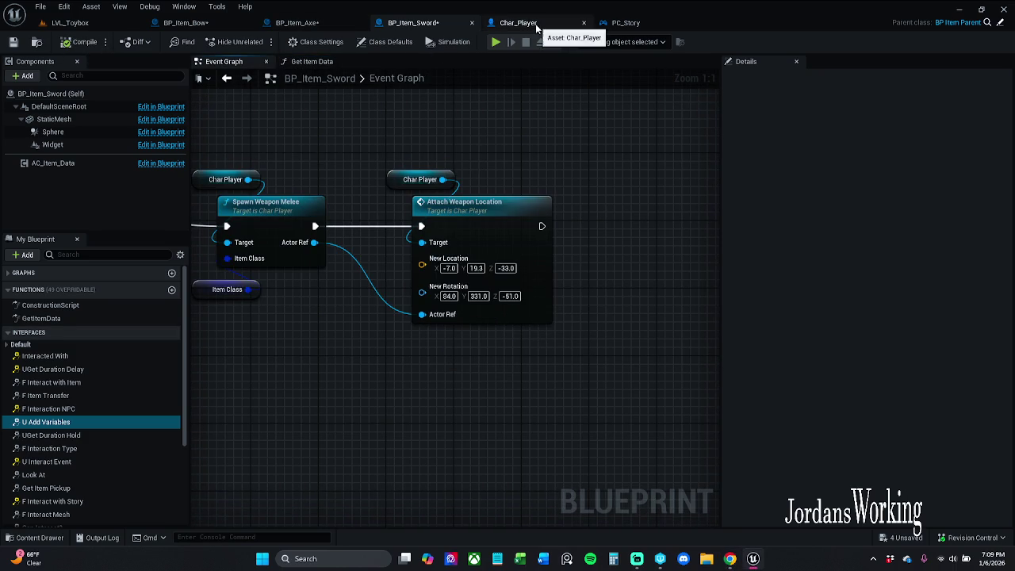
{"action": "left_click", "coordinate": [39, 6]}
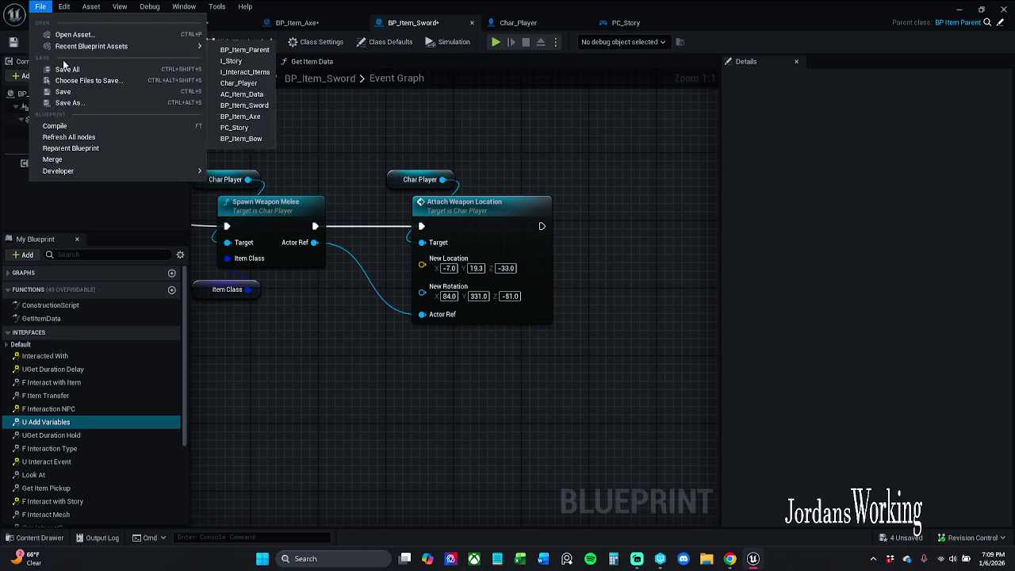
{"action": "left_click", "coordinate": [92, 76]}
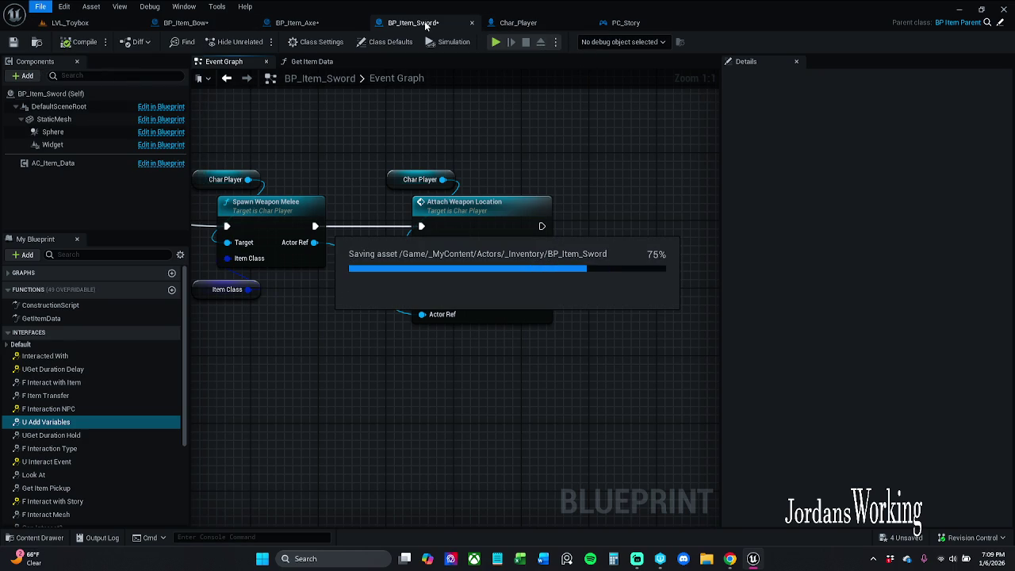
{"action": "left_click", "coordinate": [514, 23]}
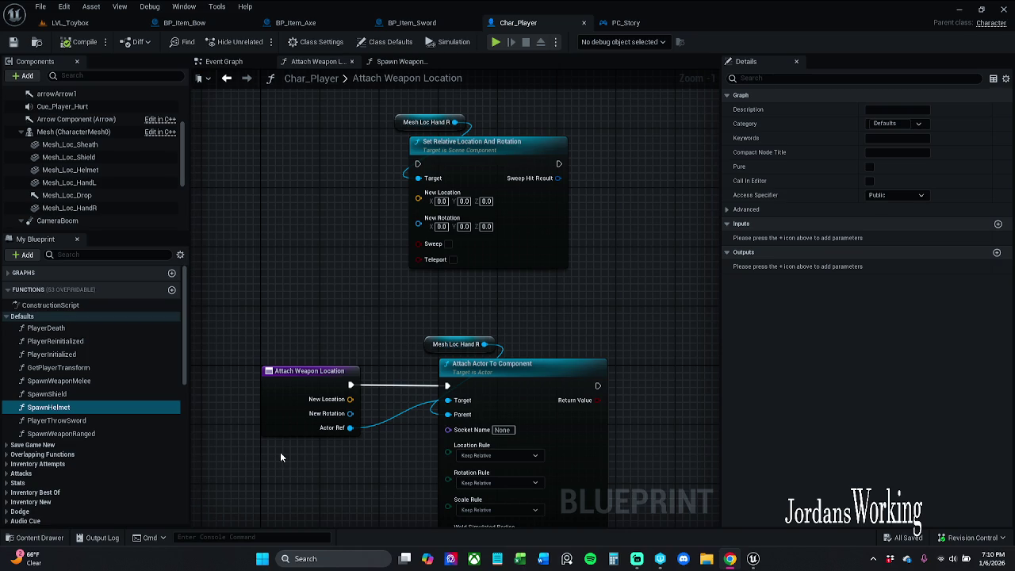
{"action": "mouse_move", "coordinate": [550, 357]}
{"action": "left_mouse_down"}
{"action": "mouse_move", "coordinate": [491, 265]}
{"action": "mouse_move", "coordinate": [361, 237]}
{"action": "left_mouse_up"}
{"action": "left_click_drag", "start_coordinate": [454, 281], "coordinate": [624, 281]}
{"action": "left_click", "coordinate": [354, 317]}
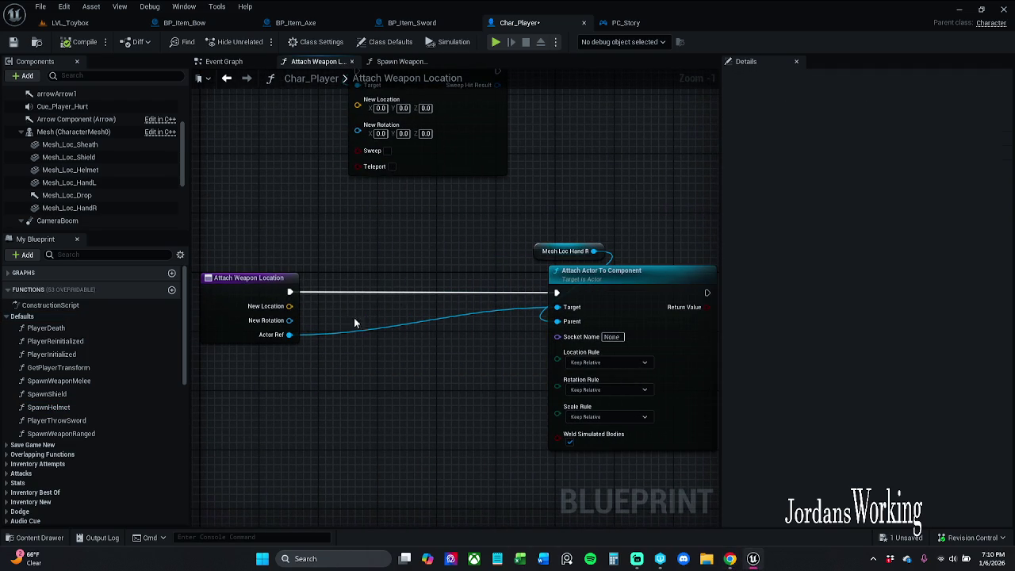
{"action": "mouse_move", "coordinate": [290, 335]}
{"action": "left_mouse_down"}
{"action": "mouse_move", "coordinate": [358, 407]}
{"action": "mouse_move", "coordinate": [334, 406]}
{"action": "left_mouse_up"}
{"action": "type", "text": "=="}
{"action": "key", "text": "Return"}
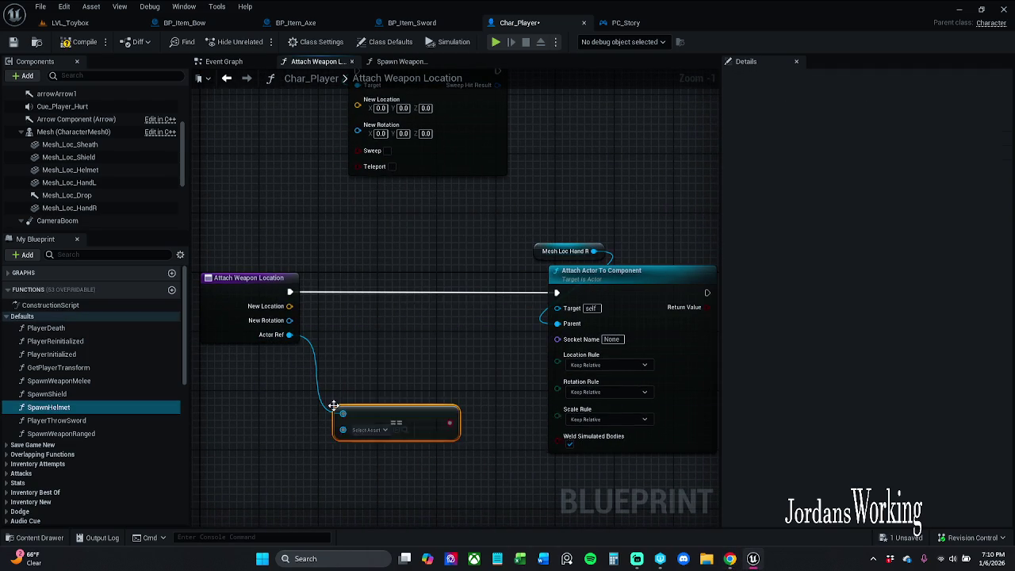
{"action": "left_click", "coordinate": [370, 429]}
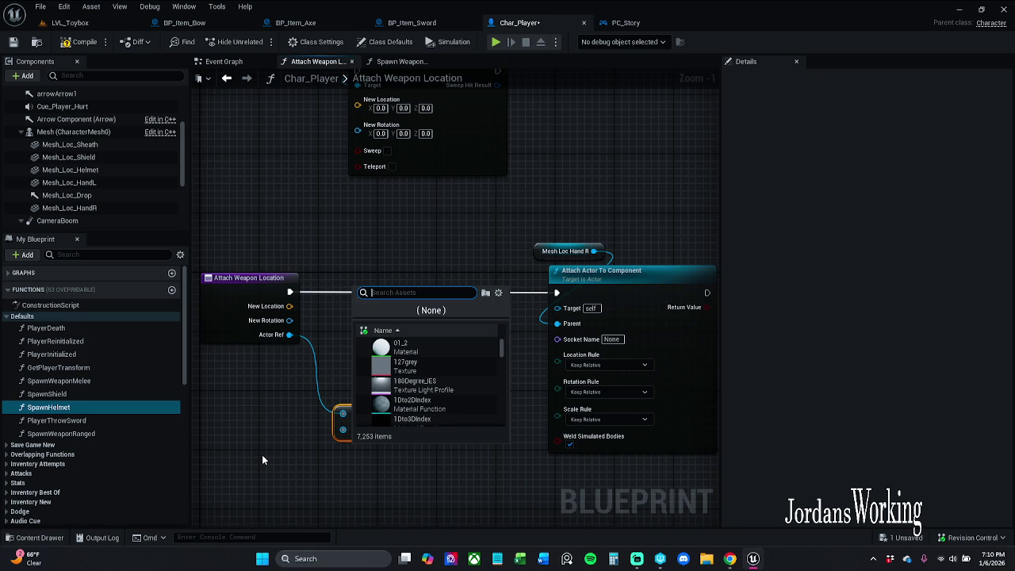
{"action": "type", "text": "bp"}
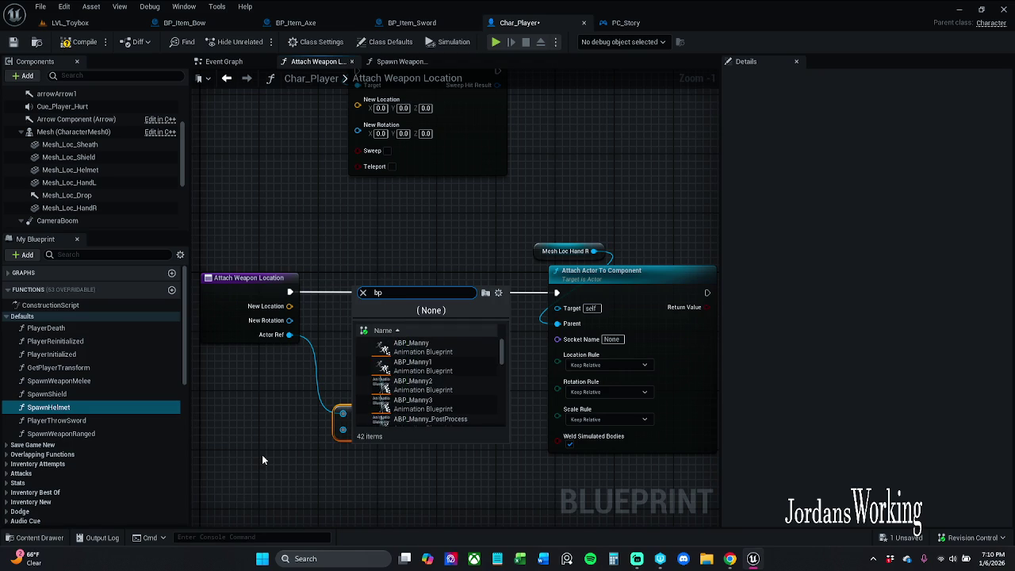
{"action": "type", "text": " item"}
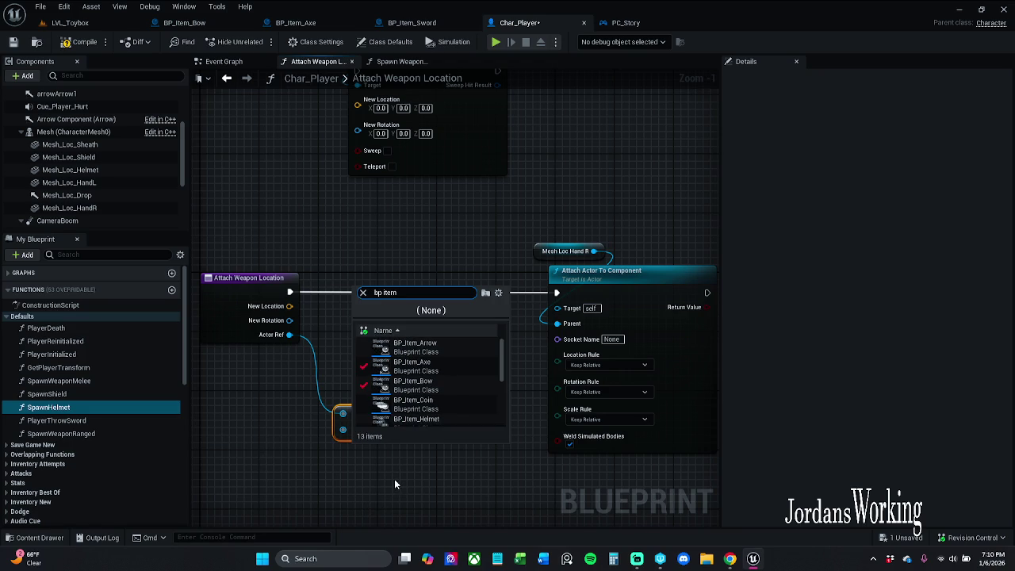
{"action": "left_click", "coordinate": [394, 481]}
{"action": "left_click_drag", "start_coordinate": [412, 408], "coordinate": [396, 365]}
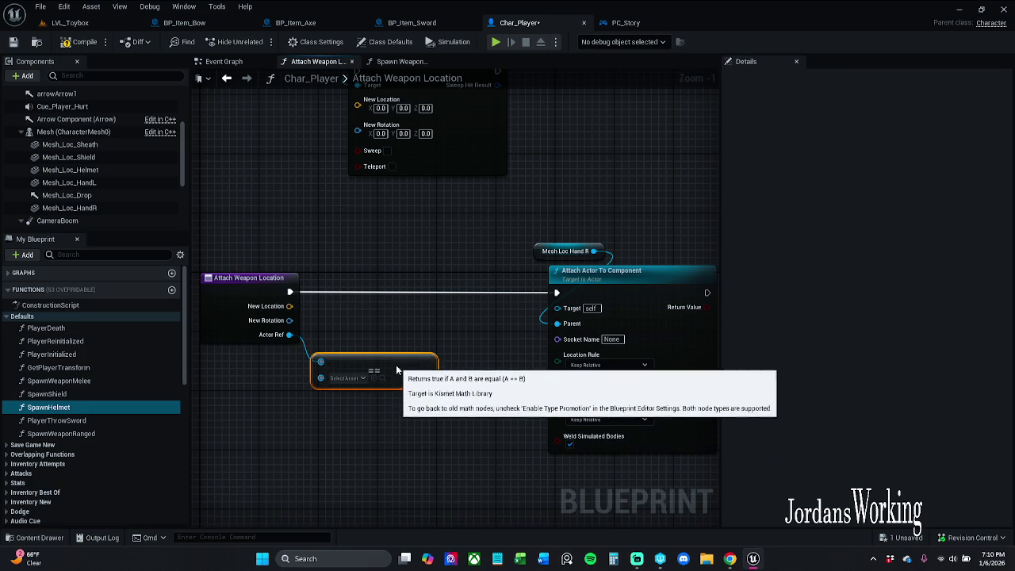
{"action": "left_click", "coordinate": [321, 312]}
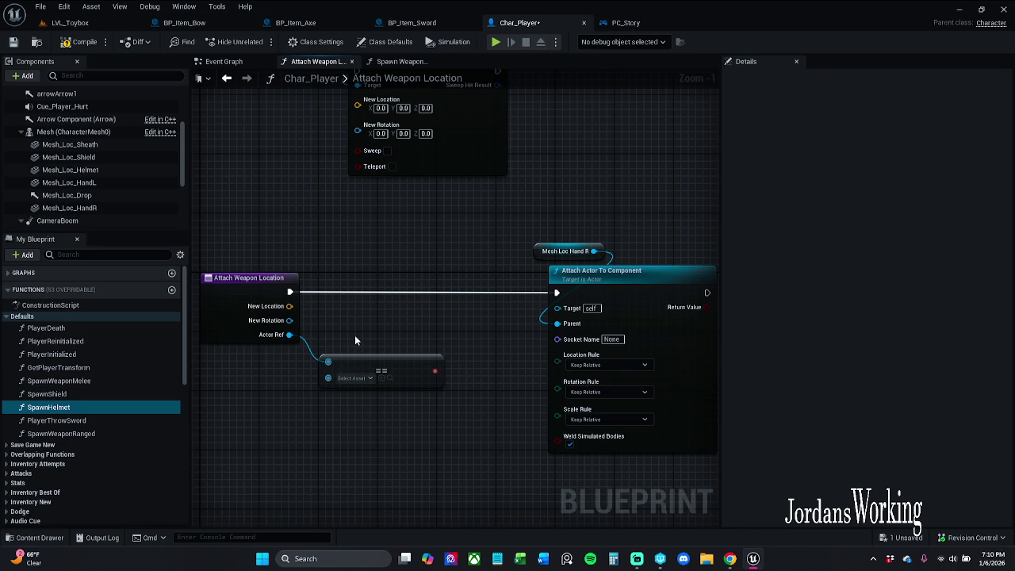
{"action": "left_click_drag", "start_coordinate": [354, 335], "coordinate": [455, 445]}
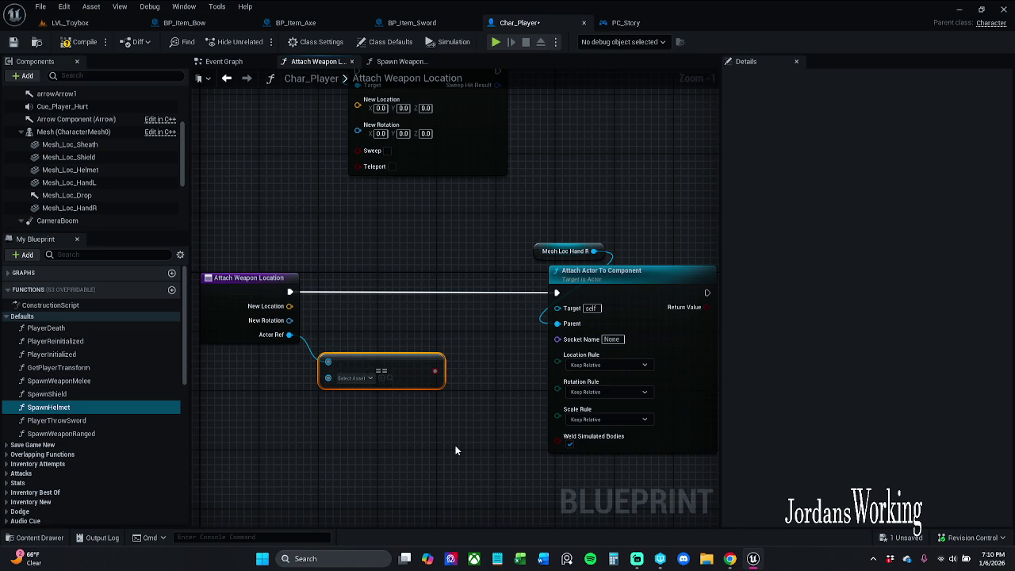
{"action": "key", "text": "Delete"}
{"action": "mouse_move", "coordinate": [289, 335]}
{"action": "left_mouse_down"}
{"action": "mouse_move", "coordinate": [451, 336]}
{"action": "mouse_move", "coordinate": [556, 308]}
{"action": "left_mouse_up"}
{"action": "mouse_move", "coordinate": [540, 234]}
{"action": "left_mouse_down"}
{"action": "mouse_move", "coordinate": [610, 271]}
{"action": "mouse_move", "coordinate": [459, 278]}
{"action": "left_mouse_up"}
{"action": "left_click", "coordinate": [593, 335]}
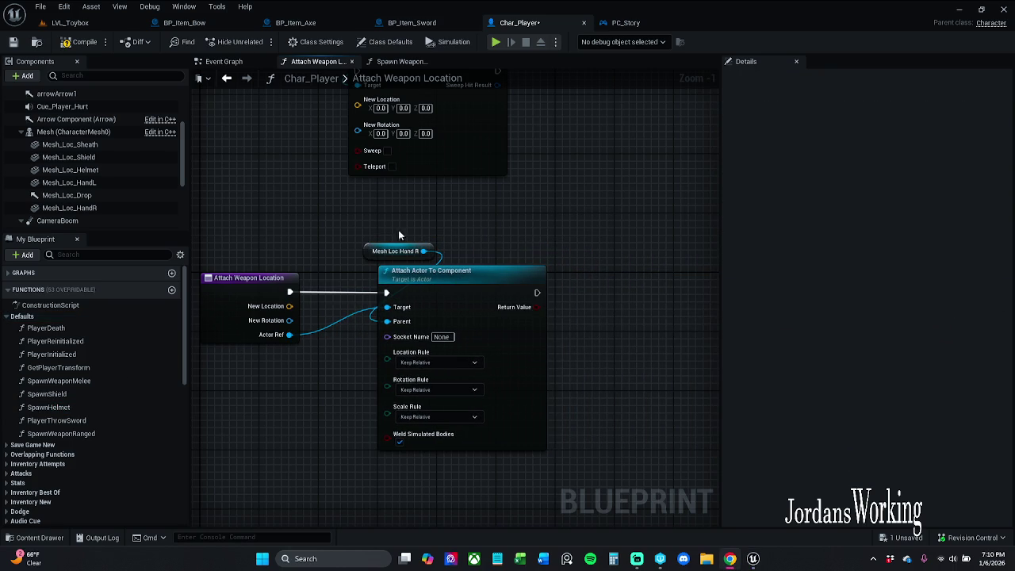
Step: Raise Set Relative Location And Rotation and its Mesh Loc Hand R getter above the attach nodes
{"action": "left_click", "coordinate": [358, 124]}
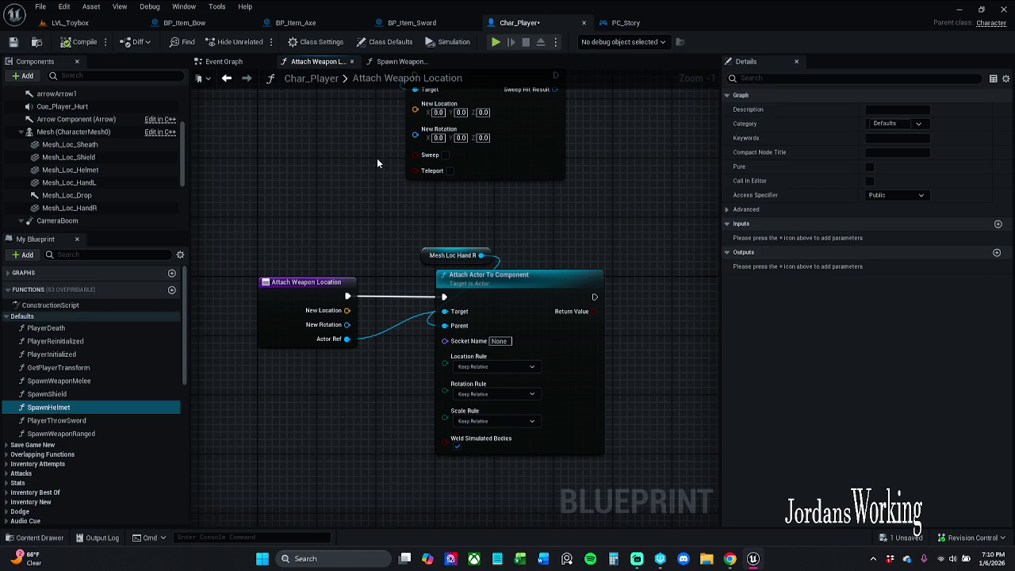
{"action": "left_click_drag", "start_coordinate": [377, 158], "coordinate": [378, 272]}
{"action": "mouse_move", "coordinate": [378, 337]}
{"action": "left_mouse_down"}
{"action": "mouse_move", "coordinate": [534, 166]}
{"action": "mouse_move", "coordinate": [529, 220]}
{"action": "mouse_move", "coordinate": [551, 192]}
{"action": "mouse_move", "coordinate": [550, 158]}
{"action": "left_mouse_up"}
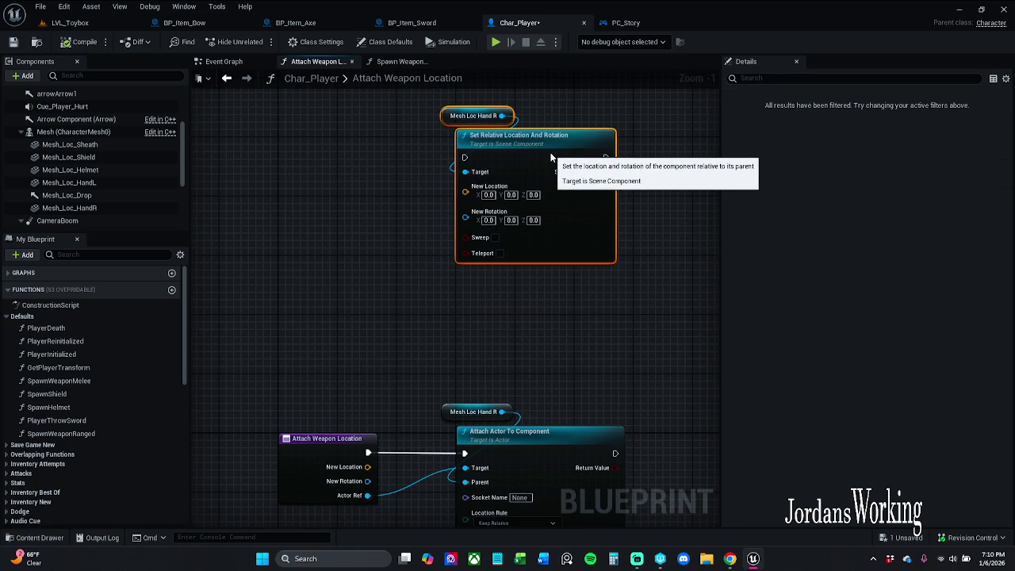
{"action": "left_click", "coordinate": [634, 262]}
{"action": "left_click_drag", "start_coordinate": [611, 324], "coordinate": [606, 298]}
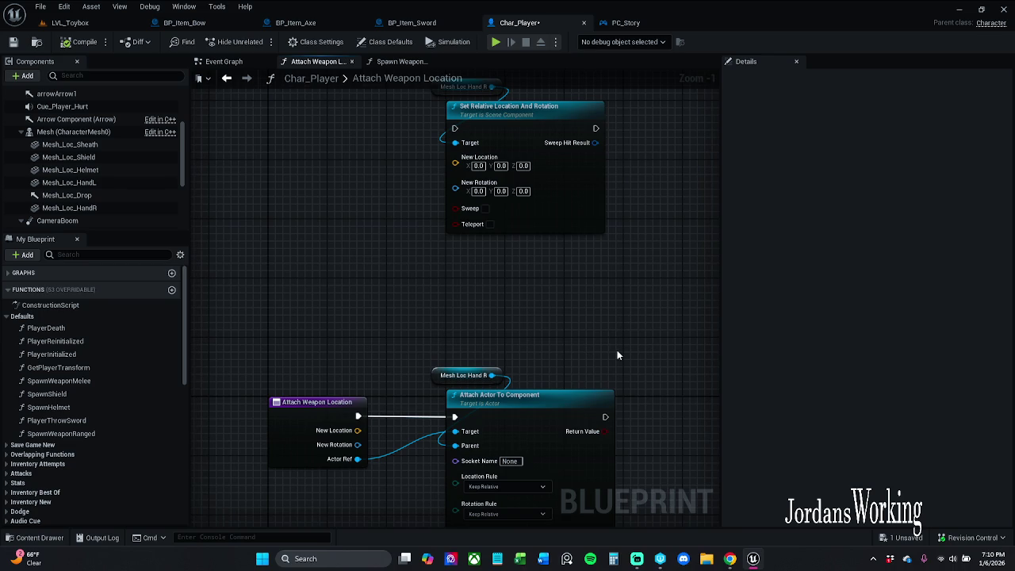
{"action": "mouse_move", "coordinate": [614, 338]}
{"action": "left_mouse_down"}
{"action": "mouse_move", "coordinate": [600, 431]}
{"action": "mouse_move", "coordinate": [564, 378]}
{"action": "mouse_move", "coordinate": [564, 341]}
{"action": "mouse_move", "coordinate": [539, 300]}
{"action": "left_mouse_up"}
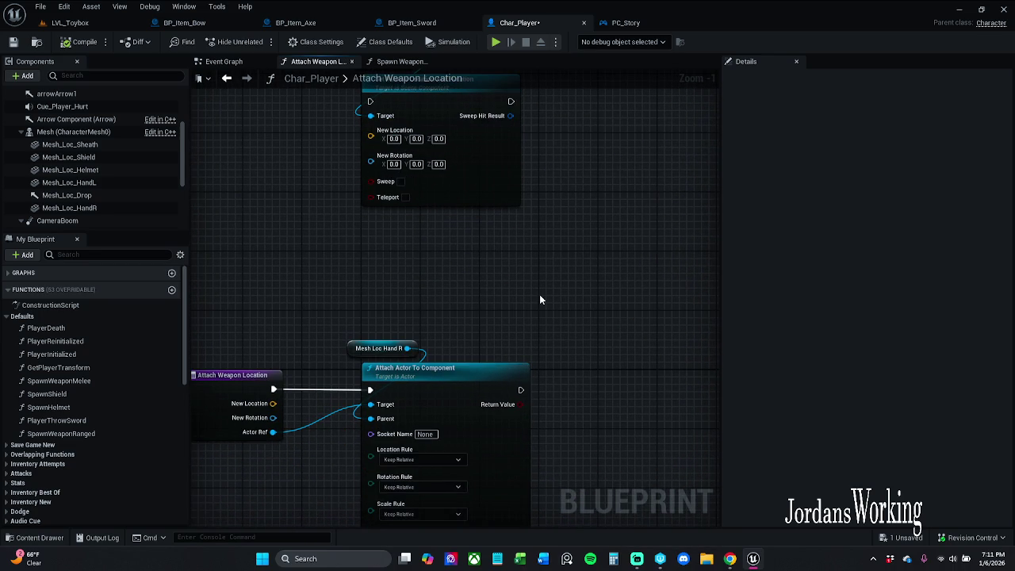
{"action": "left_click_drag", "start_coordinate": [537, 309], "coordinate": [553, 216]}
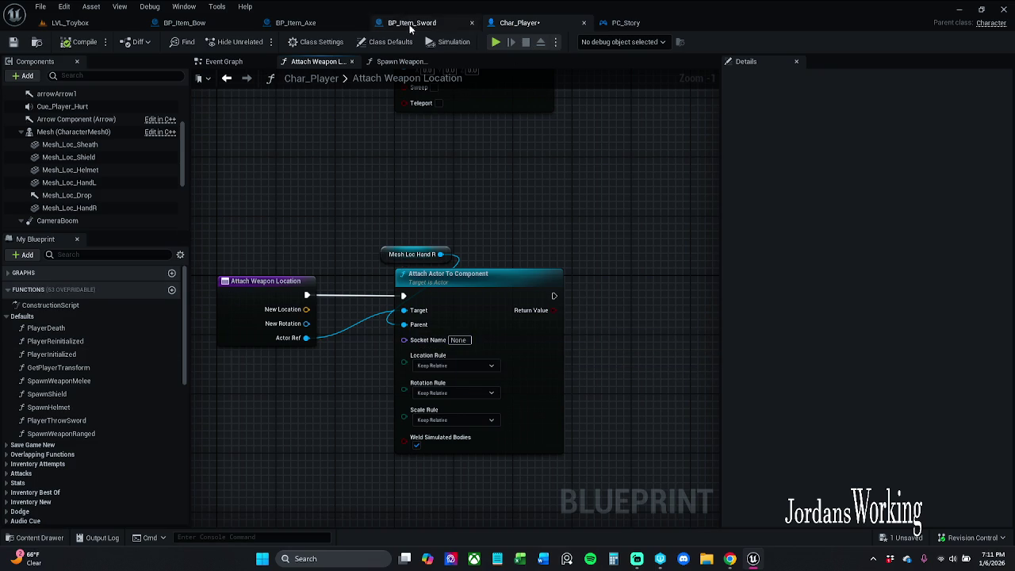
{"action": "left_click", "coordinate": [417, 23]}
{"action": "mouse_move", "coordinate": [370, 248]}
{"action": "left_mouse_down"}
{"action": "mouse_move", "coordinate": [492, 264]}
{"action": "mouse_move", "coordinate": [515, 255]}
{"action": "mouse_move", "coordinate": [468, 258]}
{"action": "left_mouse_up"}
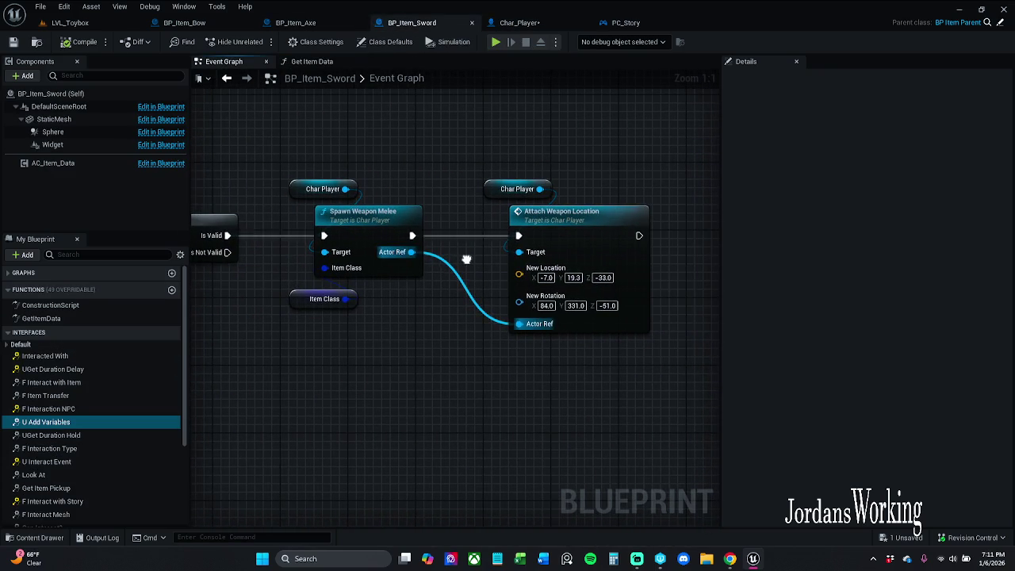
{"action": "double_click", "coordinate": [383, 227]}
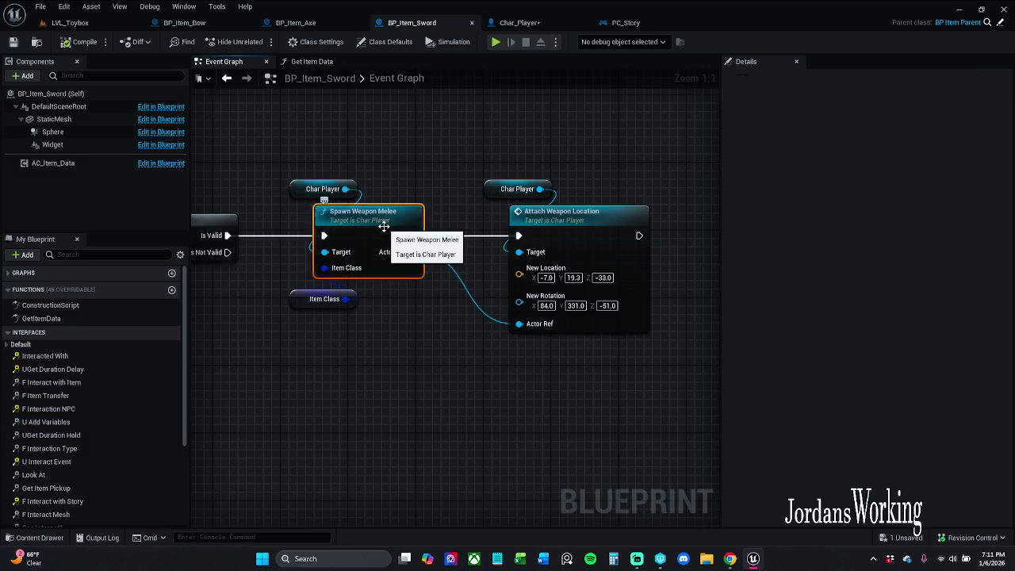
{"action": "left_click_drag", "start_coordinate": [565, 264], "coordinate": [812, 246]}
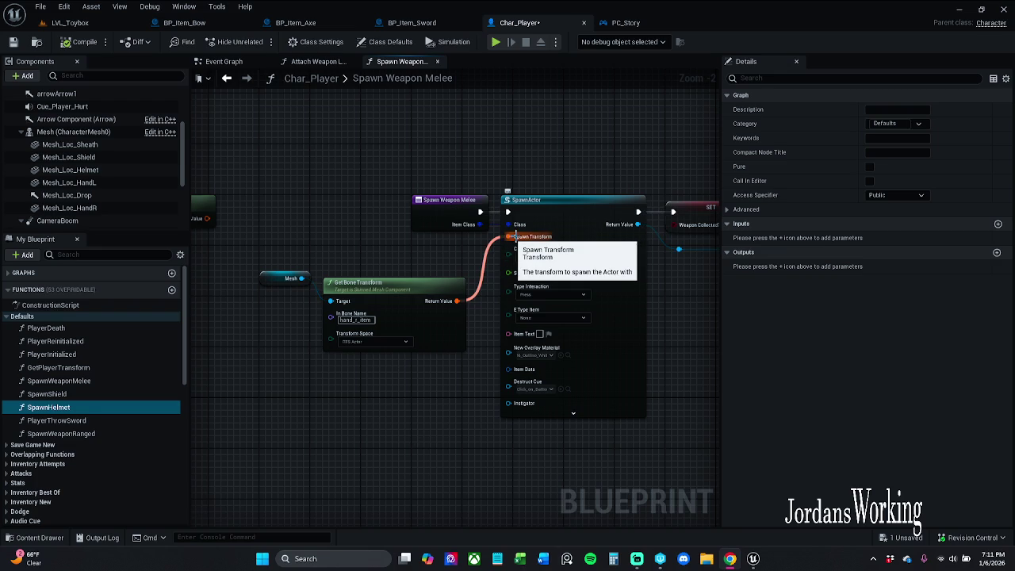
{"action": "mouse_move", "coordinate": [588, 138]}
{"action": "left_mouse_down"}
{"action": "mouse_move", "coordinate": [387, 125]}
{"action": "mouse_move", "coordinate": [408, 150]}
{"action": "left_mouse_up"}
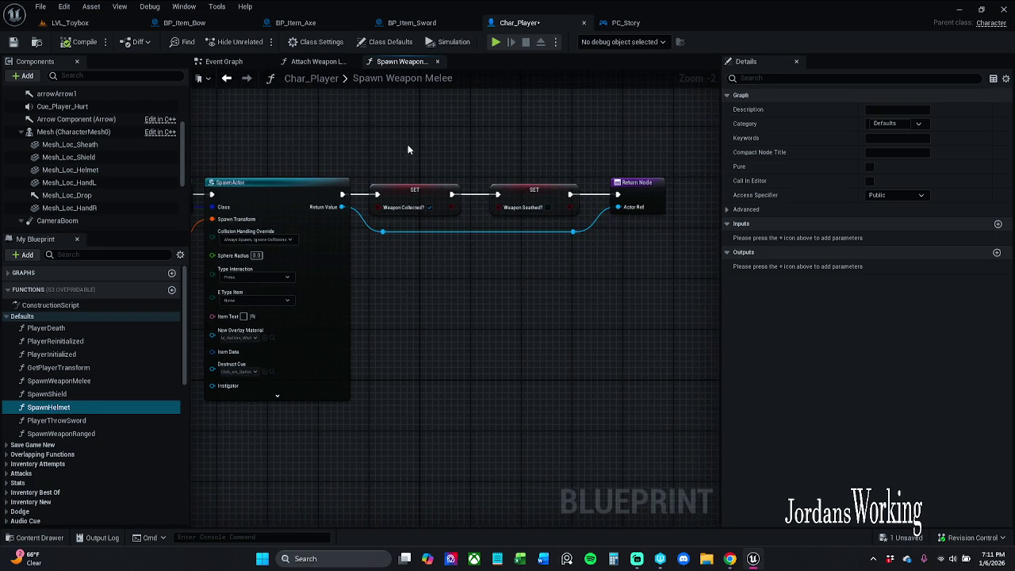
{"action": "left_click", "coordinate": [314, 63]}
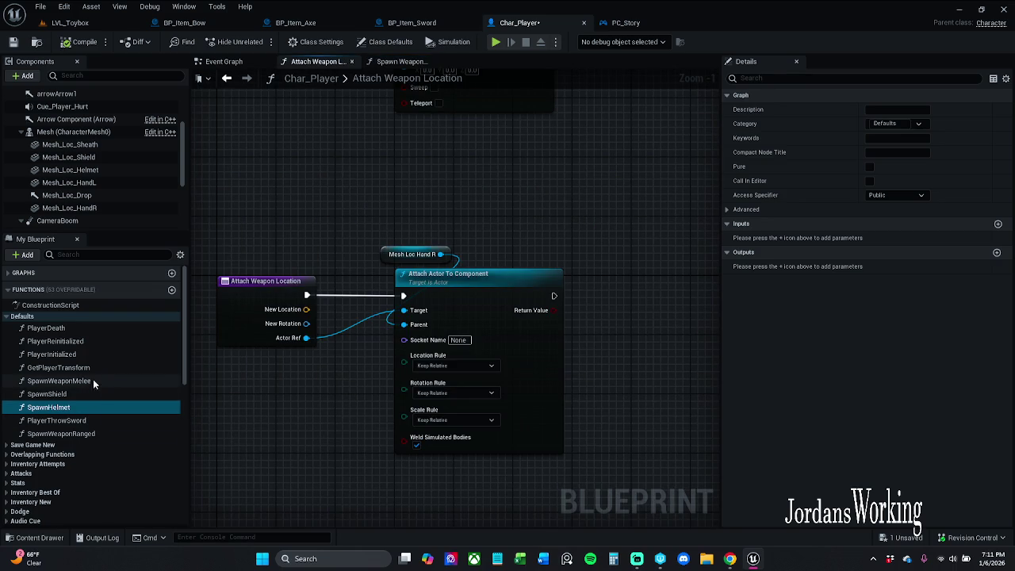
Step: Filter My Blueprint by 'attach' and change AttachWeaponLocation's name to AttachWeaponMelee
{"action": "left_click", "coordinate": [129, 254]}
{"action": "type", "text": "att"}
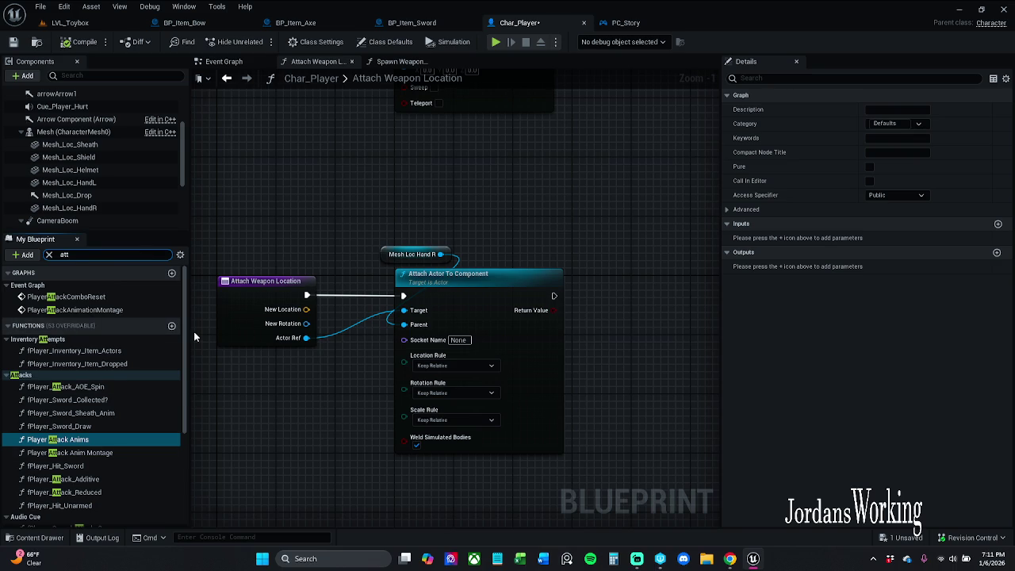
{"action": "type", "text": "ach"}
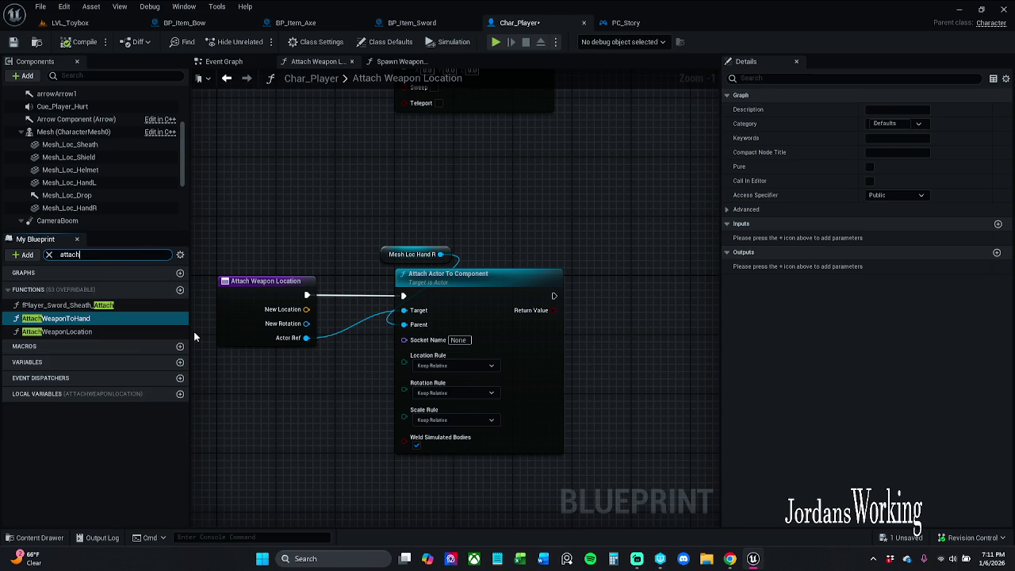
{"action": "left_click", "coordinate": [94, 333]}
{"action": "left_click", "coordinate": [94, 333]}
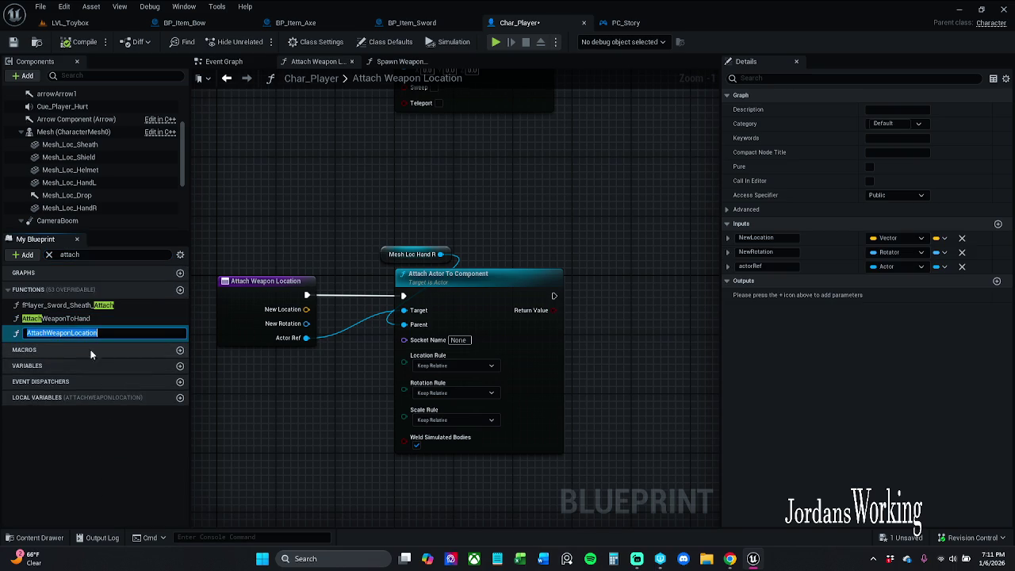
{"action": "left_click_drag", "start_coordinate": [70, 333], "coordinate": [135, 332]}
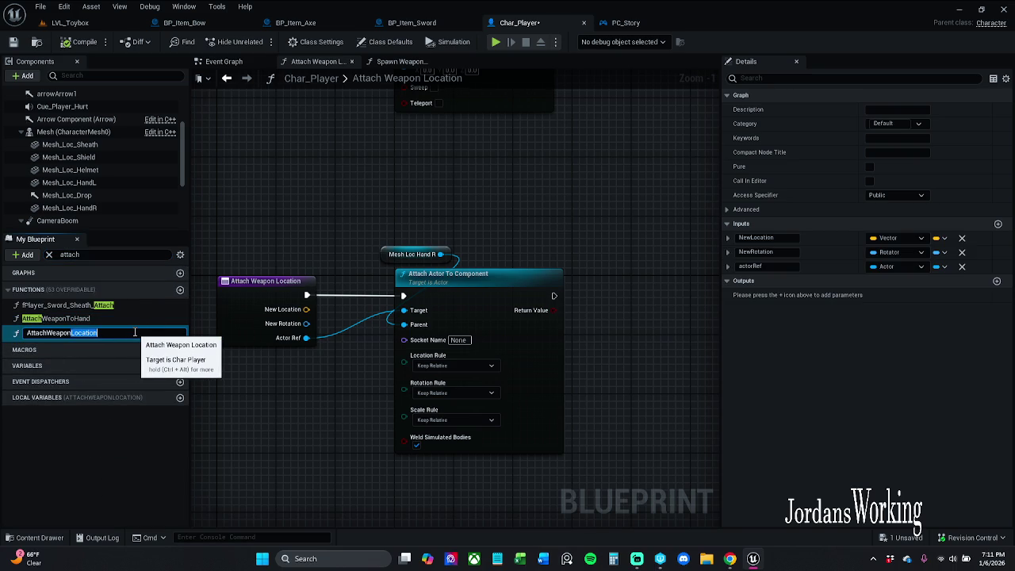
{"action": "key", "text": "BackSpace"}
{"action": "type", "text": "Melee"}
{"action": "key", "text": "Return"}
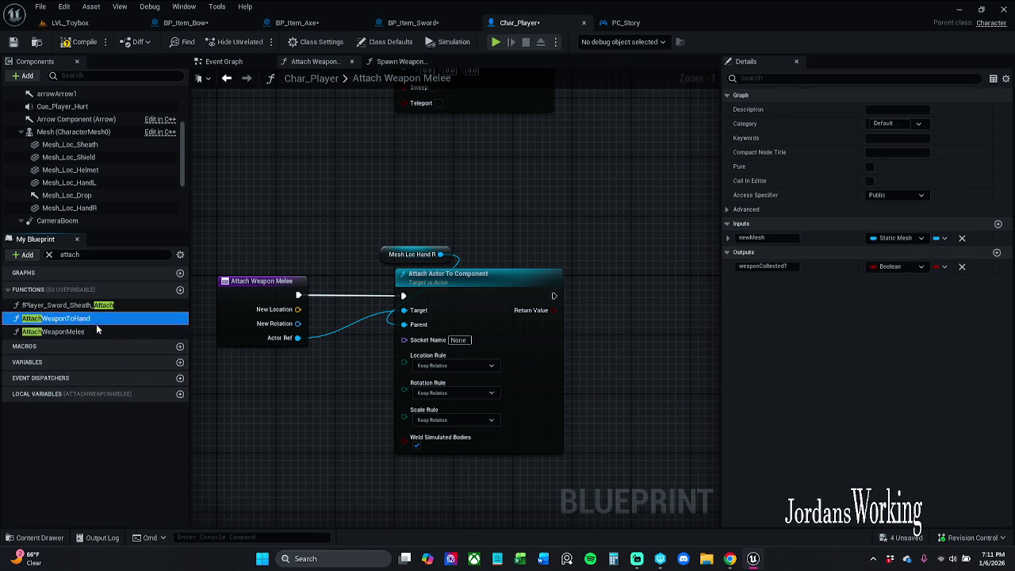
Step: Duplicate AttachWeaponMelee in My Blueprint and name the copy AttachWeaponRanged
{"action": "right_click", "coordinate": [94, 332]}
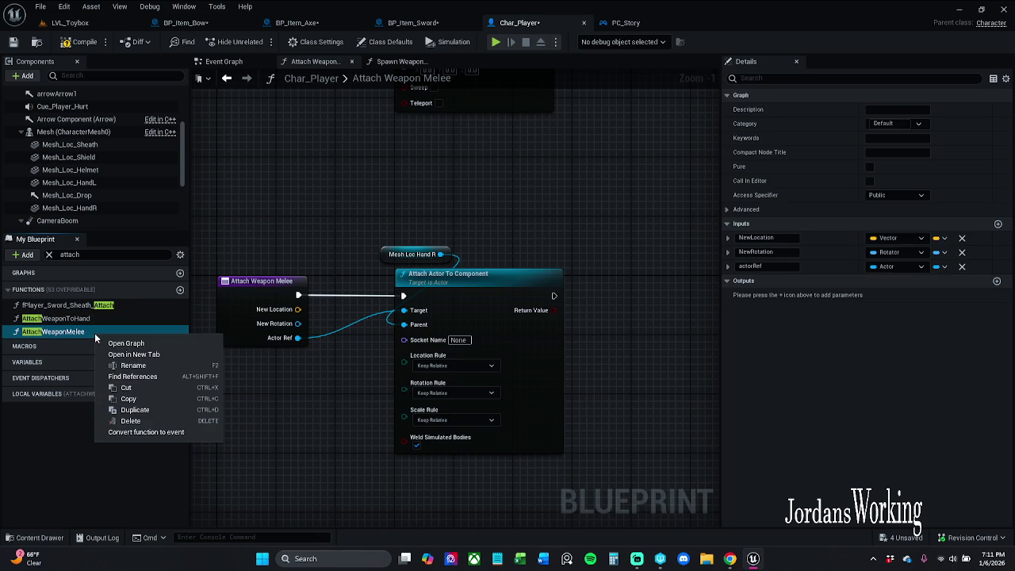
{"action": "left_click", "coordinate": [134, 409]}
{"action": "left_click_drag", "start_coordinate": [71, 346], "coordinate": [149, 346]}
{"action": "type", "text": "Range"}
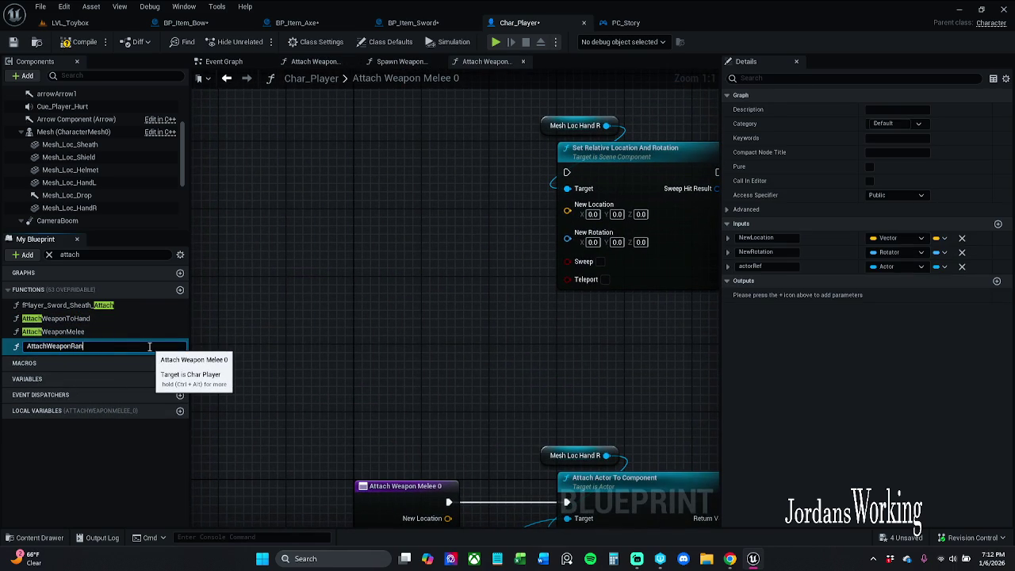
{"action": "type", "text": "d"}
{"action": "key", "text": "Return"}
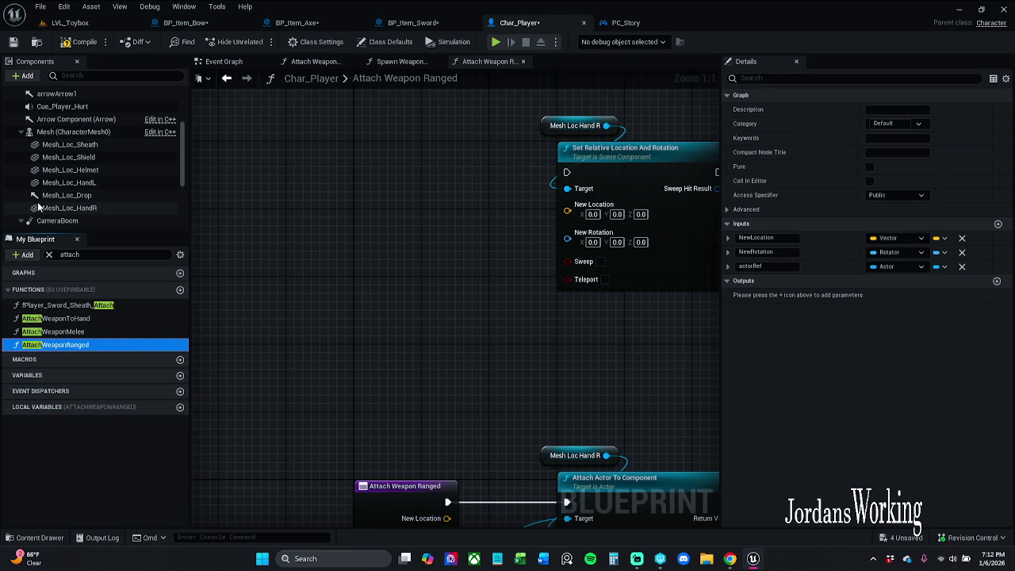
{"action": "left_click", "coordinate": [49, 256]}
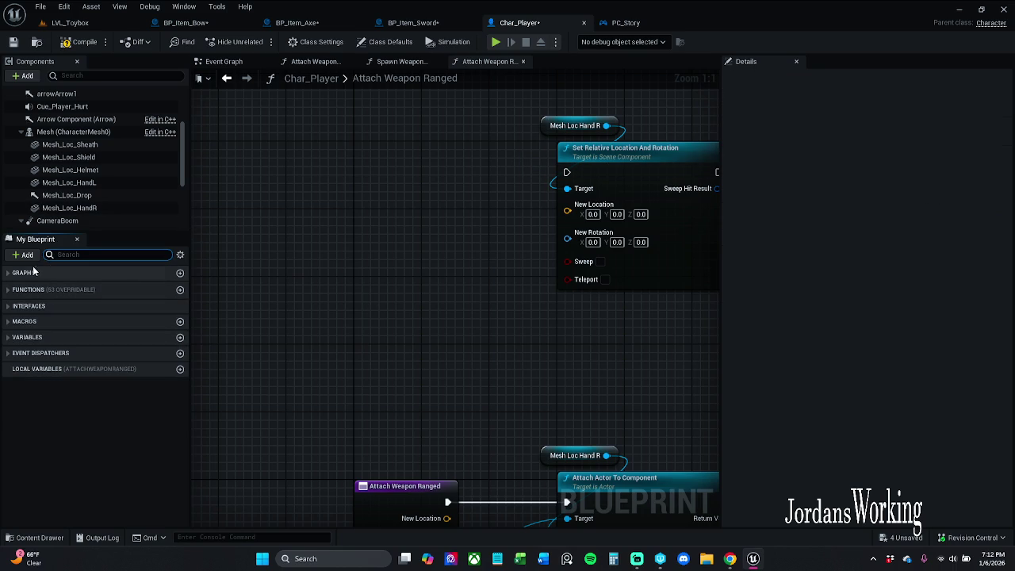
{"action": "left_click", "coordinate": [8, 290]}
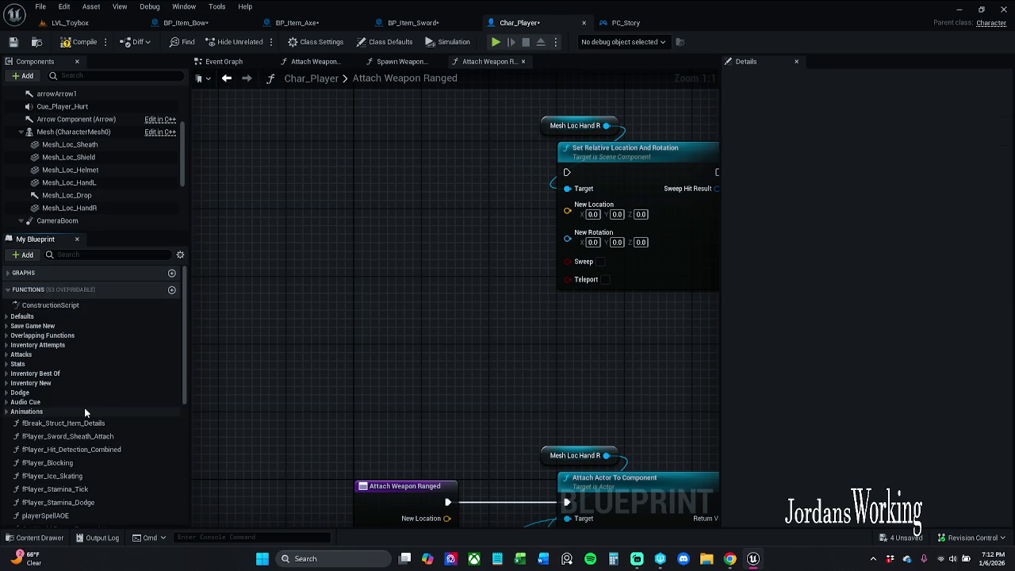
{"action": "scroll", "coordinate": [84, 396], "scroll_direction": "down", "scroll_amount": 10}
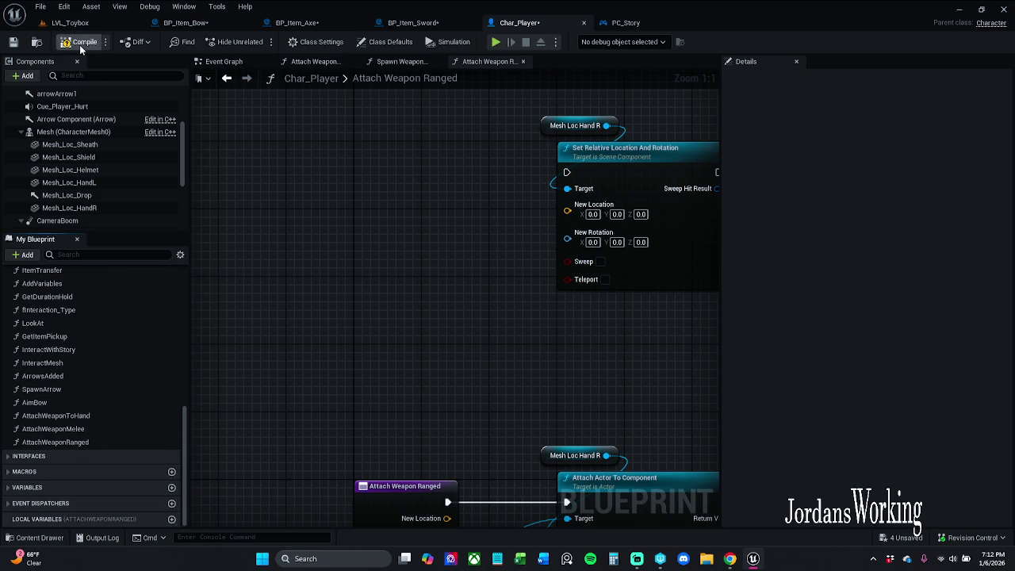
{"action": "scroll", "coordinate": [66, 396], "scroll_direction": "up", "scroll_amount": 10}
{"action": "scroll", "coordinate": [45, 422], "scroll_direction": "down", "scroll_amount": 10}
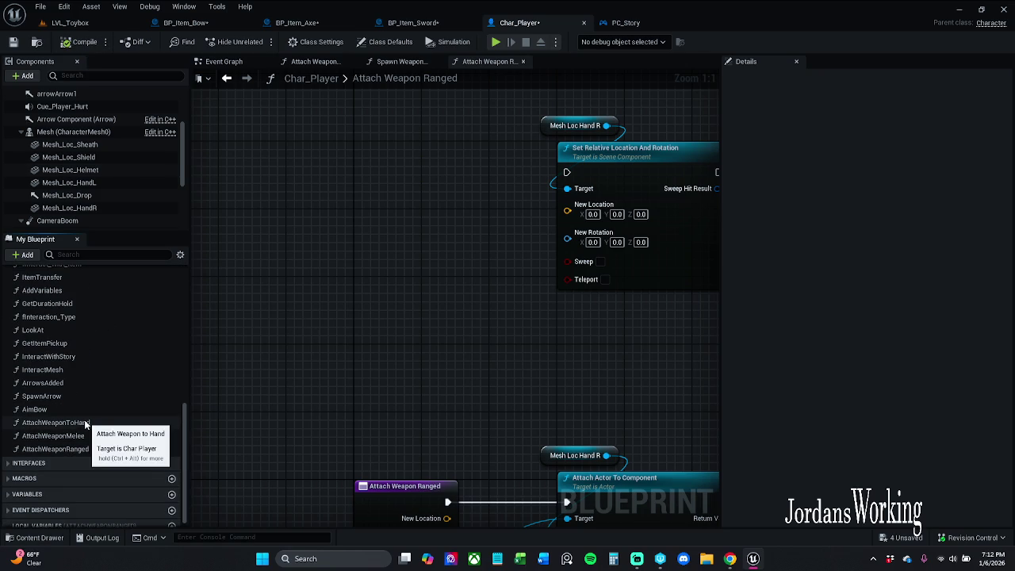
{"action": "mouse_move", "coordinate": [571, 292]}
{"action": "left_mouse_down"}
{"action": "mouse_move", "coordinate": [421, 342]}
{"action": "mouse_move", "coordinate": [490, 240]}
{"action": "left_mouse_up"}
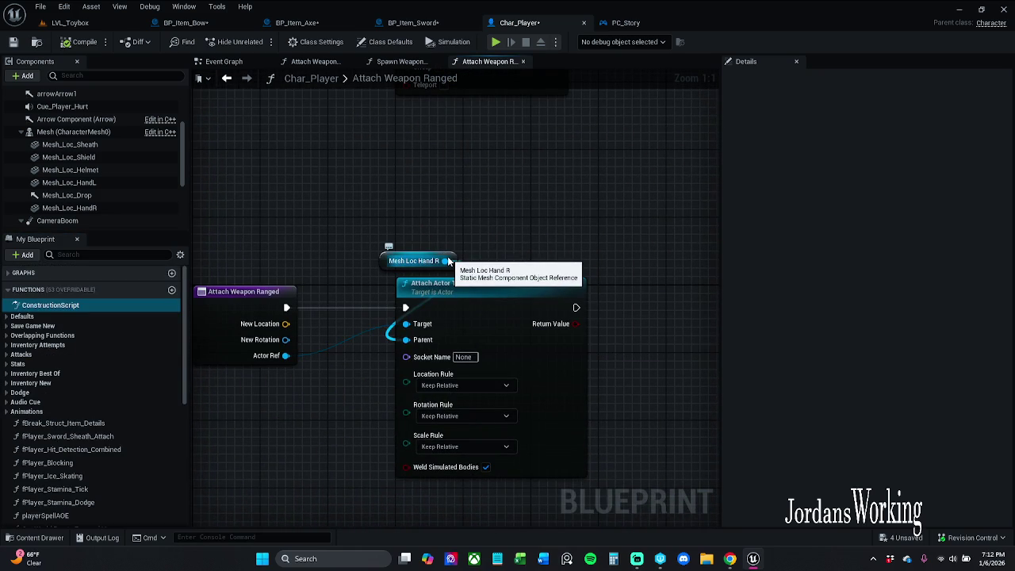
{"action": "mouse_move", "coordinate": [449, 261]}
{"action": "left_mouse_down"}
{"action": "mouse_move", "coordinate": [391, 394]}
{"action": "mouse_move", "coordinate": [428, 367]}
{"action": "mouse_move", "coordinate": [449, 315]}
{"action": "mouse_move", "coordinate": [558, 237]}
{"action": "left_mouse_up"}
{"action": "left_click", "coordinate": [498, 199]}
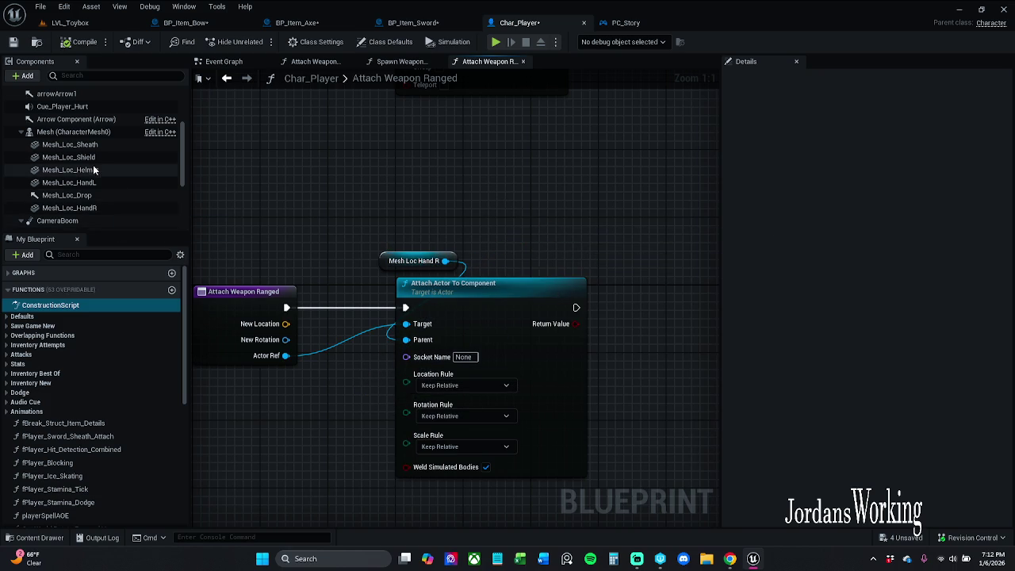
Step: Copy Mesh_Loc_HandR's parent socket hand_r_item into the attach node's Socket Name
{"action": "left_click", "coordinate": [97, 207]}
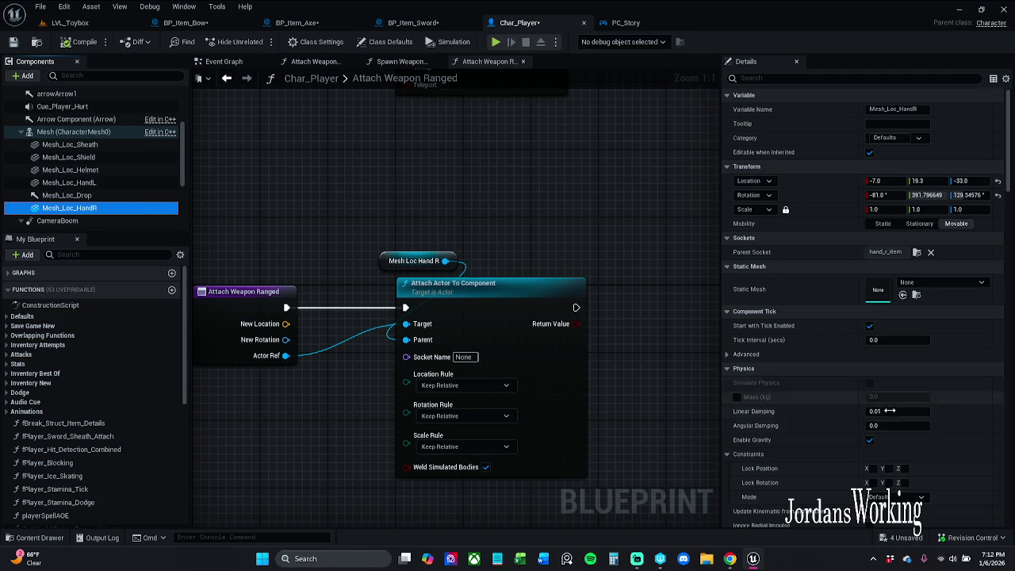
{"action": "left_click", "coordinate": [885, 252]}
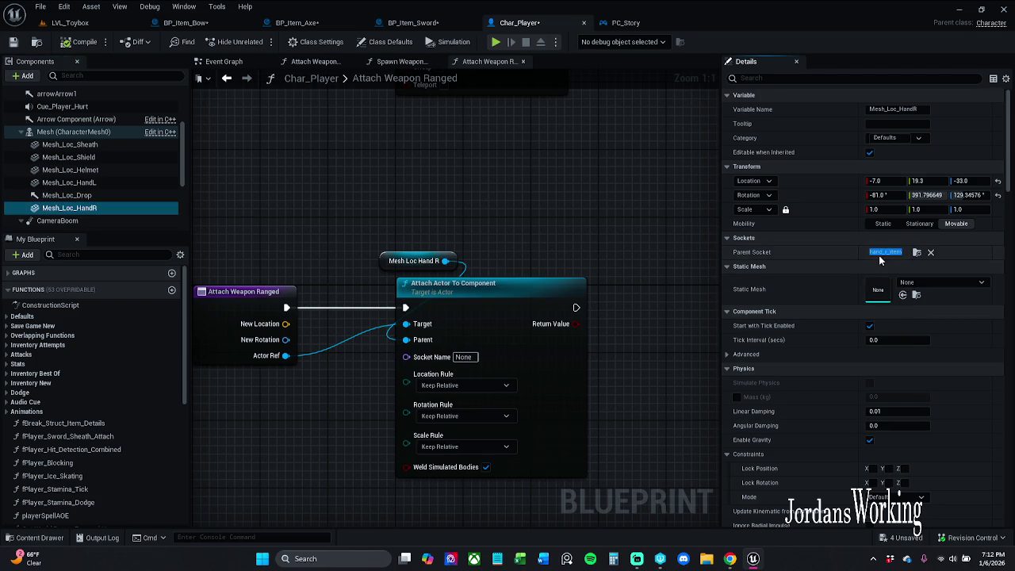
{"action": "left_click", "coordinate": [463, 357]}
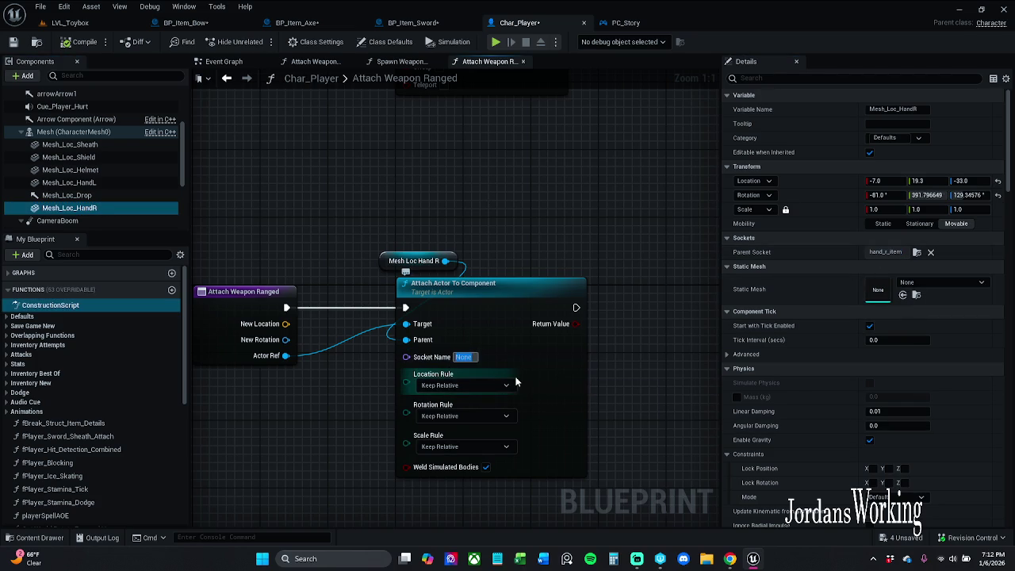
{"action": "type", "text": "hand_r_item"}
Step: Set Location, Rotation and Scale rules to Snap to Target, then save Char_Player
{"action": "left_click", "coordinate": [515, 382]}
{"action": "left_click", "coordinate": [499, 393]}
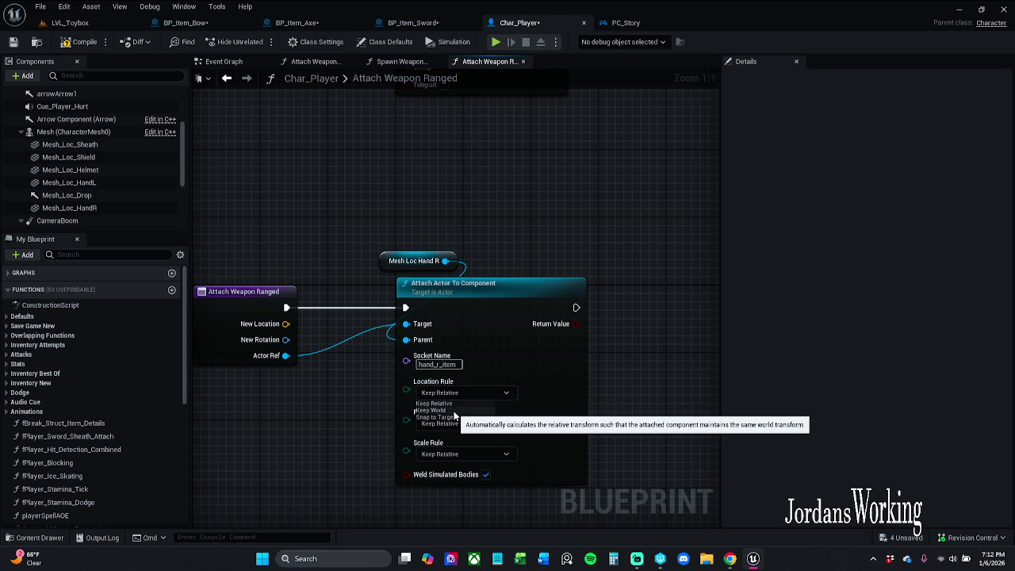
{"action": "left_click", "coordinate": [459, 417]}
{"action": "left_click", "coordinate": [476, 422]}
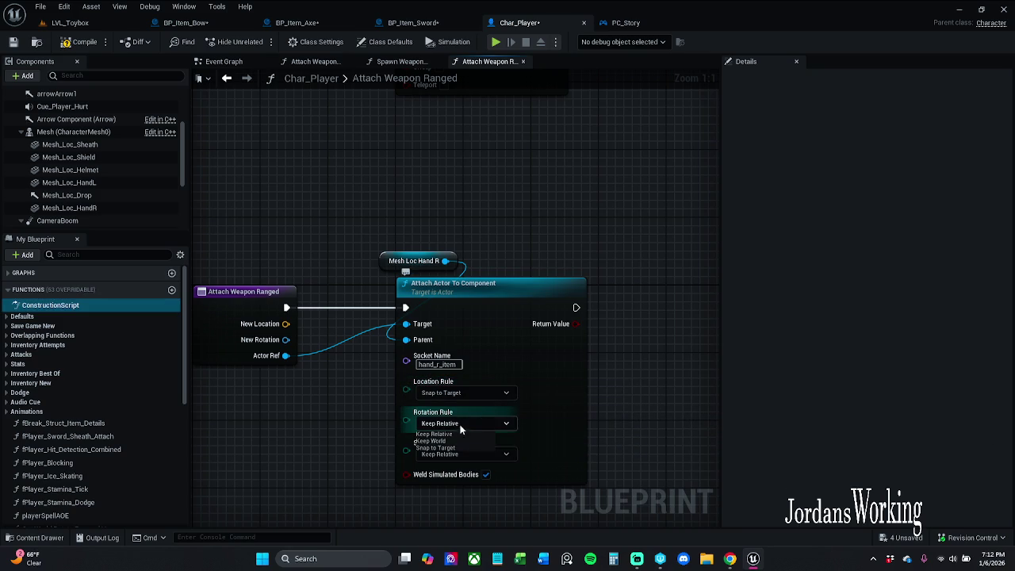
{"action": "left_click", "coordinate": [449, 442]}
{"action": "left_click", "coordinate": [456, 423]}
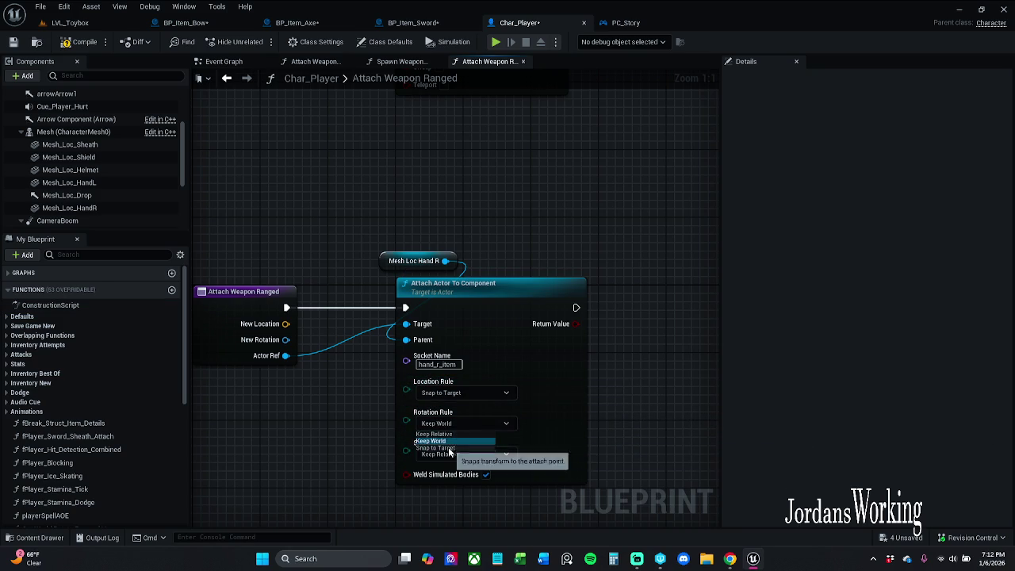
{"action": "left_click", "coordinate": [449, 448]}
{"action": "left_click", "coordinate": [460, 453]}
{"action": "left_click", "coordinate": [449, 479]}
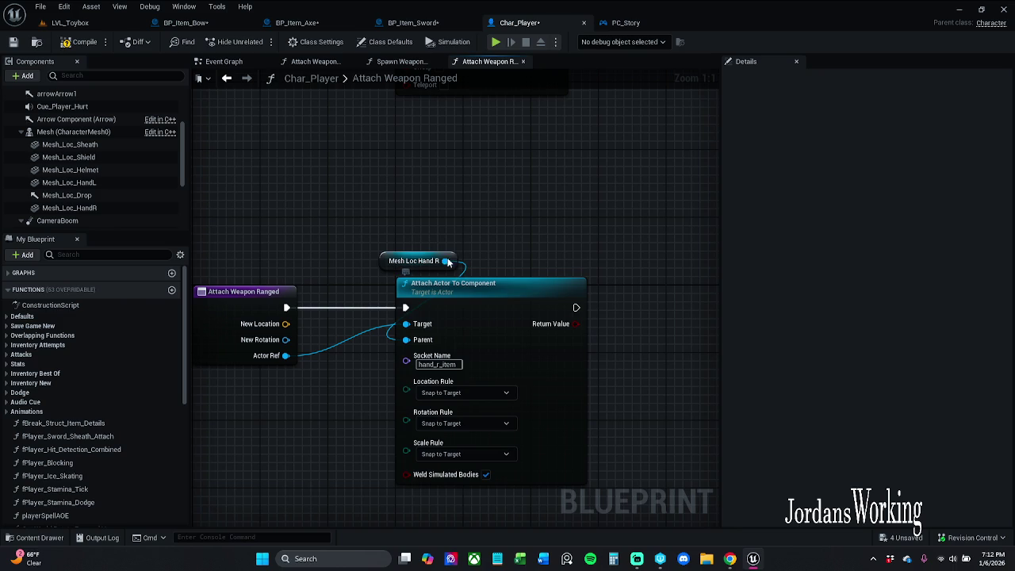
{"action": "mouse_move", "coordinate": [287, 204]}
{"action": "left_mouse_down"}
{"action": "mouse_move", "coordinate": [324, 197]}
{"action": "mouse_move", "coordinate": [279, 140]}
{"action": "left_mouse_up"}
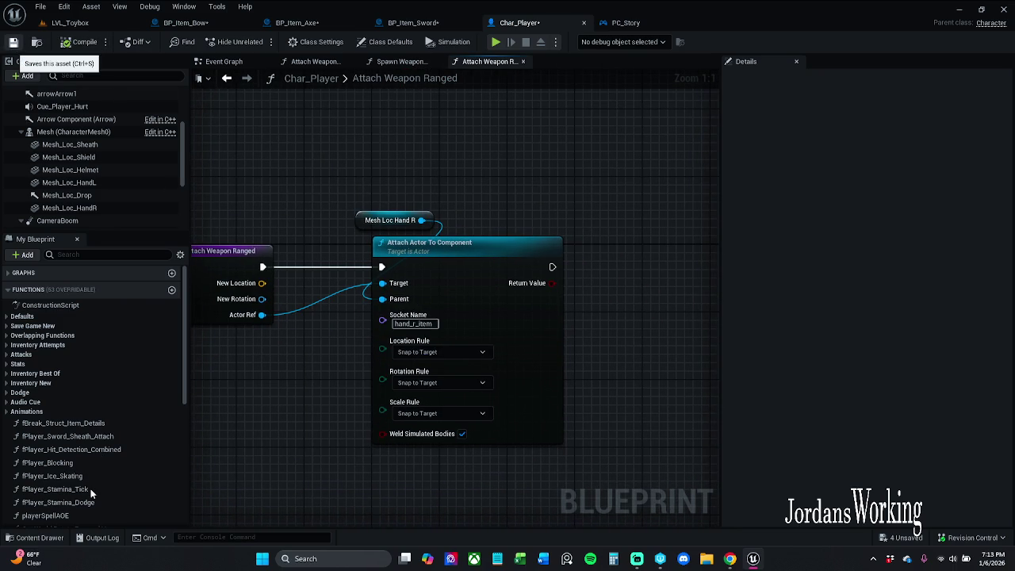
{"action": "key", "text": "ctrl+s"}
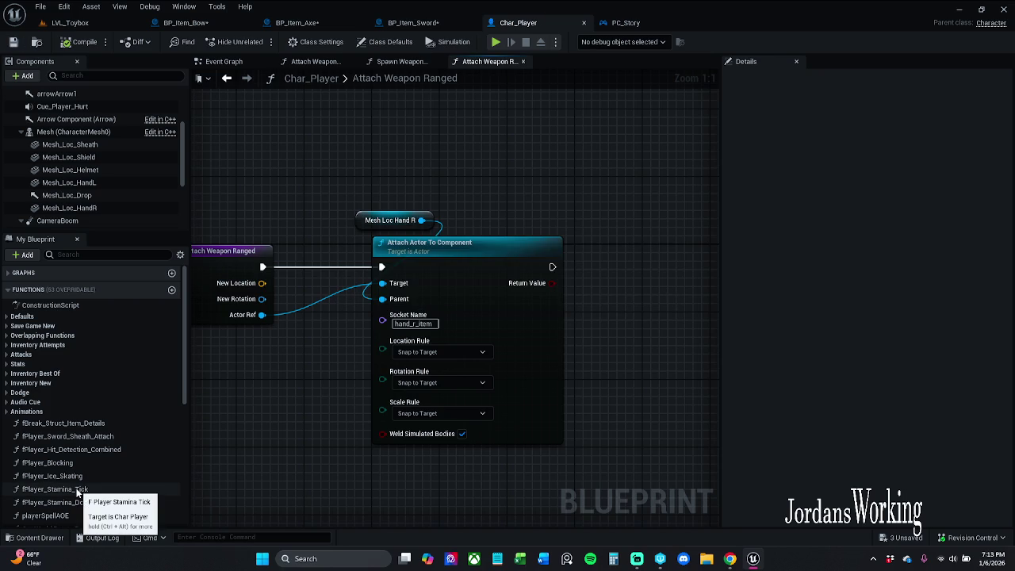
{"action": "scroll", "coordinate": [77, 488], "scroll_direction": "down", "scroll_amount": 3}
Step: Open AttachWeaponMelee and set its attach node's Socket Name to hand_r_item
{"action": "scroll", "coordinate": [87, 452], "scroll_direction": "down", "scroll_amount": 6}
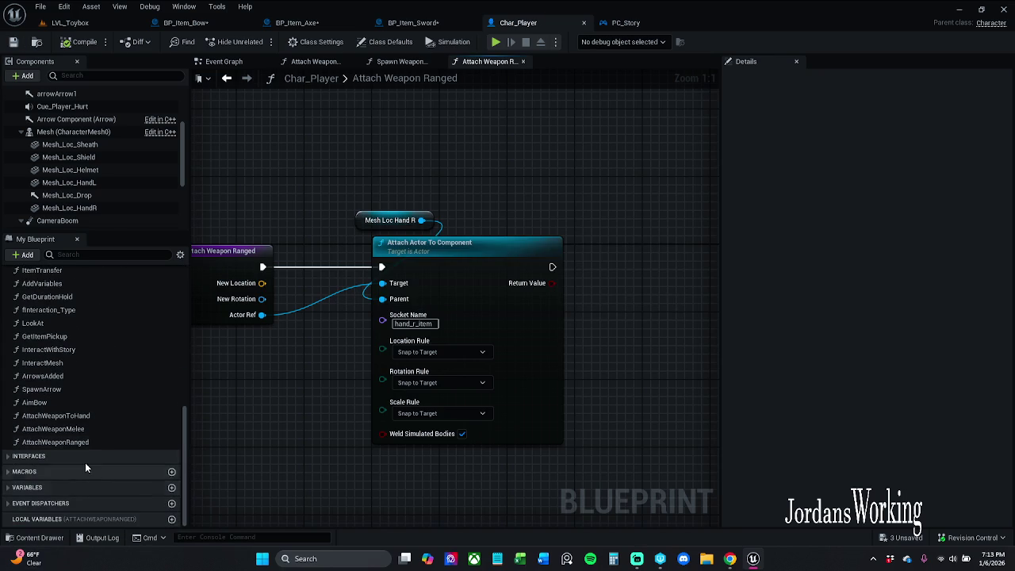
{"action": "double_click", "coordinate": [96, 429]}
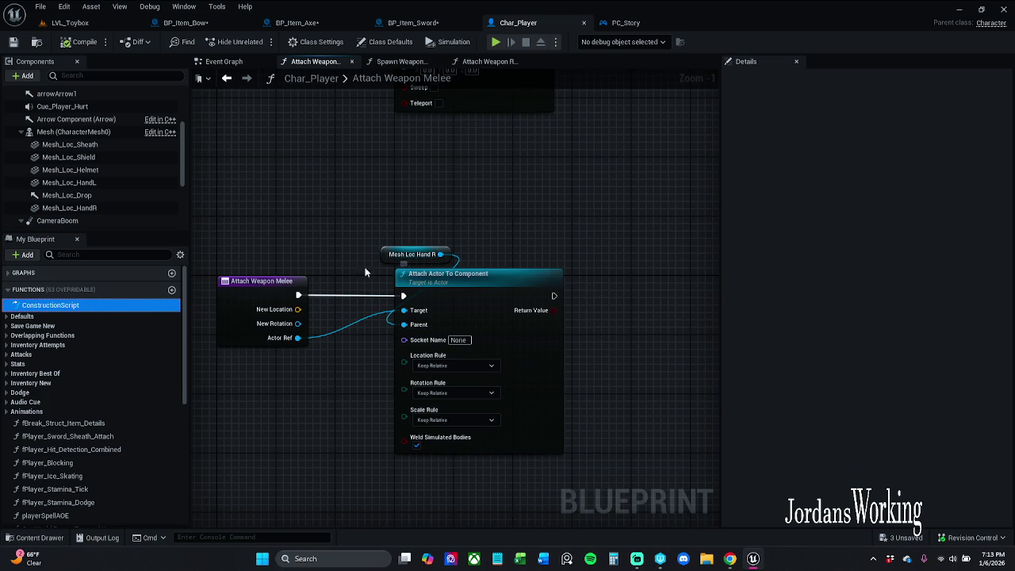
{"action": "left_click", "coordinate": [460, 340]}
{"action": "type", "text": "hand_r_item"}
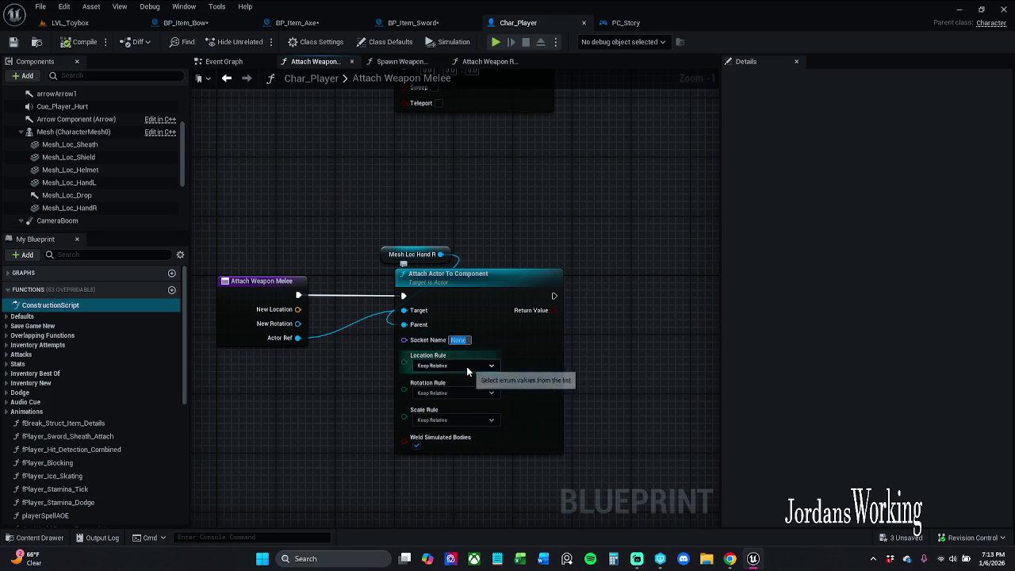
{"action": "key", "text": "Return"}
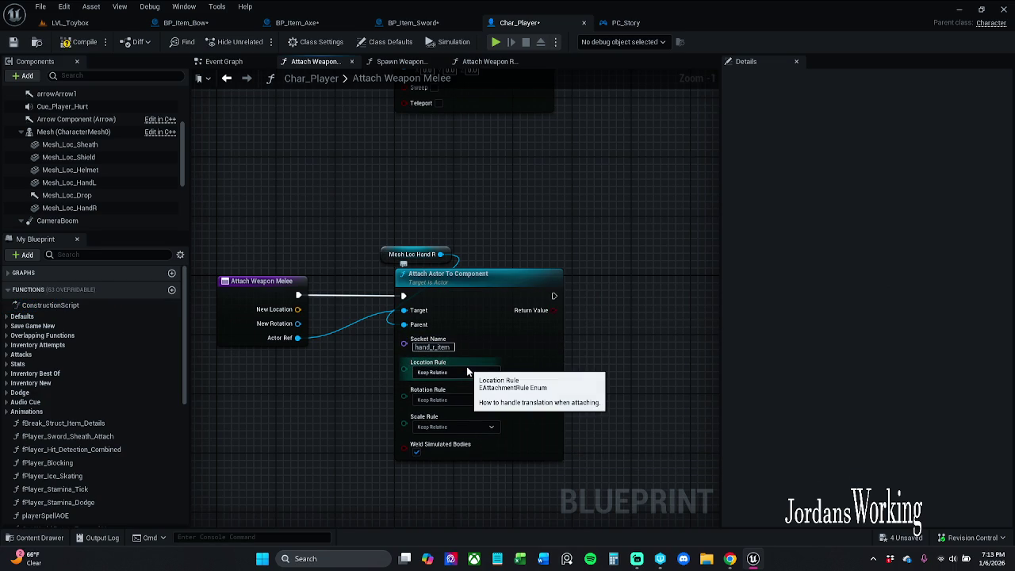
Step: Set the melee attach's Location, Rotation and Scale rules to Snap to Target
{"action": "left_click", "coordinate": [463, 378]}
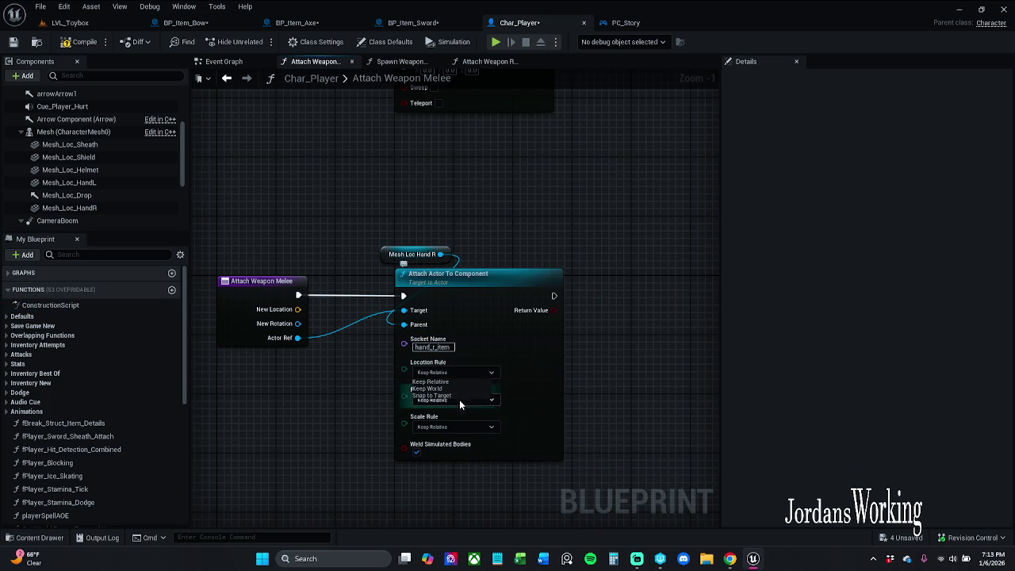
{"action": "left_click", "coordinate": [459, 400]}
{"action": "left_click", "coordinate": [457, 395]}
{"action": "left_click", "coordinate": [451, 423]}
{"action": "left_click", "coordinate": [452, 426]}
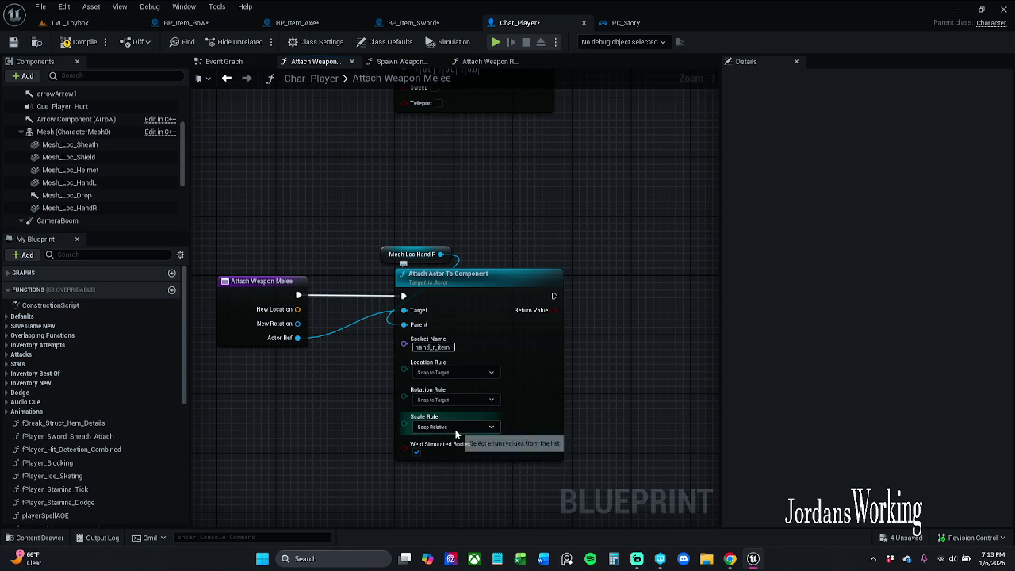
{"action": "left_click", "coordinate": [452, 453]}
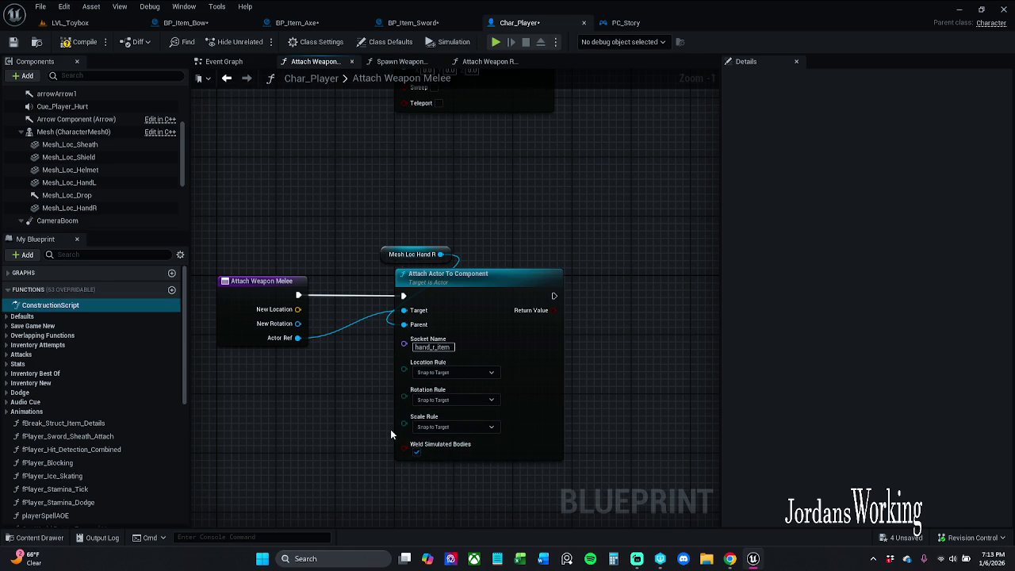
{"action": "left_click", "coordinate": [405, 62]}
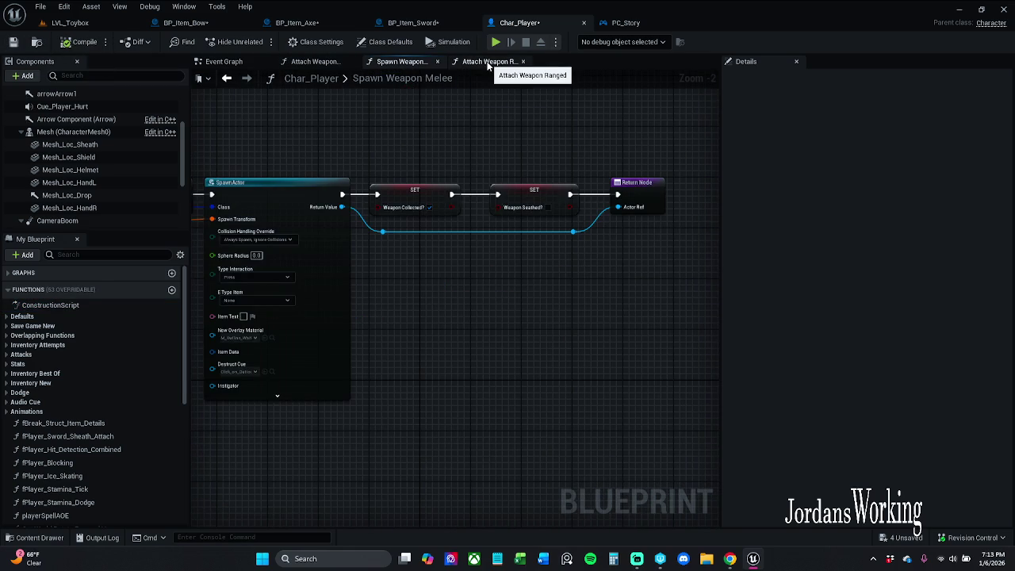
{"action": "left_click", "coordinate": [333, 63]}
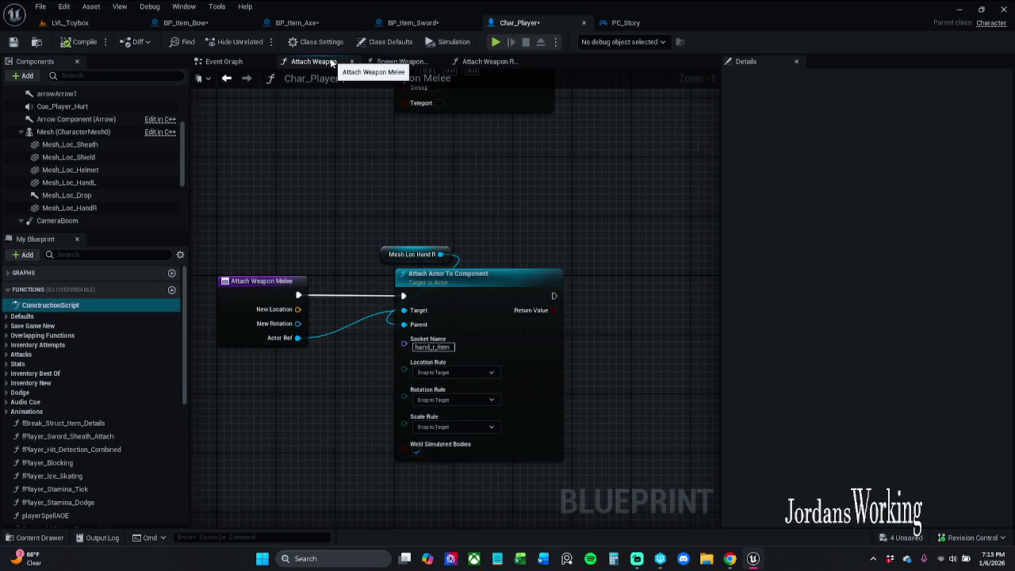
{"action": "left_click", "coordinate": [401, 62]}
{"action": "left_click_drag", "start_coordinate": [398, 139], "coordinate": [531, 319]}
{"action": "scroll", "coordinate": [533, 314], "scroll_direction": "down", "scroll_amount": 3}
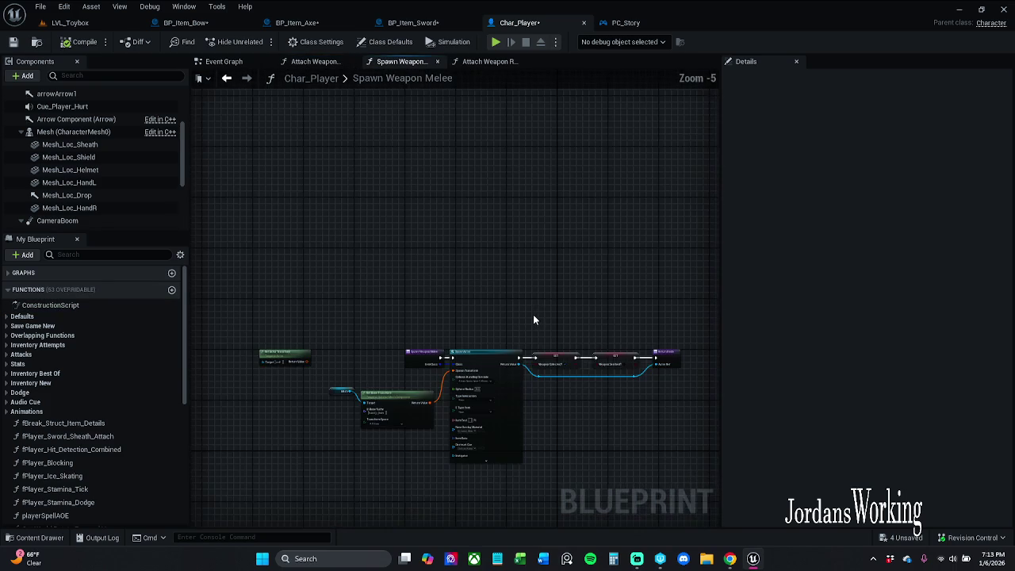
{"action": "left_click", "coordinate": [321, 62]}
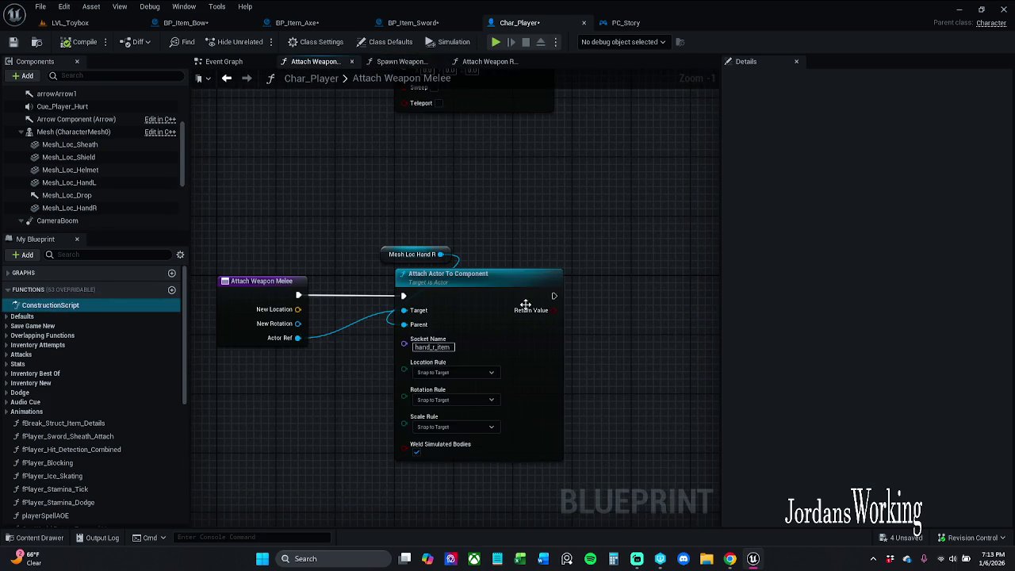
{"action": "scroll", "coordinate": [510, 305], "scroll_direction": "down", "scroll_amount": 5}
{"action": "scroll", "coordinate": [508, 299], "scroll_direction": "up", "scroll_amount": 3}
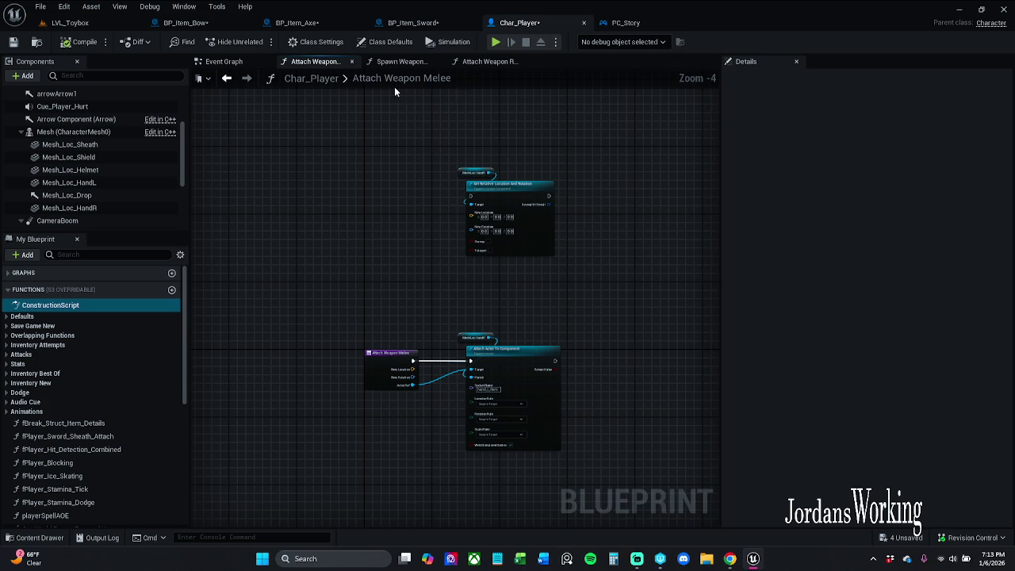
{"action": "left_click", "coordinate": [399, 62]}
{"action": "scroll", "coordinate": [408, 166], "scroll_direction": "up", "scroll_amount": 2}
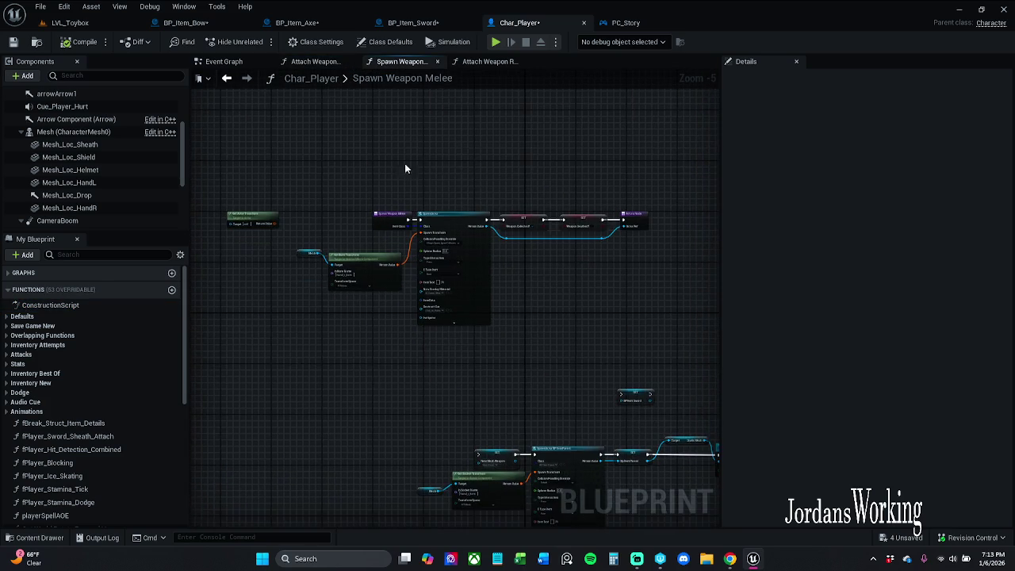
{"action": "left_click", "coordinate": [316, 61]}
{"action": "scroll", "coordinate": [449, 261], "scroll_direction": "up", "scroll_amount": 1}
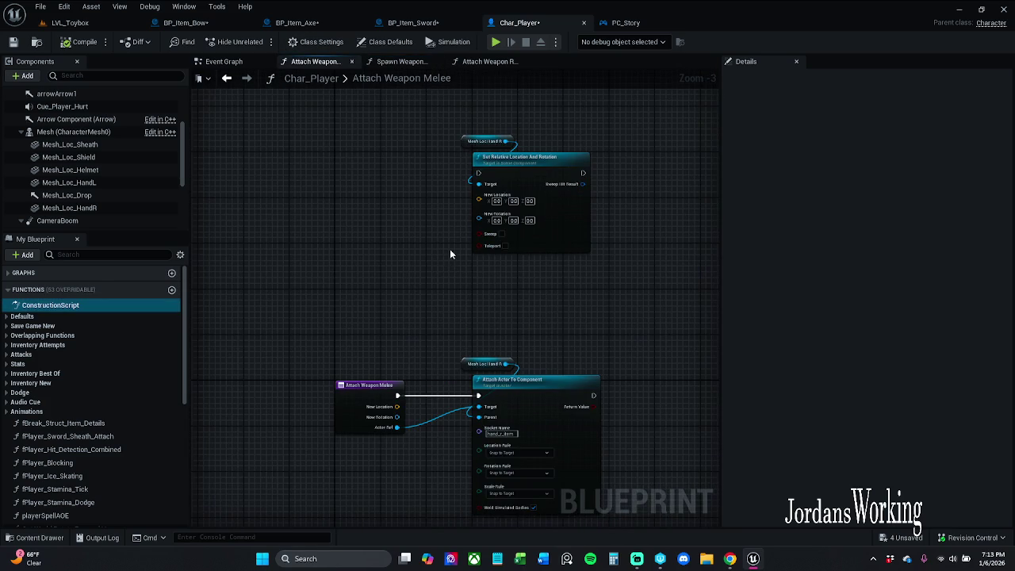
{"action": "left_click", "coordinate": [399, 62]}
{"action": "mouse_move", "coordinate": [528, 205]}
{"action": "left_mouse_down"}
{"action": "mouse_move", "coordinate": [333, 198]}
{"action": "mouse_move", "coordinate": [613, 201]}
{"action": "left_mouse_up"}
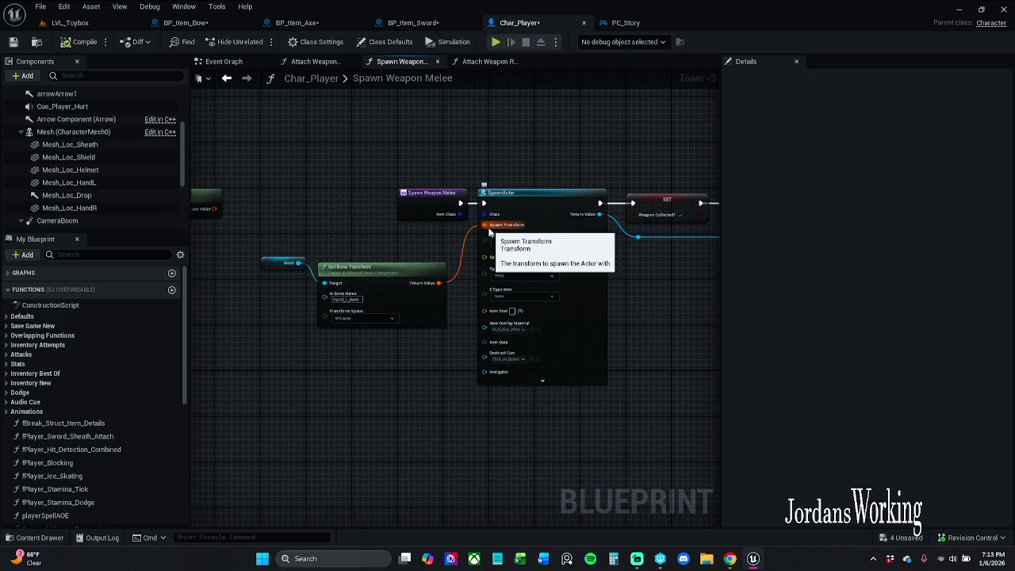
Step: Split SpawnActor's Spawn Transform into location, rotation and scale pins, compile and save, and close Spawn Weapon Melee
{"action": "right_click", "coordinate": [499, 227]}
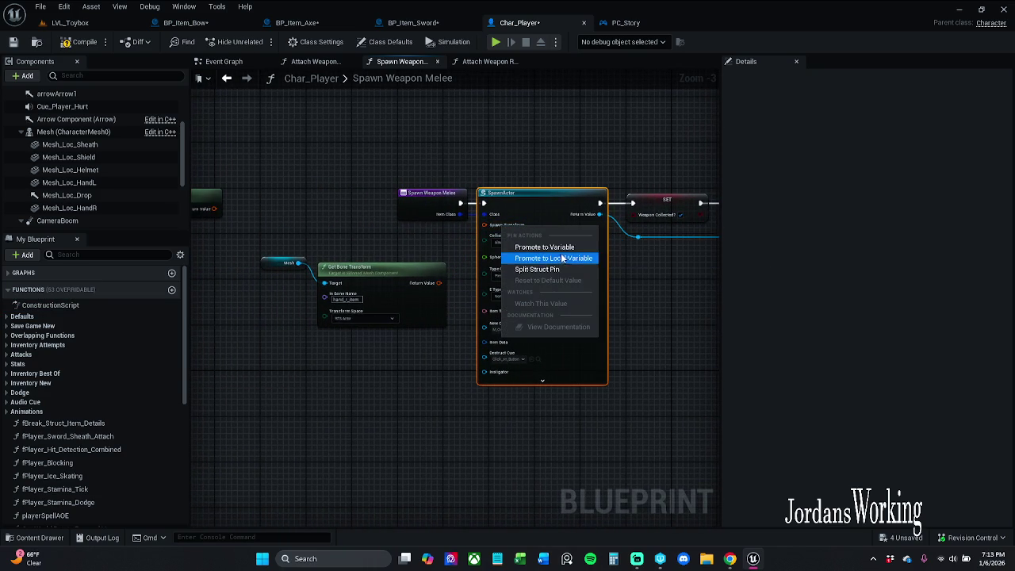
{"action": "left_click", "coordinate": [567, 269]}
{"action": "left_click", "coordinate": [80, 41]}
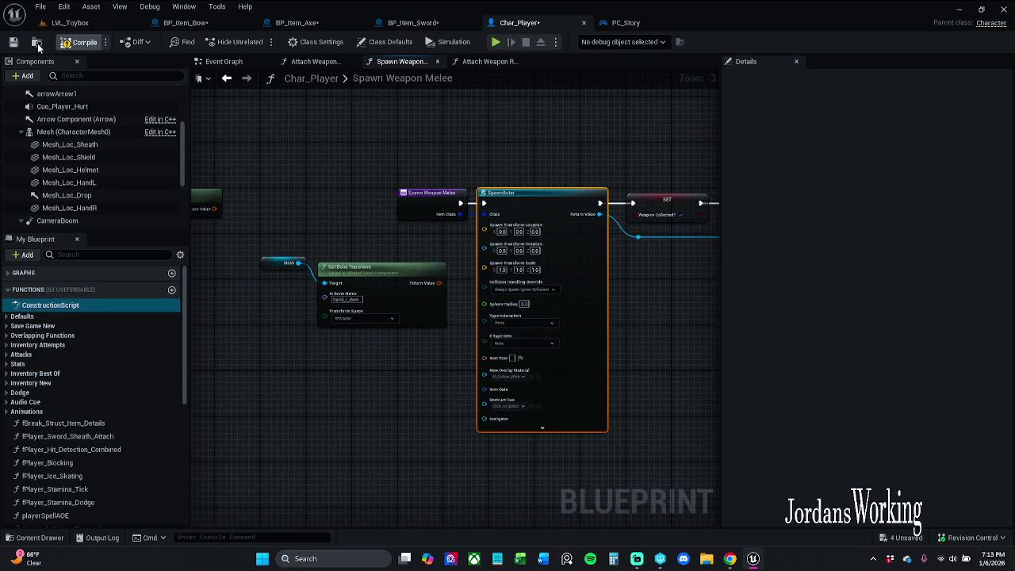
{"action": "left_click", "coordinate": [13, 41]}
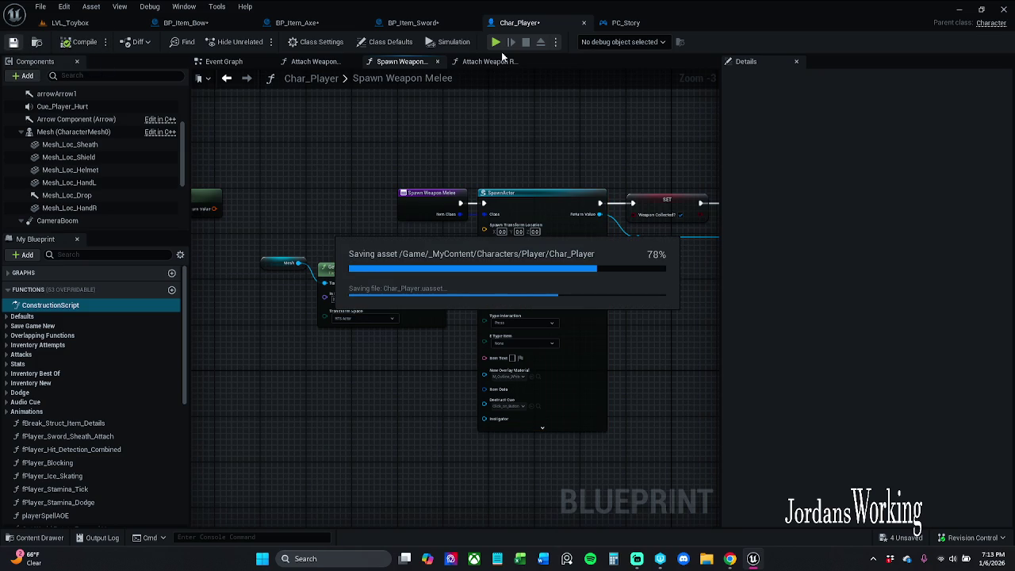
{"action": "left_click", "coordinate": [437, 63]}
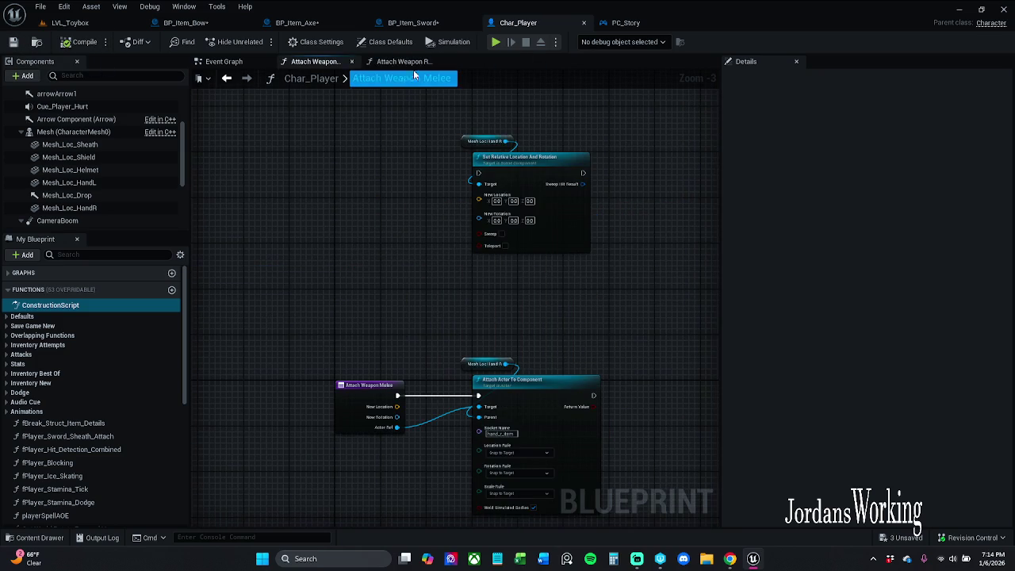
Step: In Attach Weapon Ranged, commit socket hand_l_item, swap in Mesh Loc Hand L and save Char_Player
{"action": "mouse_move", "coordinate": [416, 200]}
{"action": "left_mouse_down"}
{"action": "mouse_move", "coordinate": [418, 174]}
{"action": "mouse_move", "coordinate": [490, 174]}
{"action": "left_mouse_up"}
{"action": "left_click", "coordinate": [403, 61]}
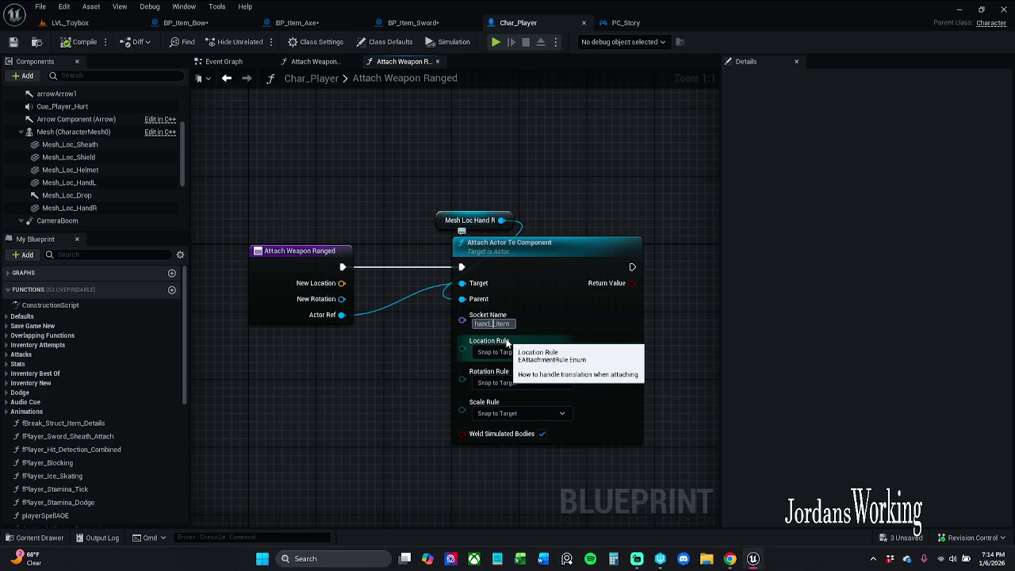
{"action": "key", "text": "Return"}
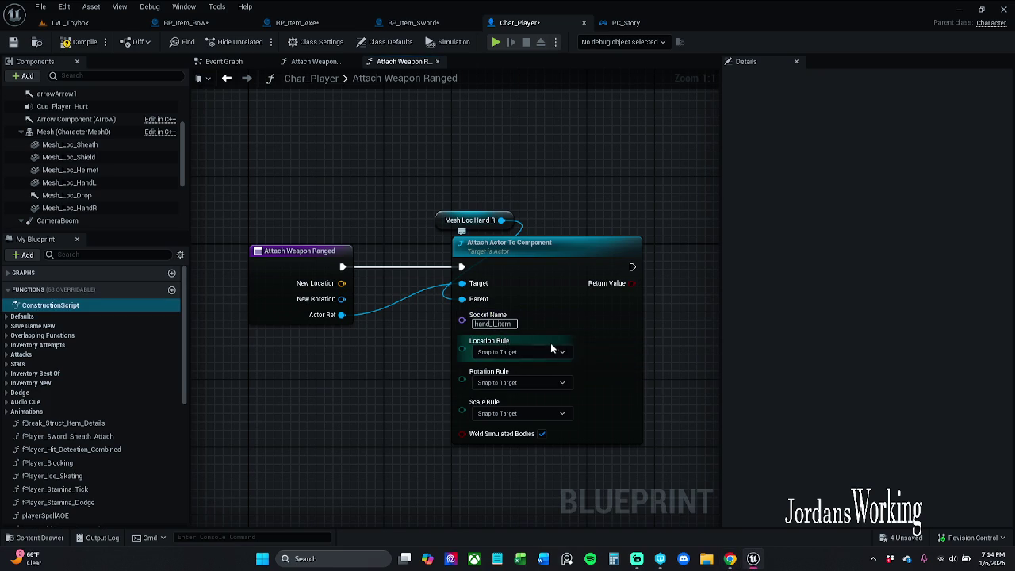
{"action": "mouse_move", "coordinate": [69, 182]}
{"action": "left_mouse_down"}
{"action": "mouse_move", "coordinate": [535, 227]}
{"action": "mouse_move", "coordinate": [446, 223]}
{"action": "left_mouse_up"}
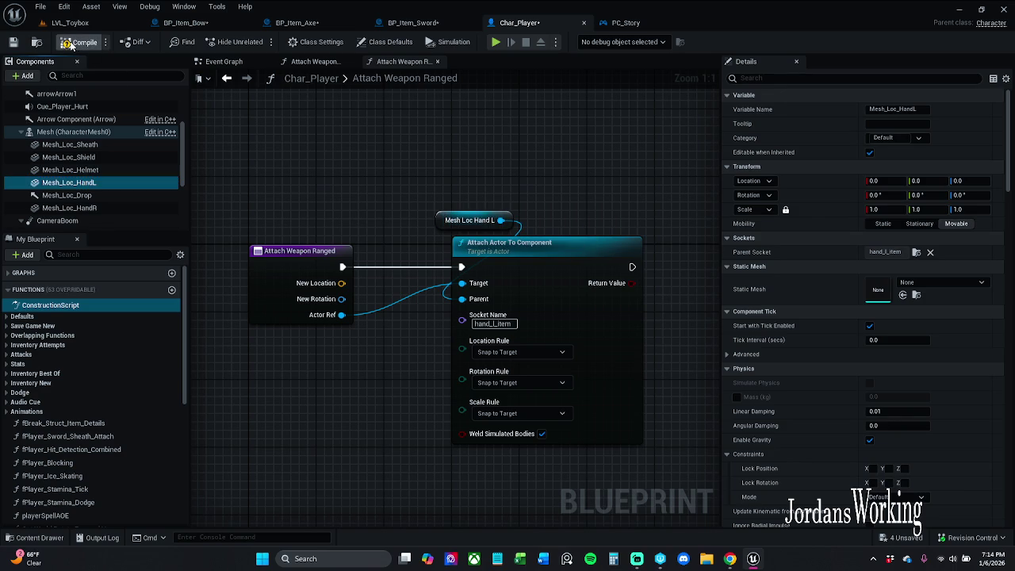
{"action": "left_click", "coordinate": [37, 44]}
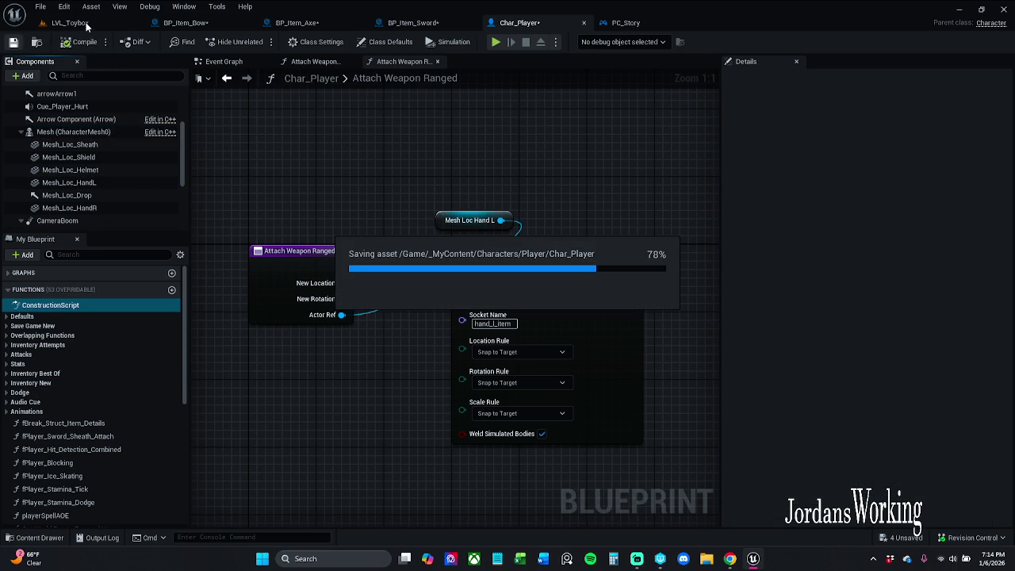
Step: Switch to BP_Item_Sword and save all modified assets
{"action": "left_click", "coordinate": [409, 23]}
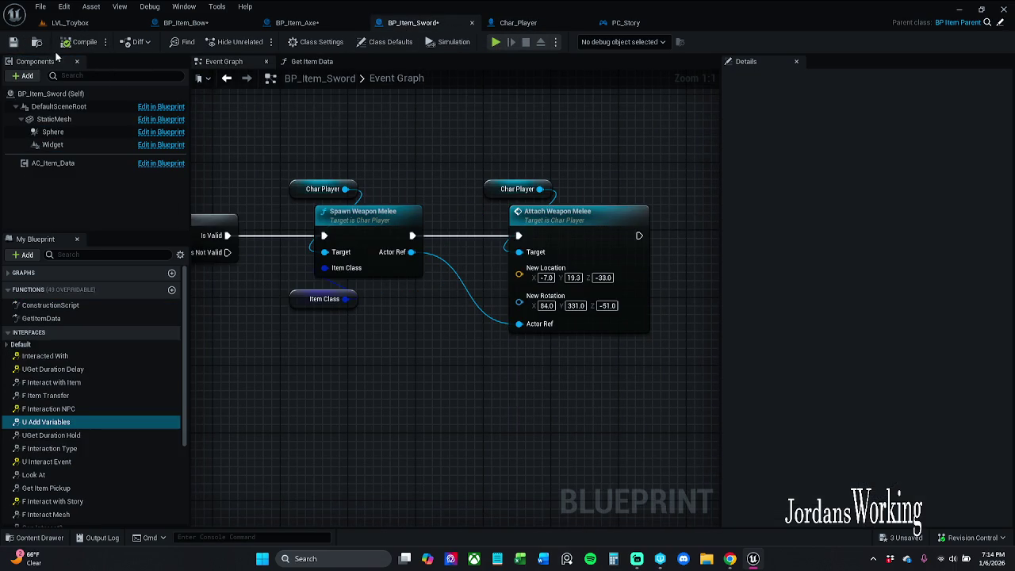
{"action": "left_click", "coordinate": [16, 44]}
{"action": "left_click", "coordinate": [49, 12]}
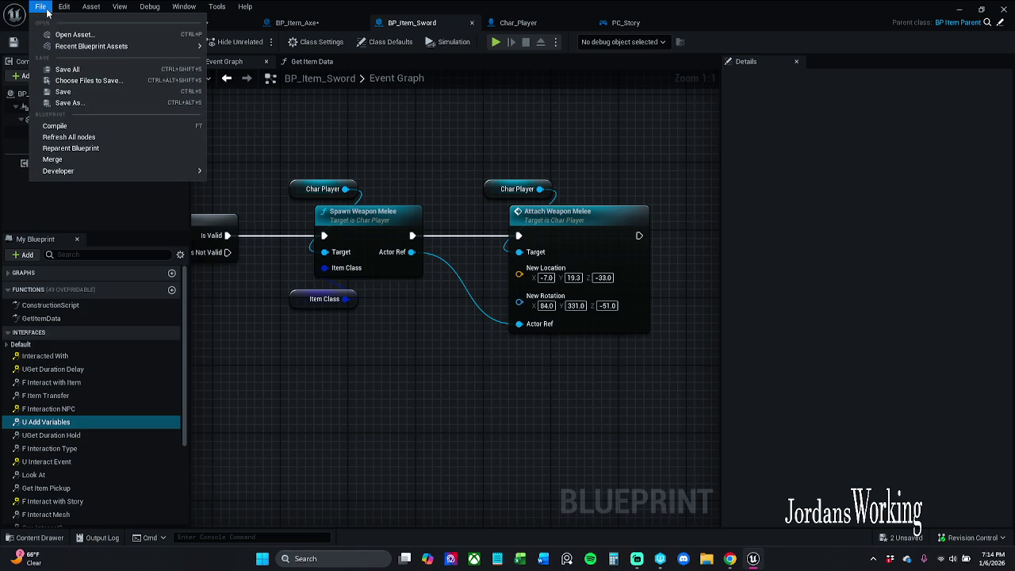
{"action": "left_click", "coordinate": [50, 70]}
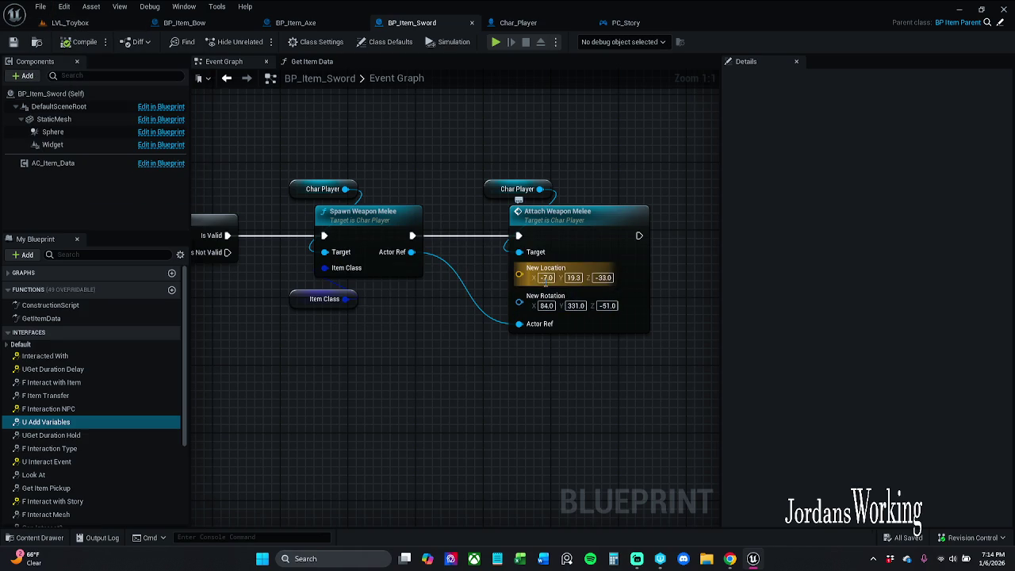
Step: Inspect the Attach Weapon Melee and Attach Weapon Ranged function definitions, then return to the sword's event graph
{"action": "left_click", "coordinate": [559, 242]}
{"action": "double_click", "coordinate": [559, 243]}
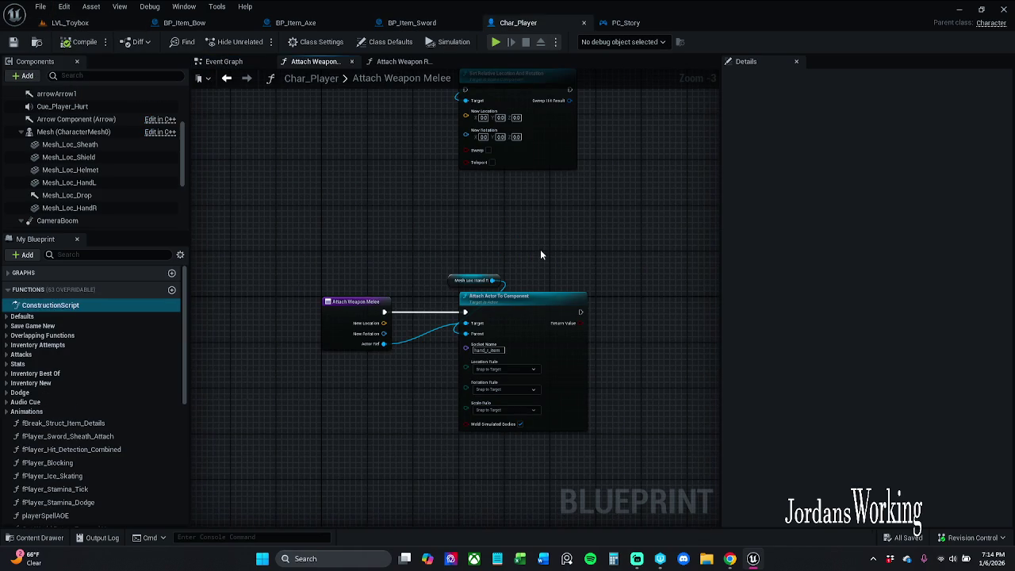
{"action": "left_click", "coordinate": [410, 66]}
{"action": "left_click", "coordinate": [313, 62]}
{"action": "left_click", "coordinate": [453, 25]}
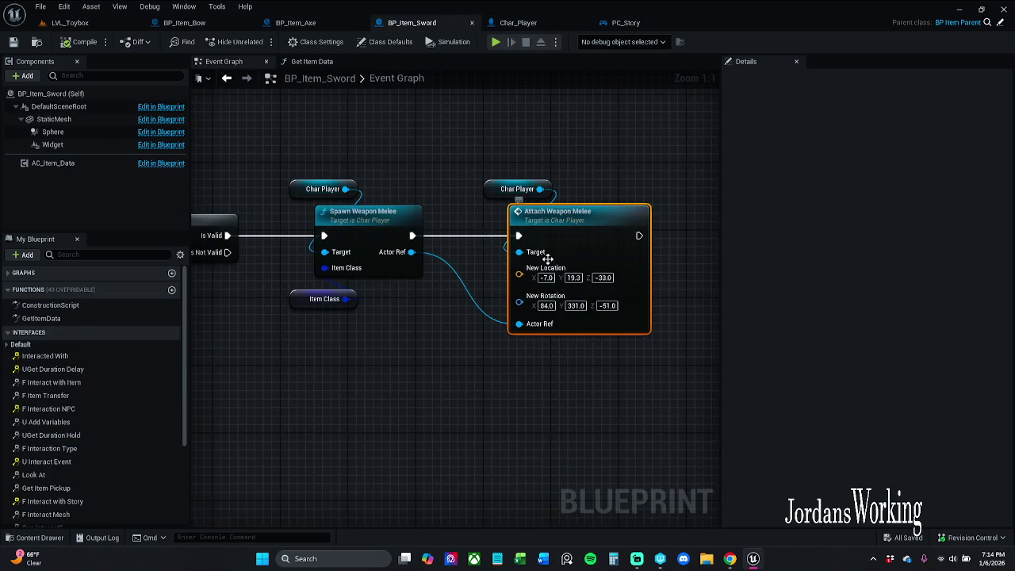
Step: Set the New Location and New Rotation values on Attach Weapon Melee to 0 and save the sword blueprint
{"action": "left_click", "coordinate": [546, 277]}
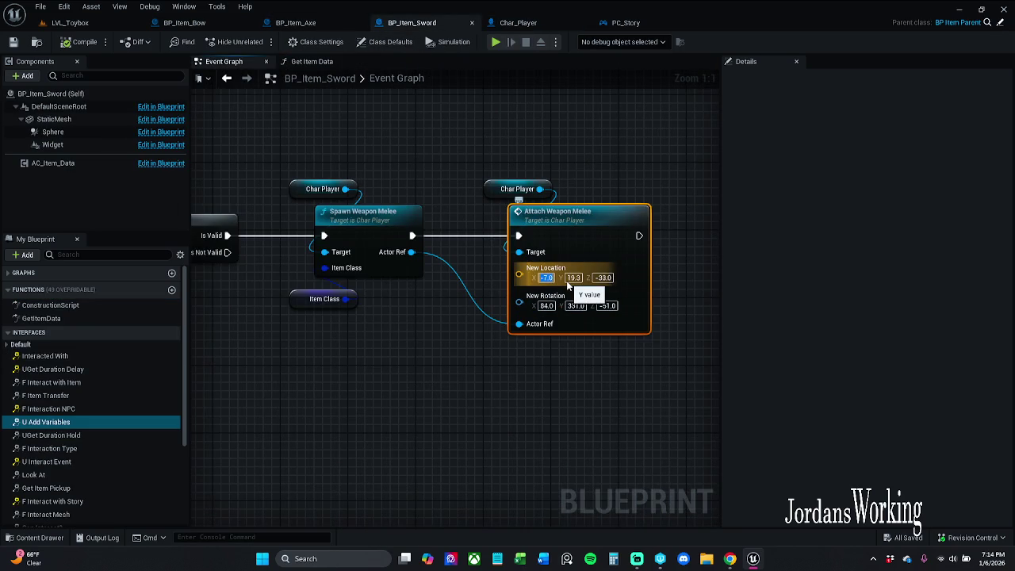
{"action": "type", "text": "0"}
{"action": "left_click", "coordinate": [568, 282]}
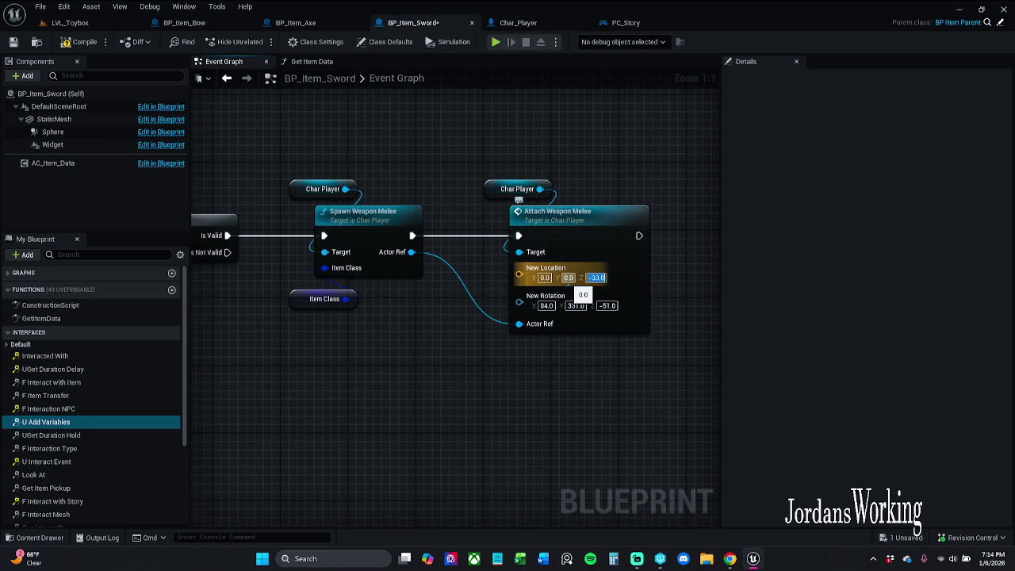
{"action": "type", "text": "0"}
{"action": "key", "text": "Tab"}
{"action": "type", "text": "0"}
{"action": "key", "text": "Tab"}
{"action": "type", "text": "0"}
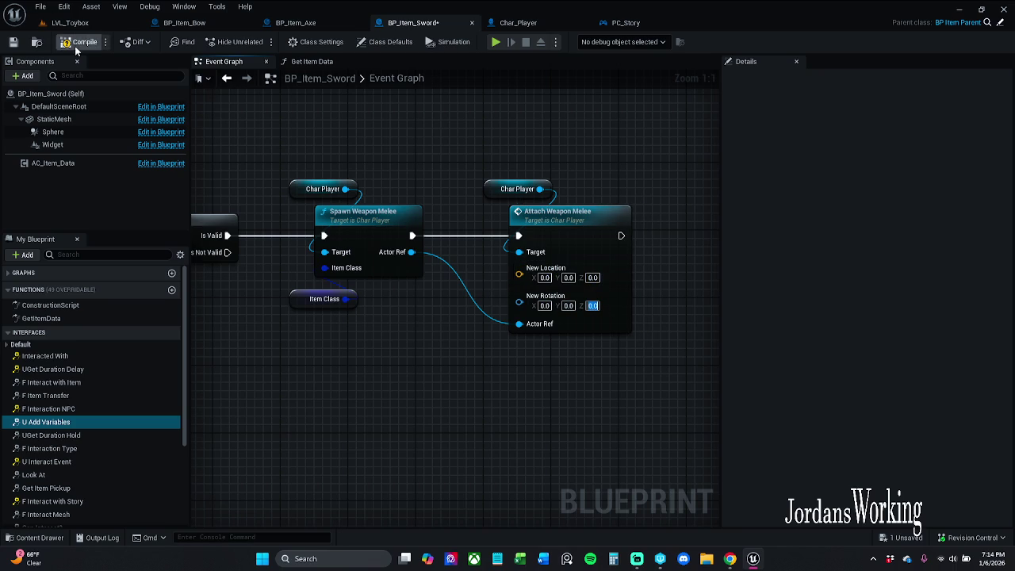
{"action": "left_click", "coordinate": [6, 46]}
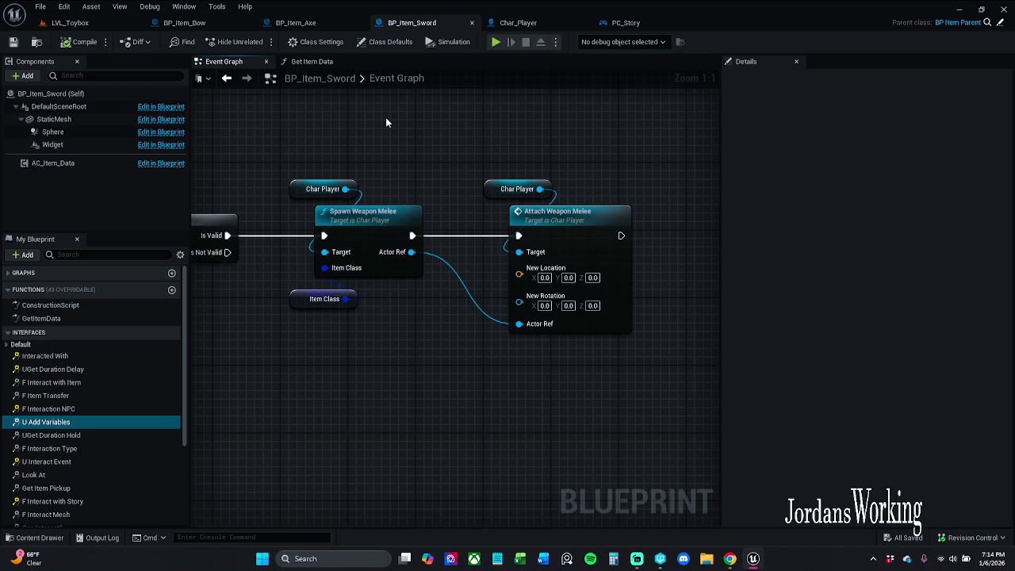
{"action": "left_click", "coordinate": [324, 62]}
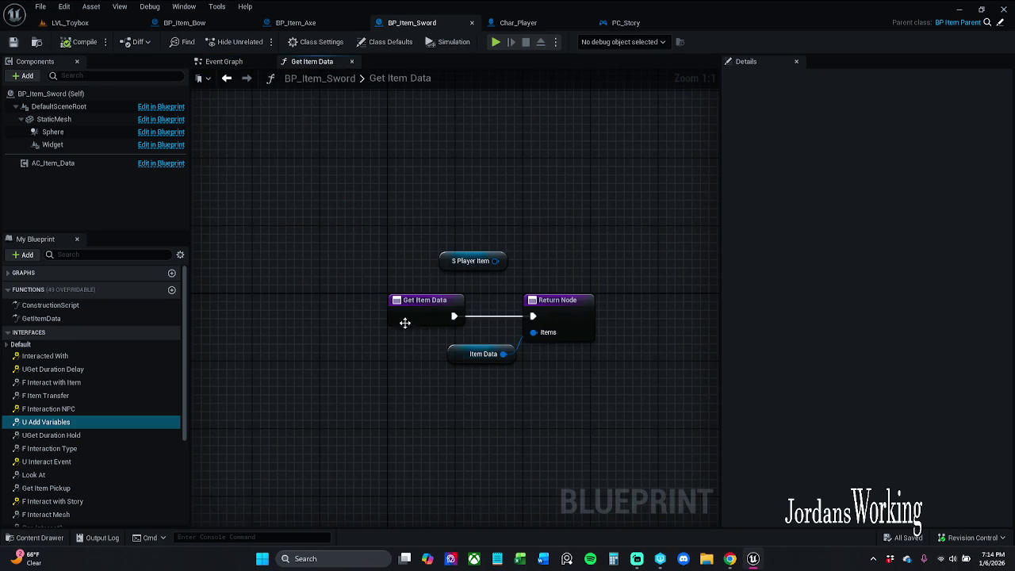
Step: Check the Item Data defaults, close Get Item Data, and review the Event Graph's spawn-and-attach nodes
{"action": "left_click", "coordinate": [480, 354]}
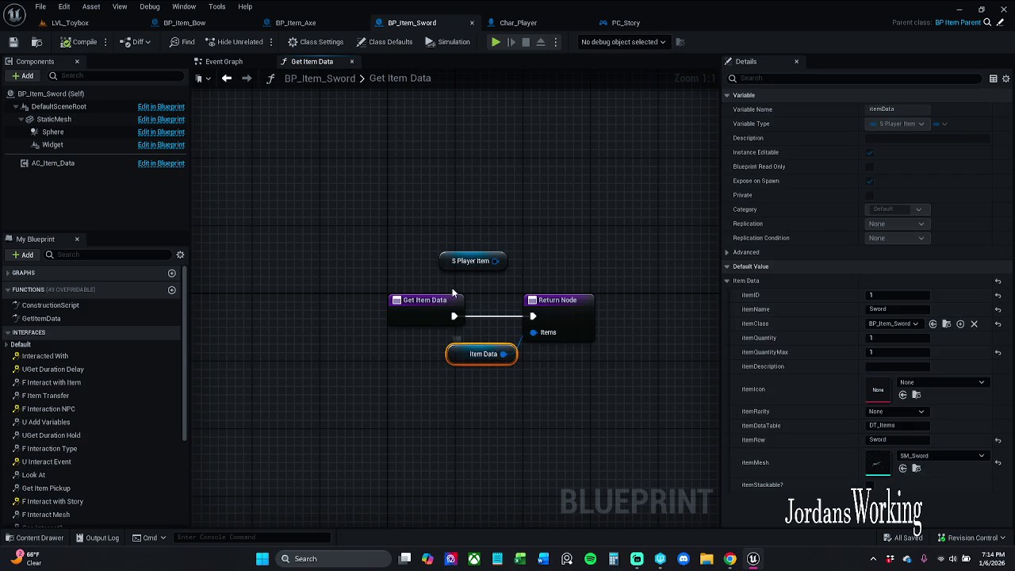
{"action": "left_click", "coordinate": [353, 63]}
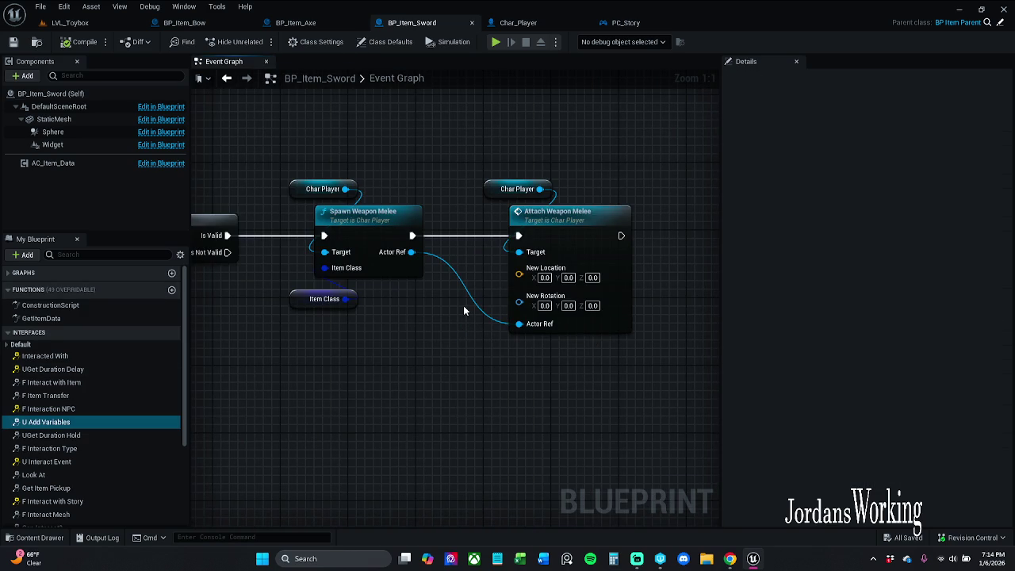
{"action": "scroll", "coordinate": [491, 301], "scroll_direction": "left", "scroll_amount": 3}
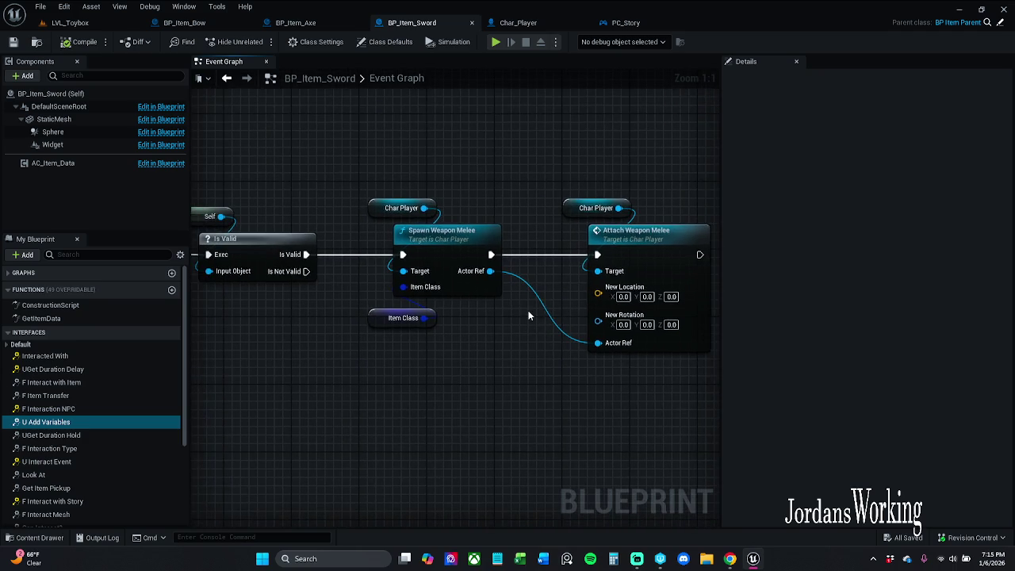
{"action": "scroll", "coordinate": [528, 310], "scroll_direction": "down", "scroll_amount": 1}
{"action": "scroll", "coordinate": [528, 310], "scroll_direction": "left", "scroll_amount": 8}
{"action": "scroll", "coordinate": [441, 317], "scroll_direction": "right", "scroll_amount": 6}
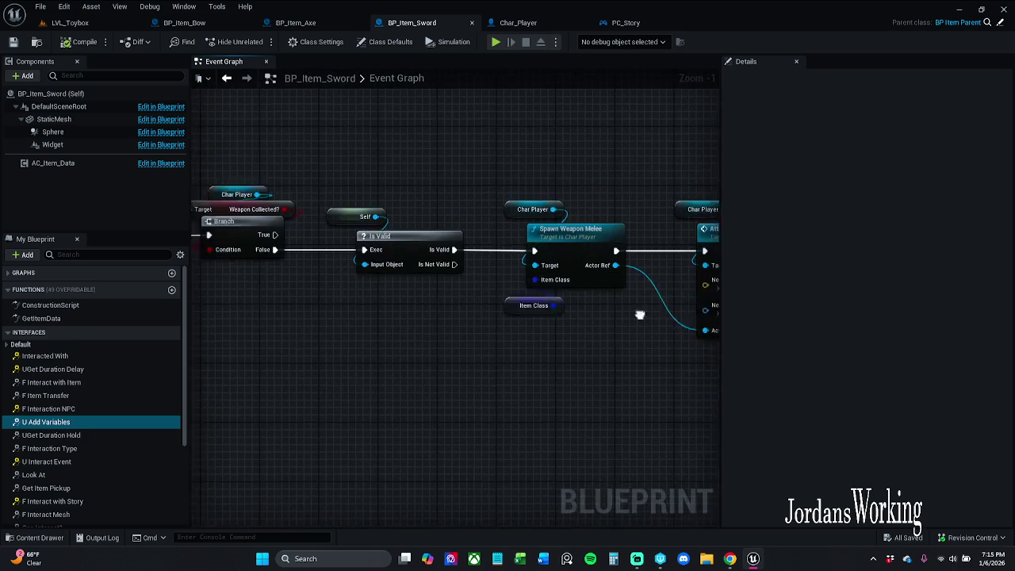
Step: Play LVL_Toybox, collect coins and pick up a sword and an axe, then stop the session
{"action": "left_click", "coordinate": [103, 24]}
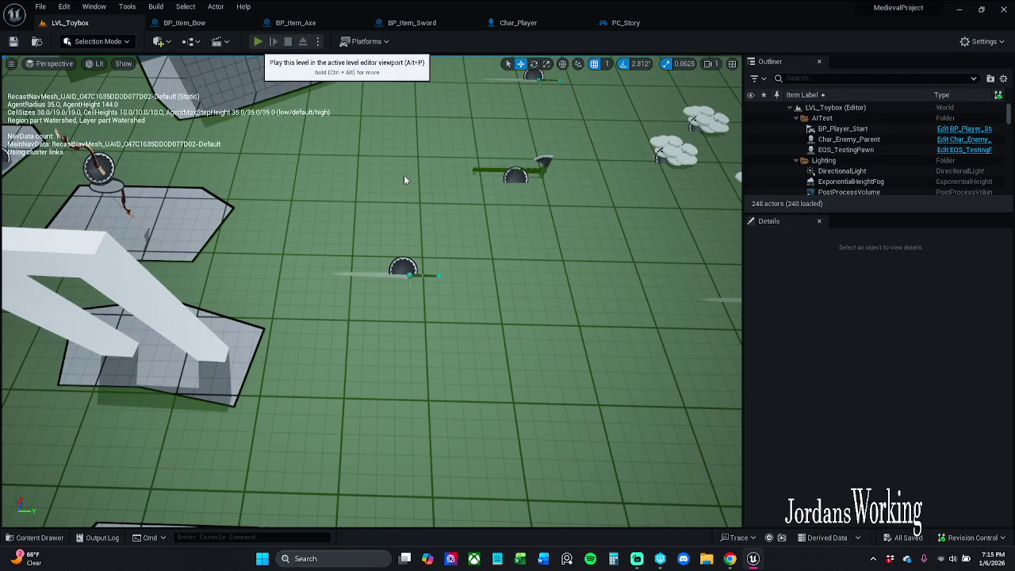
{"action": "key", "text": "alt+p"}
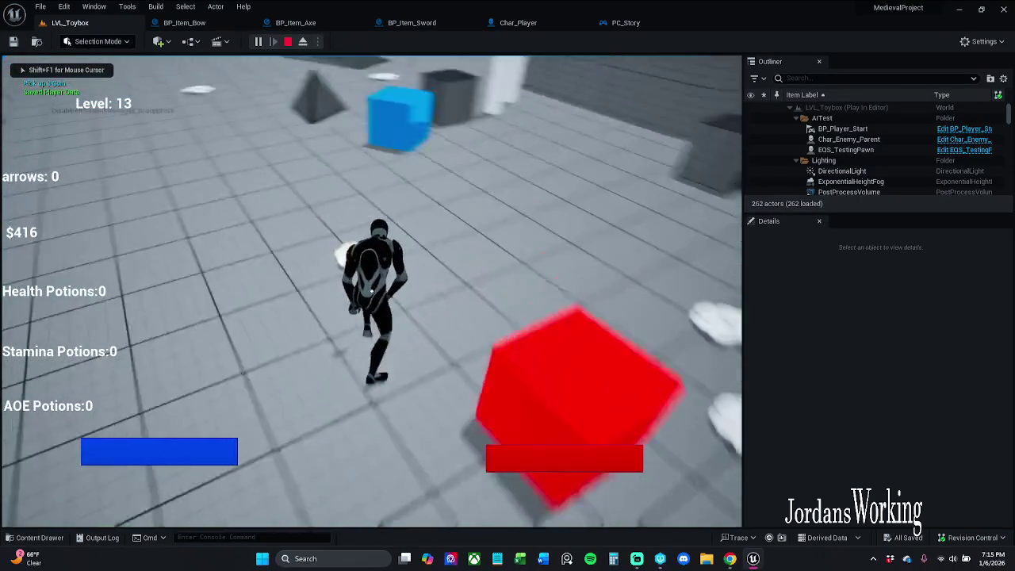
{"action": "key", "text": "space"}
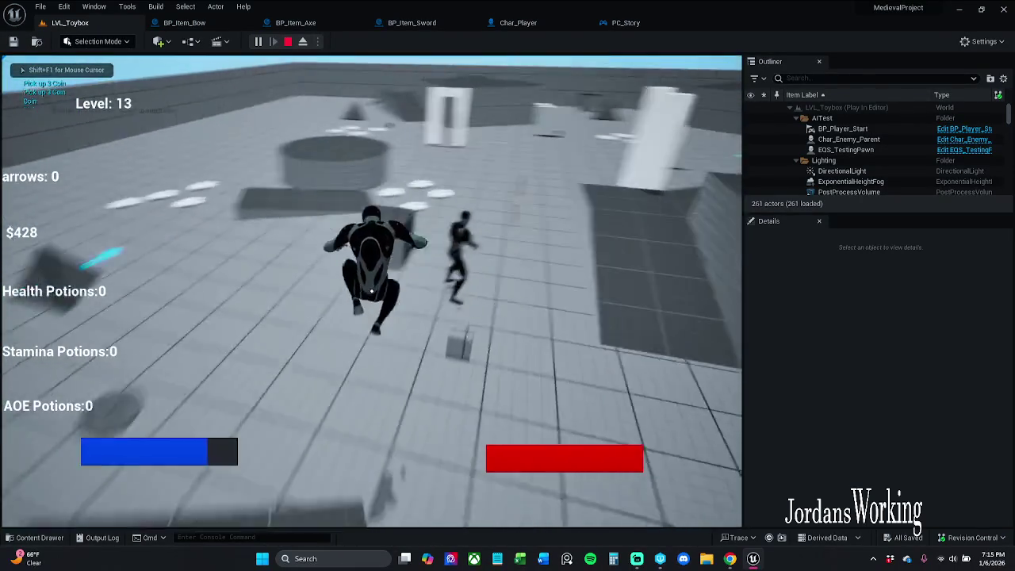
{"action": "key", "text": "w"}
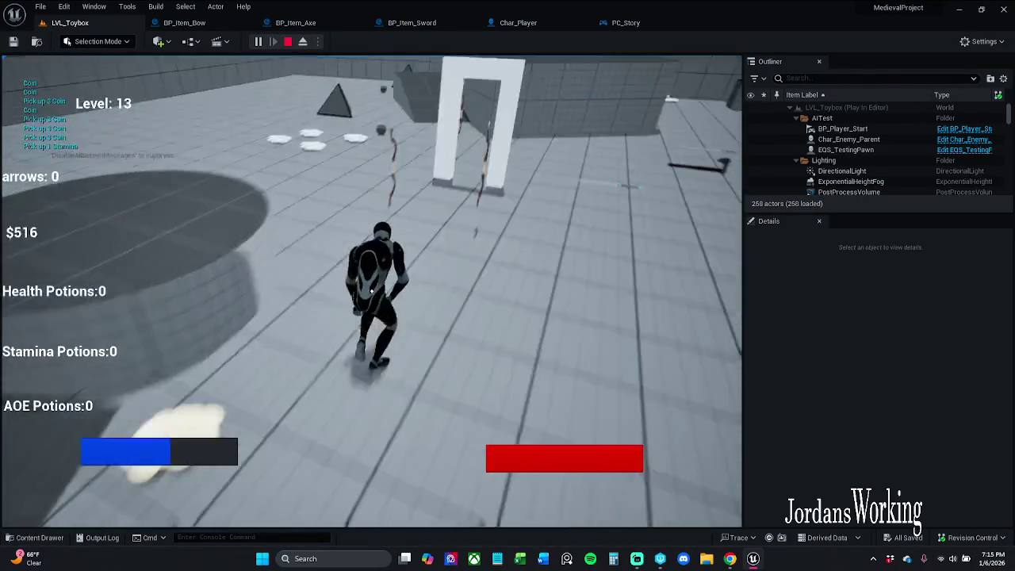
{"action": "key", "text": "w"}
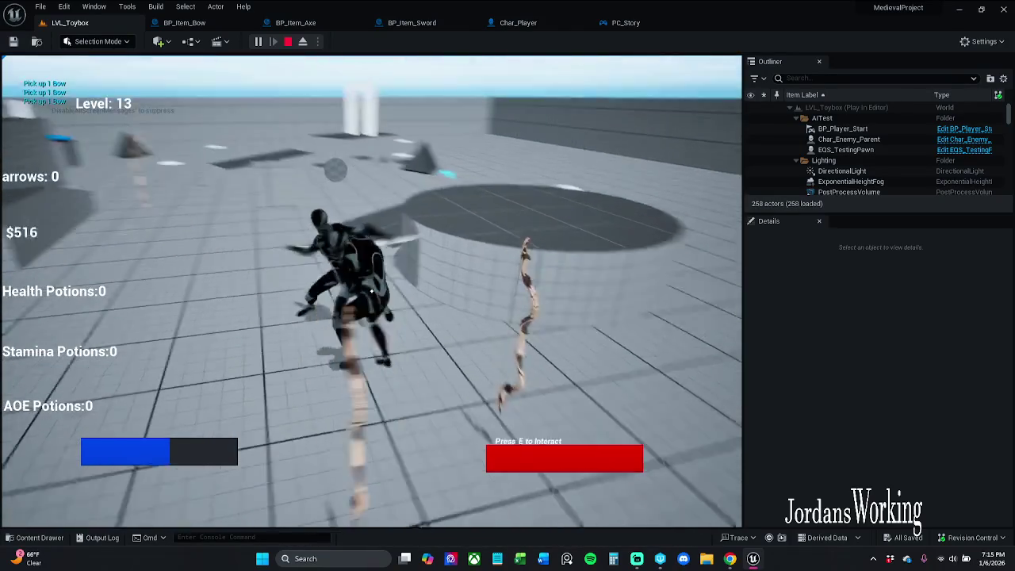
{"action": "key", "text": "w"}
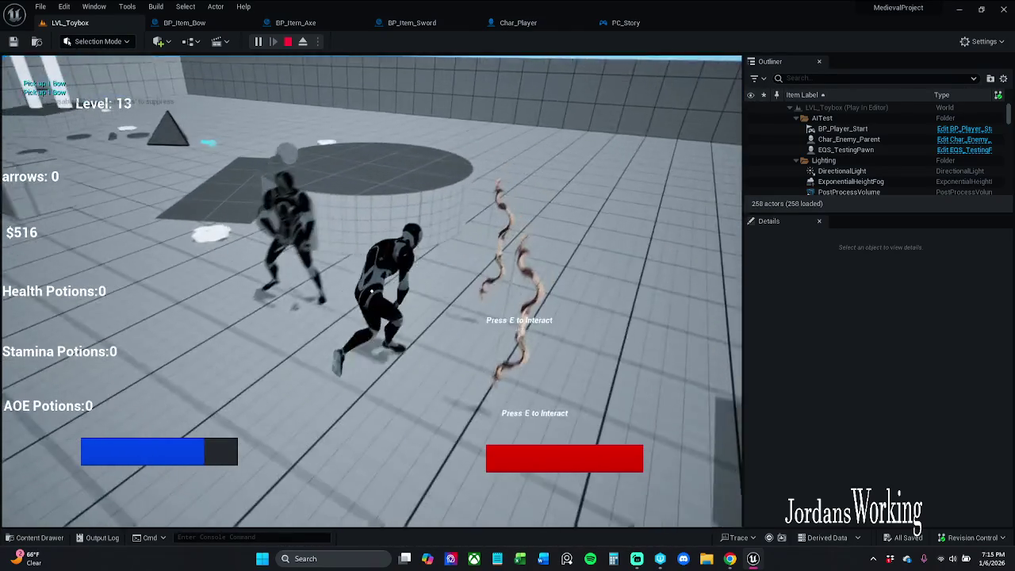
{"action": "key", "text": "w"}
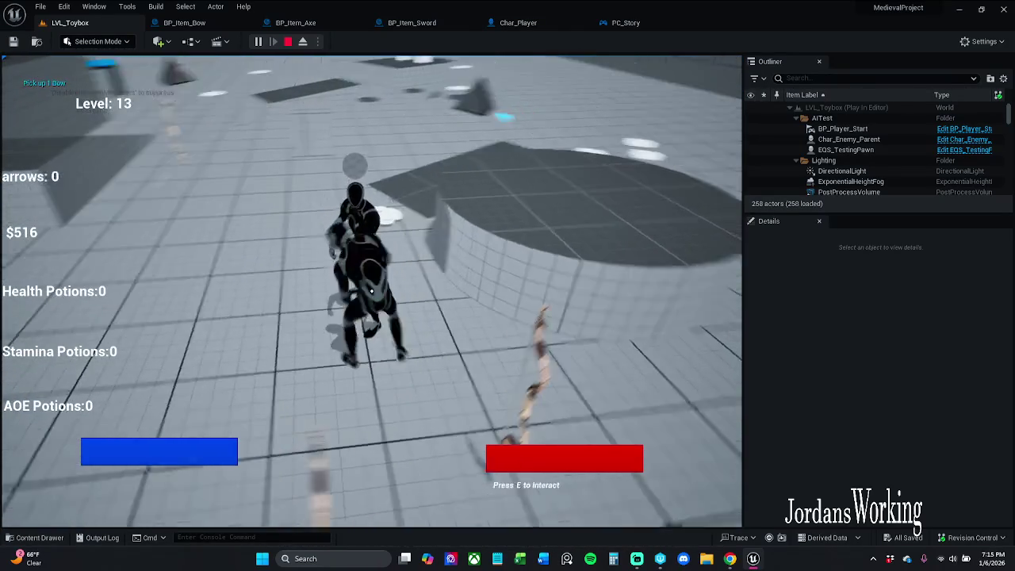
{"action": "key", "text": "w"}
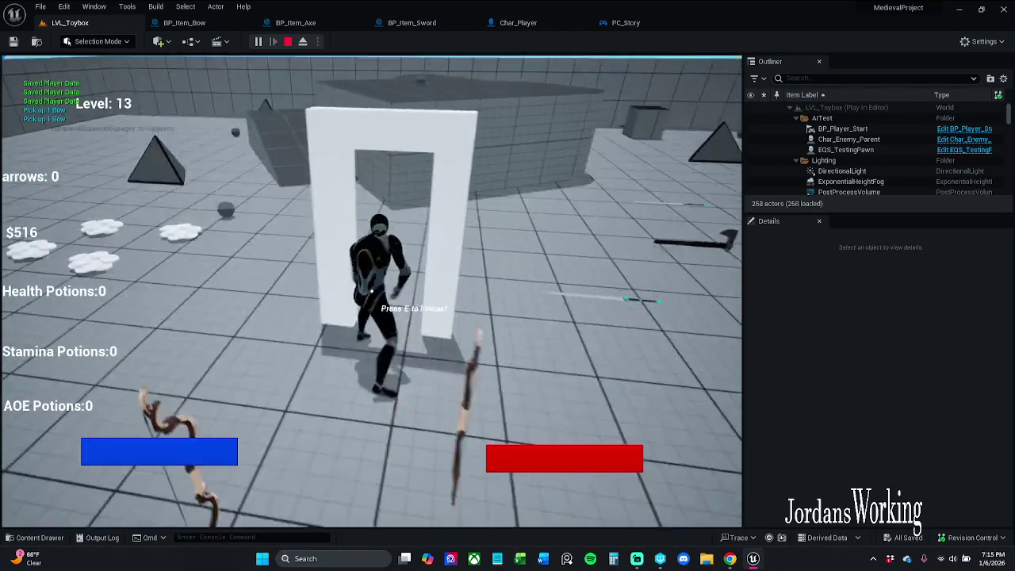
{"action": "key", "text": "s"}
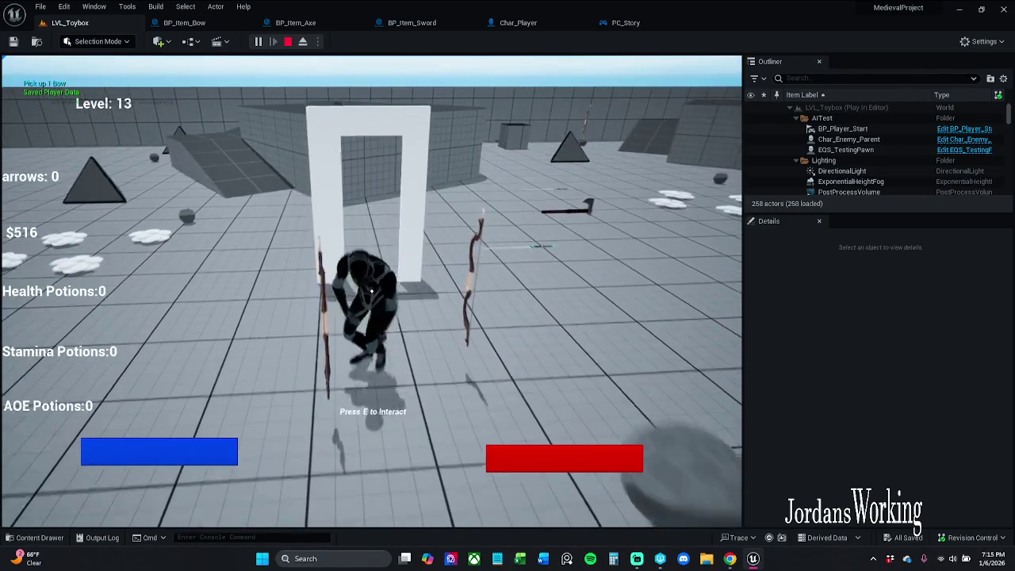
{"action": "key", "text": "e"}
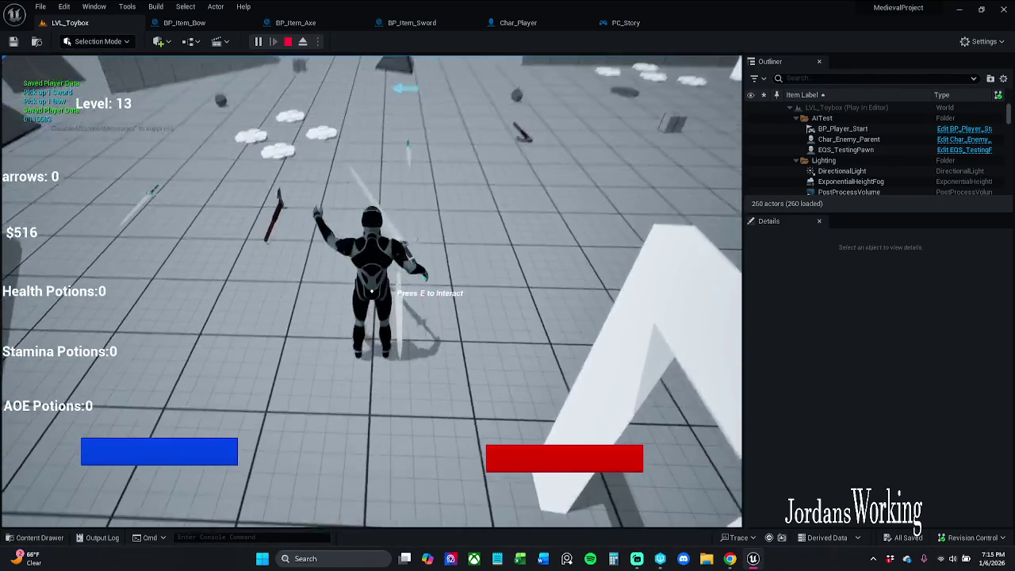
{"action": "key", "text": "e"}
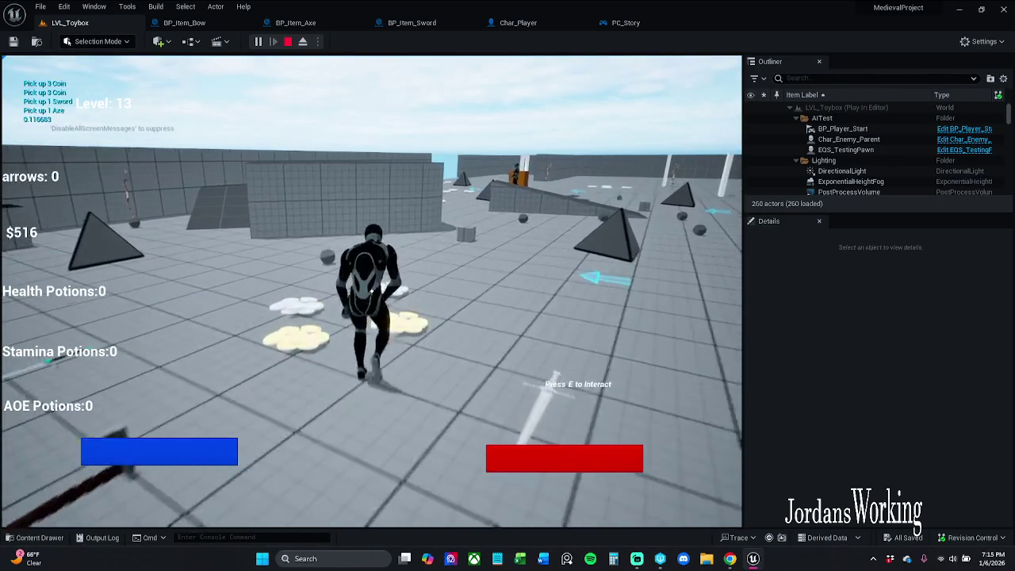
{"action": "key", "text": "w"}
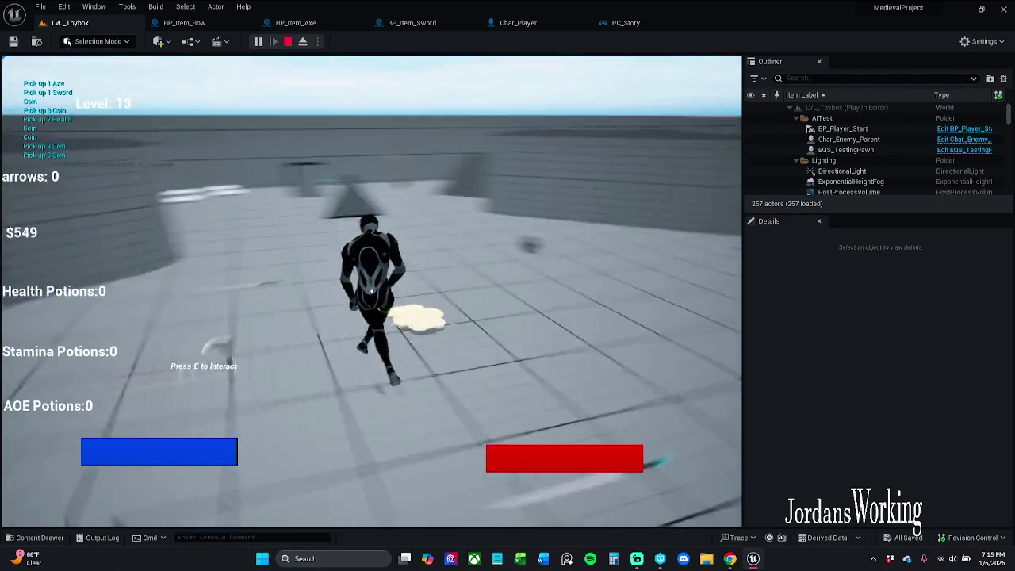
{"action": "key", "text": "Escape"}
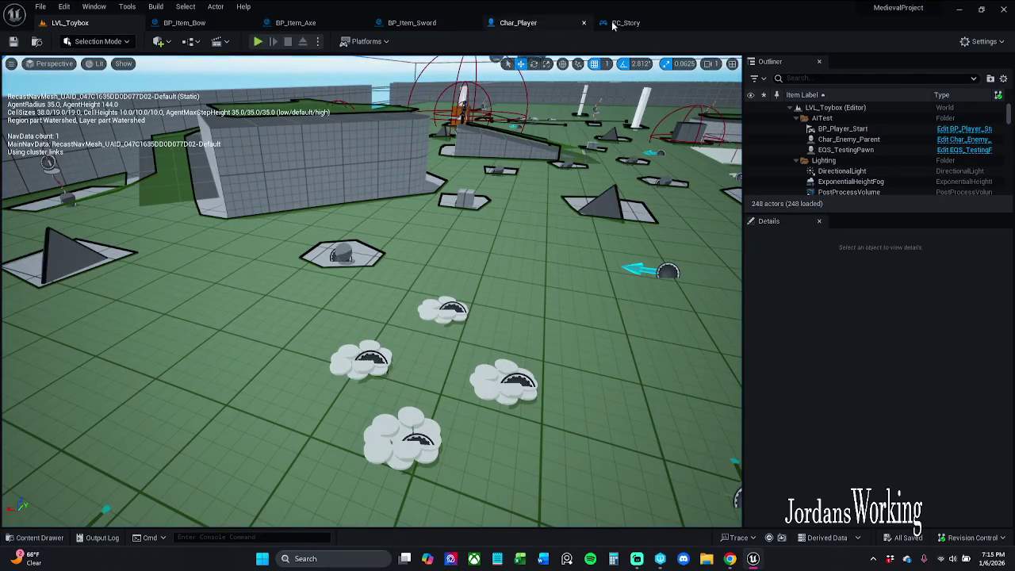
Step: Play the level again, run around, and stop to bring up the actorRef Accessed None error
{"action": "left_click", "coordinate": [259, 42]}
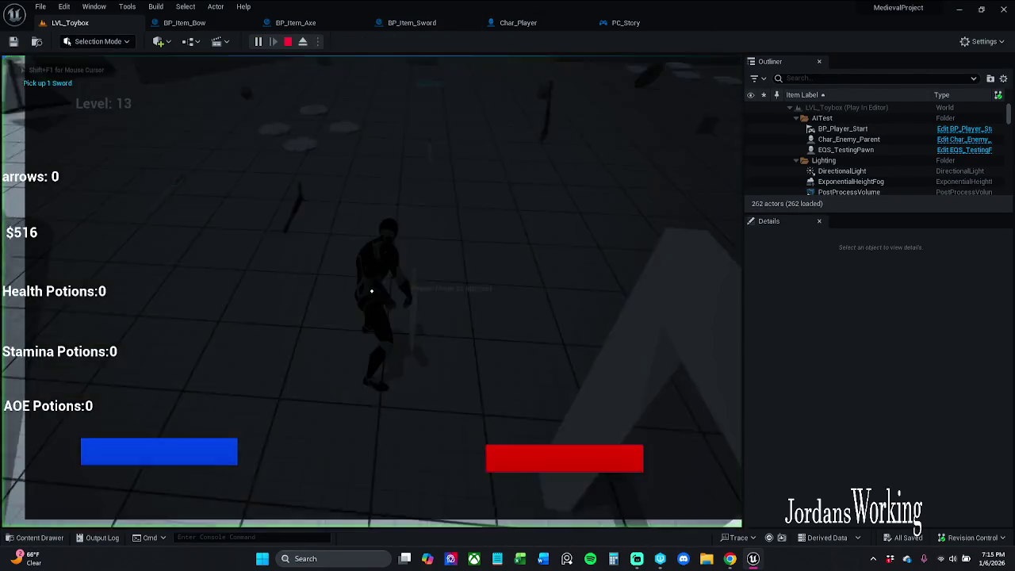
{"action": "key", "text": "w"}
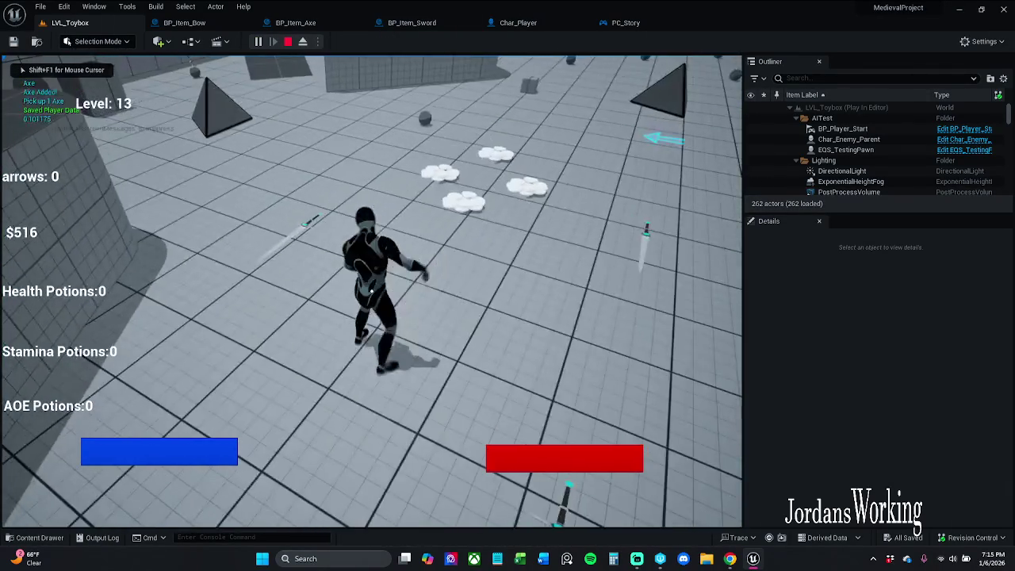
{"action": "key", "text": "w"}
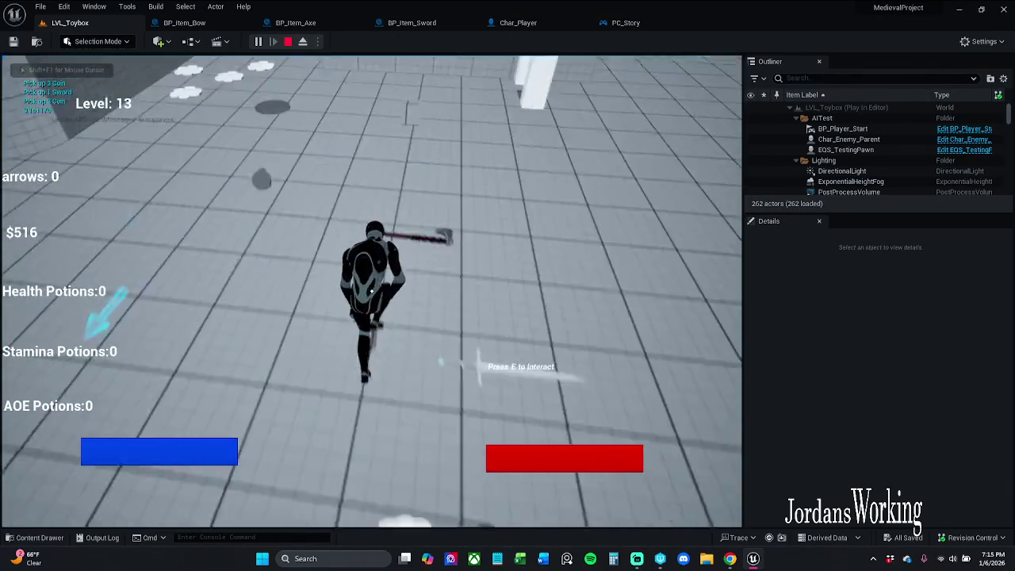
{"action": "key", "text": "w"}
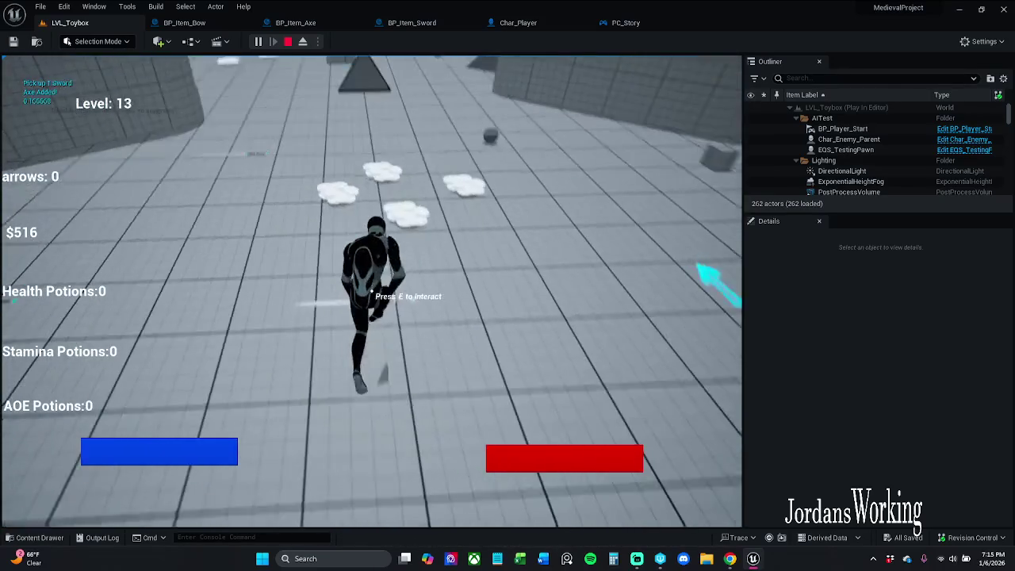
{"action": "key", "text": "Escape"}
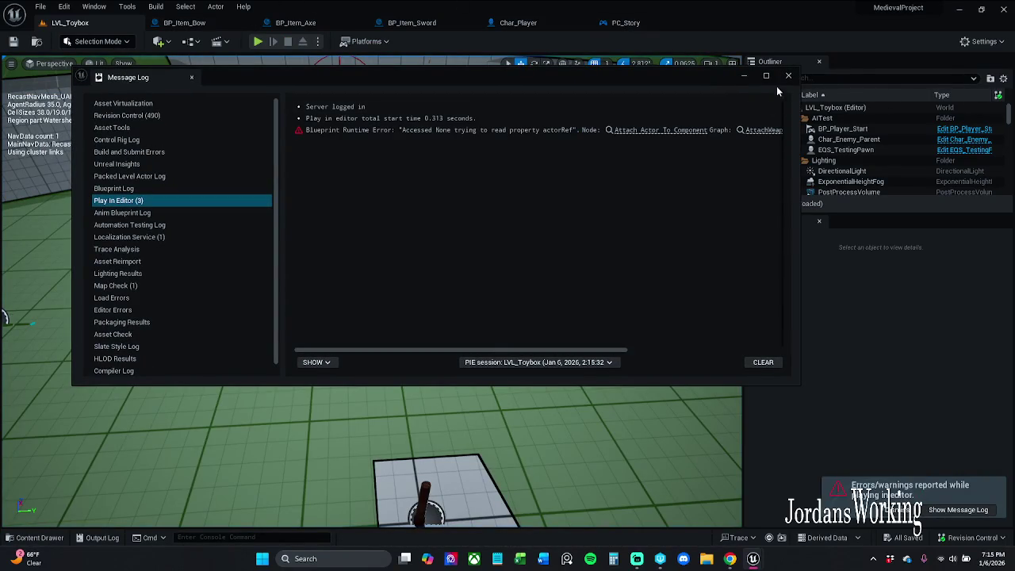
Step: Follow the error link to Attach Actor To Component in Attach Weapon Melee, frame the nodes, and save Char_Player
{"action": "left_click", "coordinate": [675, 131]}
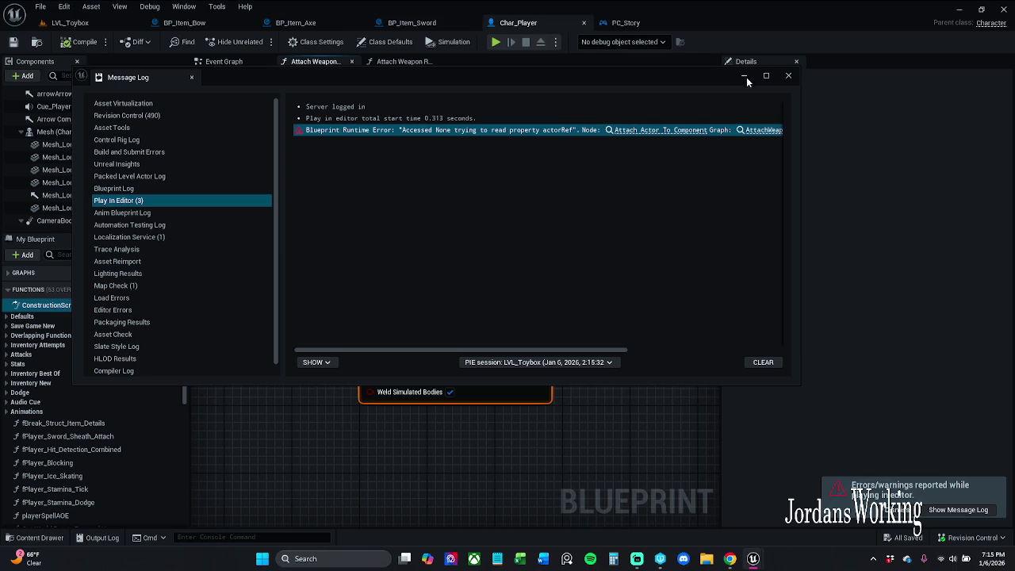
{"action": "left_click", "coordinate": [787, 77]}
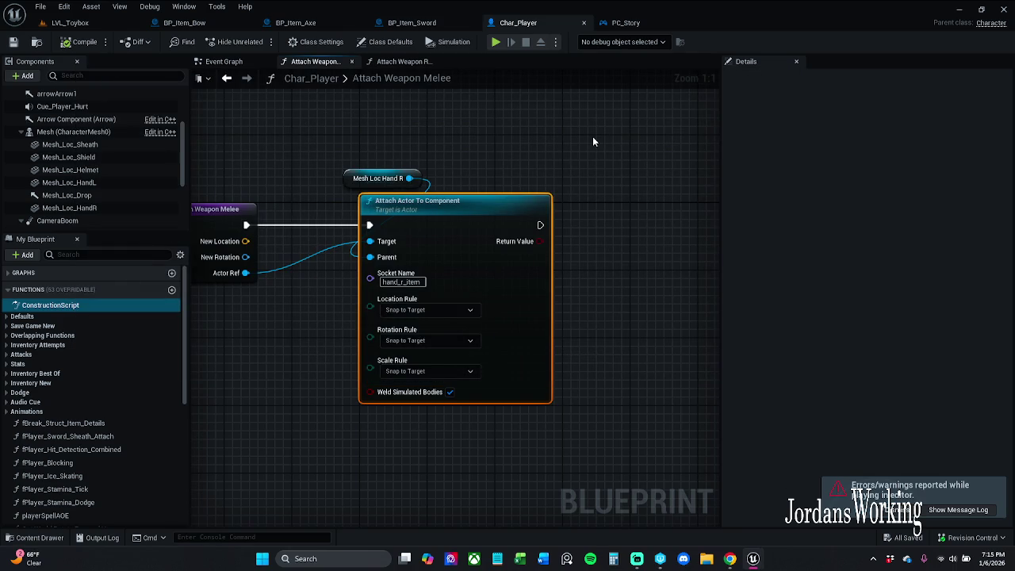
{"action": "key", "text": "Home"}
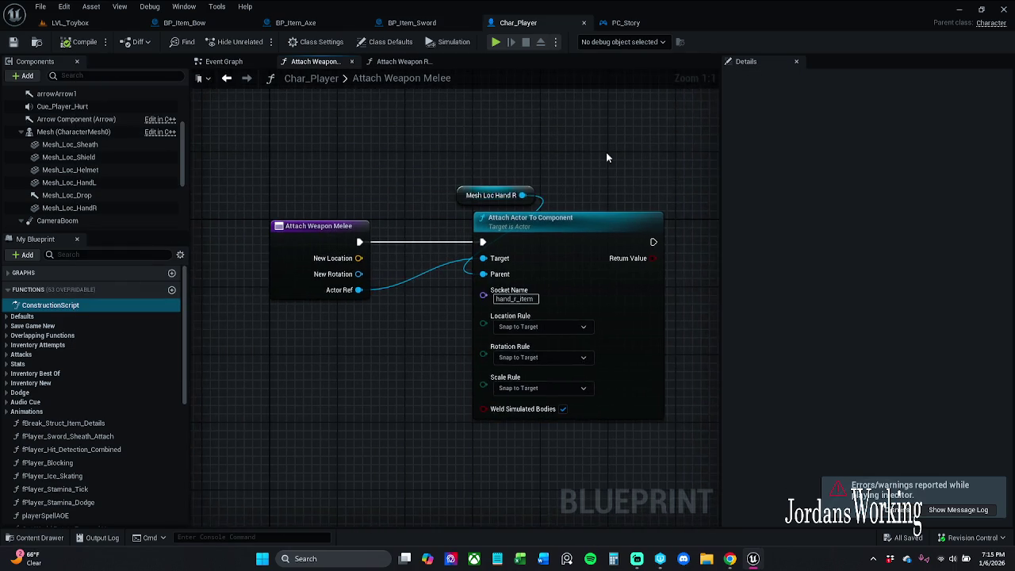
{"action": "scroll", "coordinate": [548, 254], "scroll_direction": "down", "scroll_amount": 4}
{"action": "scroll", "coordinate": [491, 137], "scroll_direction": "up", "scroll_amount": 4}
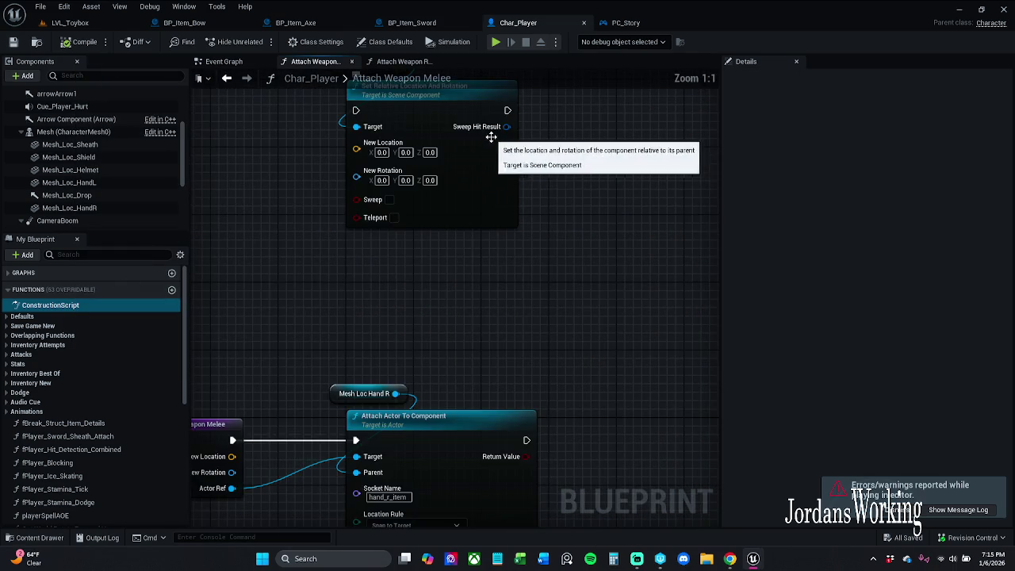
{"action": "mouse_move", "coordinate": [572, 329]}
{"action": "left_mouse_down"}
{"action": "mouse_move", "coordinate": [576, 222]}
{"action": "mouse_move", "coordinate": [509, 261]}
{"action": "mouse_move", "coordinate": [460, 222]}
{"action": "mouse_move", "coordinate": [530, 282]}
{"action": "mouse_move", "coordinate": [507, 285]}
{"action": "mouse_move", "coordinate": [522, 303]}
{"action": "mouse_move", "coordinate": [514, 297]}
{"action": "left_mouse_up"}
{"action": "left_click", "coordinate": [560, 232]}
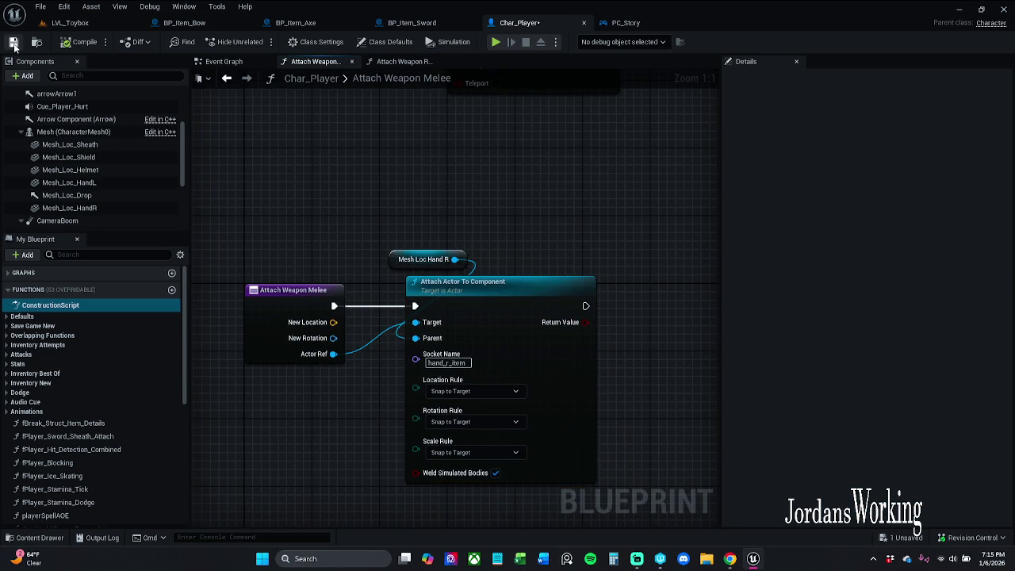
{"action": "left_click", "coordinate": [14, 45]}
{"action": "scroll", "coordinate": [104, 427], "scroll_direction": "down", "scroll_amount": 10}
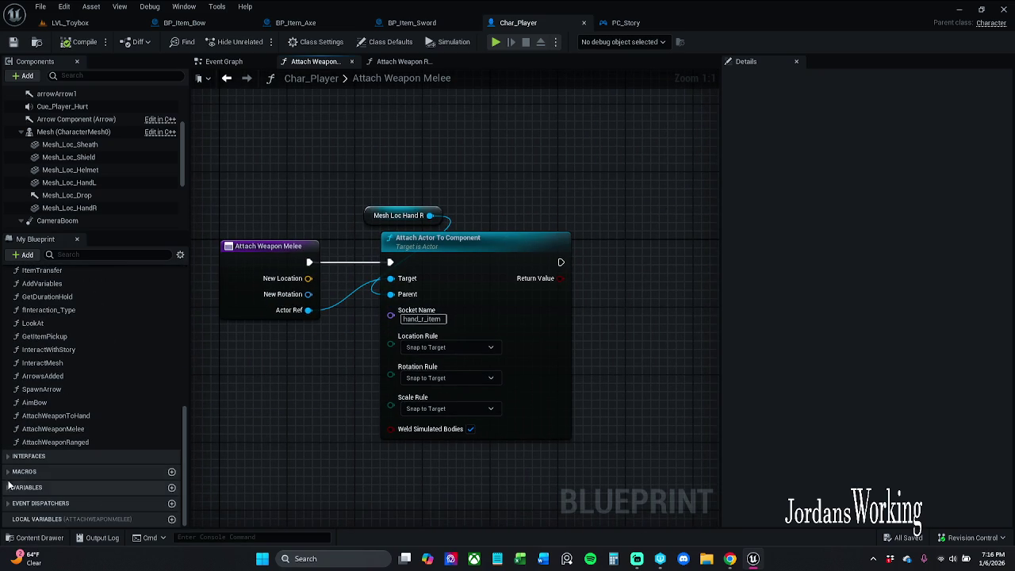
Step: Find weaponCollected? in My Blueprint and create a SET node fed by Attach Actor To Component's Return Value
{"action": "left_click", "coordinate": [7, 490]}
{"action": "scroll", "coordinate": [89, 471], "scroll_direction": "down", "scroll_amount": 10}
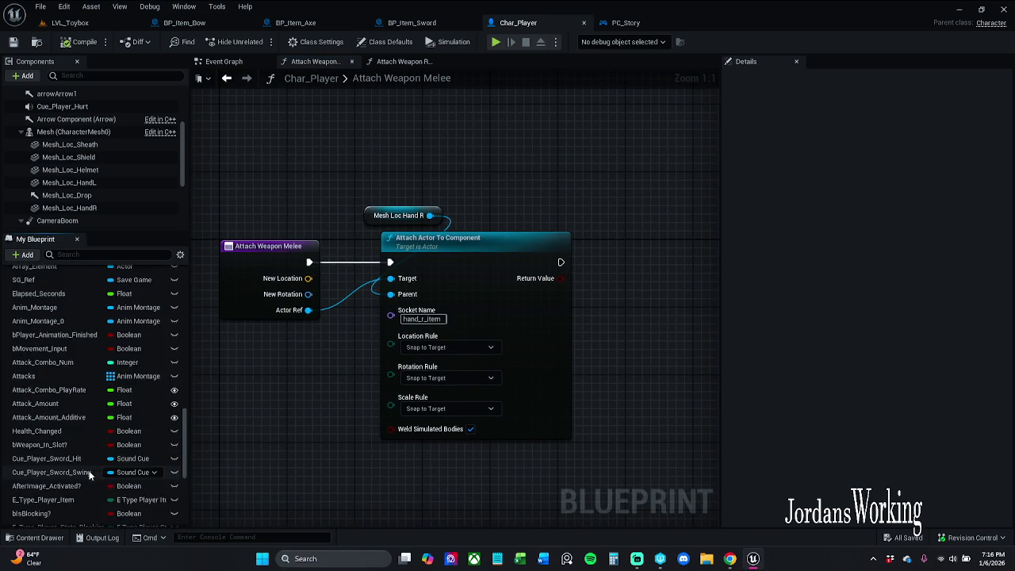
{"action": "scroll", "coordinate": [89, 476], "scroll_direction": "down", "scroll_amount": 5}
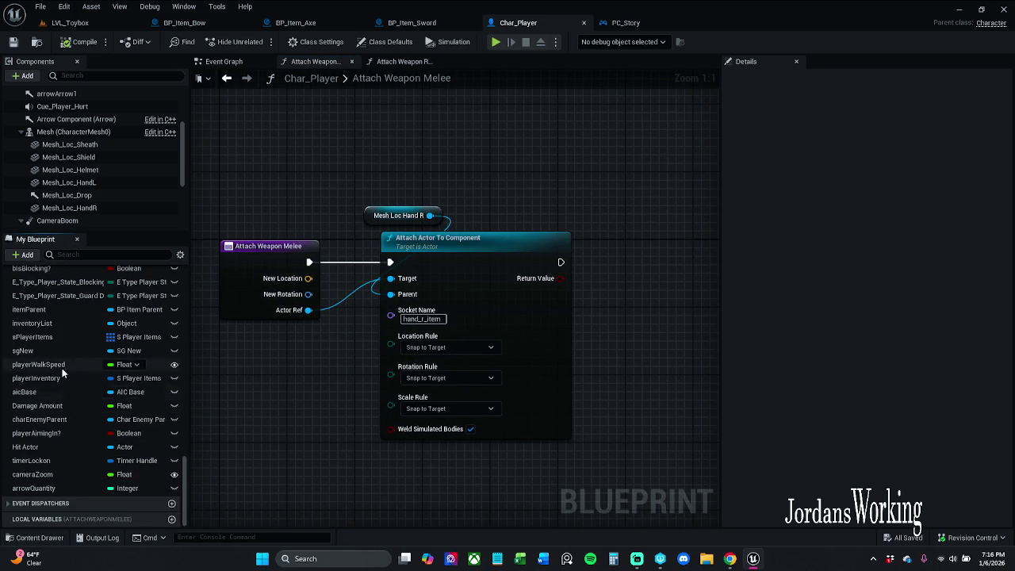
{"action": "scroll", "coordinate": [74, 348], "scroll_direction": "up", "scroll_amount": 15}
{"action": "type", "text": "wea"}
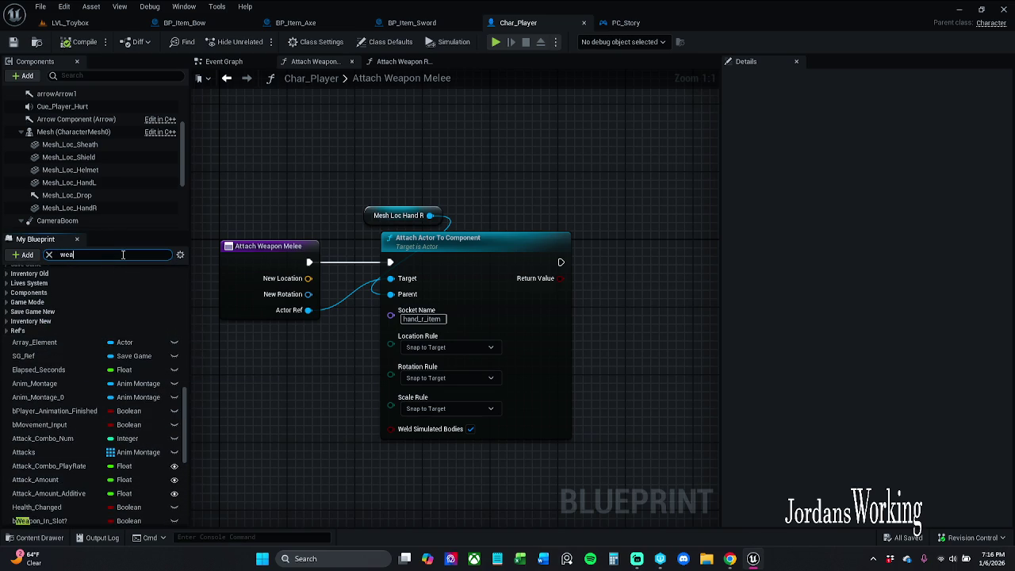
{"action": "type", "text": "pon"}
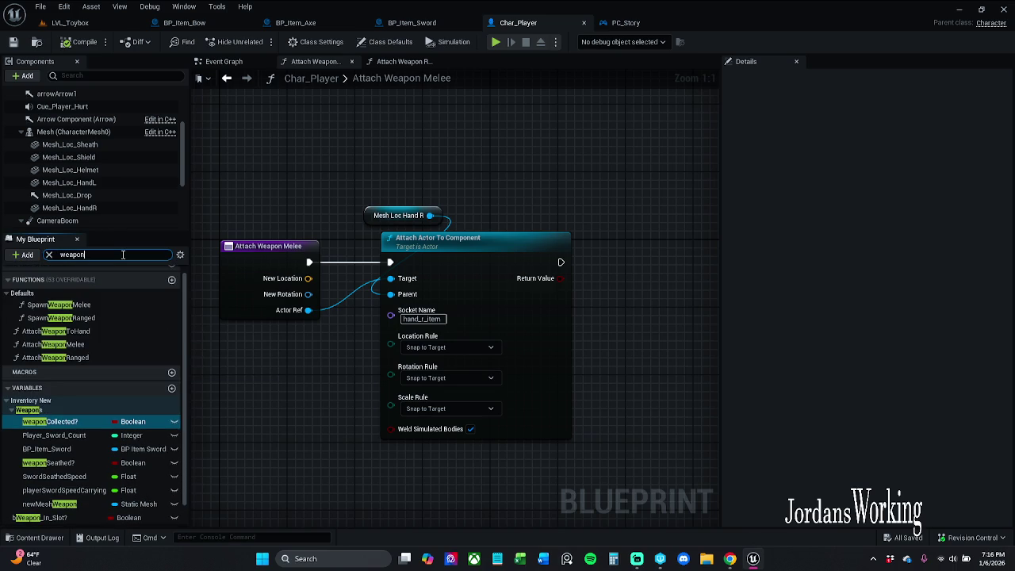
{"action": "type", "text": "?"}
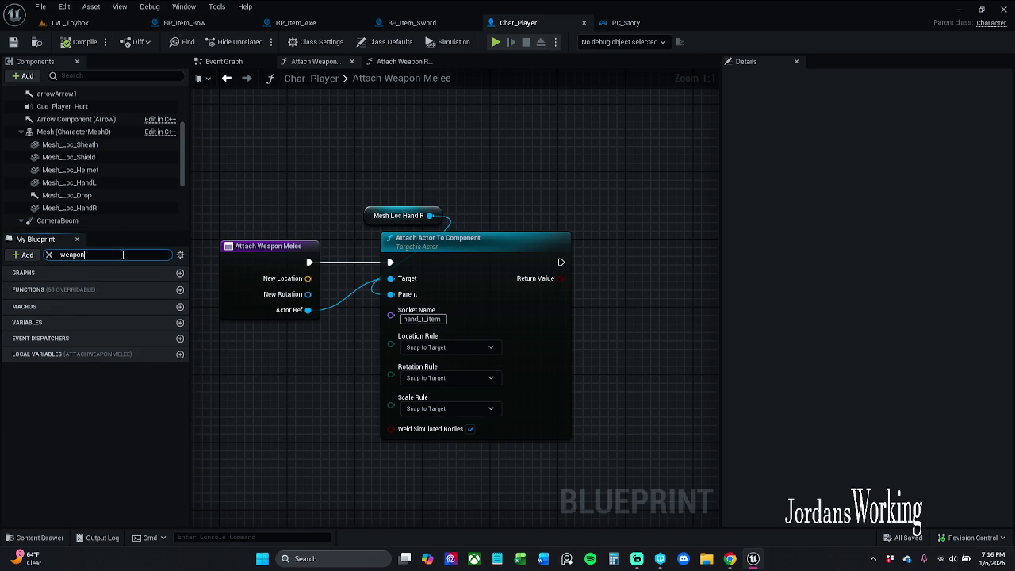
{"action": "scroll", "coordinate": [84, 437], "scroll_direction": "down", "scroll_amount": 2}
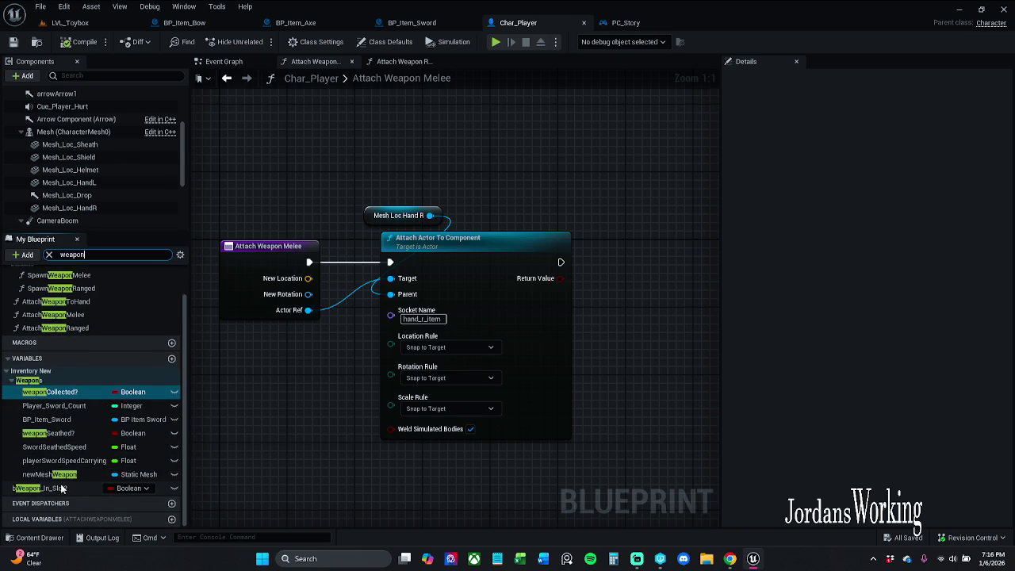
{"action": "mouse_move", "coordinate": [68, 393]}
{"action": "left_mouse_down"}
{"action": "mouse_move", "coordinate": [476, 400]}
{"action": "mouse_move", "coordinate": [574, 267]}
{"action": "mouse_move", "coordinate": [565, 279]}
{"action": "left_mouse_up"}
Step: Move the SET node to the right and select the Attach Weapon Melee entry node
{"action": "left_click_drag", "start_coordinate": [644, 342], "coordinate": [528, 336]}
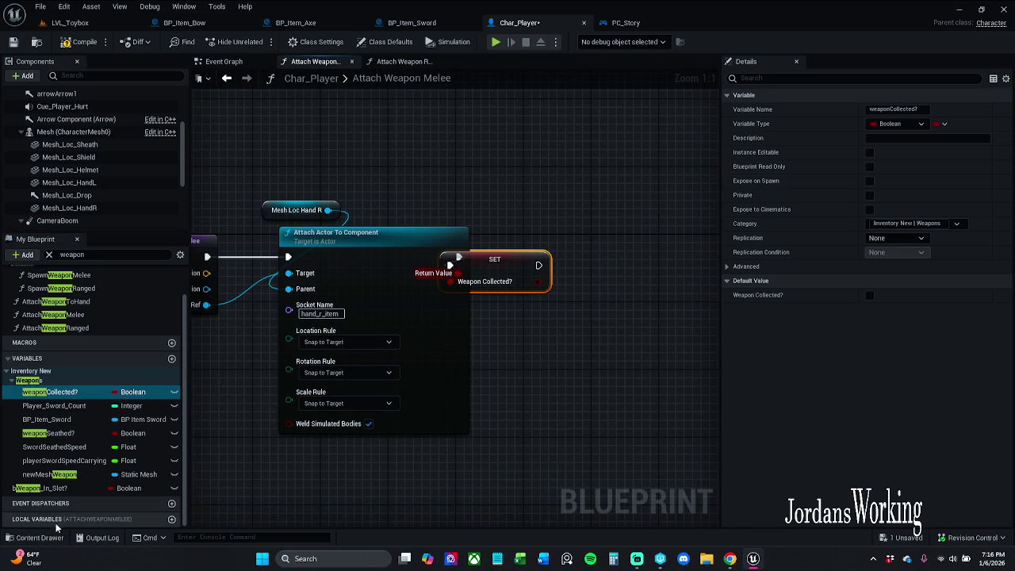
{"action": "mouse_move", "coordinate": [483, 263]}
{"action": "left_mouse_down"}
{"action": "mouse_move", "coordinate": [593, 260]}
{"action": "mouse_move", "coordinate": [554, 264]}
{"action": "left_mouse_up"}
{"action": "left_click_drag", "start_coordinate": [584, 310], "coordinate": [532, 322]}
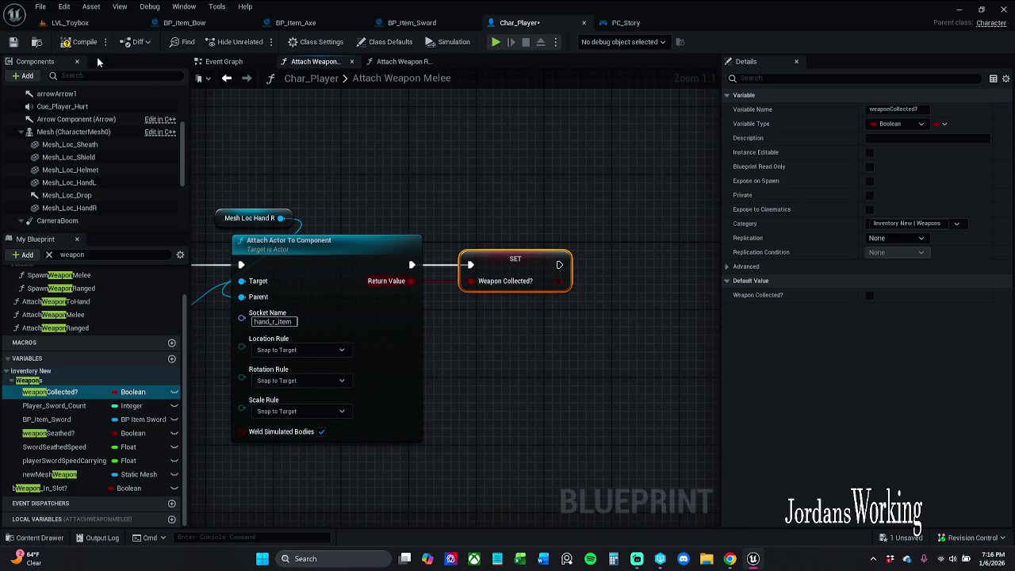
{"action": "left_click", "coordinate": [378, 212]}
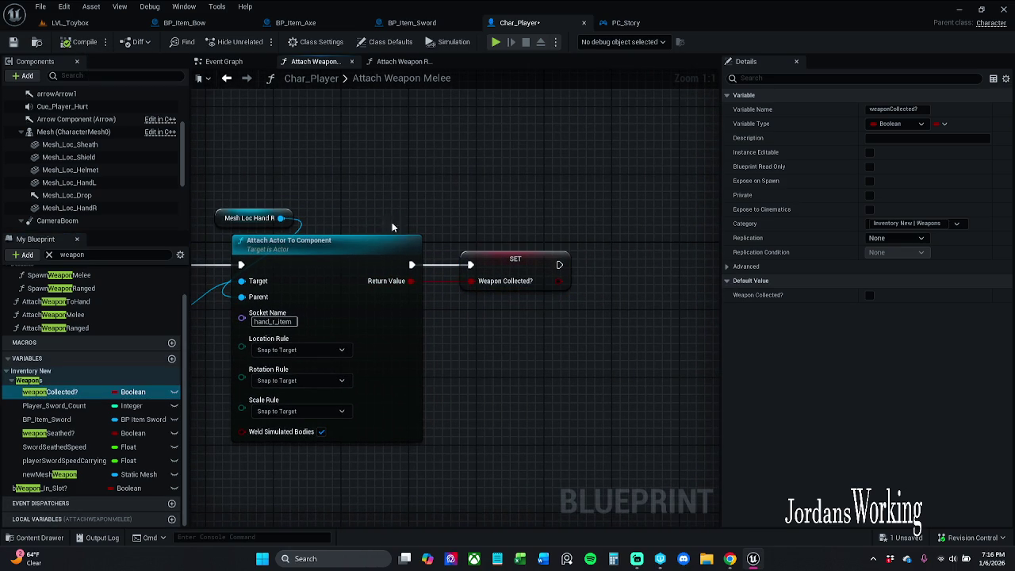
{"action": "left_click_drag", "start_coordinate": [341, 252], "coordinate": [515, 251]}
{"action": "left_click", "coordinate": [293, 246]}
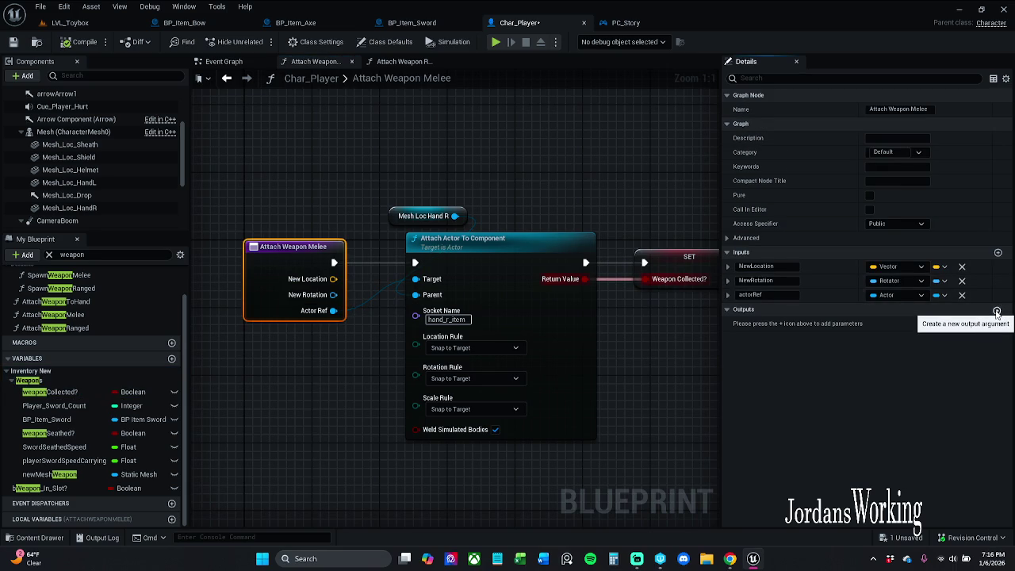
Step: Add a Boolean output to Attach Weapon Melee
{"action": "left_click", "coordinate": [997, 311]}
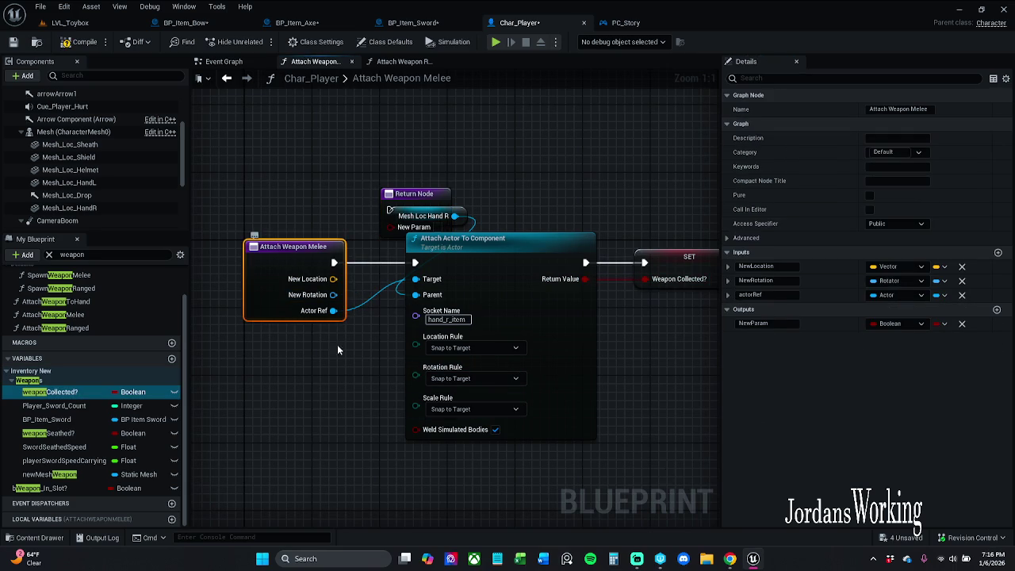
{"action": "mouse_move", "coordinate": [294, 194]}
{"action": "left_mouse_down"}
{"action": "mouse_move", "coordinate": [304, 356]}
{"action": "mouse_move", "coordinate": [262, 381]}
{"action": "left_mouse_up"}
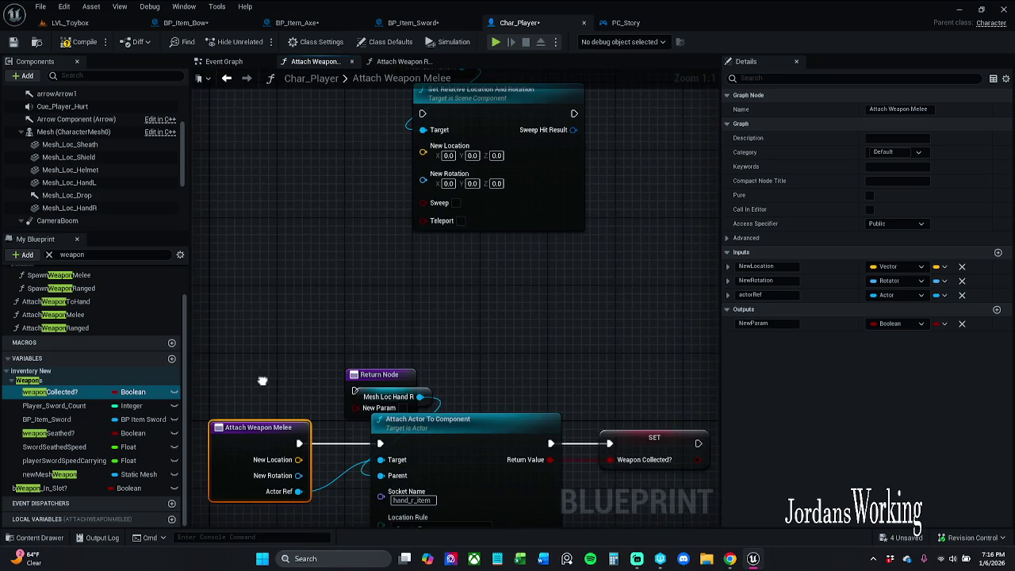
{"action": "mouse_move", "coordinate": [455, 222]}
{"action": "left_mouse_down"}
{"action": "mouse_move", "coordinate": [481, 292]}
{"action": "mouse_move", "coordinate": [417, 217]}
{"action": "left_mouse_up"}
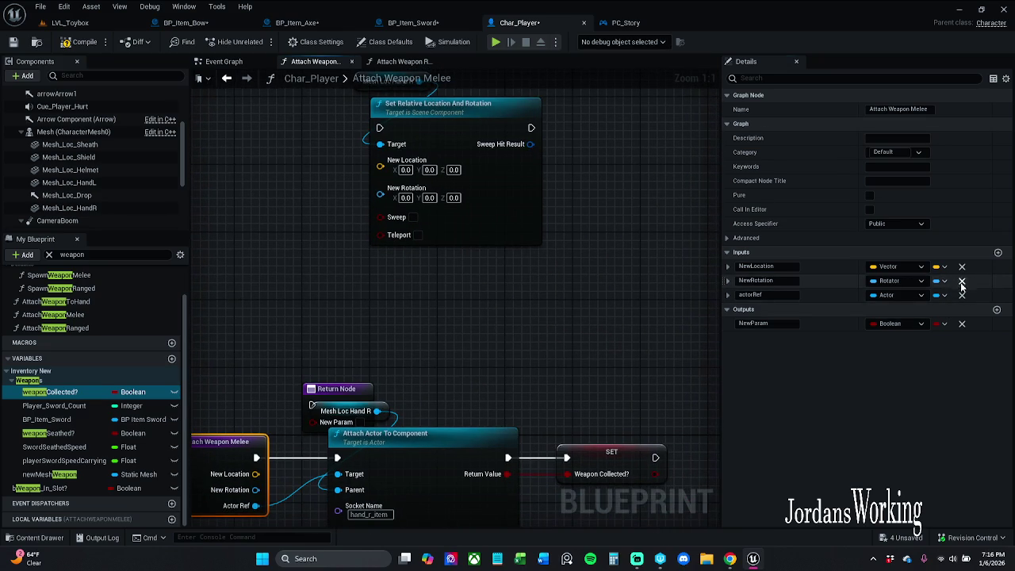
Step: Remove the unused NewRotation and NewLocation inputs and compile the blueprint
{"action": "left_click", "coordinate": [962, 280]}
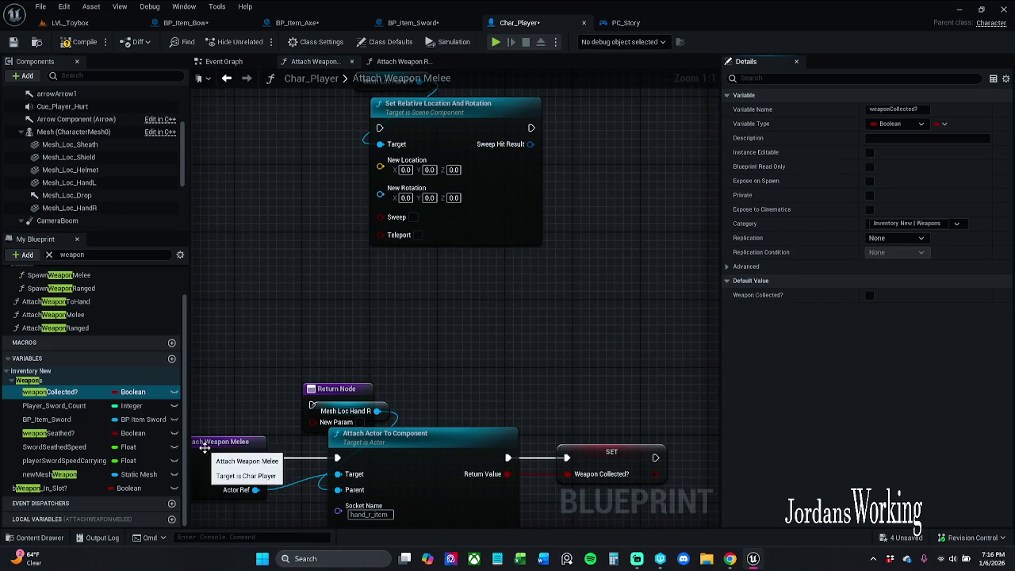
{"action": "left_click", "coordinate": [238, 442]}
{"action": "left_click", "coordinate": [962, 265]}
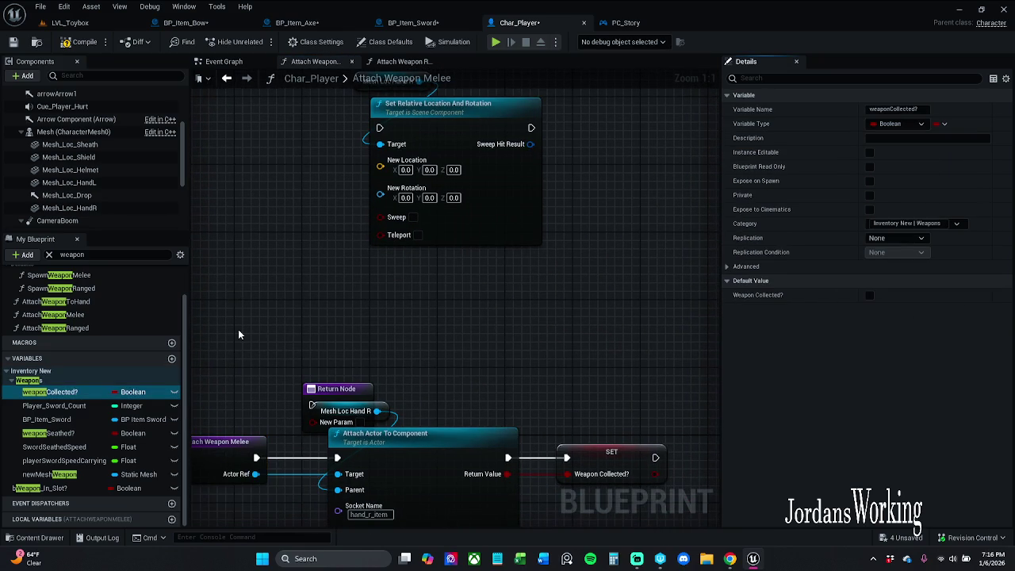
{"action": "left_click", "coordinate": [71, 46]}
{"action": "left_click_drag", "start_coordinate": [563, 448], "coordinate": [536, 331]}
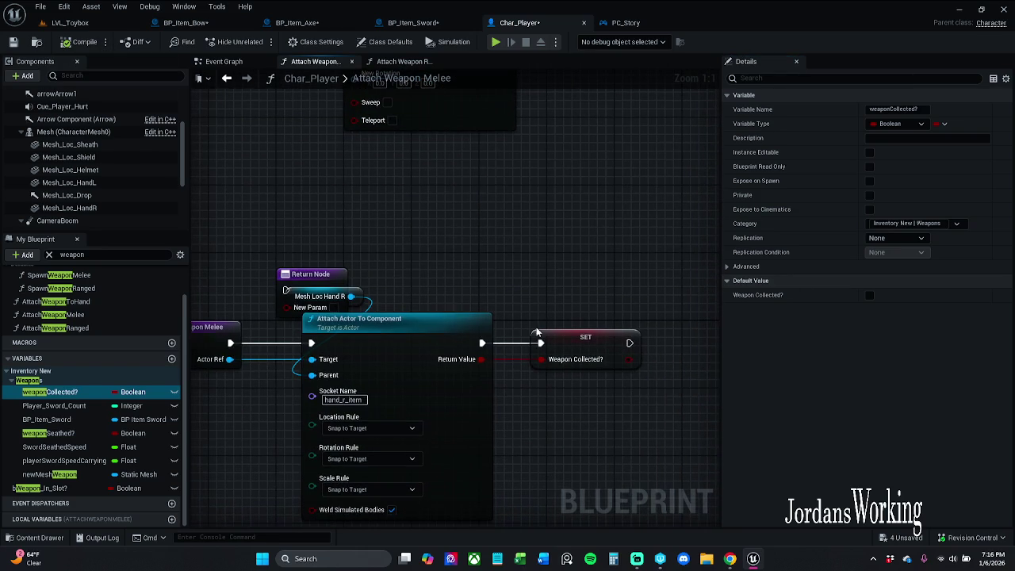
{"action": "left_click", "coordinate": [217, 330]}
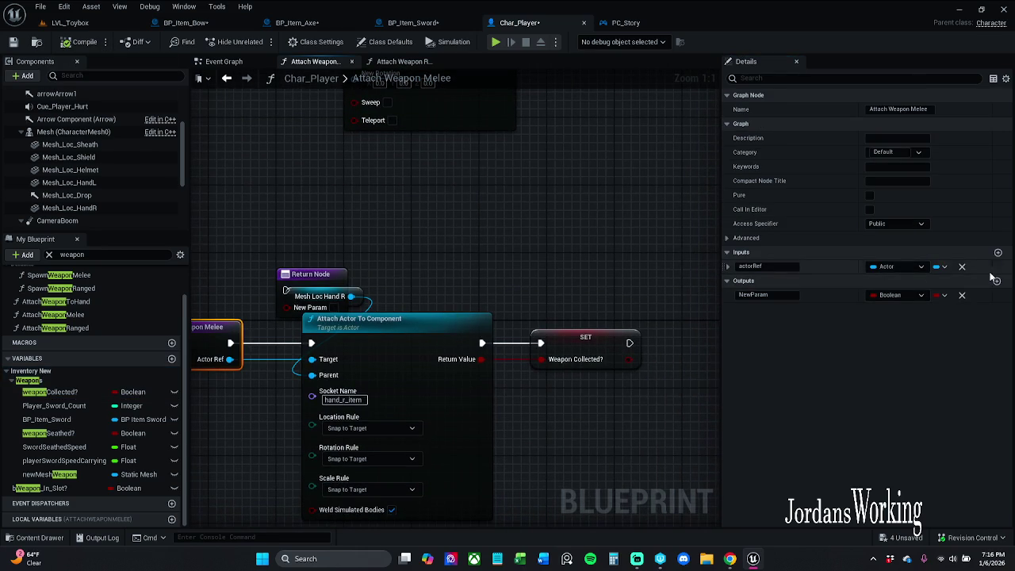
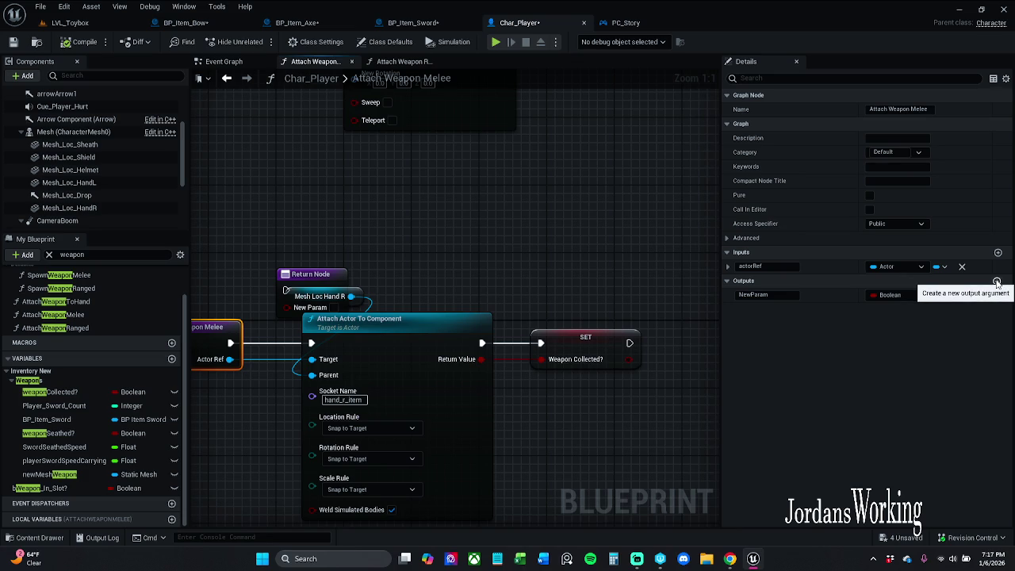
Step: Wire SET's Weapon Collected? into the Return Node as its single output and compile
{"action": "left_click", "coordinate": [997, 284]}
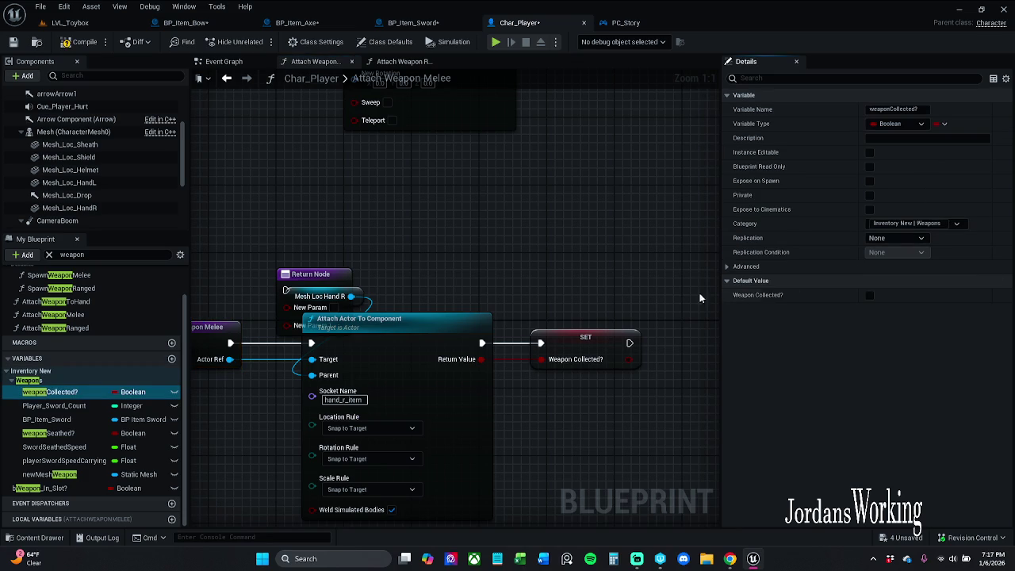
{"action": "mouse_move", "coordinate": [353, 270]}
{"action": "left_mouse_down"}
{"action": "mouse_move", "coordinate": [767, 300]}
{"action": "mouse_move", "coordinate": [601, 313]}
{"action": "left_mouse_up"}
{"action": "left_click", "coordinate": [962, 280]}
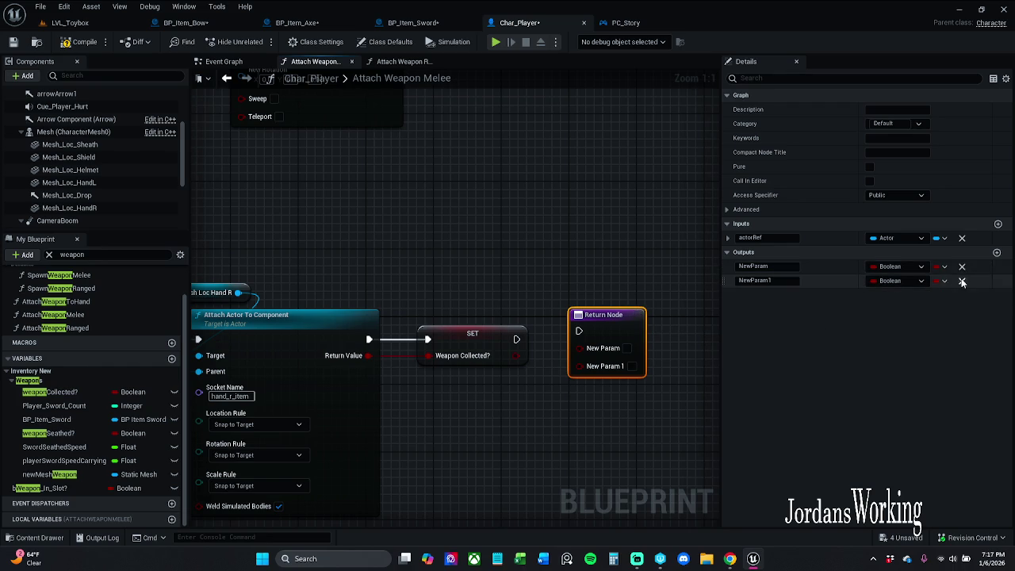
{"action": "mouse_move", "coordinate": [516, 355]}
{"action": "left_mouse_down"}
{"action": "mouse_move", "coordinate": [578, 330]}
{"action": "mouse_move", "coordinate": [600, 337]}
{"action": "left_mouse_up"}
{"action": "left_click", "coordinate": [487, 302]}
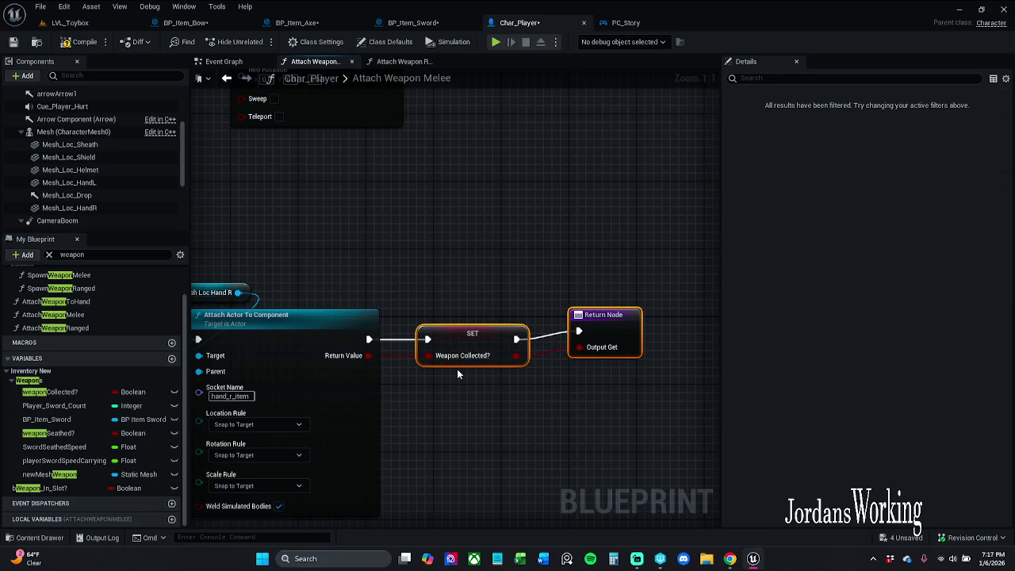
{"action": "left_click", "coordinate": [65, 49]}
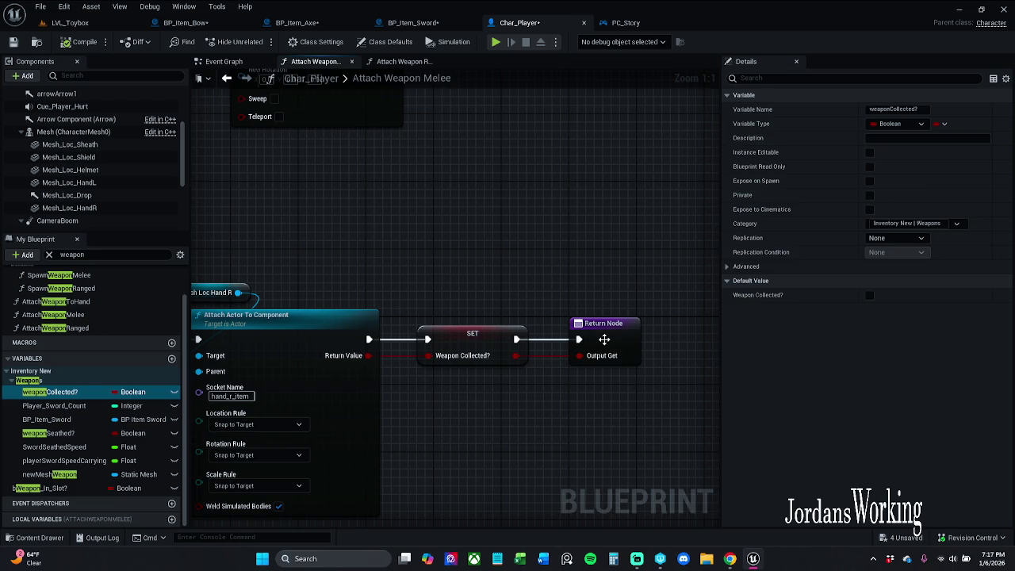
Step: Rename the Return Node's output to Weapon Collected?
{"action": "left_click", "coordinate": [605, 339]}
{"action": "left_click", "coordinate": [762, 265]}
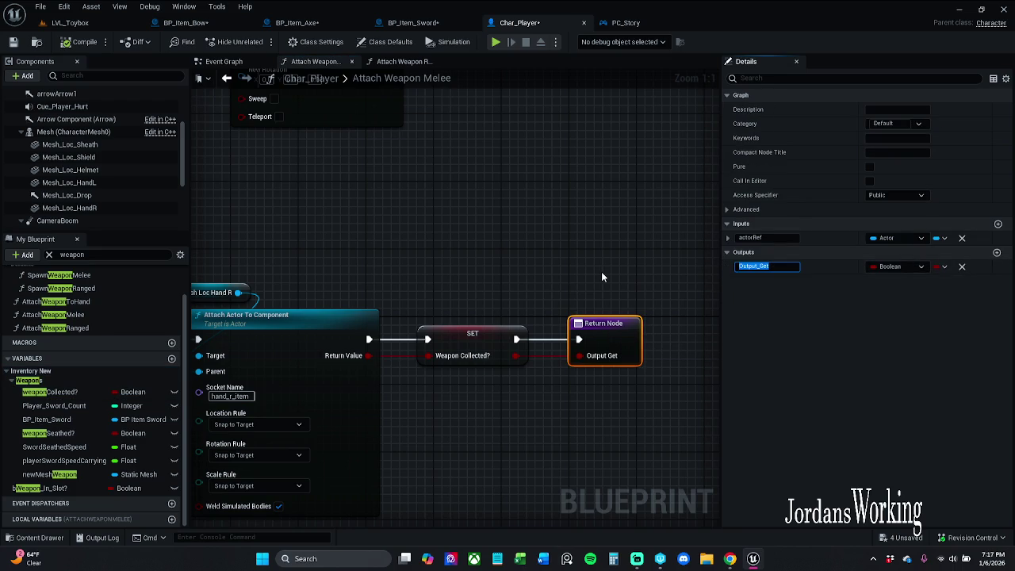
{"action": "type", "text": "weaponCollected?"}
{"action": "key", "text": "Return"}
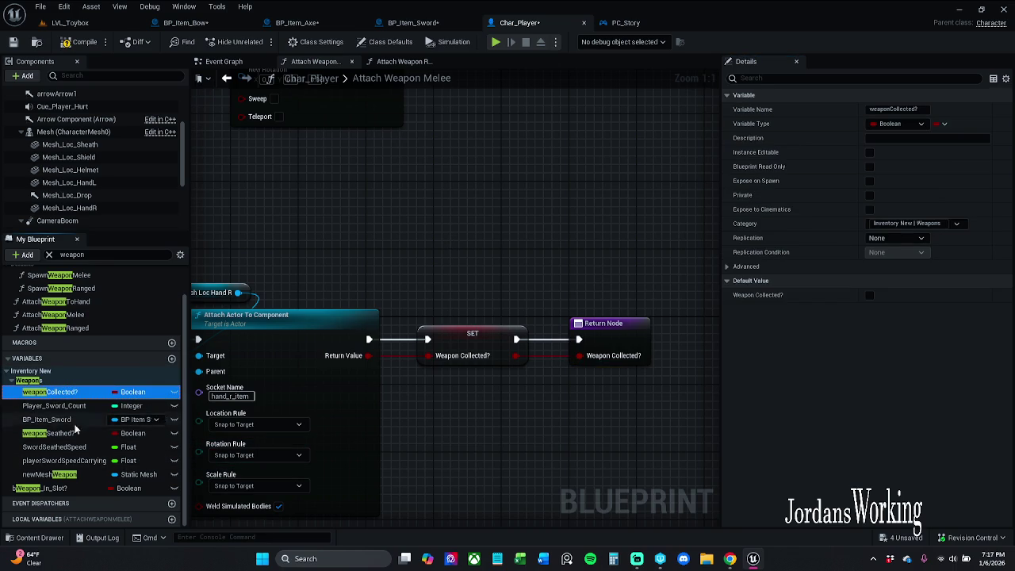
Step: Clear the variable search filter and select both the SET and Return nodes
{"action": "left_click", "coordinate": [76, 419]}
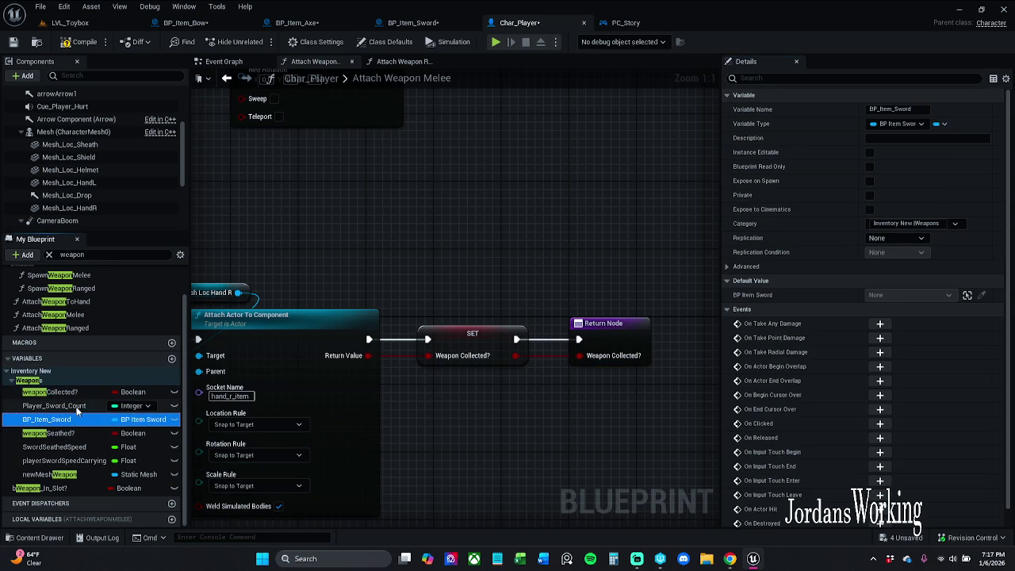
{"action": "left_click", "coordinate": [48, 255]}
{"action": "left_click", "coordinate": [490, 338]}
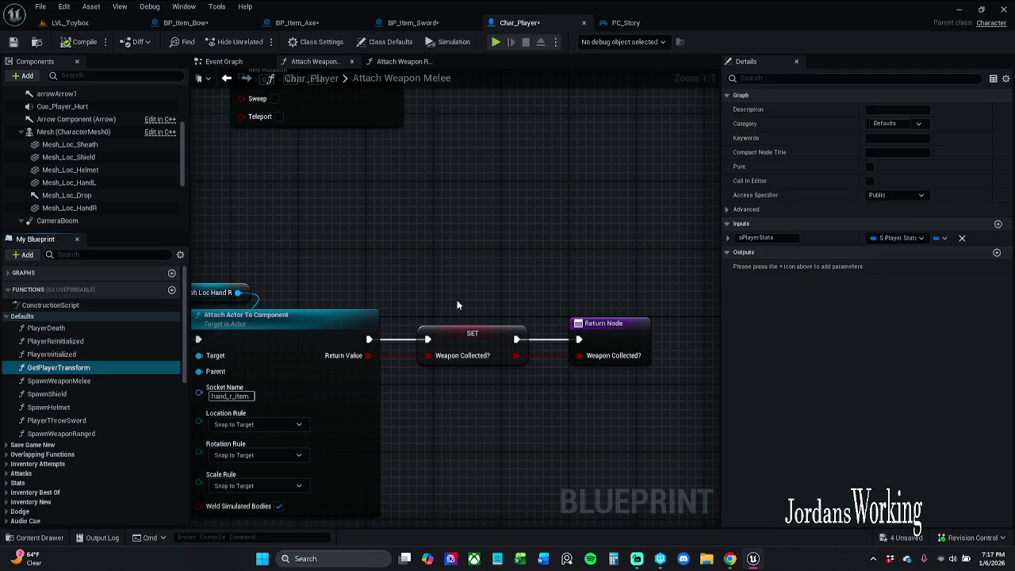
{"action": "left_click_drag", "start_coordinate": [456, 278], "coordinate": [642, 420]}
{"action": "scroll", "coordinate": [588, 263], "scroll_direction": "down", "scroll_amount": 2}
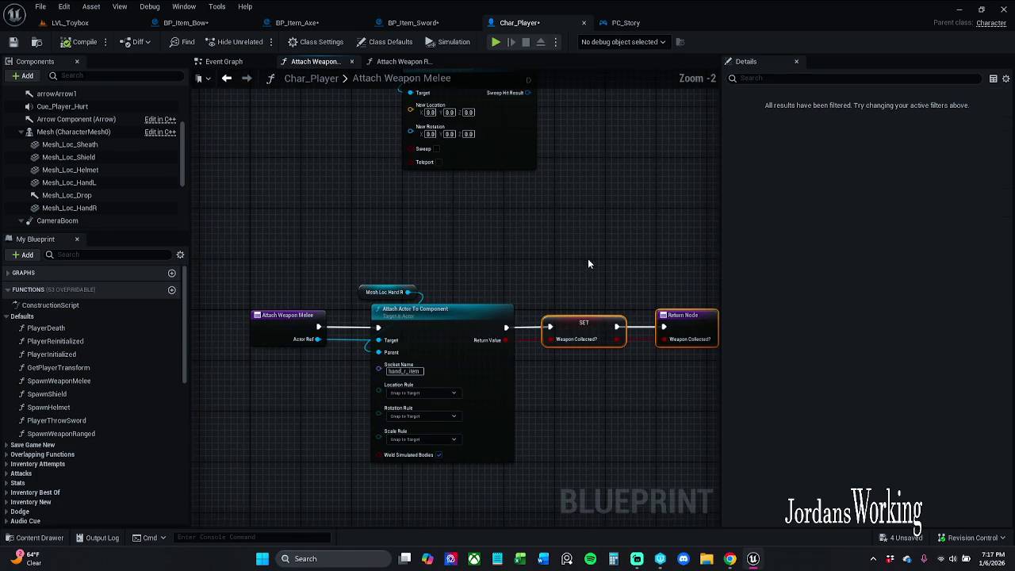
Step: Paste the copied SET and Return nodes into the Attach Weapon Ranged graph
{"action": "left_click", "coordinate": [400, 62]}
{"action": "scroll", "coordinate": [342, 291], "scroll_direction": "up", "scroll_amount": 3}
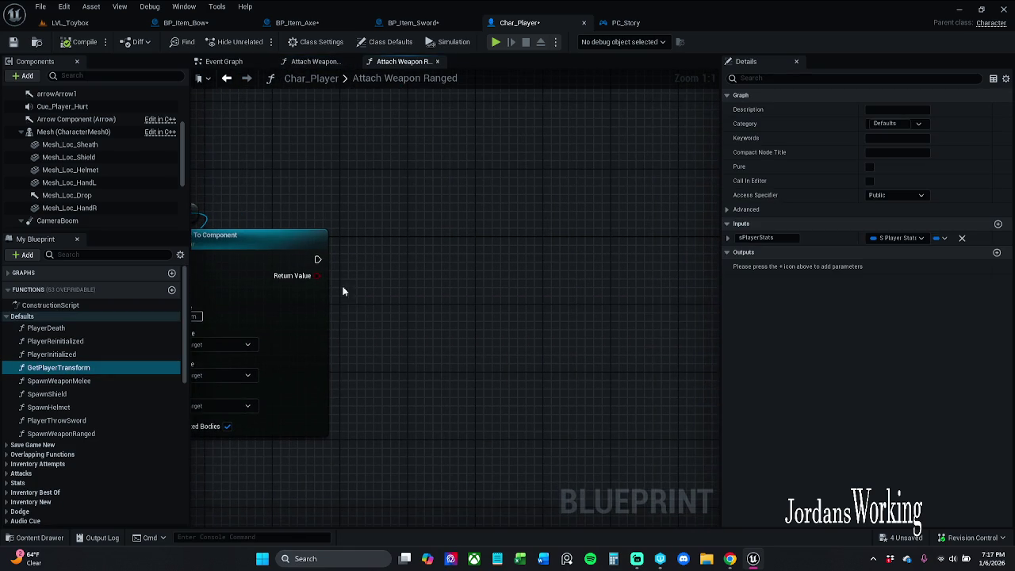
{"action": "key", "text": "ctrl+v"}
{"action": "left_click_drag", "start_coordinate": [418, 285], "coordinate": [468, 254]}
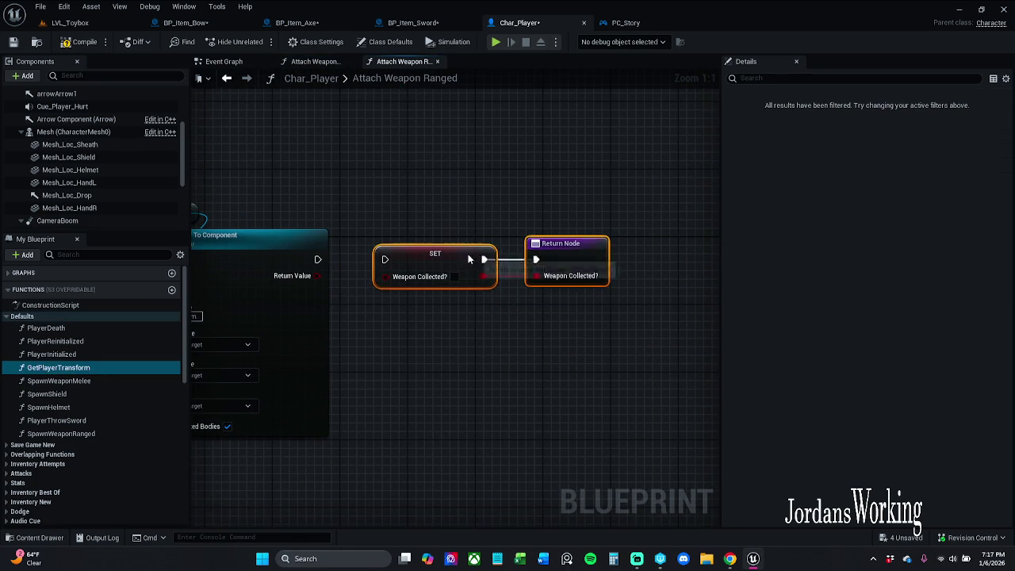
Step: Wire Attach Actor To Component's Return Value and execution into SET, placing Return beside it
{"action": "left_click_drag", "start_coordinate": [332, 213], "coordinate": [516, 217]}
{"action": "left_click_drag", "start_coordinate": [580, 284], "coordinate": [502, 276]}
{"action": "left_click_drag", "start_coordinate": [569, 261], "coordinate": [504, 260]}
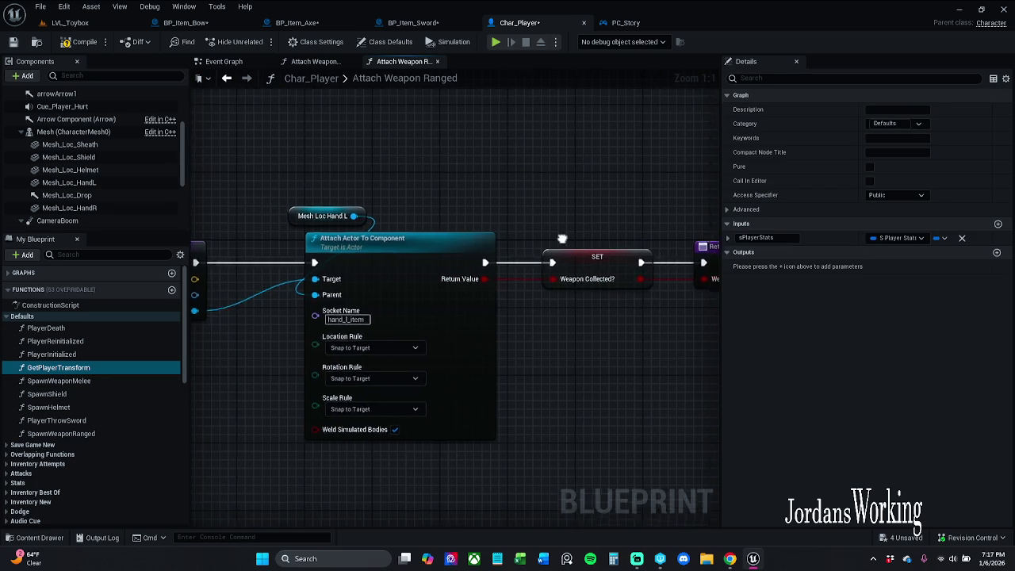
{"action": "left_click_drag", "start_coordinate": [441, 238], "coordinate": [682, 328]}
{"action": "left_click_drag", "start_coordinate": [525, 273], "coordinate": [509, 269]}
{"action": "left_click_drag", "start_coordinate": [647, 268], "coordinate": [630, 268]}
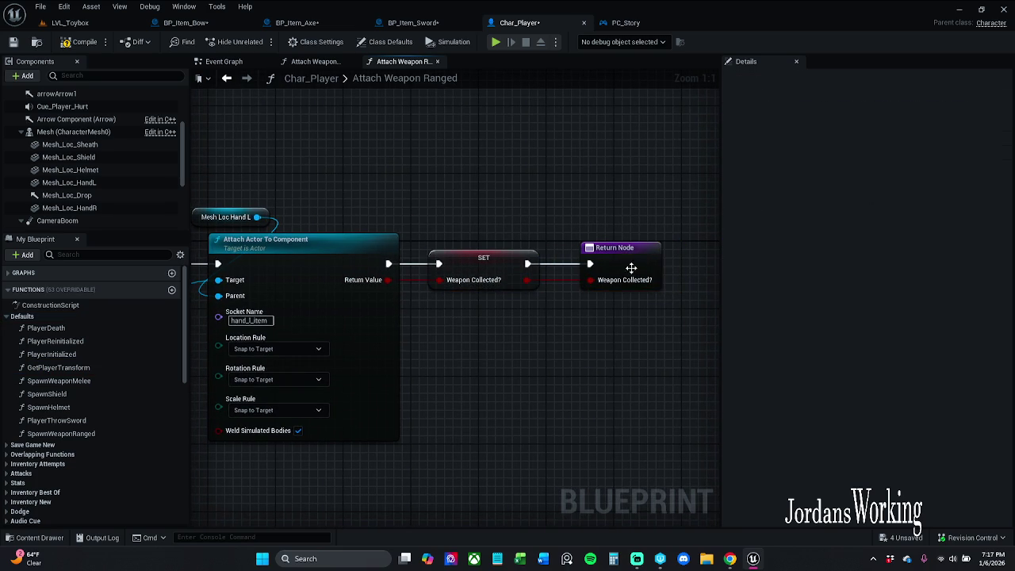
Step: Compile and save the Char_Player blueprint
{"action": "scroll", "coordinate": [583, 247], "scroll_direction": "down", "scroll_amount": 1}
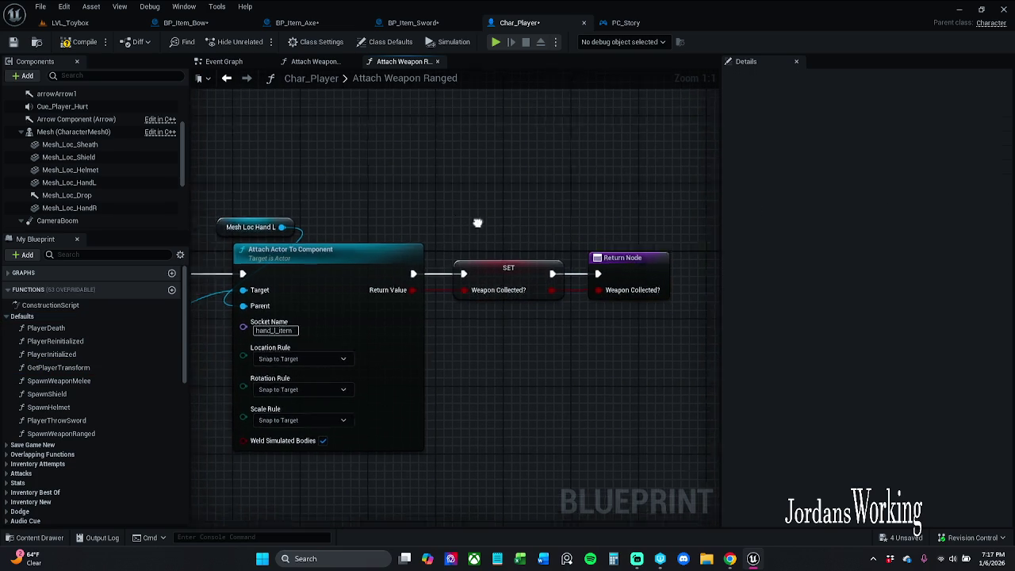
{"action": "left_click_drag", "start_coordinate": [383, 282], "coordinate": [247, 285]}
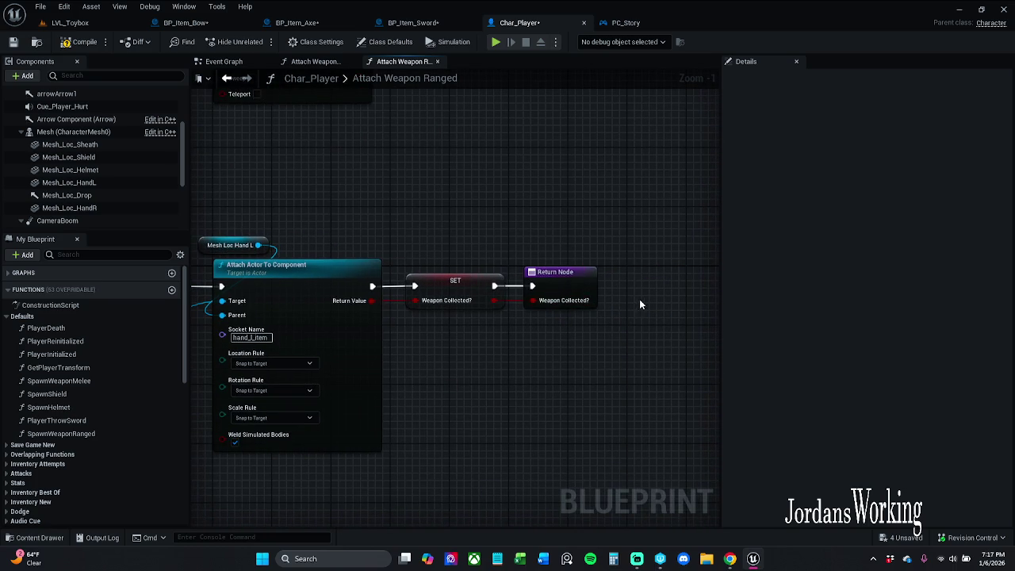
{"action": "mouse_move", "coordinate": [641, 304]}
{"action": "left_mouse_down"}
{"action": "mouse_move", "coordinate": [476, 302]}
{"action": "mouse_move", "coordinate": [378, 320]}
{"action": "left_mouse_up"}
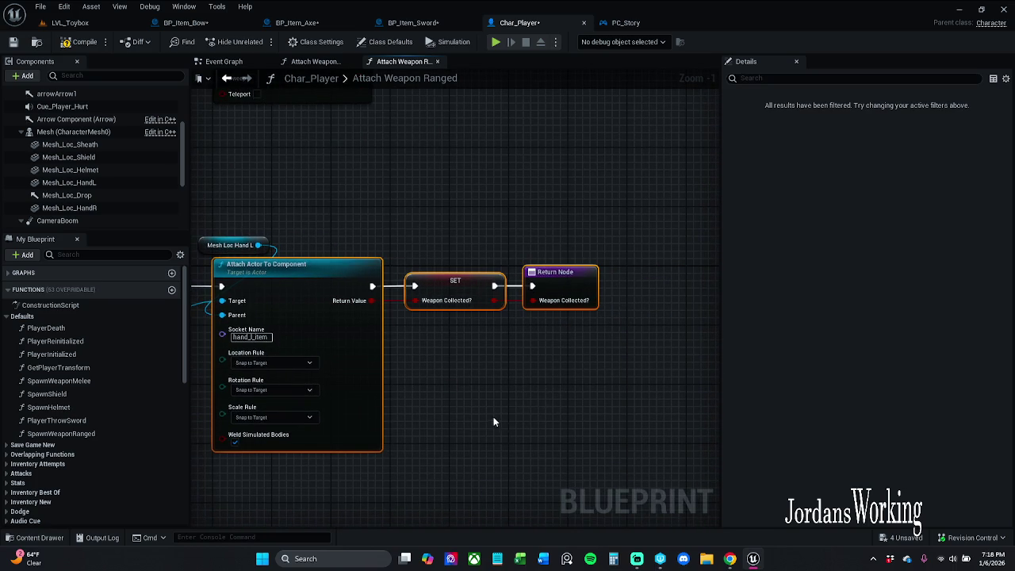
{"action": "left_click_drag", "start_coordinate": [493, 417], "coordinate": [645, 400]}
{"action": "left_click", "coordinate": [79, 46]}
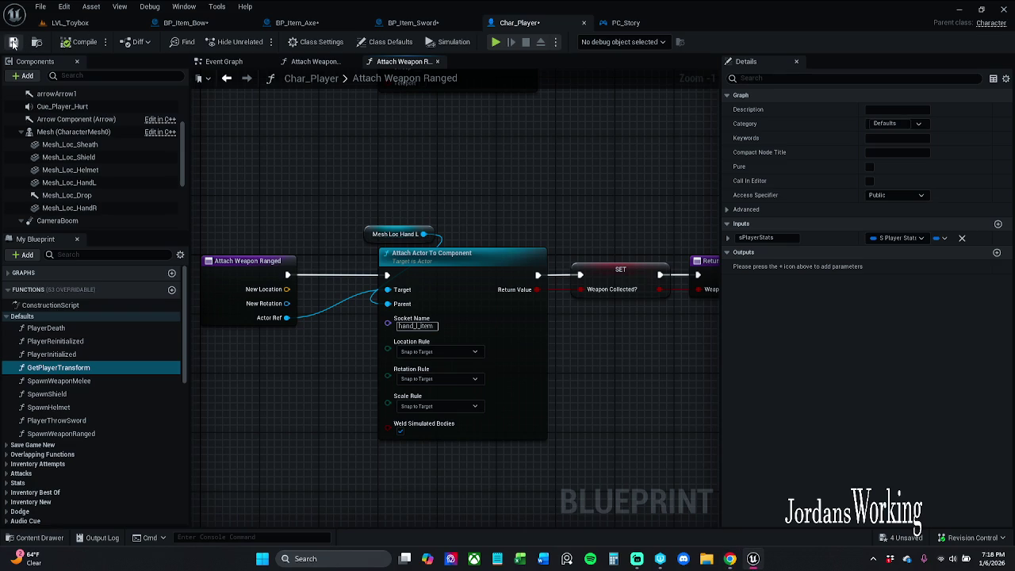
{"action": "left_click", "coordinate": [12, 42]}
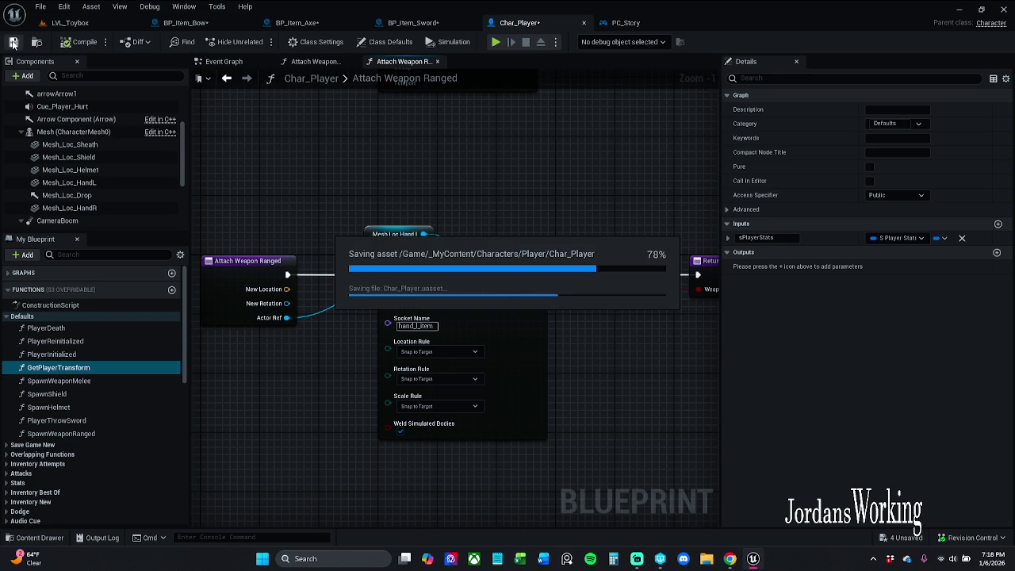
Step: In BP_Item_Sword, place a Branch after Attach Weapon Melee and drag a wire from Weapon Collected?
{"action": "left_click", "coordinate": [413, 23]}
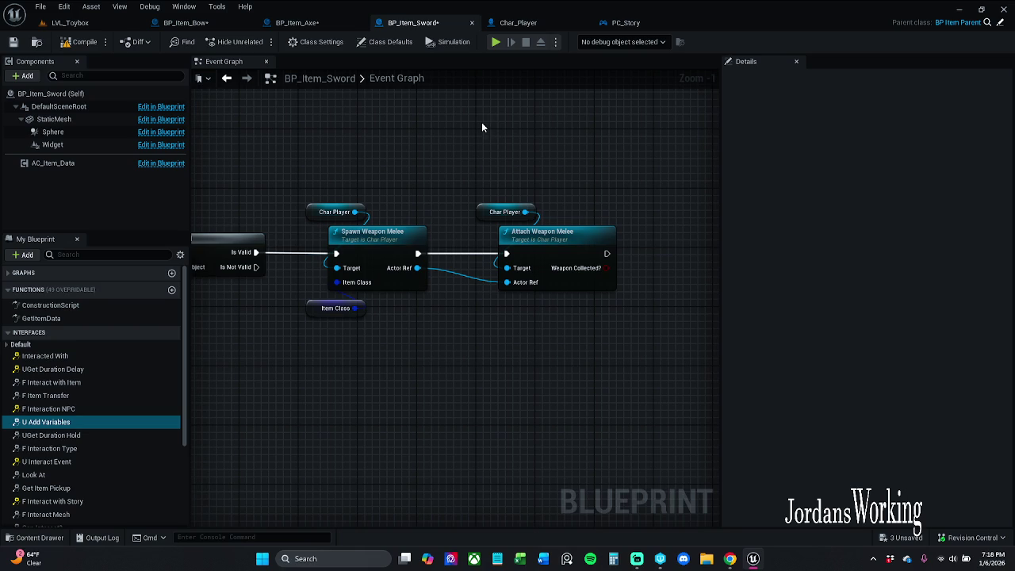
{"action": "left_click_drag", "start_coordinate": [495, 125], "coordinate": [331, 130]}
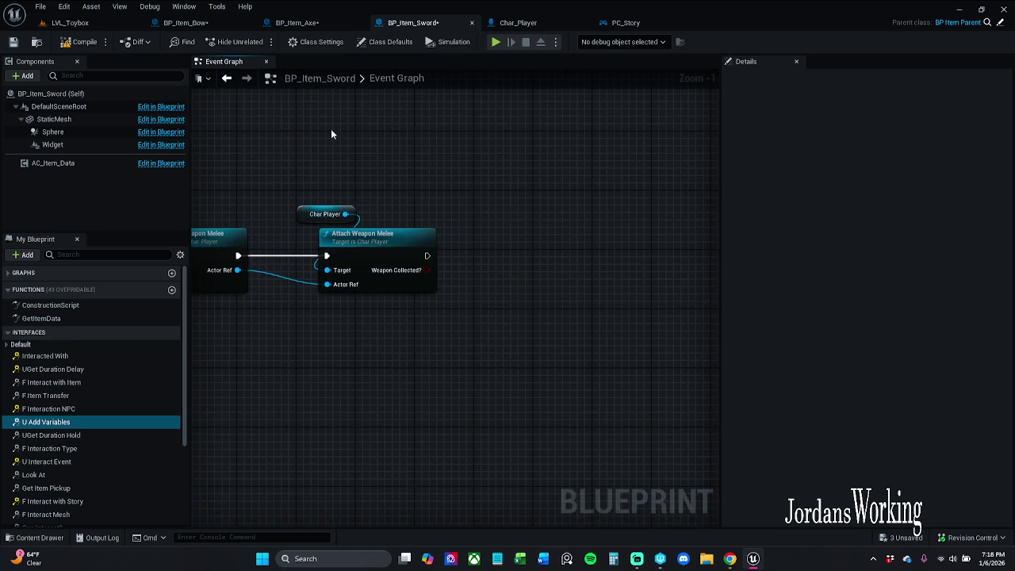
{"action": "left_click_drag", "start_coordinate": [413, 214], "coordinate": [434, 208]}
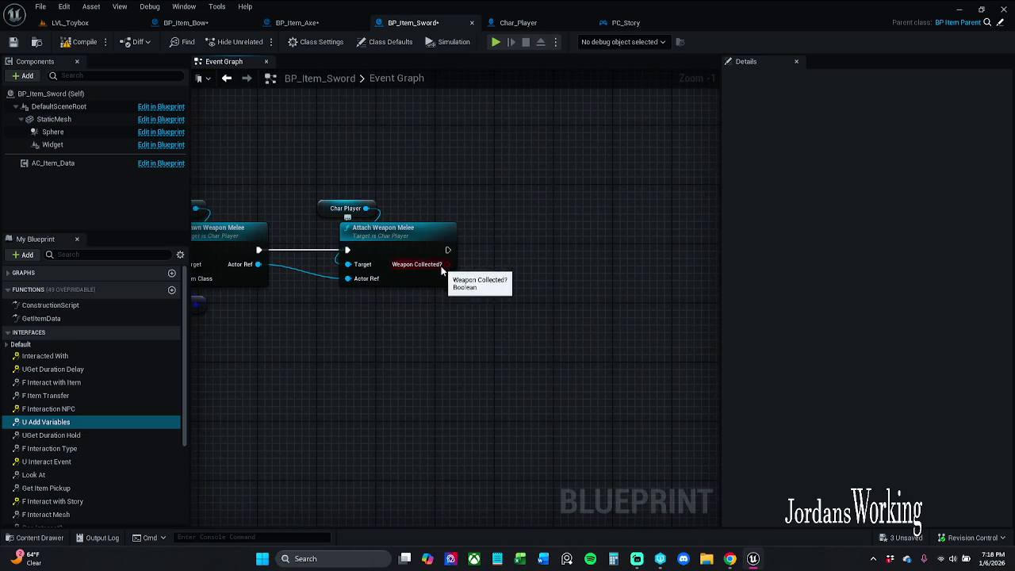
{"action": "mouse_move", "coordinate": [448, 264]}
{"action": "left_mouse_down"}
{"action": "mouse_move", "coordinate": [474, 265]}
{"action": "mouse_move", "coordinate": [466, 289]}
{"action": "mouse_move", "coordinate": [460, 272]}
{"action": "mouse_move", "coordinate": [481, 249]}
{"action": "mouse_move", "coordinate": [515, 253]}
{"action": "left_mouse_up"}
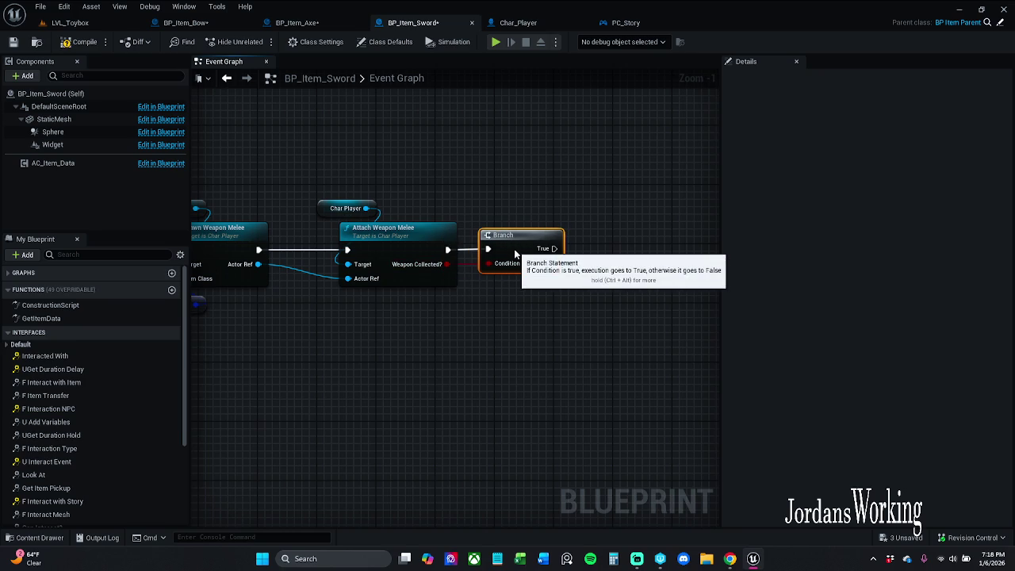
{"action": "left_click", "coordinate": [504, 160]}
{"action": "mouse_move", "coordinate": [448, 264]}
{"action": "left_mouse_down"}
{"action": "mouse_move", "coordinate": [508, 293]}
{"action": "mouse_move", "coordinate": [515, 338]}
{"action": "left_mouse_up"}
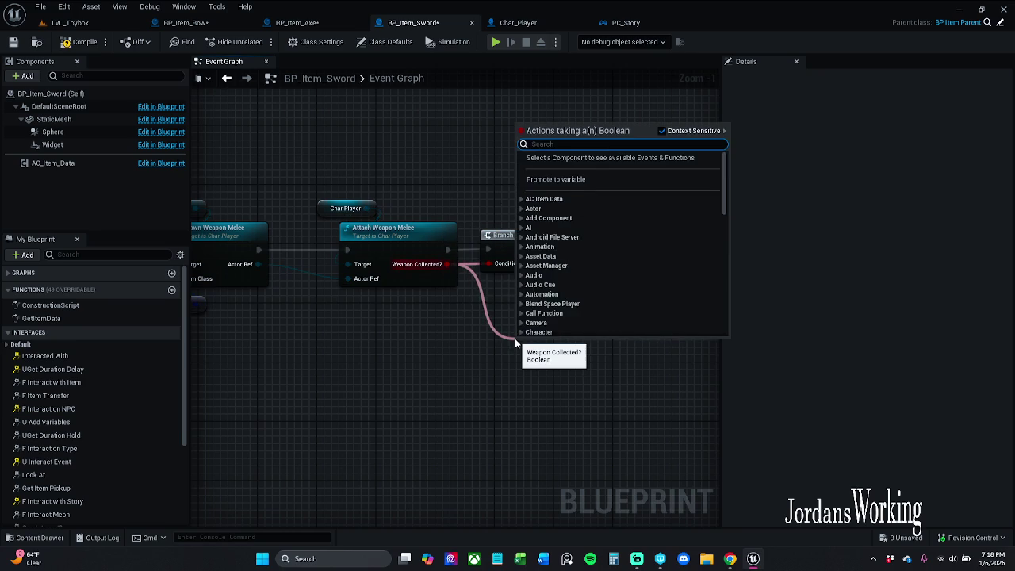
{"action": "type", "text": "is"}
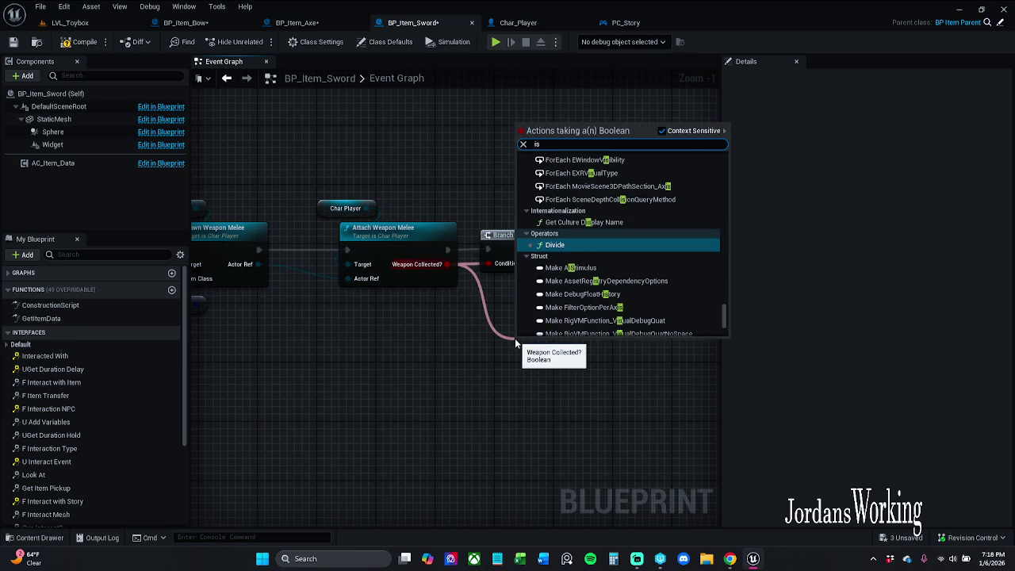
{"action": "type", "text": "Valis"}
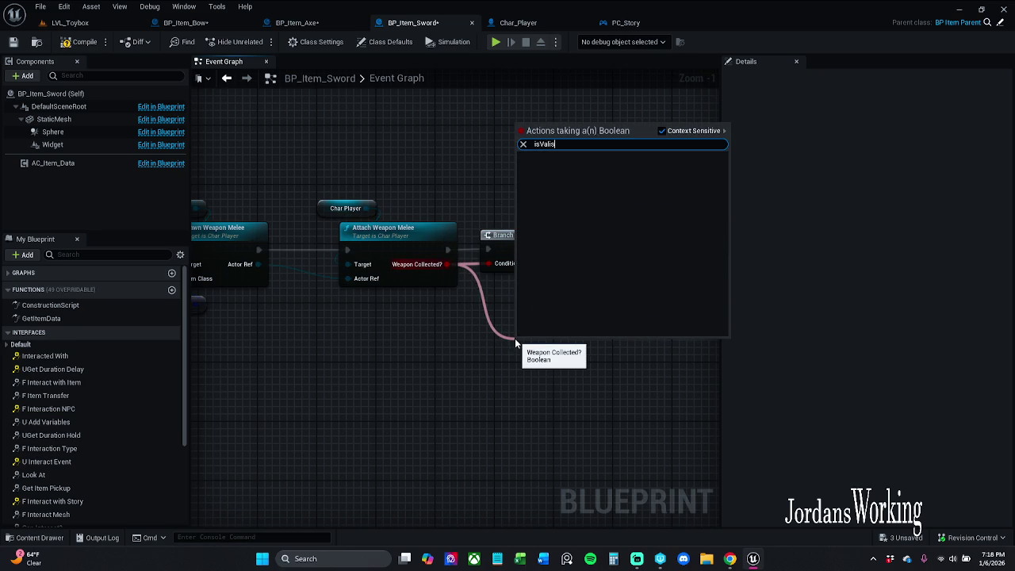
{"action": "key", "text": "BackSpace"}
{"action": "type", "text": "d"}
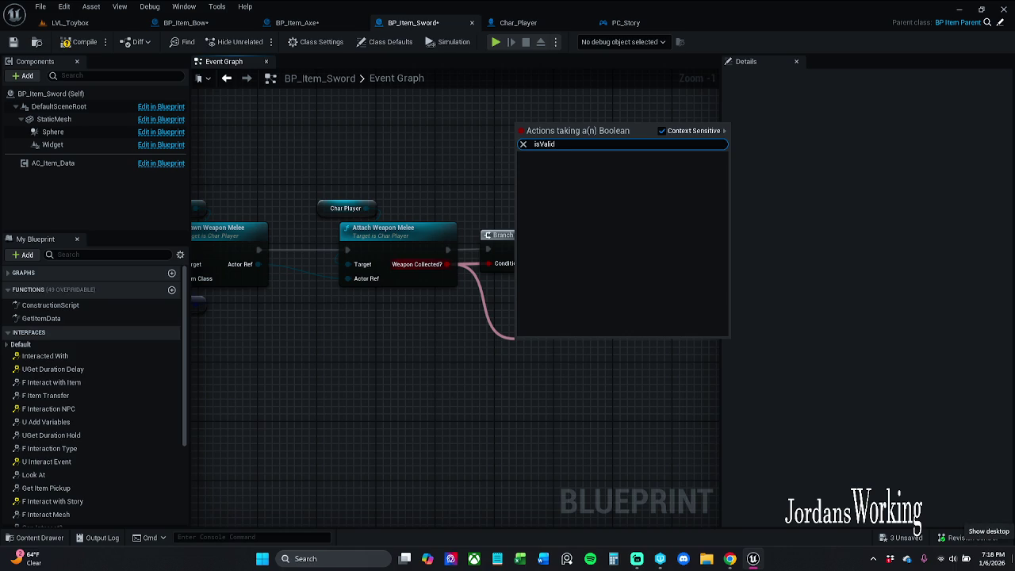
{"action": "left_click", "coordinate": [687, 132]}
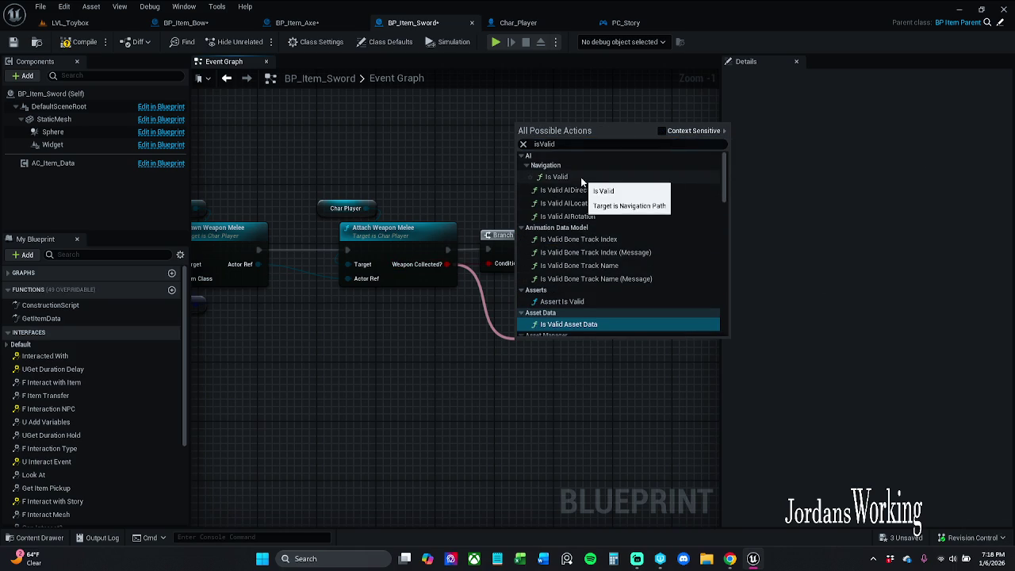
{"action": "scroll", "coordinate": [580, 178], "scroll_direction": "down", "scroll_amount": 3}
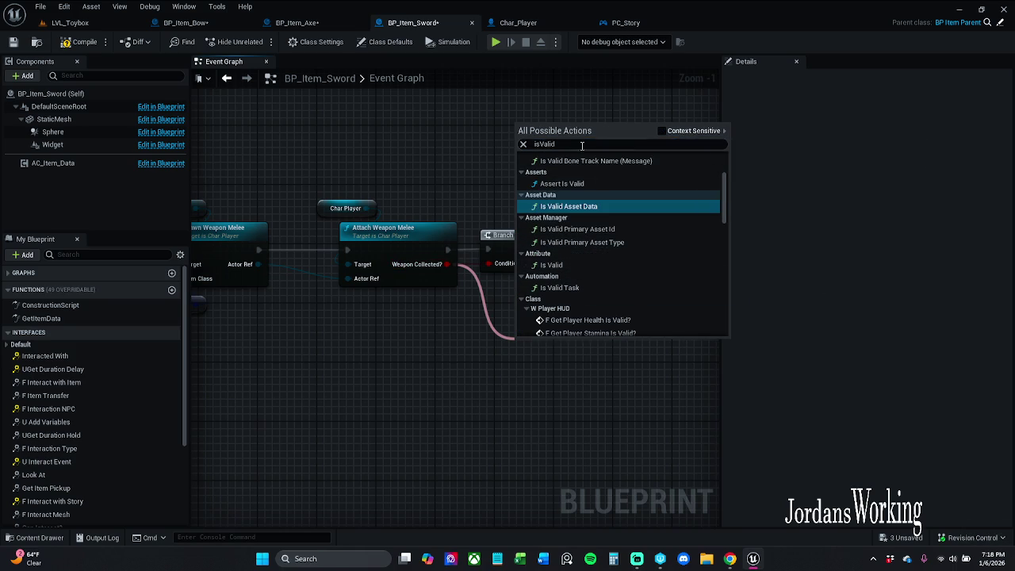
{"action": "left_click", "coordinate": [547, 143]}
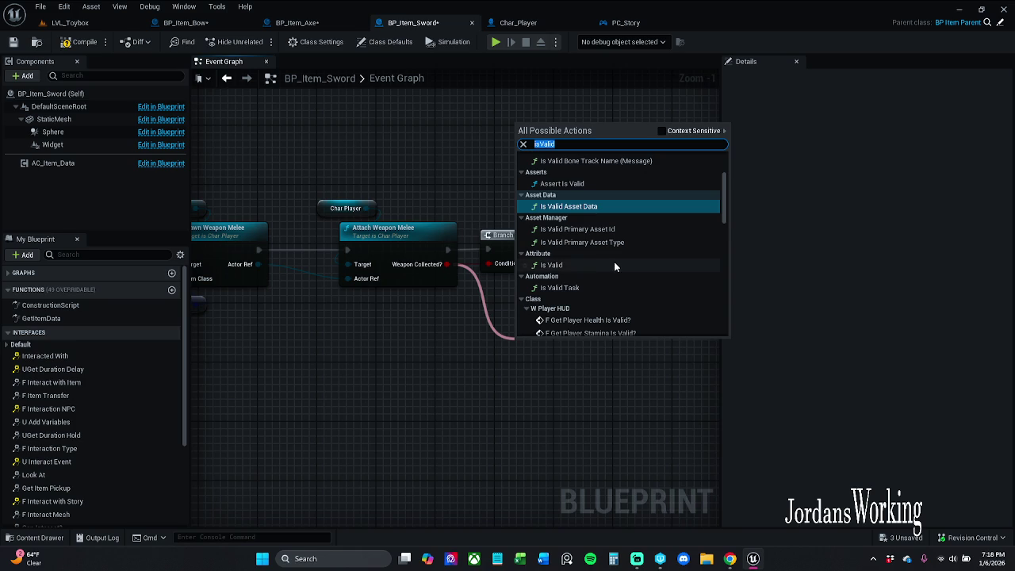
{"action": "scroll", "coordinate": [615, 264], "scroll_direction": "down", "scroll_amount": 2}
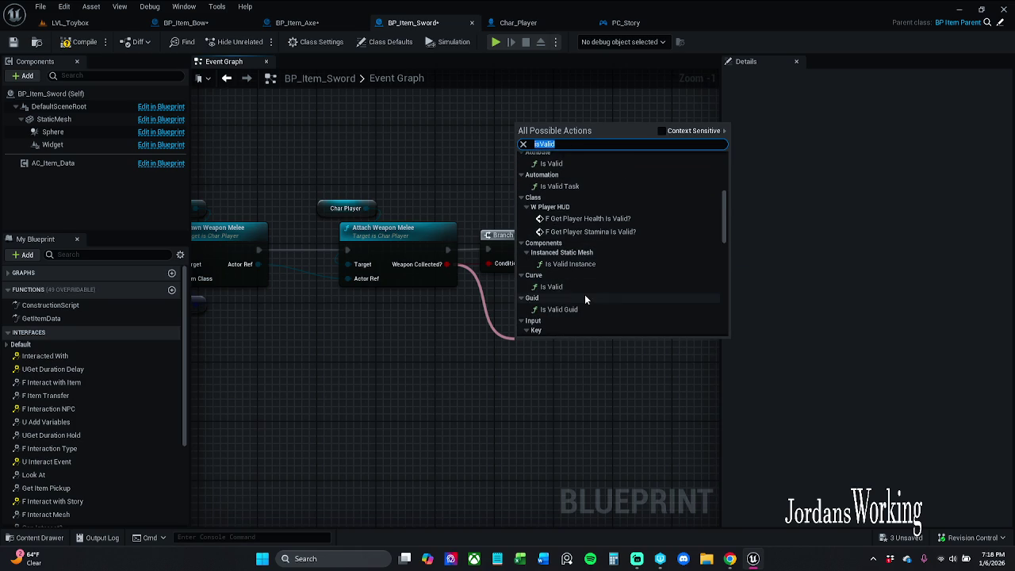
{"action": "scroll", "coordinate": [585, 299], "scroll_direction": "down", "scroll_amount": 3}
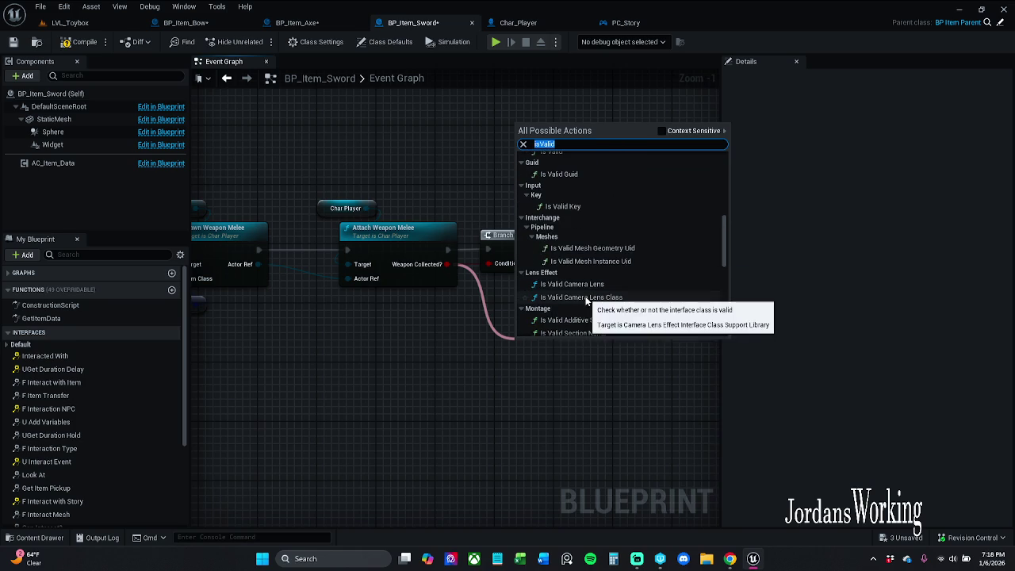
{"action": "scroll", "coordinate": [586, 302], "scroll_direction": "down", "scroll_amount": 1}
{"action": "scroll", "coordinate": [586, 308], "scroll_direction": "down", "scroll_amount": 2}
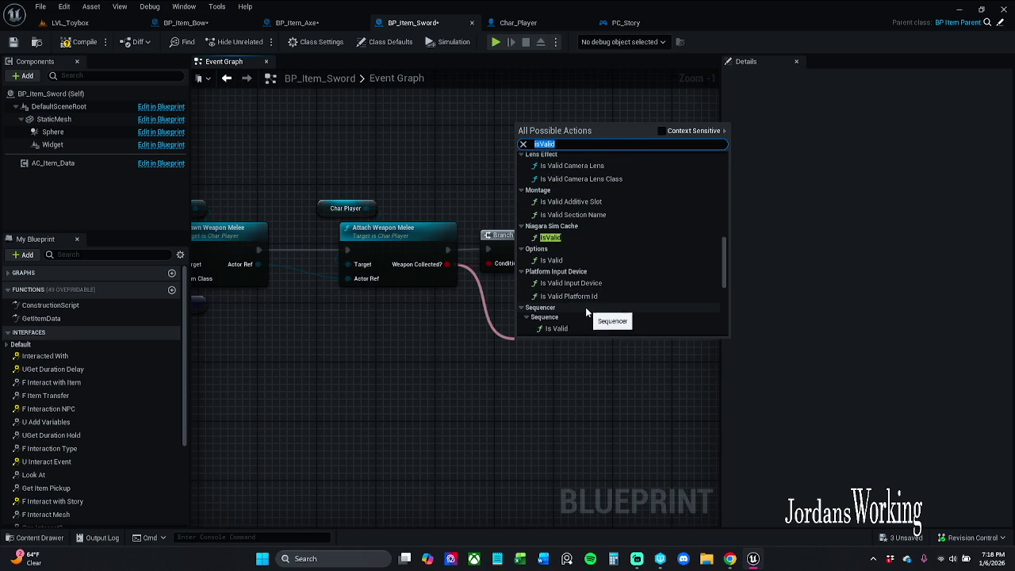
{"action": "scroll", "coordinate": [586, 309], "scroll_direction": "down", "scroll_amount": 1}
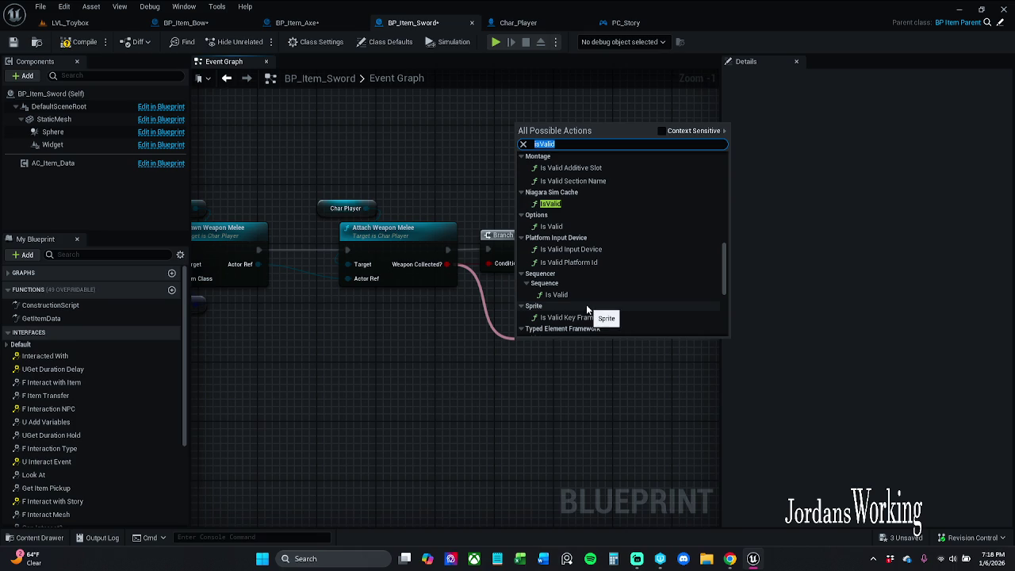
{"action": "scroll", "coordinate": [587, 308], "scroll_direction": "down", "scroll_amount": 1}
{"action": "scroll", "coordinate": [587, 309], "scroll_direction": "down", "scroll_amount": 1}
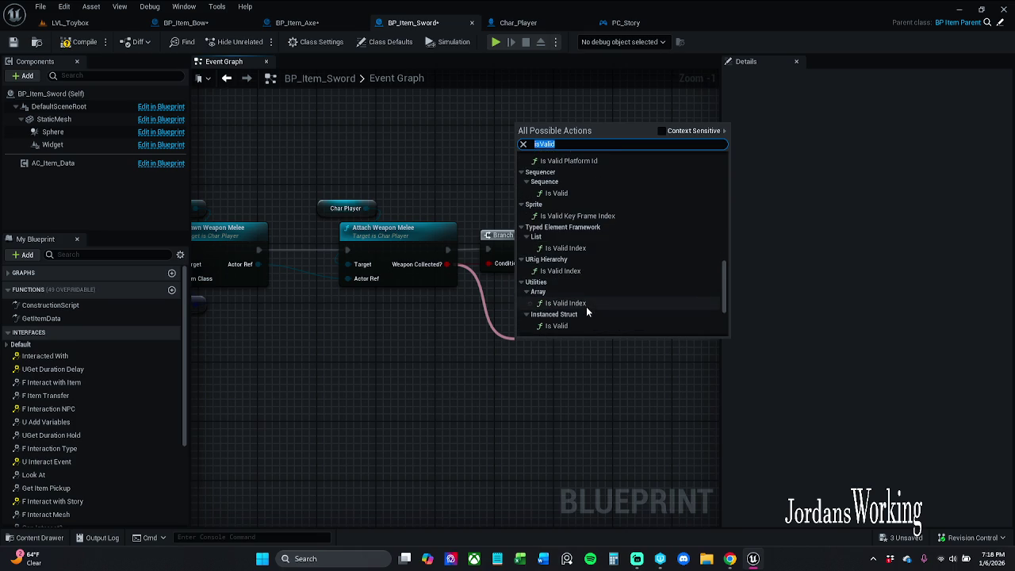
{"action": "scroll", "coordinate": [581, 322], "scroll_direction": "down", "scroll_amount": 3}
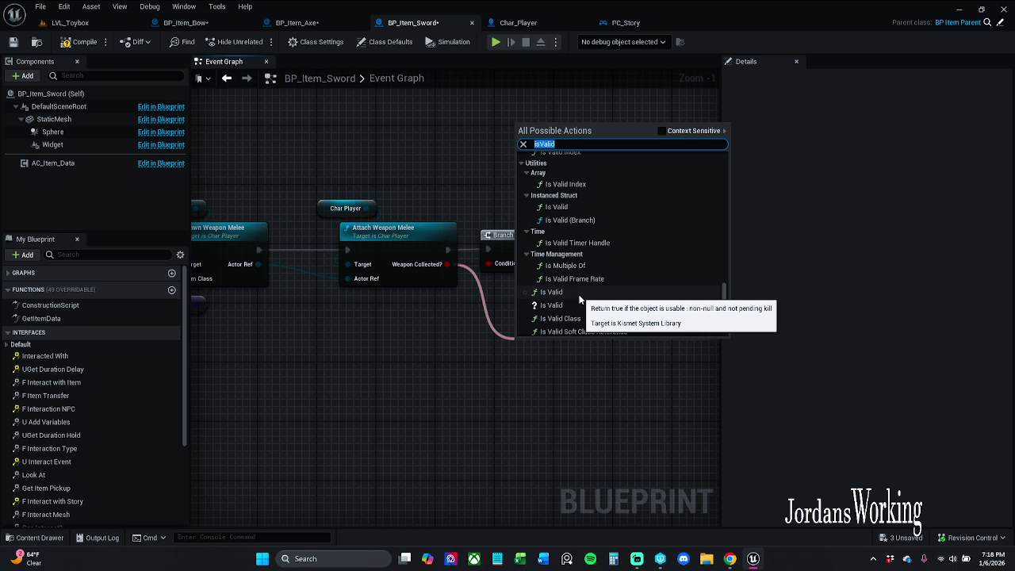
{"action": "left_click", "coordinate": [581, 318]}
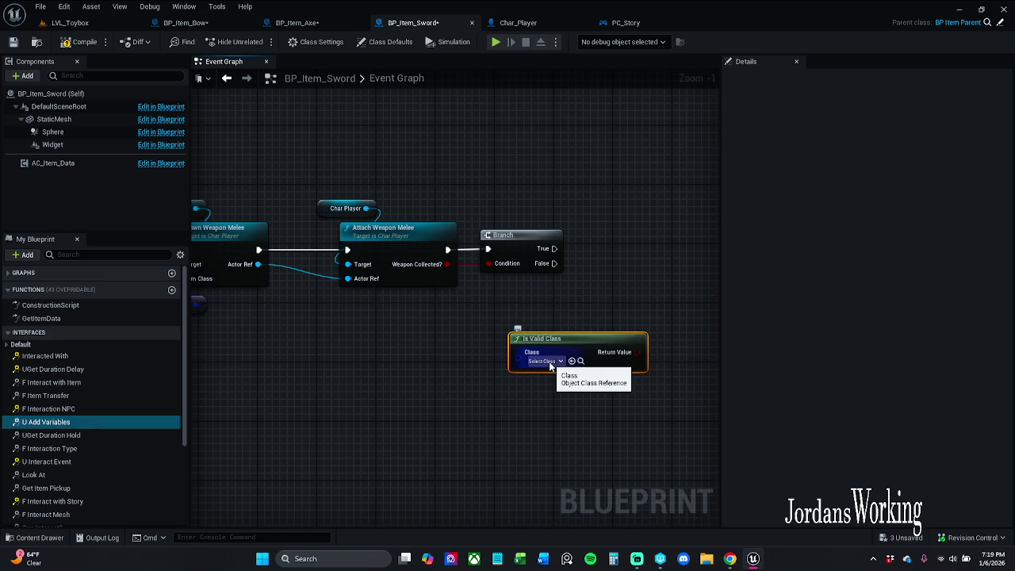
{"action": "left_click_drag", "start_coordinate": [545, 365], "coordinate": [551, 357]}
{"action": "key", "text": "Delete"}
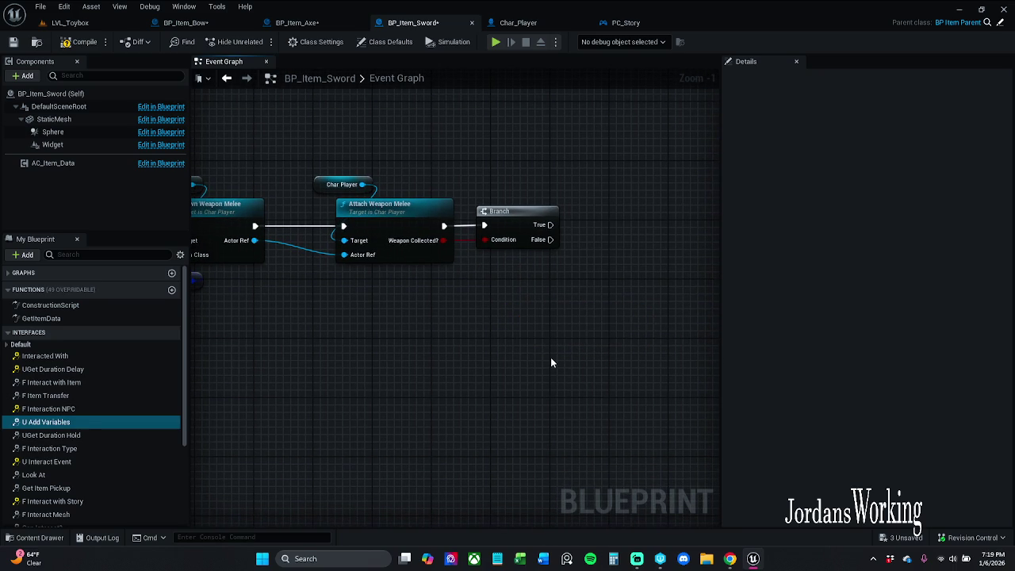
Step: Refresh the Attach Weapon Melee node to drop its stale pins and recompile BP_Item_Sword
{"action": "left_click", "coordinate": [77, 46]}
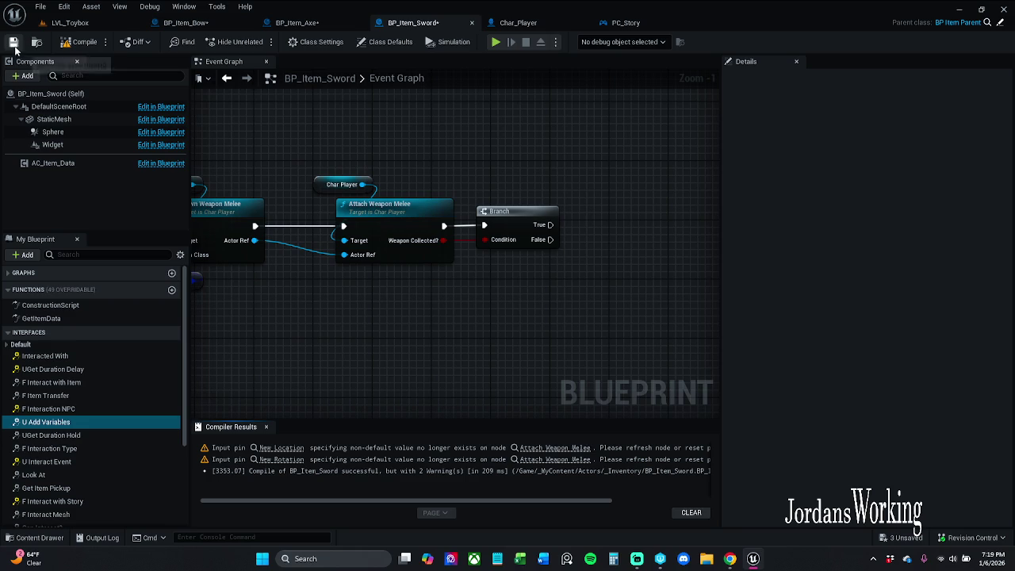
{"action": "left_click_drag", "start_coordinate": [323, 272], "coordinate": [595, 277]}
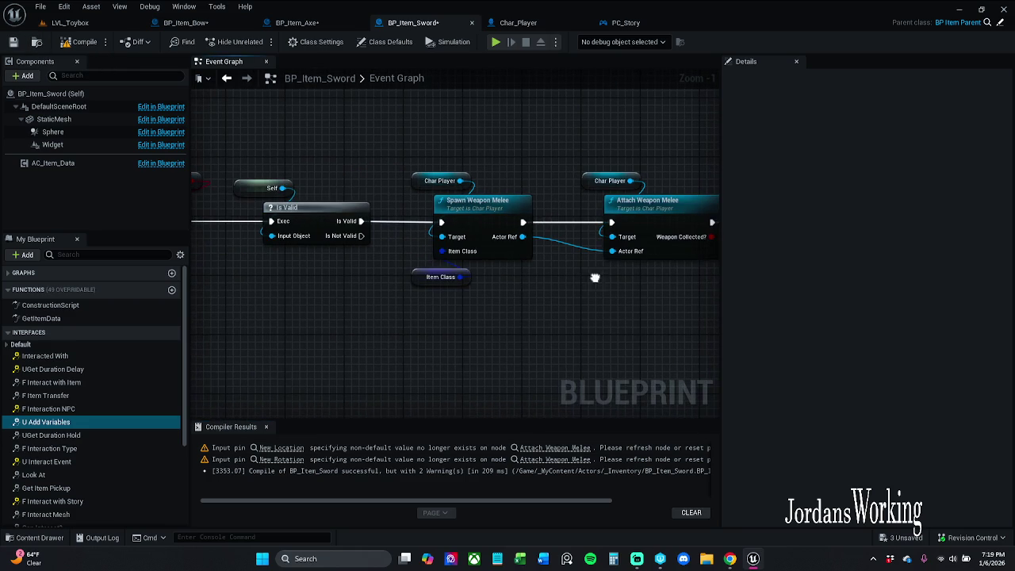
{"action": "left_click", "coordinate": [281, 447]}
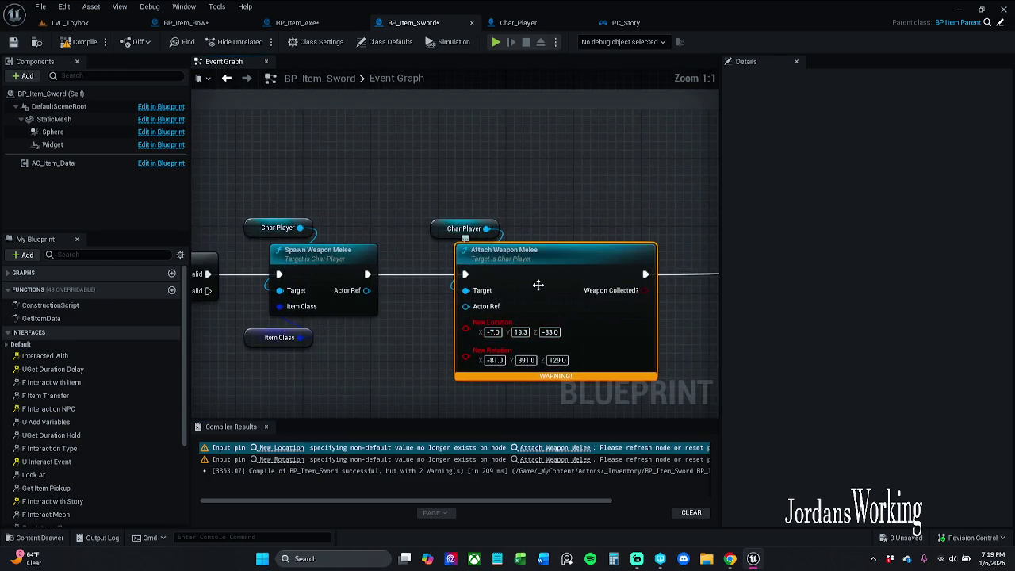
{"action": "right_click", "coordinate": [567, 282]}
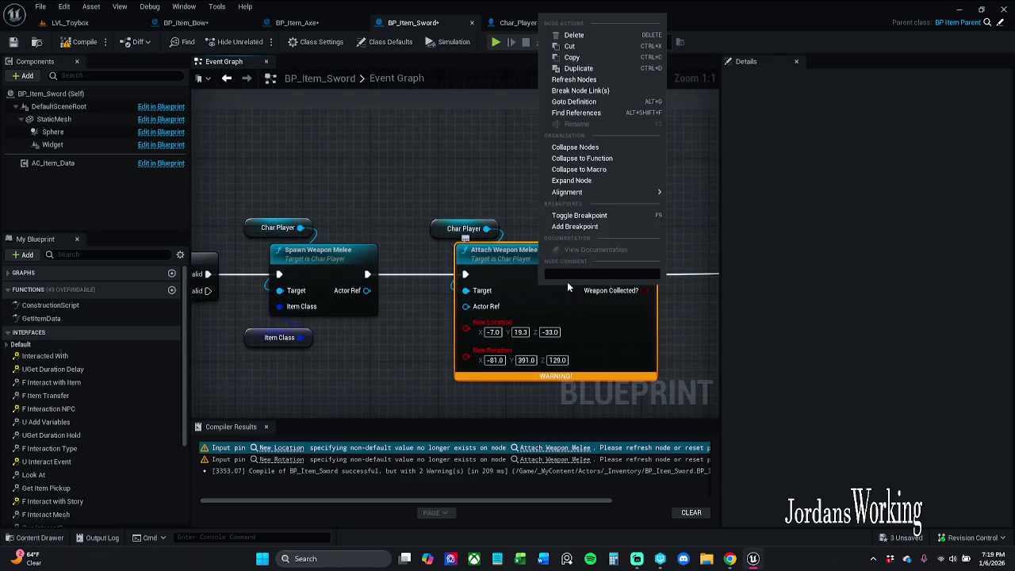
{"action": "left_click", "coordinate": [572, 79]}
{"action": "left_click", "coordinate": [79, 41]}
{"action": "left_click", "coordinate": [46, 422]}
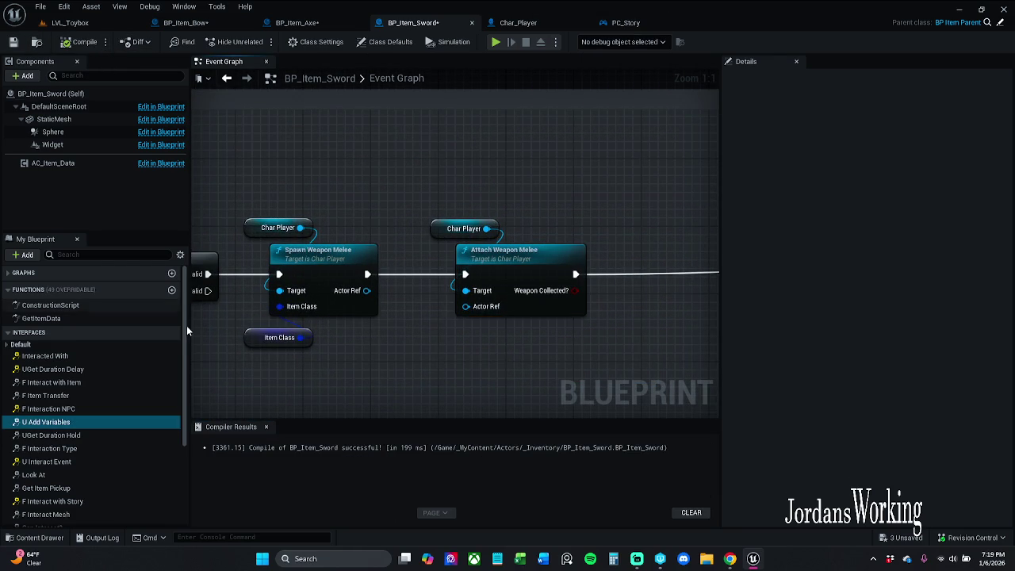
{"action": "left_click", "coordinate": [266, 427]}
Step: Reconnect Spawn's Actor Ref to Attach Weapon Melee and tidy the Char Player, Attach and Branch nodes
{"action": "scroll", "coordinate": [376, 363], "scroll_direction": "down", "scroll_amount": 5}
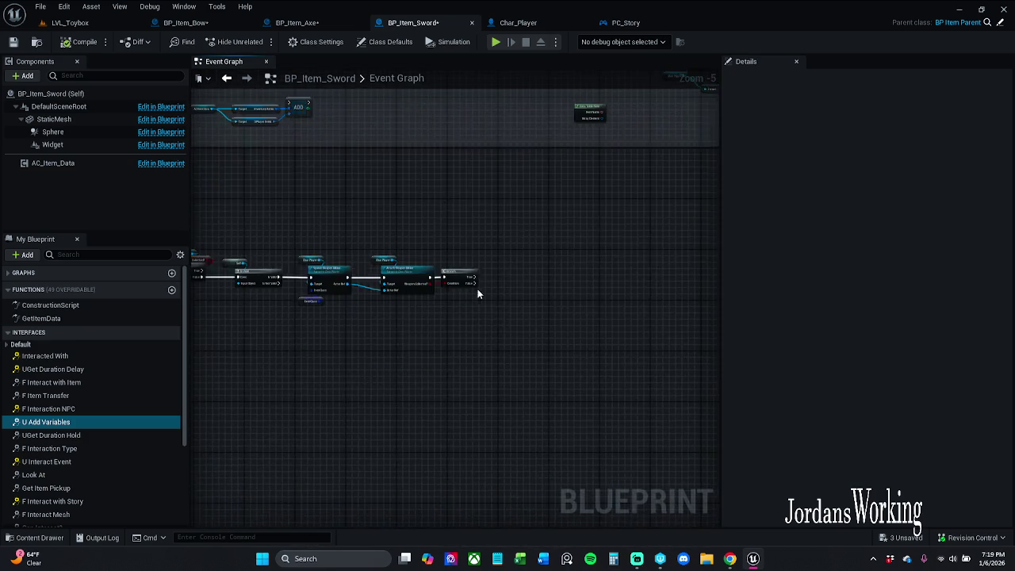
{"action": "scroll", "coordinate": [453, 411], "scroll_direction": "up", "scroll_amount": 5}
{"action": "left_click_drag", "start_coordinate": [413, 275], "coordinate": [540, 293]}
{"action": "scroll", "coordinate": [491, 323], "scroll_direction": "down", "scroll_amount": 5}
{"action": "scroll", "coordinate": [476, 198], "scroll_direction": "up", "scroll_amount": 5}
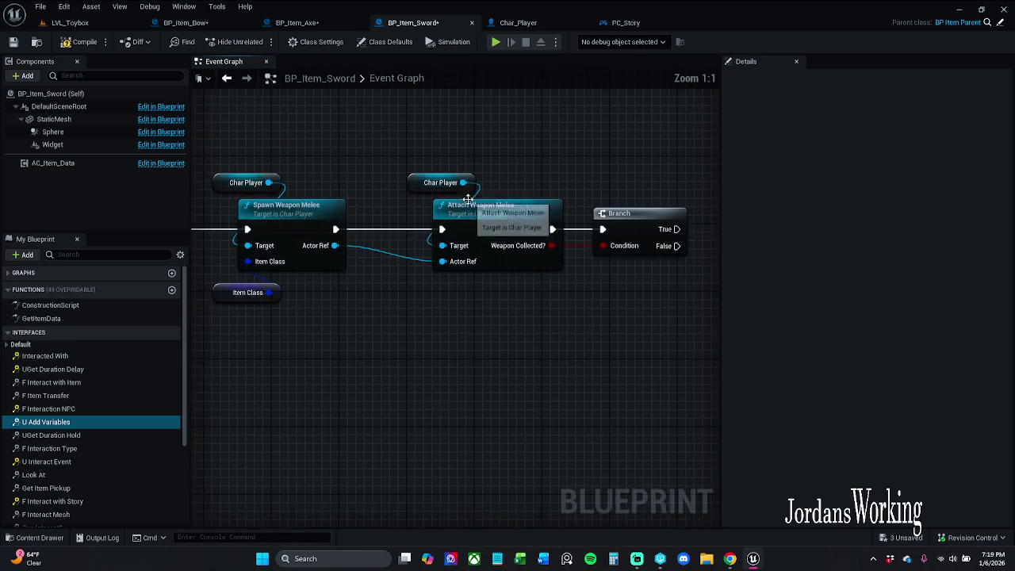
{"action": "left_click_drag", "start_coordinate": [385, 136], "coordinate": [657, 344]}
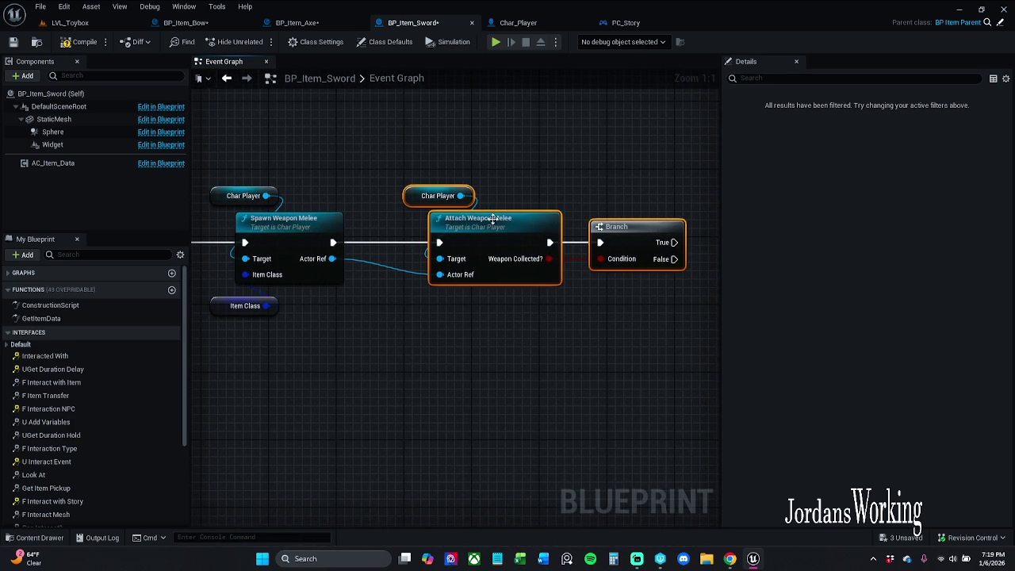
{"action": "left_click_drag", "start_coordinate": [493, 219], "coordinate": [476, 219]}
{"action": "left_click", "coordinate": [487, 174]}
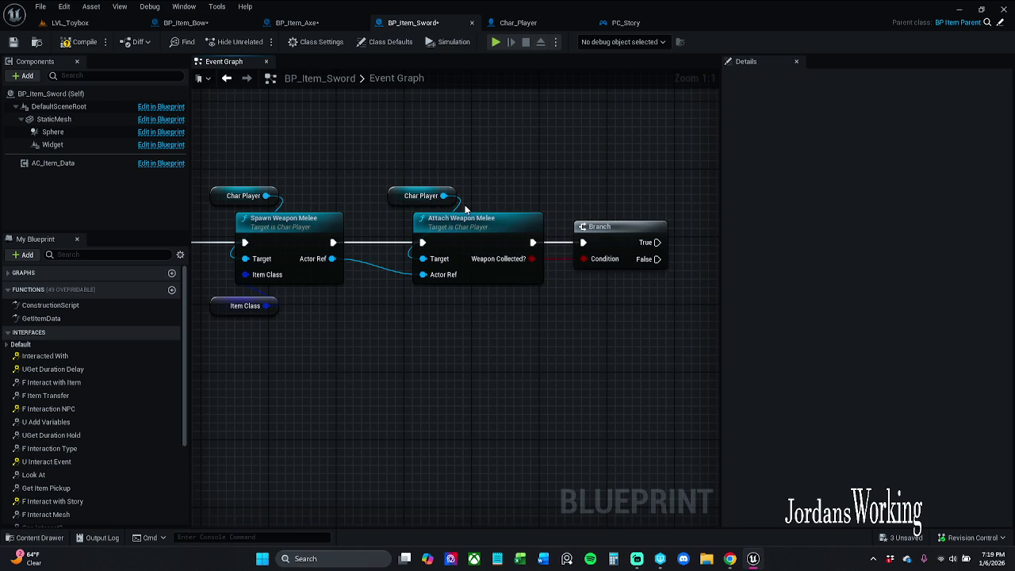
{"action": "left_click_drag", "start_coordinate": [626, 242], "coordinate": [634, 242]}
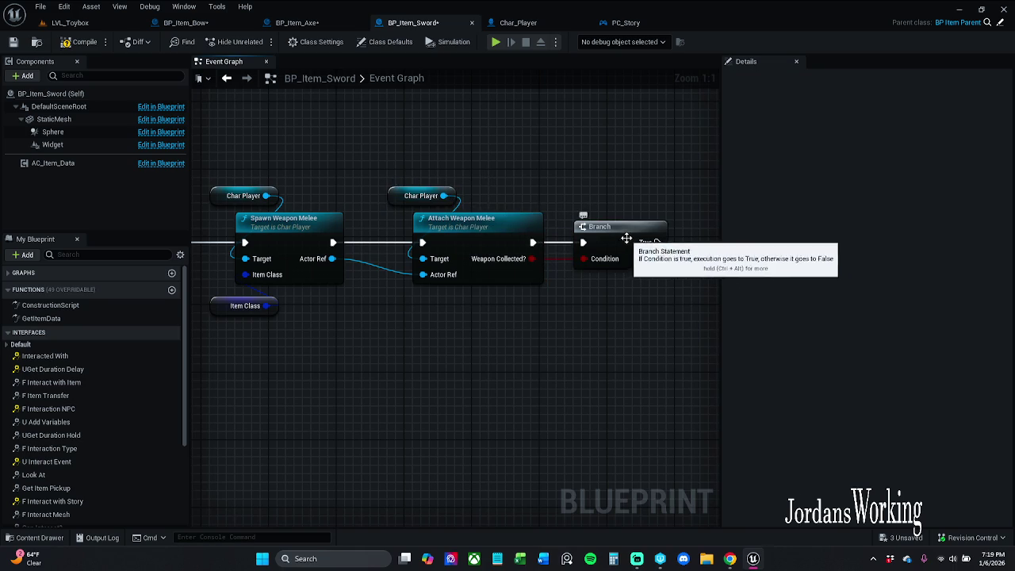
{"action": "left_click", "coordinate": [630, 202]}
{"action": "left_click_drag", "start_coordinate": [480, 164], "coordinate": [682, 156]}
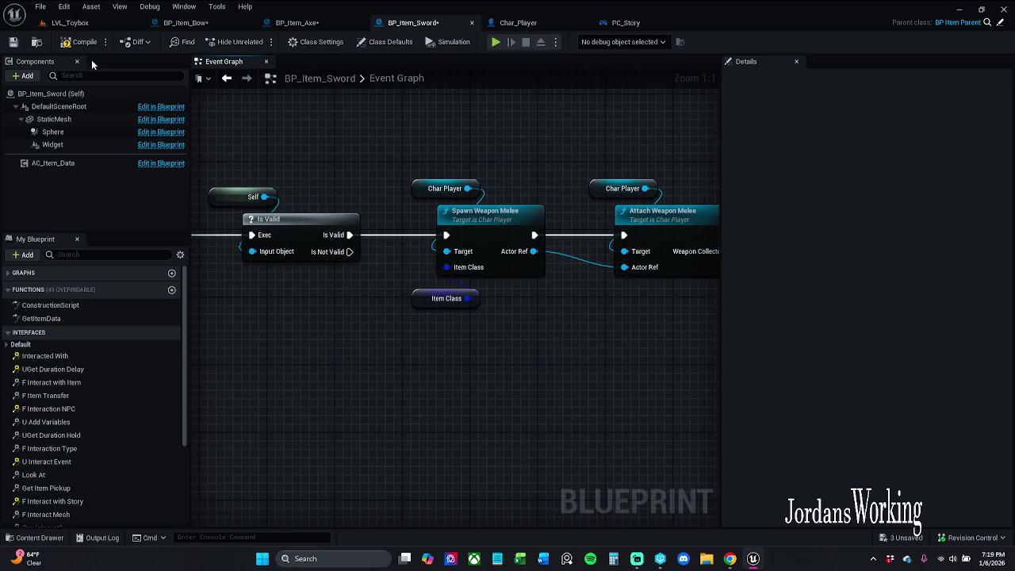
Step: Save BP_Item_Sword and select the spawn, attach and Branch nodes for copying
{"action": "left_click", "coordinate": [46, 422]}
{"action": "left_click", "coordinate": [13, 41]}
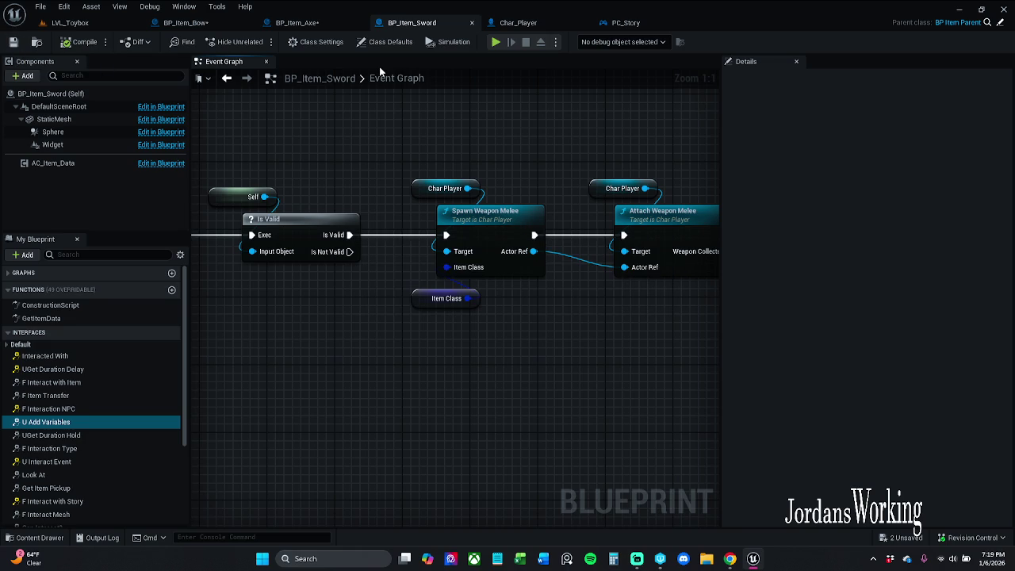
{"action": "left_click_drag", "start_coordinate": [582, 152], "coordinate": [431, 148]}
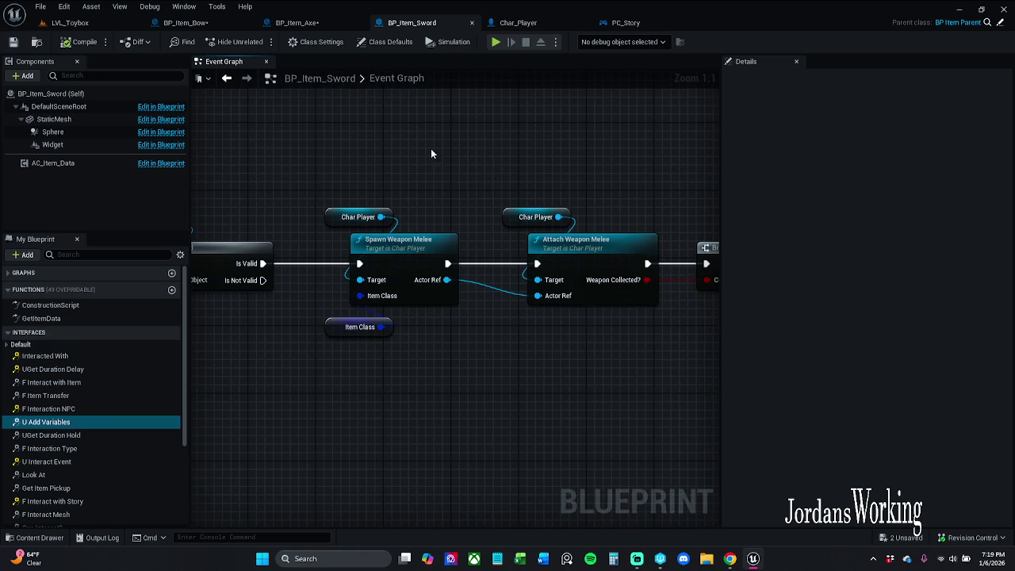
{"action": "left_click", "coordinate": [298, 22]}
{"action": "left_click", "coordinate": [412, 22]}
{"action": "scroll", "coordinate": [340, 185], "scroll_direction": "down", "scroll_amount": 2}
{"action": "mouse_move", "coordinate": [302, 178]}
{"action": "left_mouse_down"}
{"action": "mouse_move", "coordinate": [349, 272]}
{"action": "mouse_move", "coordinate": [621, 328]}
{"action": "left_mouse_up"}
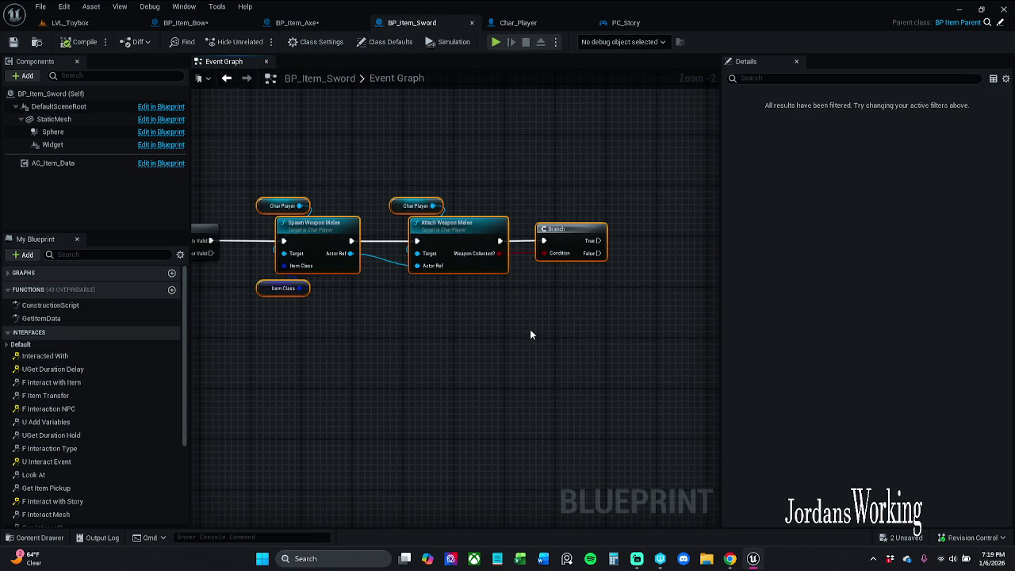
Step: Paste the weapon nodes into BP_Item_Axe after Is Valid and connect them
{"action": "left_click", "coordinate": [297, 22]}
{"action": "scroll", "coordinate": [457, 328], "scroll_direction": "down", "scroll_amount": 1}
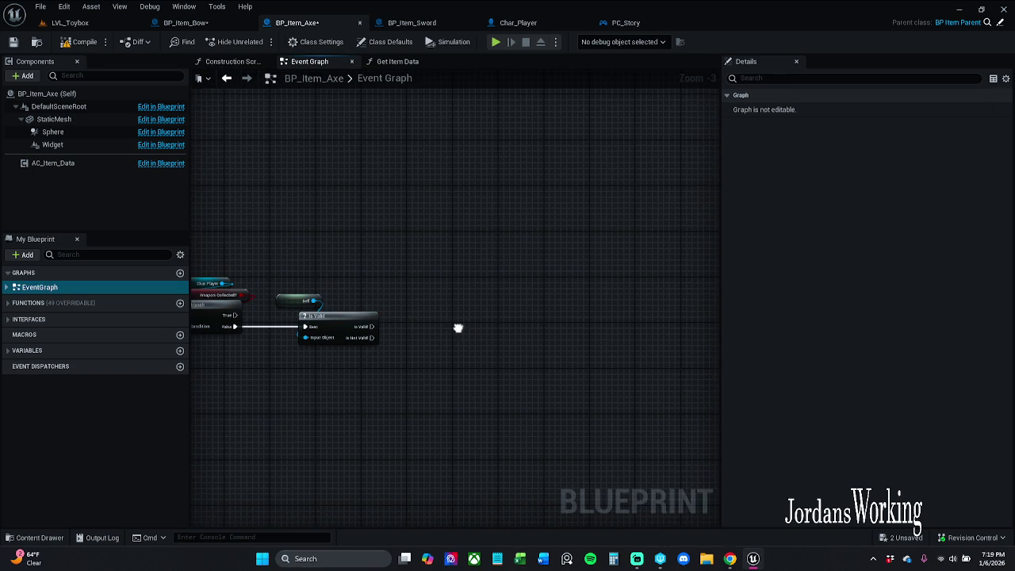
{"action": "key", "text": "ctrl+v"}
{"action": "mouse_move", "coordinate": [385, 306]}
{"action": "left_mouse_down"}
{"action": "mouse_move", "coordinate": [428, 333]}
{"action": "mouse_move", "coordinate": [414, 321]}
{"action": "left_mouse_up"}
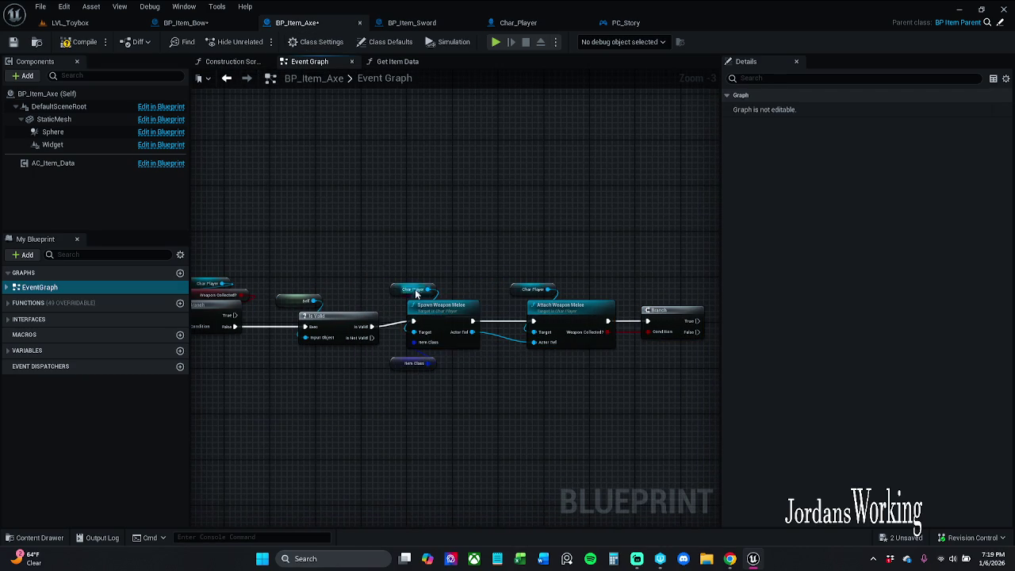
{"action": "mouse_move", "coordinate": [379, 246]}
{"action": "left_mouse_down"}
{"action": "mouse_move", "coordinate": [633, 435]}
{"action": "mouse_move", "coordinate": [697, 436]}
{"action": "left_mouse_up"}
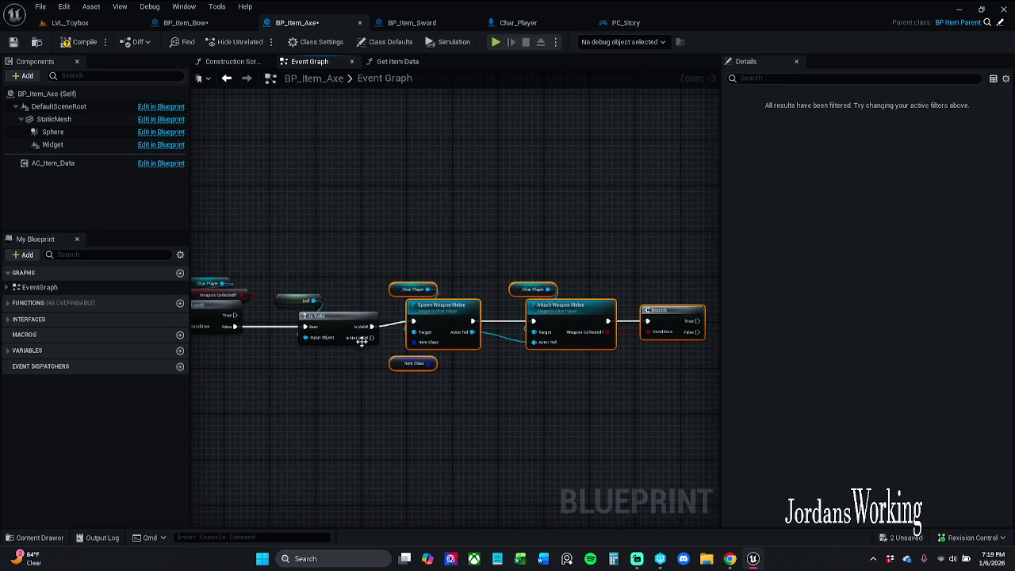
{"action": "left_click_drag", "start_coordinate": [452, 305], "coordinate": [468, 311]}
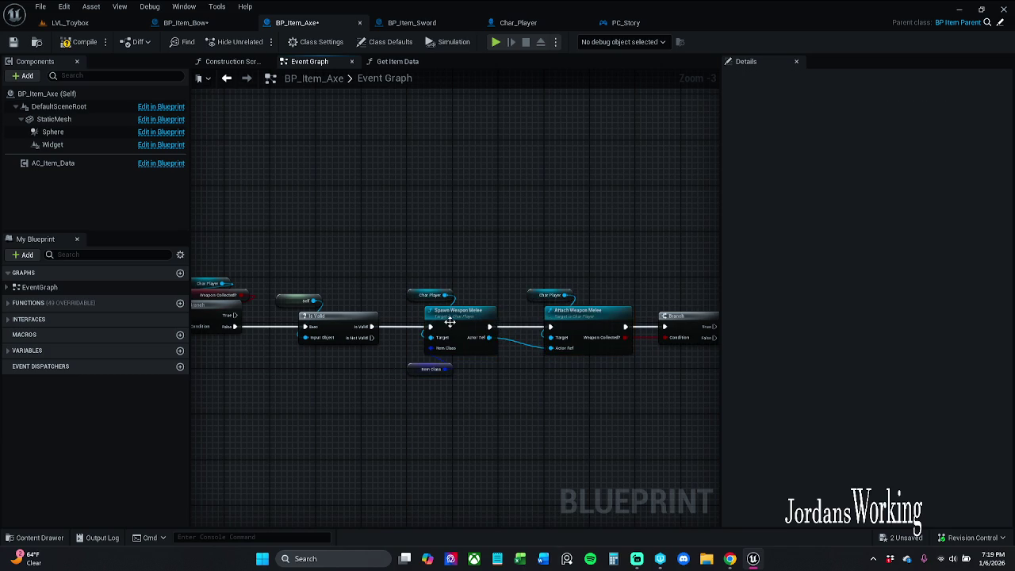
Step: Refresh BP_Item_Axe's Attach Weapon Melee node to remove stale pins, then compile and save
{"action": "left_click", "coordinate": [80, 41]}
{"action": "key", "text": "ctrl+s"}
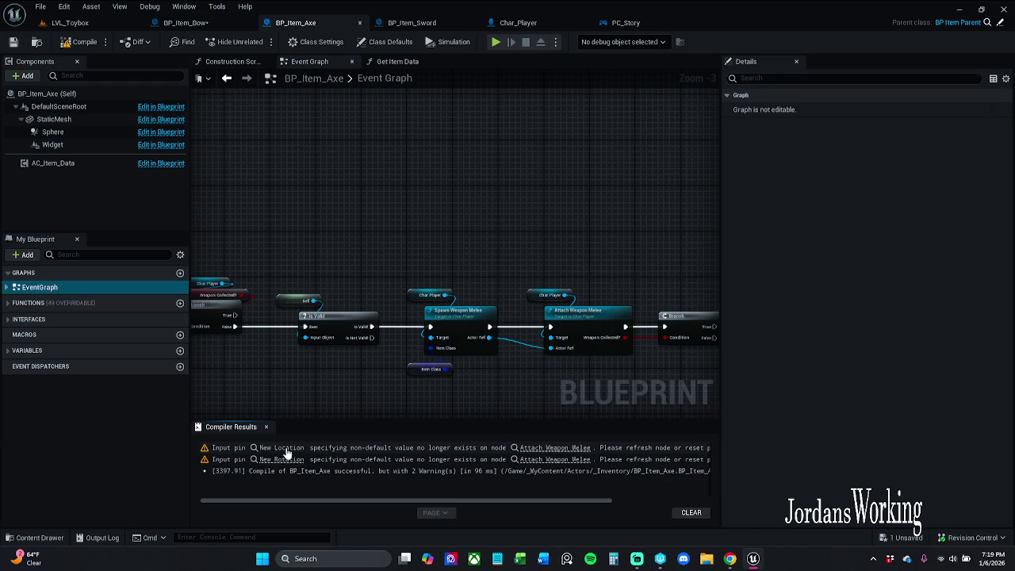
{"action": "left_click", "coordinate": [279, 461]}
{"action": "right_click", "coordinate": [520, 272]}
{"action": "left_click", "coordinate": [578, 333]}
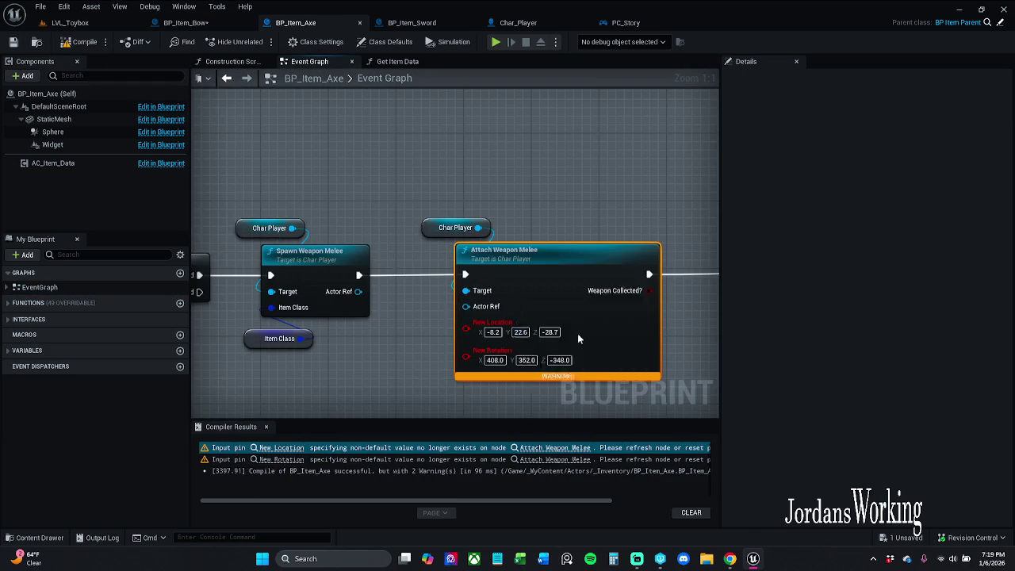
{"action": "left_click", "coordinate": [266, 427]}
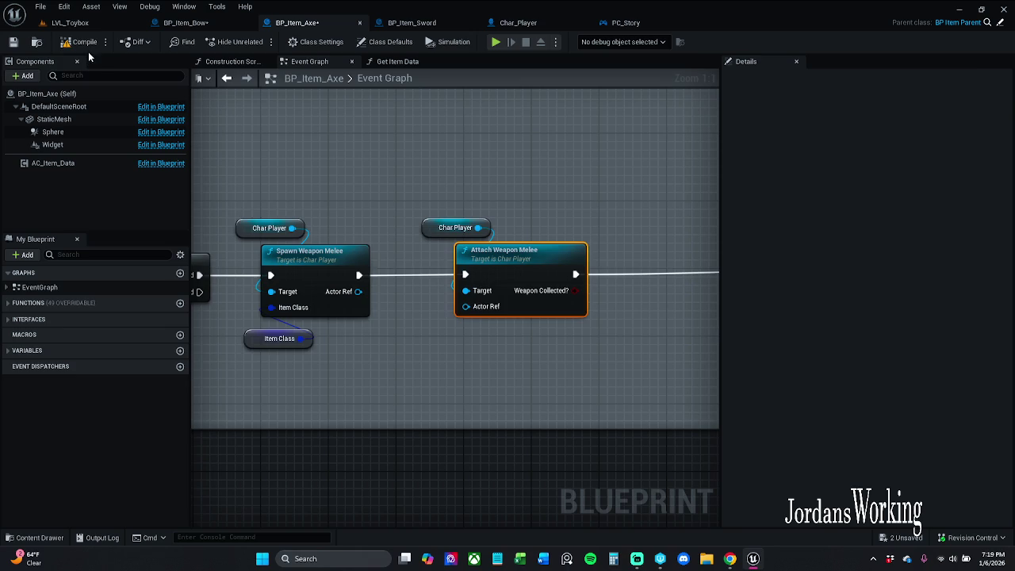
{"action": "left_click", "coordinate": [40, 287]}
{"action": "left_click", "coordinate": [13, 42]}
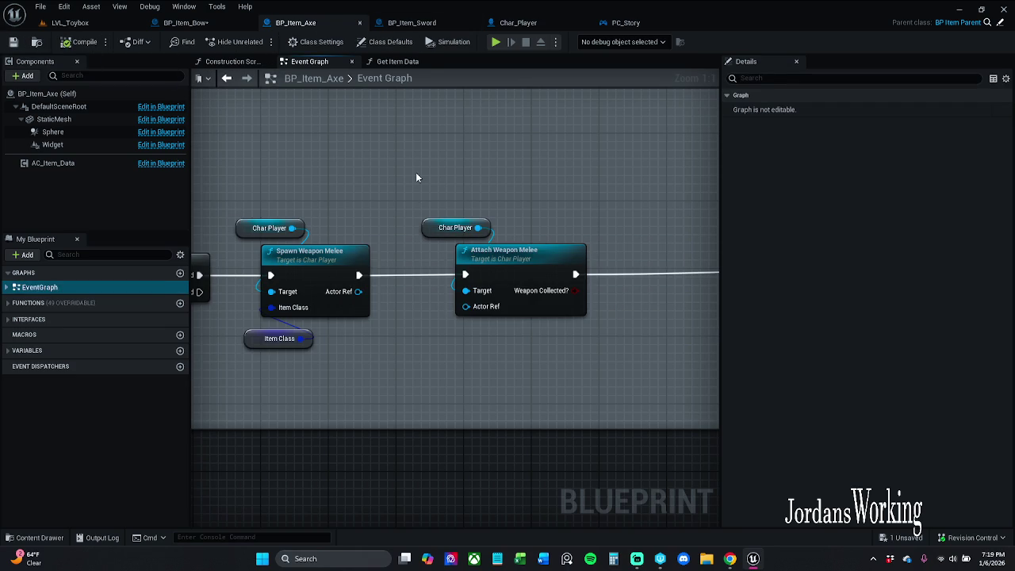
Step: Paste the Spawn and Attach Weapon Melee nodes into BP_Item_Bow, clear of Is Valid
{"action": "left_click", "coordinate": [186, 22]}
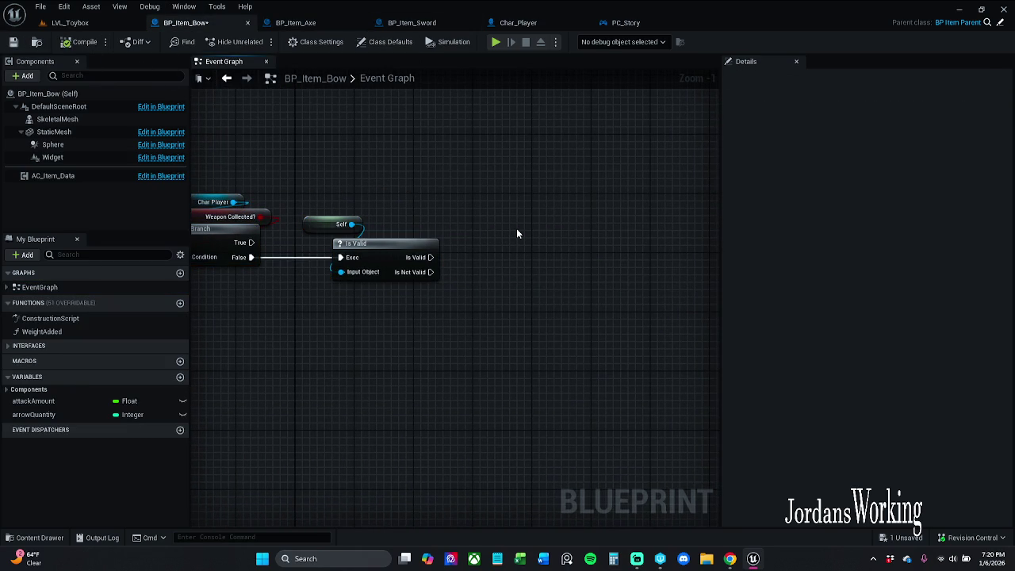
{"action": "key", "text": "ctrl+v"}
{"action": "left_click_drag", "start_coordinate": [516, 228], "coordinate": [583, 236]}
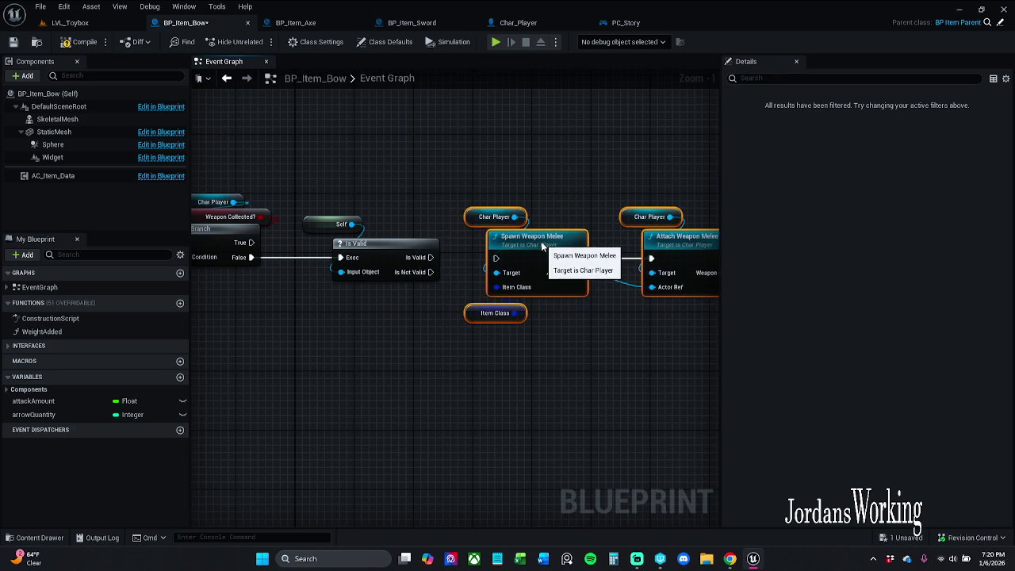
{"action": "left_click", "coordinate": [576, 204]}
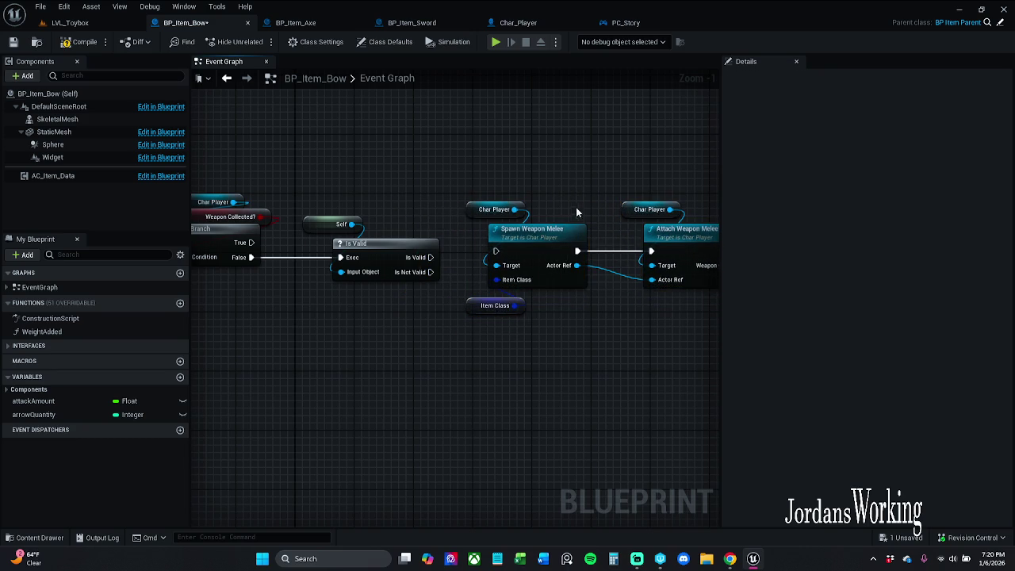
Step: Open Char_Player's Spawn Weapon Melee function and inspect its entry node and outputs
{"action": "double_click", "coordinate": [532, 245]}
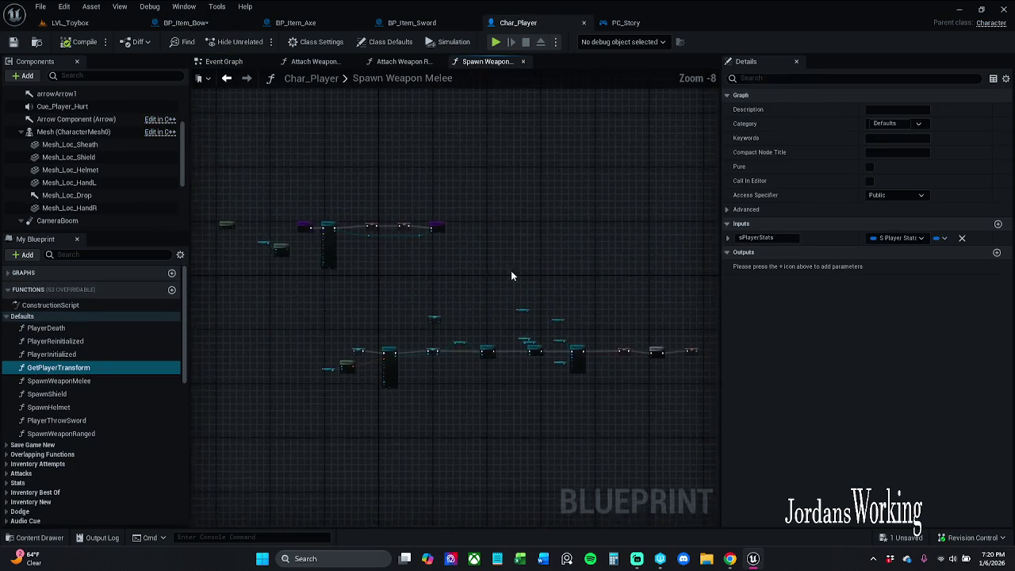
{"action": "scroll", "coordinate": [402, 233], "scroll_direction": "up", "scroll_amount": 6}
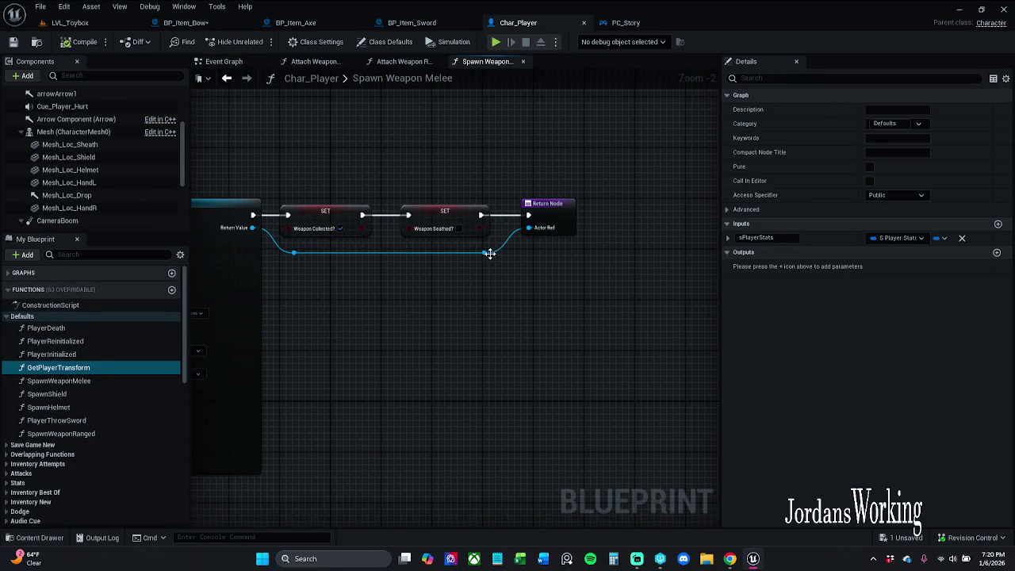
{"action": "mouse_move", "coordinate": [489, 253]}
{"action": "left_mouse_down"}
{"action": "mouse_move", "coordinate": [539, 250]}
{"action": "mouse_move", "coordinate": [554, 237]}
{"action": "left_mouse_up"}
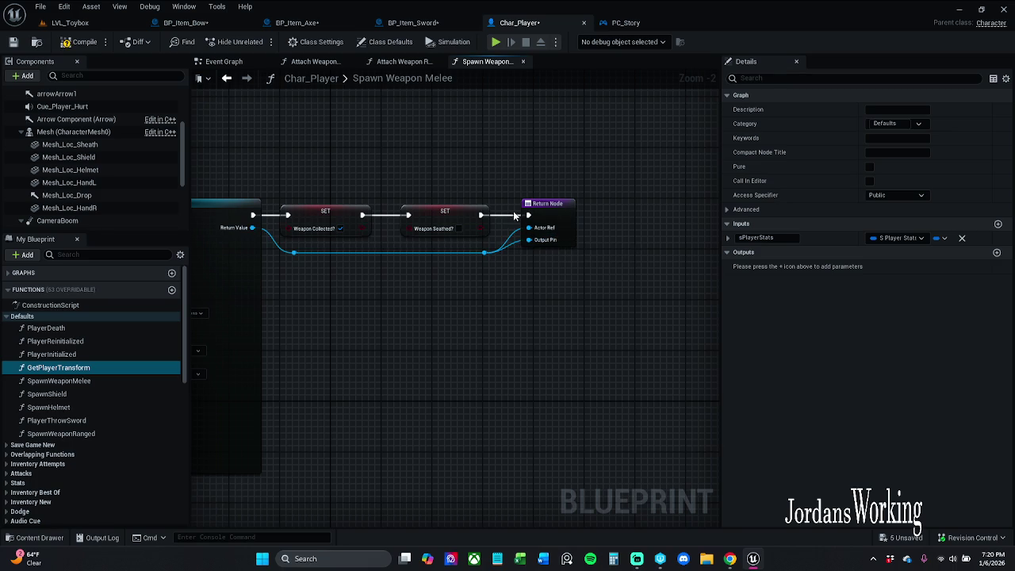
{"action": "left_click_drag", "start_coordinate": [527, 272], "coordinate": [782, 250]}
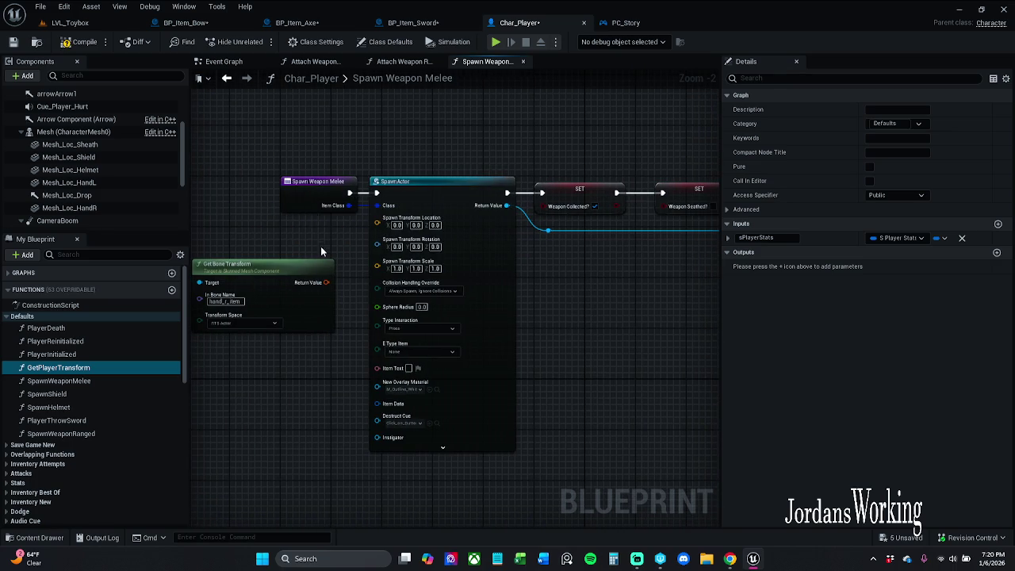
{"action": "left_click_drag", "start_coordinate": [321, 251], "coordinate": [356, 246]}
{"action": "left_click", "coordinate": [343, 210]}
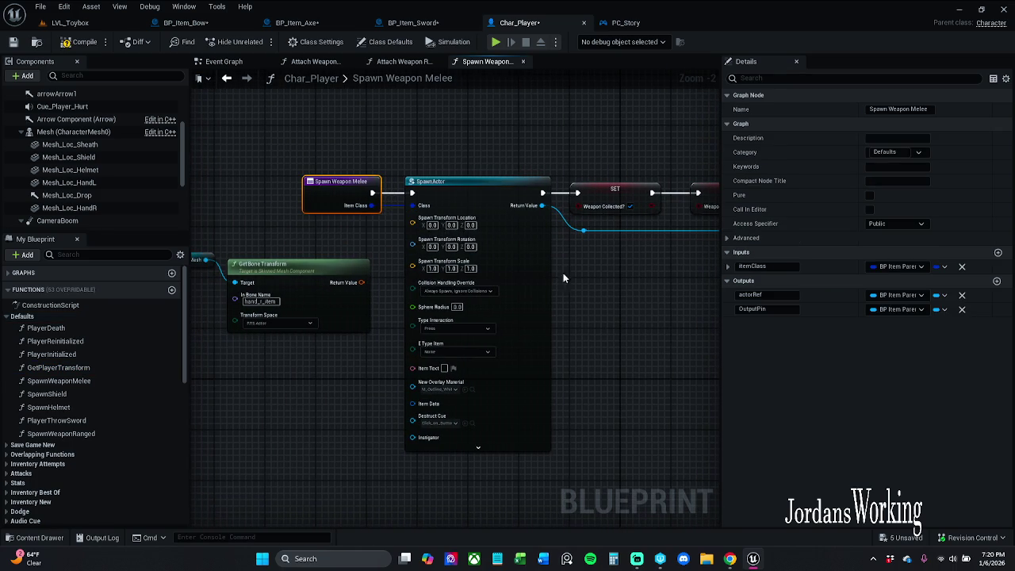
{"action": "left_click", "coordinate": [626, 285]}
{"action": "left_click_drag", "start_coordinate": [626, 286], "coordinate": [268, 288]}
Step: Remove the Return Node's extra Output Pin and add a new output, searching types for 's item'
{"action": "left_click", "coordinate": [467, 190]}
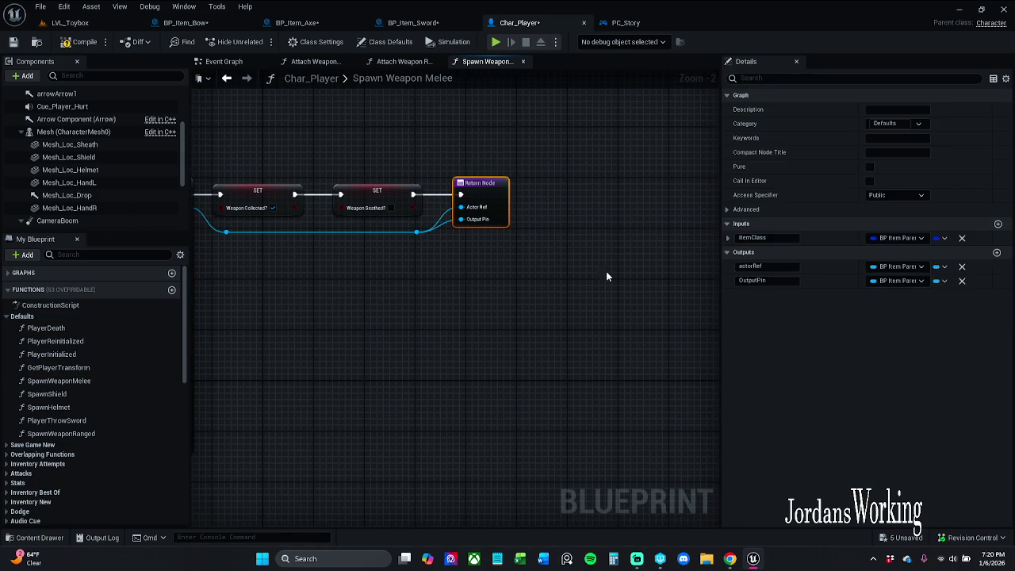
{"action": "left_click", "coordinate": [962, 276]}
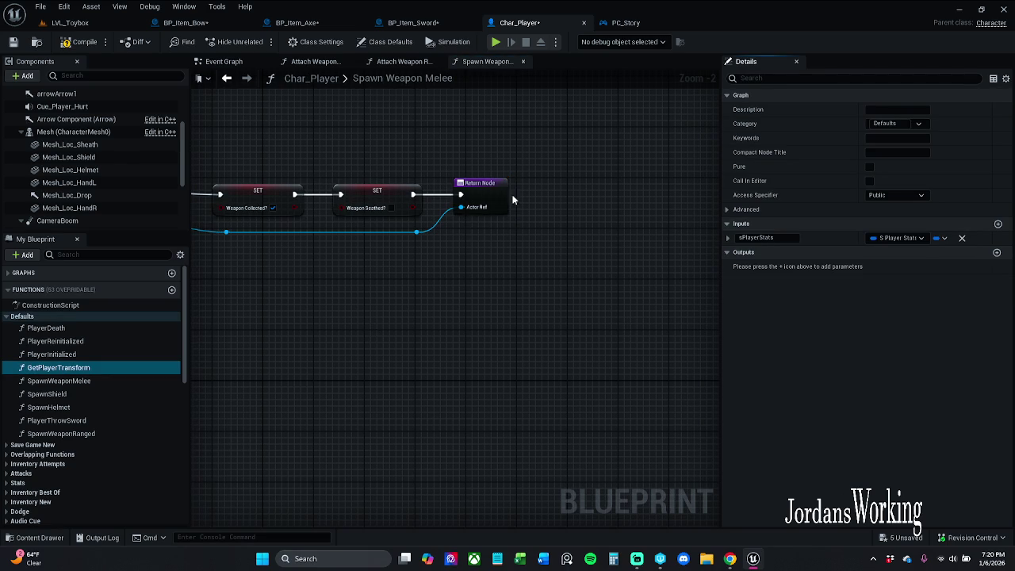
{"action": "left_click", "coordinate": [996, 253]}
{"action": "left_click", "coordinate": [897, 266]}
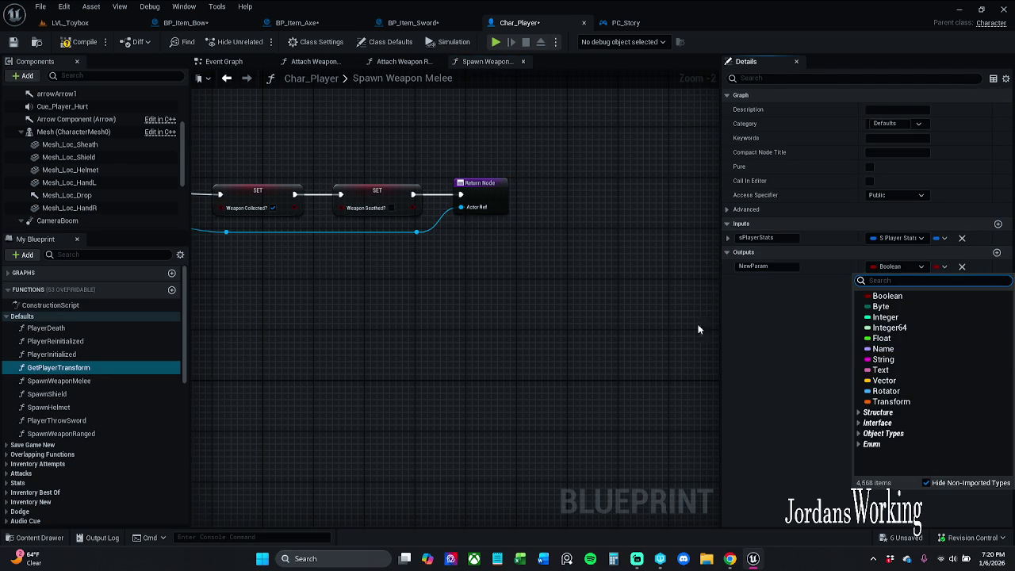
{"action": "type", "text": "sp"}
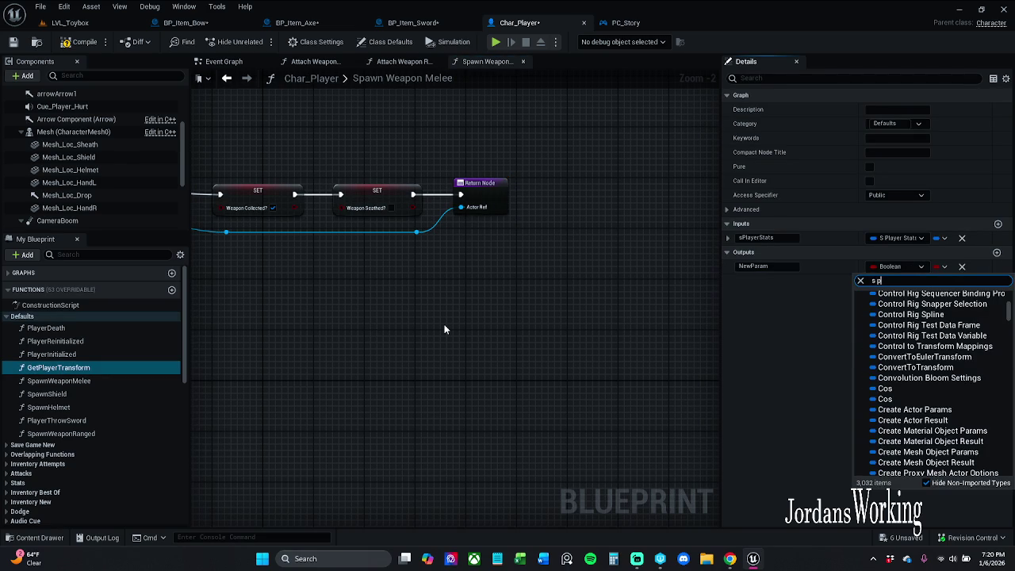
{"action": "type", "text": " item"}
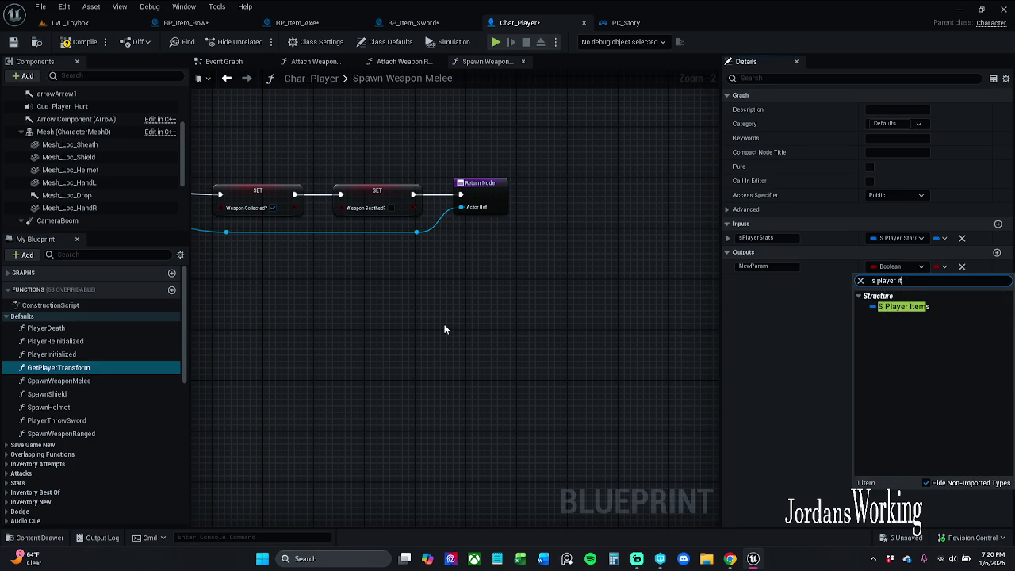
{"action": "key", "text": "BackSpace"}
{"action": "key", "text": "BackSpace"}
{"action": "key", "text": "BackSpace"}
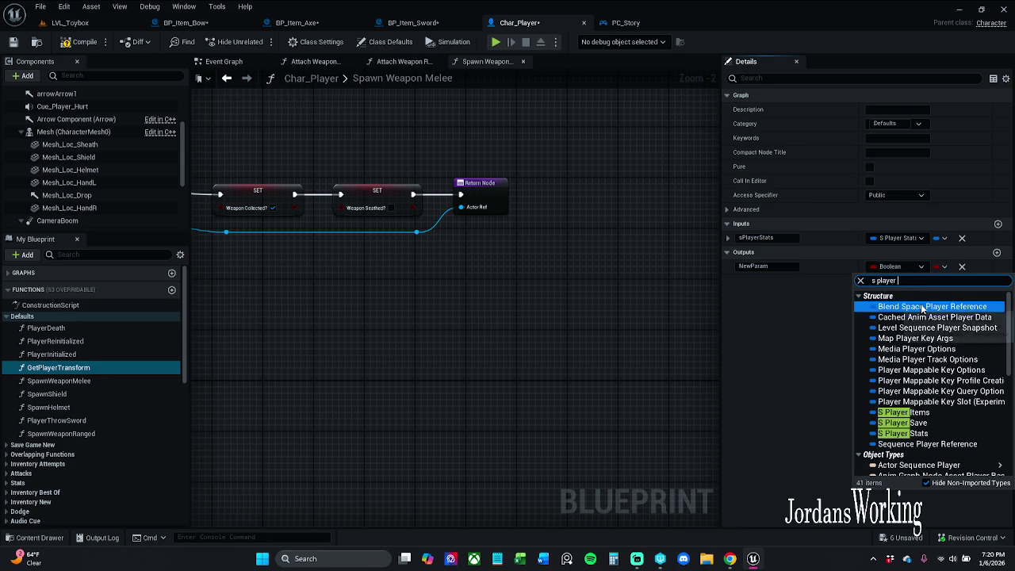
{"action": "scroll", "coordinate": [930, 410], "scroll_direction": "down", "scroll_amount": 3}
{"action": "scroll", "coordinate": [929, 411], "scroll_direction": "down", "scroll_amount": 4}
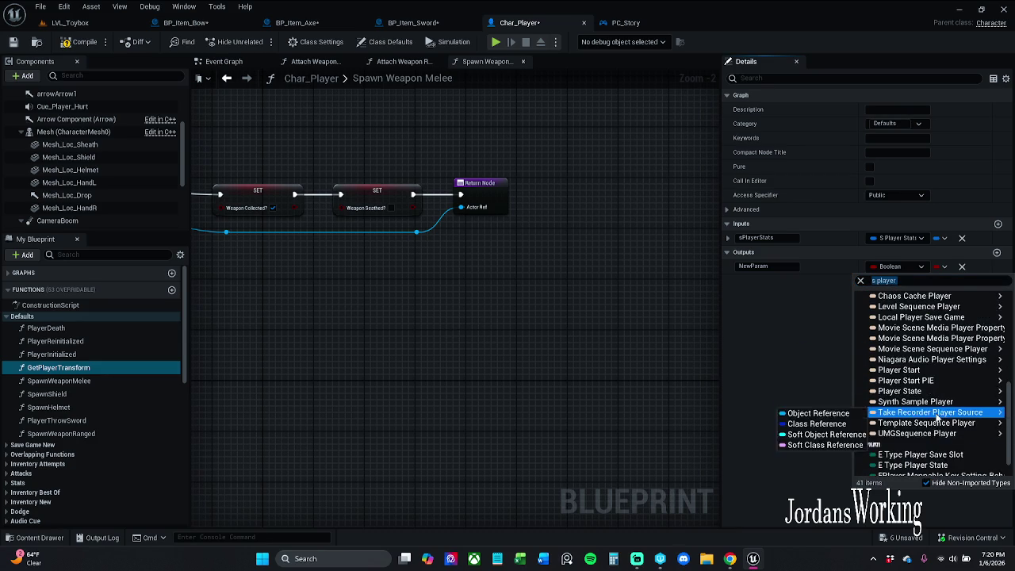
{"action": "scroll", "coordinate": [936, 429], "scroll_direction": "up", "scroll_amount": 5}
{"action": "scroll", "coordinate": [936, 429], "scroll_direction": "up", "scroll_amount": 3}
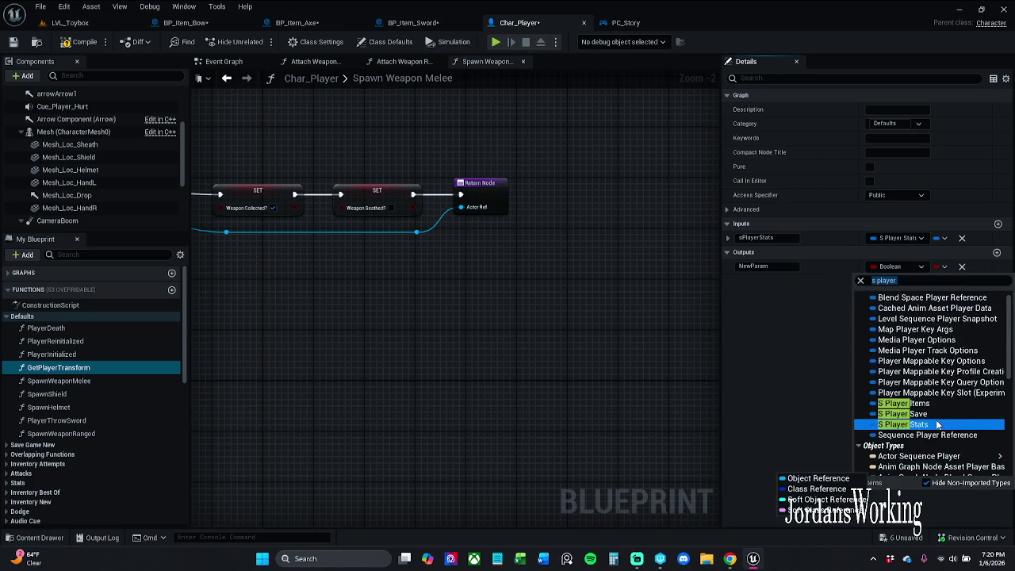
{"action": "right_click", "coordinate": [556, 299]}
Step: Pan the graph and select the PlayerInitialized, then GetPlayerTransform functions
{"action": "left_click_drag", "start_coordinate": [556, 300], "coordinate": [582, 307]}
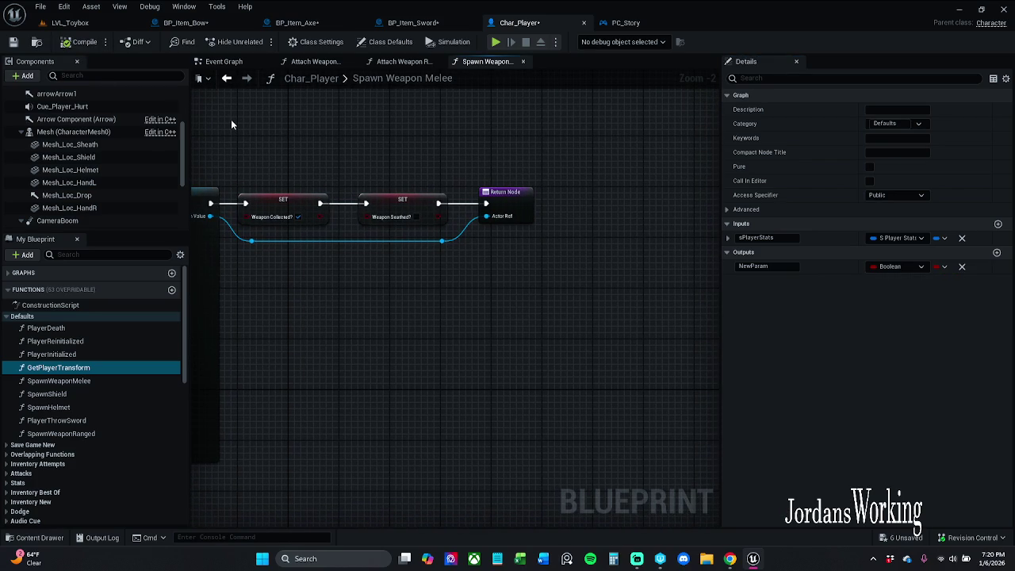
{"action": "left_click_drag", "start_coordinate": [419, 289], "coordinate": [495, 293]}
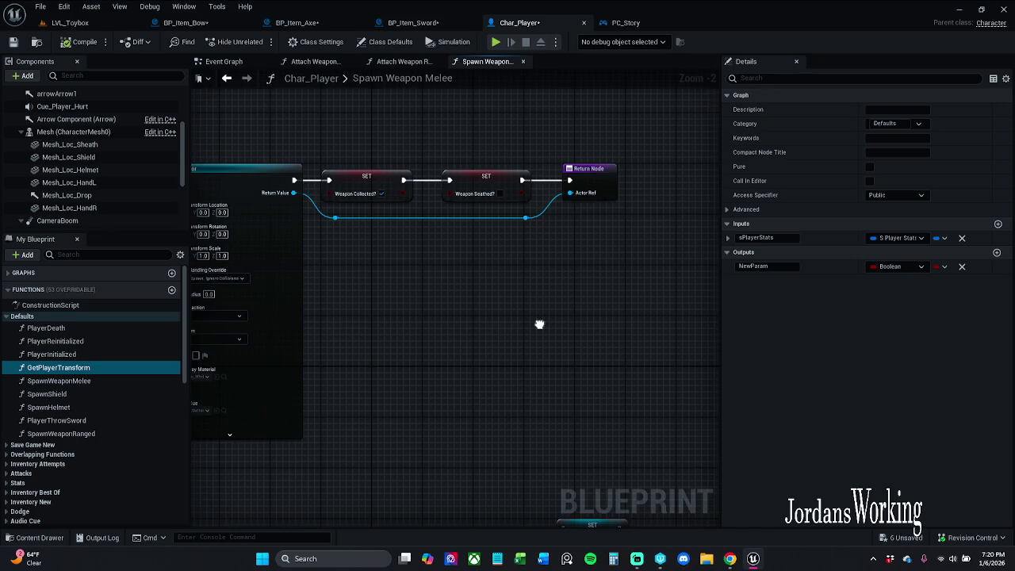
{"action": "scroll", "coordinate": [533, 286], "scroll_direction": "down", "scroll_amount": 5}
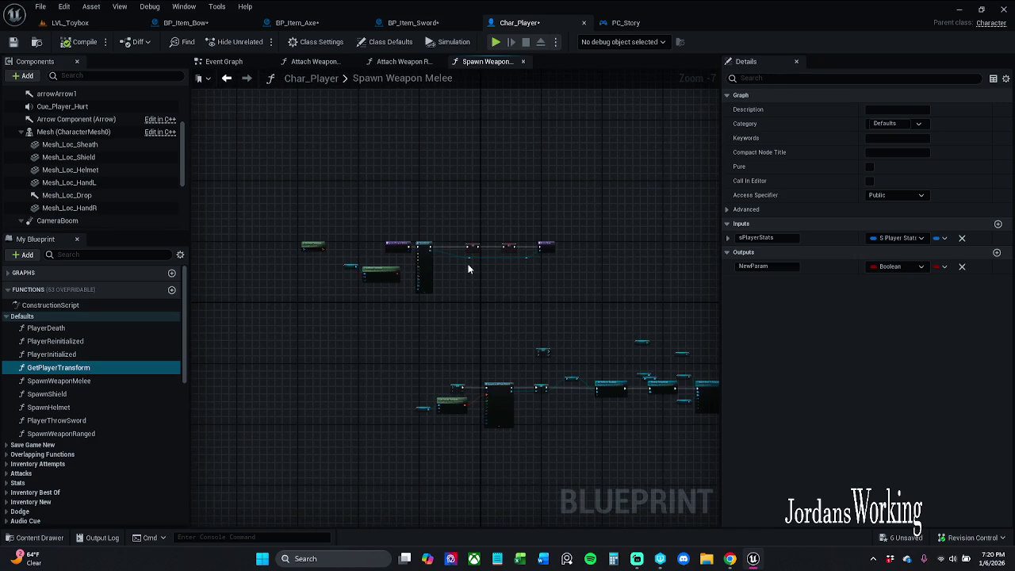
{"action": "scroll", "coordinate": [468, 269], "scroll_direction": "up", "scroll_amount": 4}
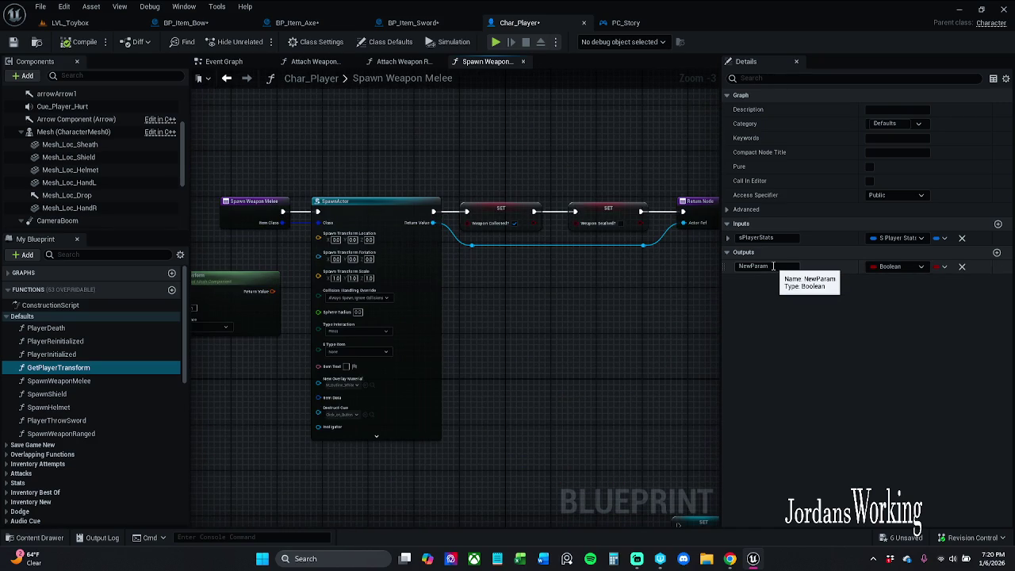
{"action": "left_click", "coordinate": [107, 354]}
{"action": "left_click", "coordinate": [105, 367]}
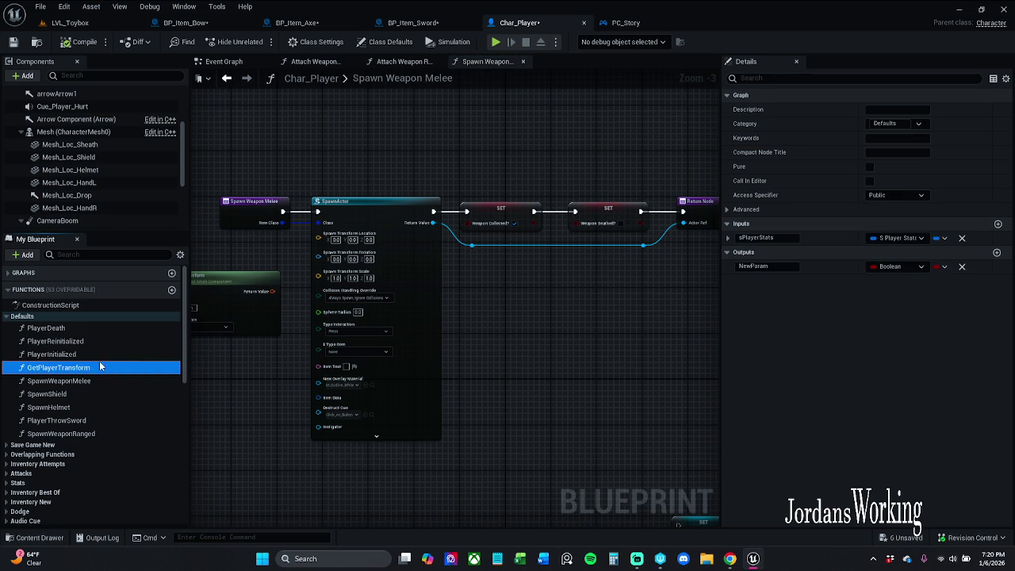
Step: Save the Char_Player and BP_Item_Sword blueprints
{"action": "left_click", "coordinate": [13, 42]}
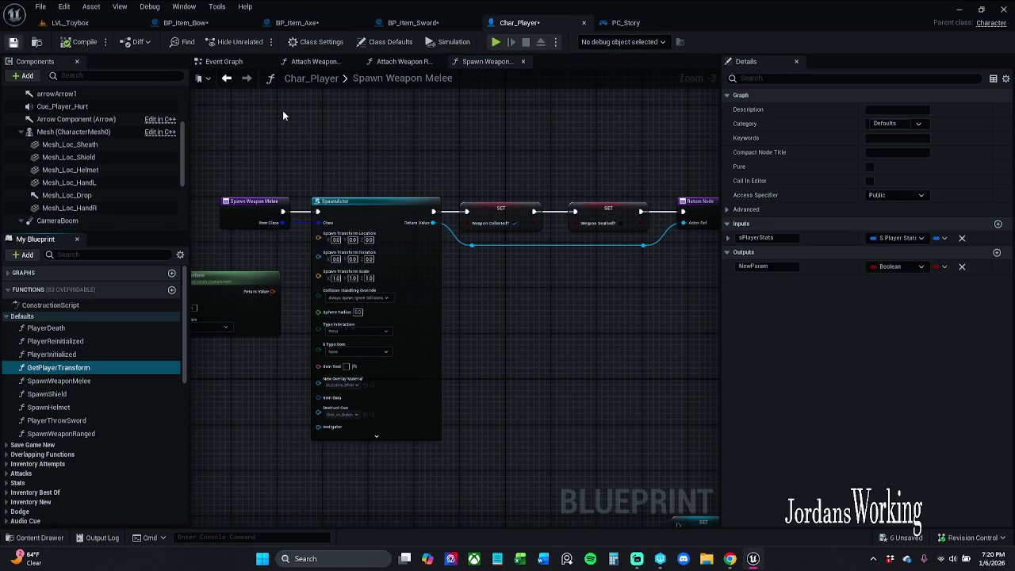
{"action": "left_click", "coordinate": [634, 24]}
{"action": "left_click", "coordinate": [518, 23]}
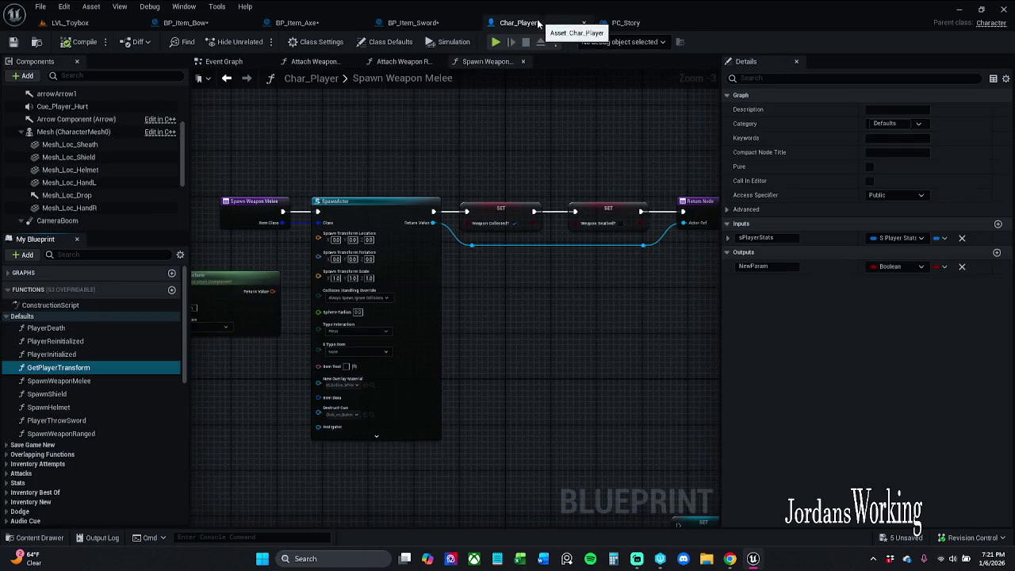
{"action": "left_click", "coordinate": [413, 22]}
{"action": "left_click", "coordinate": [17, 46]}
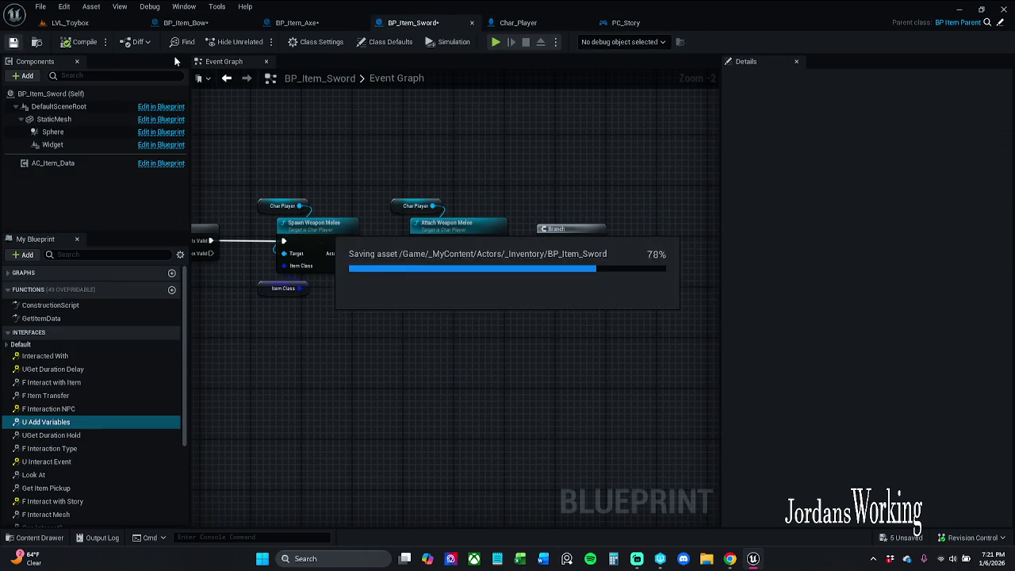
{"action": "left_click", "coordinate": [297, 22]}
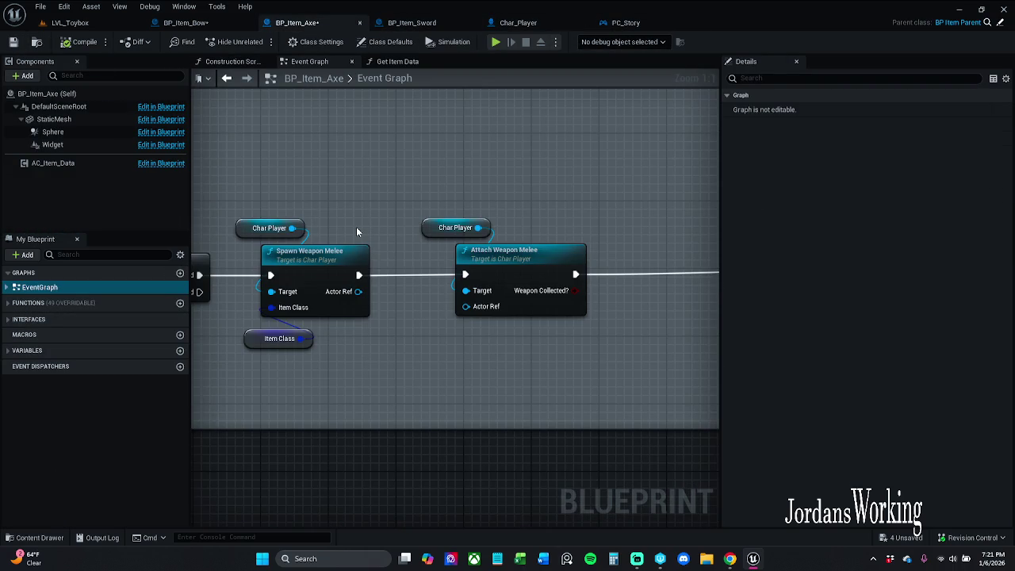
Step: From BP_Item_Axe, open Spawn Weapon Melee and select the Mesh and Get Bone Transform nodes
{"action": "double_click", "coordinate": [308, 260]}
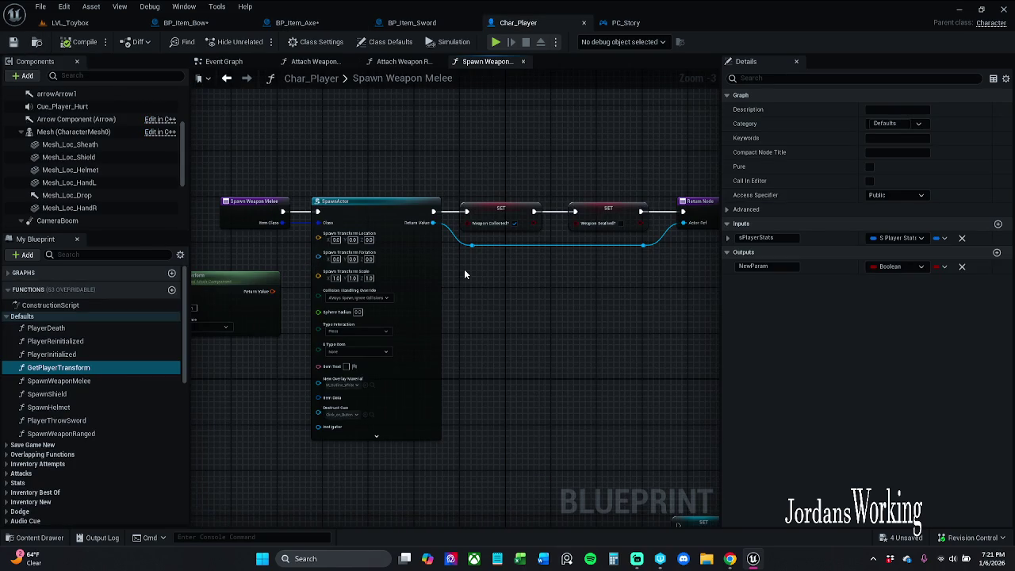
{"action": "mouse_move", "coordinate": [465, 275]}
{"action": "left_mouse_down"}
{"action": "mouse_move", "coordinate": [365, 269]}
{"action": "mouse_move", "coordinate": [605, 273]}
{"action": "left_mouse_up"}
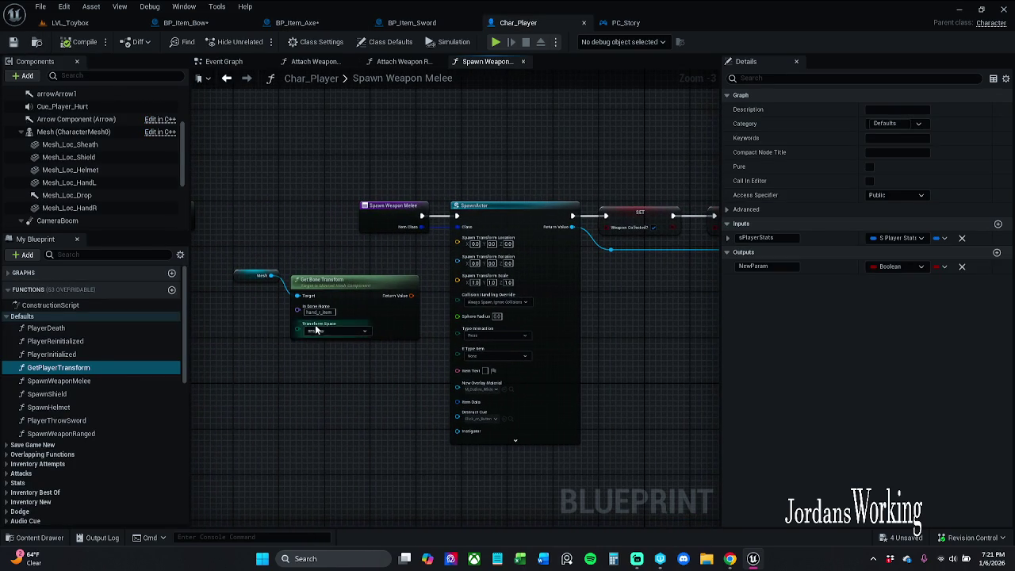
{"action": "left_click_drag", "start_coordinate": [227, 265], "coordinate": [331, 334]}
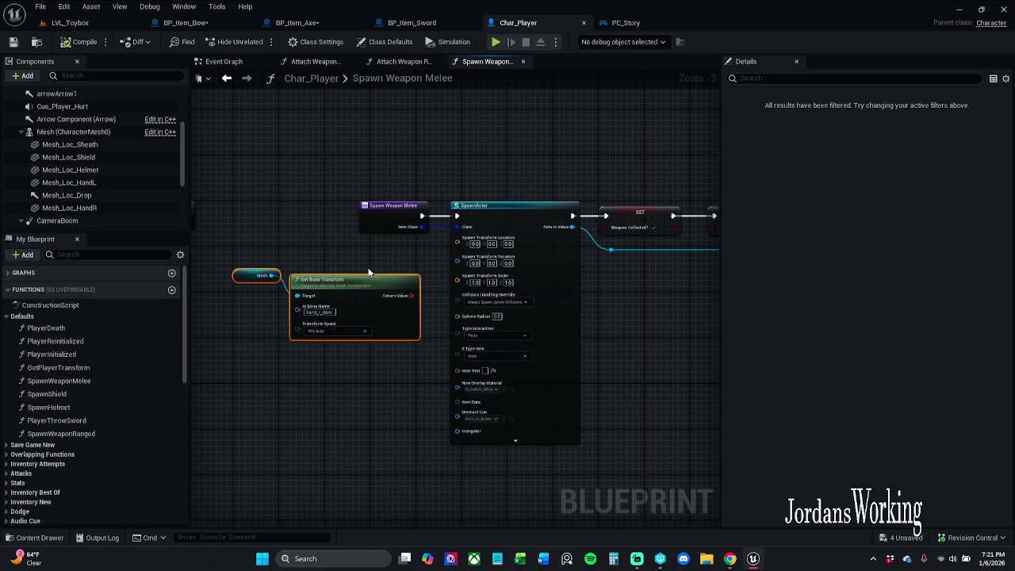
Step: Delete the Mesh and Get Bone Transform nodes and compare the SpawnWeaponMelee and SpawnWeaponRanged functions
{"action": "key", "text": "Delete"}
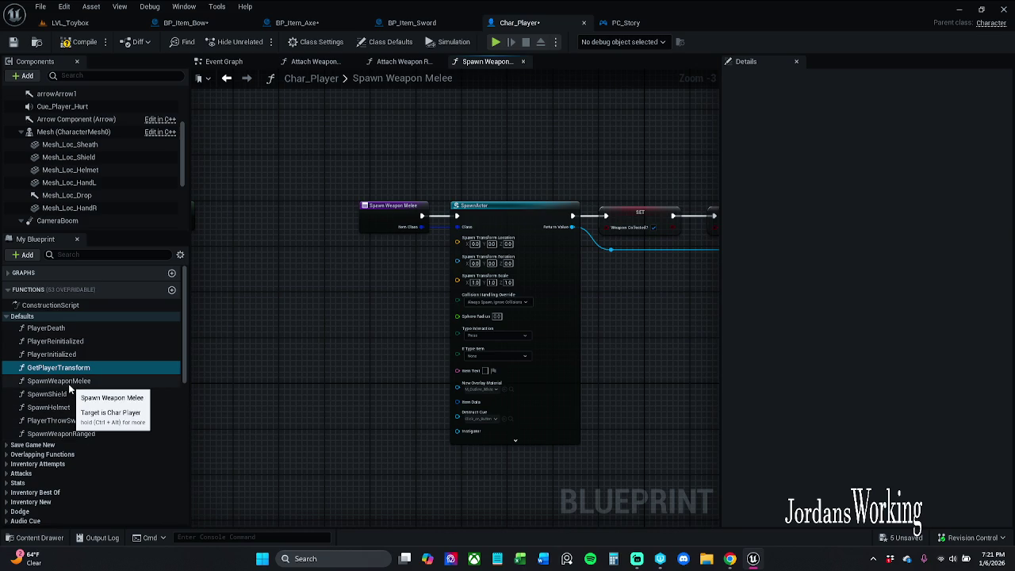
{"action": "left_click", "coordinate": [126, 381]}
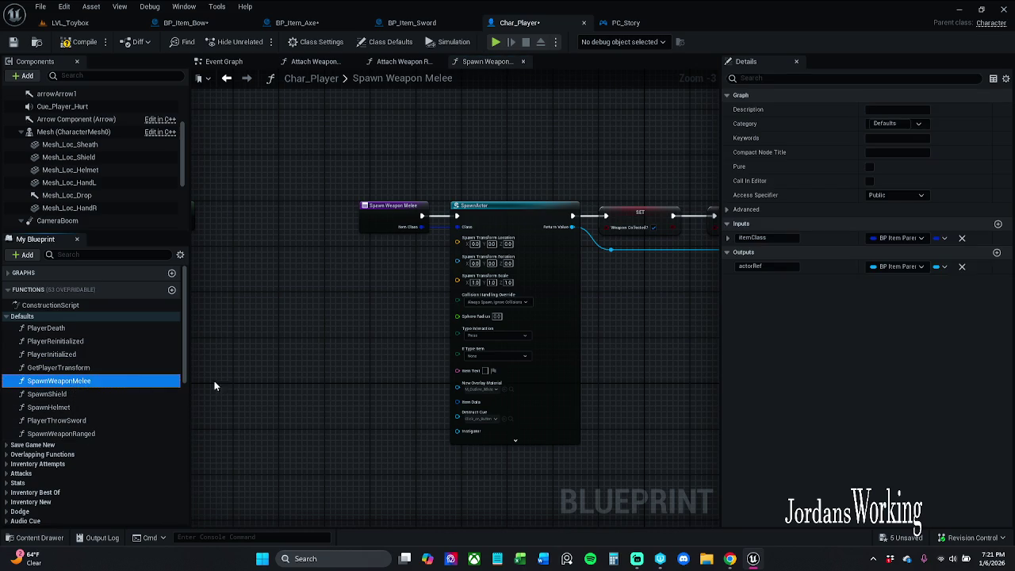
{"action": "left_click", "coordinate": [100, 433]}
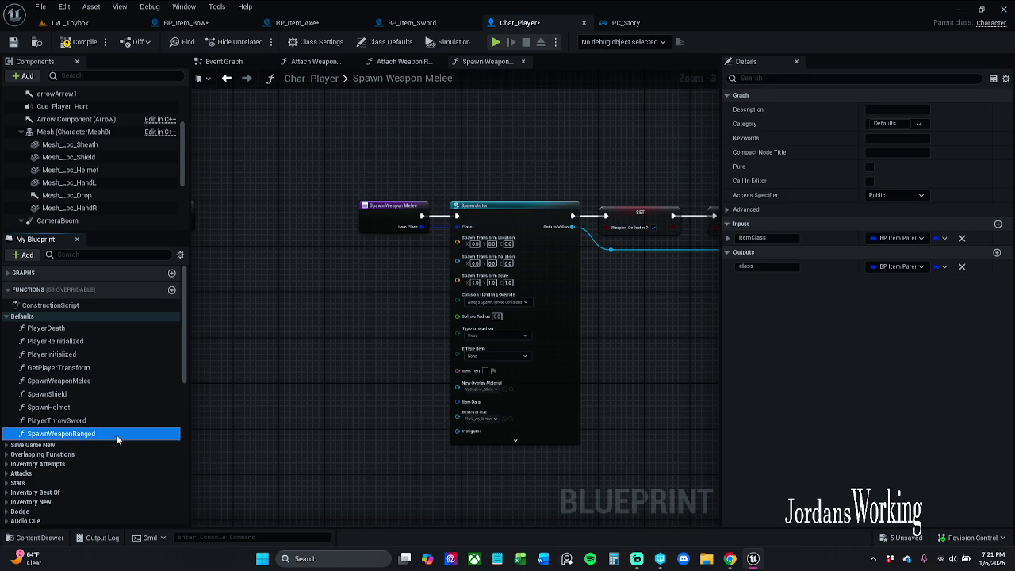
{"action": "double_click", "coordinate": [117, 434]}
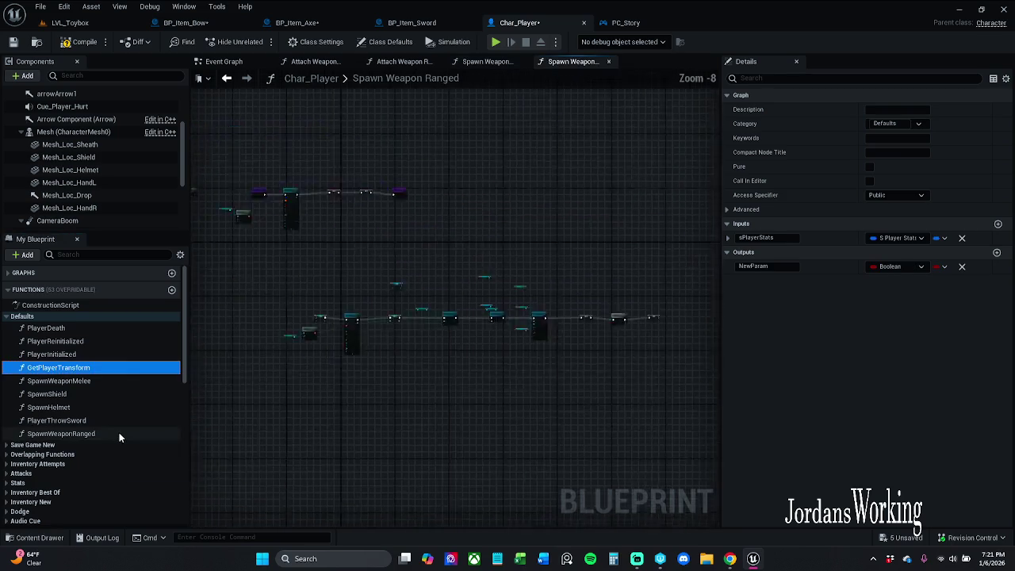
{"action": "double_click", "coordinate": [79, 381]}
{"action": "scroll", "coordinate": [378, 368], "scroll_direction": "down", "scroll_amount": 8}
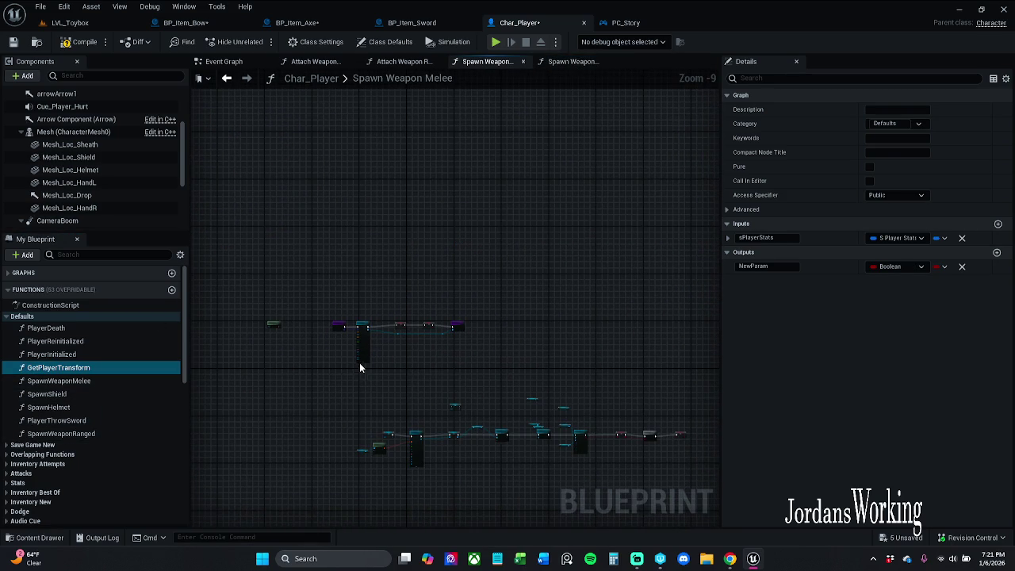
Step: Delete the SpawnWeaponRanged function from Char_Player
{"action": "left_click", "coordinate": [106, 432]}
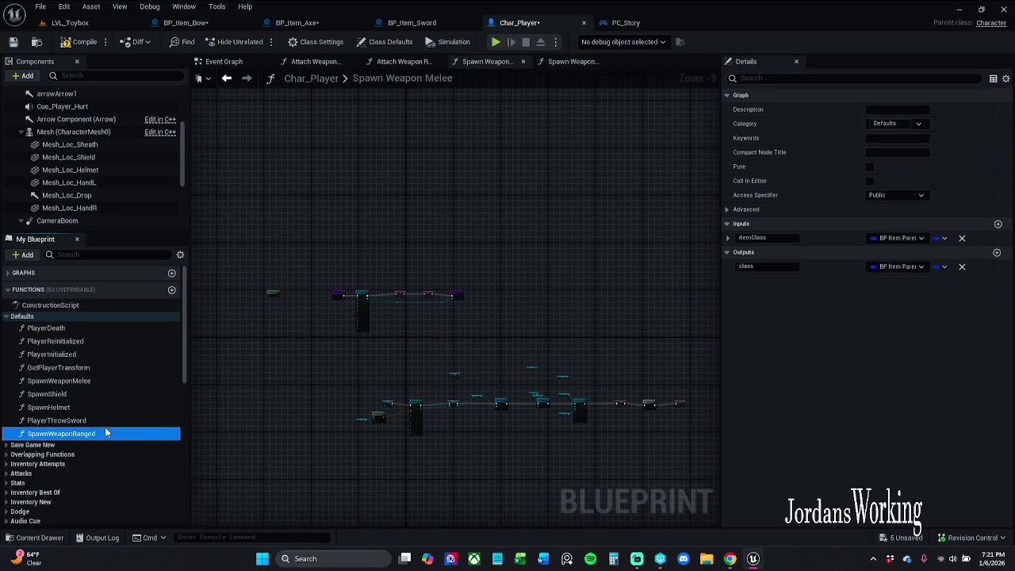
{"action": "key", "text": "Delete"}
{"action": "left_click", "coordinate": [74, 367]}
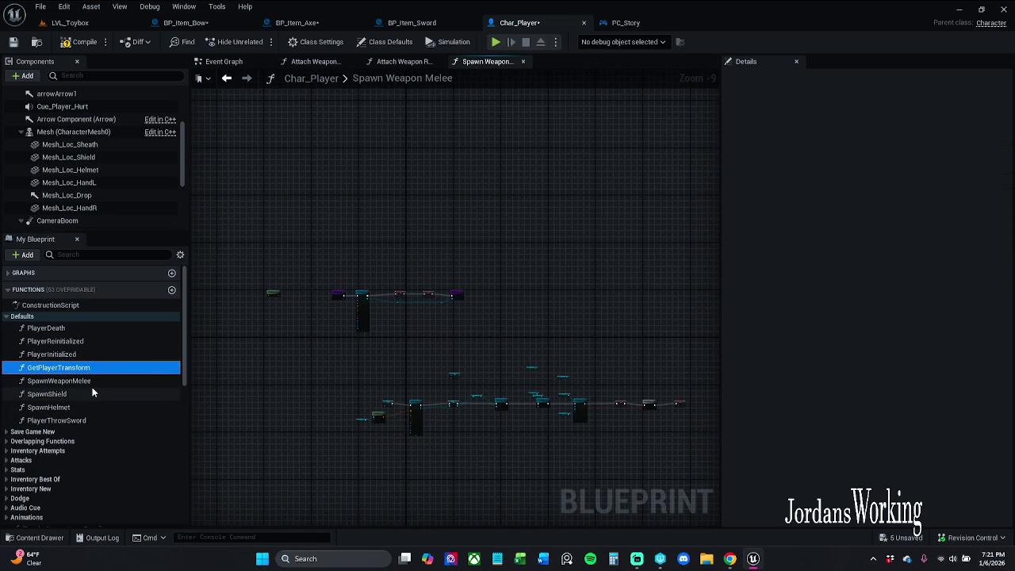
{"action": "scroll", "coordinate": [359, 299], "scroll_direction": "up", "scroll_amount": 7}
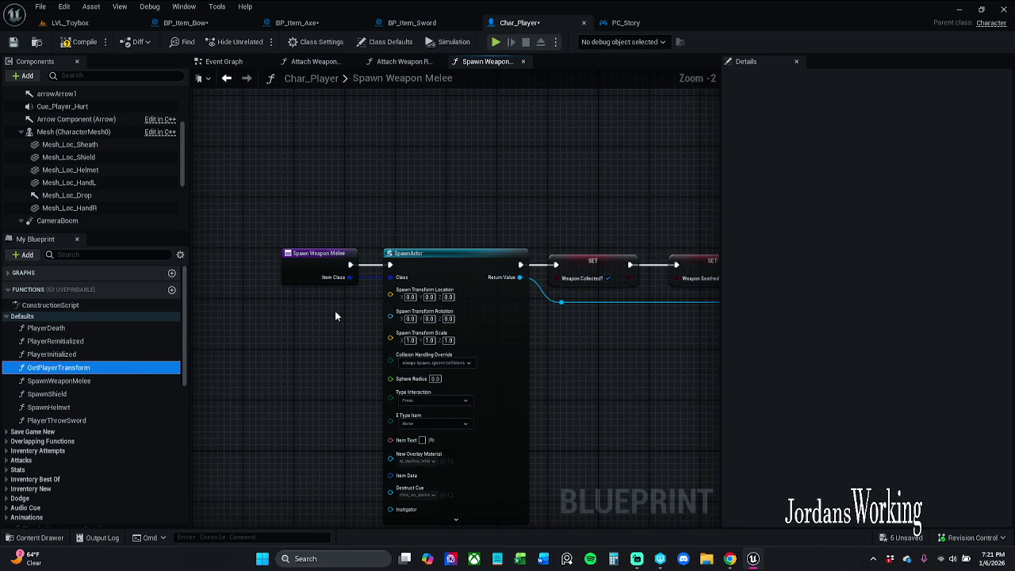
Step: Move Get Actor Transform below the Spawn nodes, save Char_Player, and switch to BP_Item_Bow
{"action": "mouse_move", "coordinate": [336, 317]}
{"action": "left_mouse_down"}
{"action": "mouse_move", "coordinate": [336, 347]}
{"action": "mouse_move", "coordinate": [362, 313]}
{"action": "mouse_move", "coordinate": [240, 279]}
{"action": "left_mouse_up"}
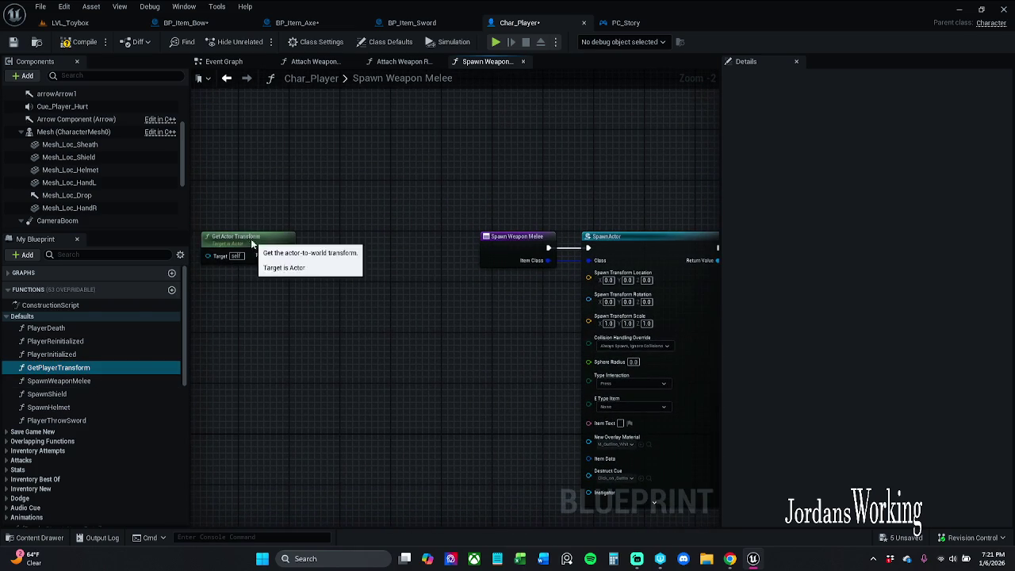
{"action": "mouse_move", "coordinate": [251, 243]}
{"action": "left_mouse_down"}
{"action": "mouse_move", "coordinate": [306, 355]}
{"action": "mouse_move", "coordinate": [407, 344]}
{"action": "left_mouse_up"}
{"action": "left_click_drag", "start_coordinate": [514, 329], "coordinate": [413, 335]}
{"action": "left_click_drag", "start_coordinate": [297, 346], "coordinate": [227, 354]}
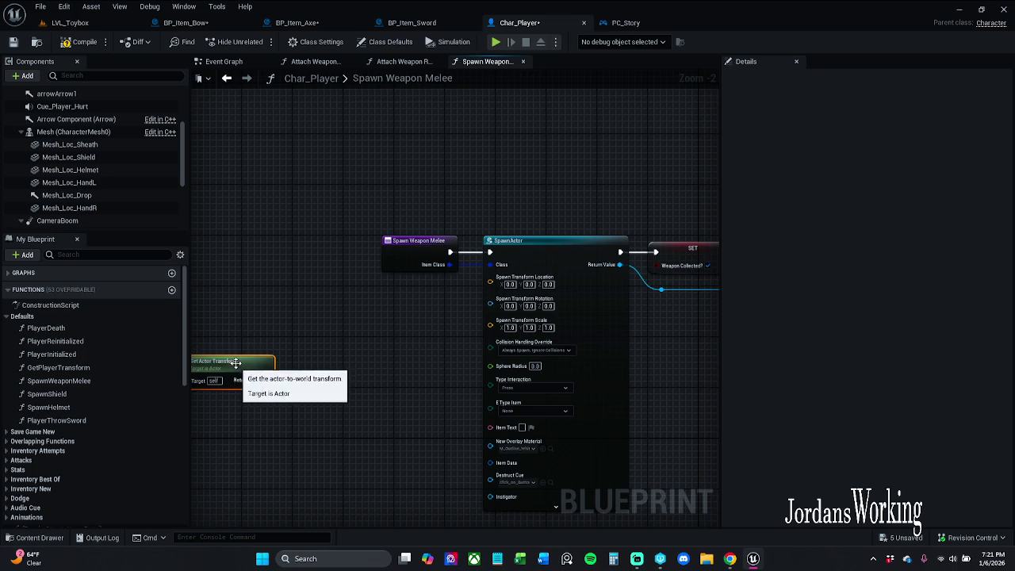
{"action": "mouse_move", "coordinate": [235, 361]}
{"action": "left_mouse_down"}
{"action": "mouse_move", "coordinate": [336, 344]}
{"action": "mouse_move", "coordinate": [308, 328]}
{"action": "mouse_move", "coordinate": [323, 342]}
{"action": "left_mouse_up"}
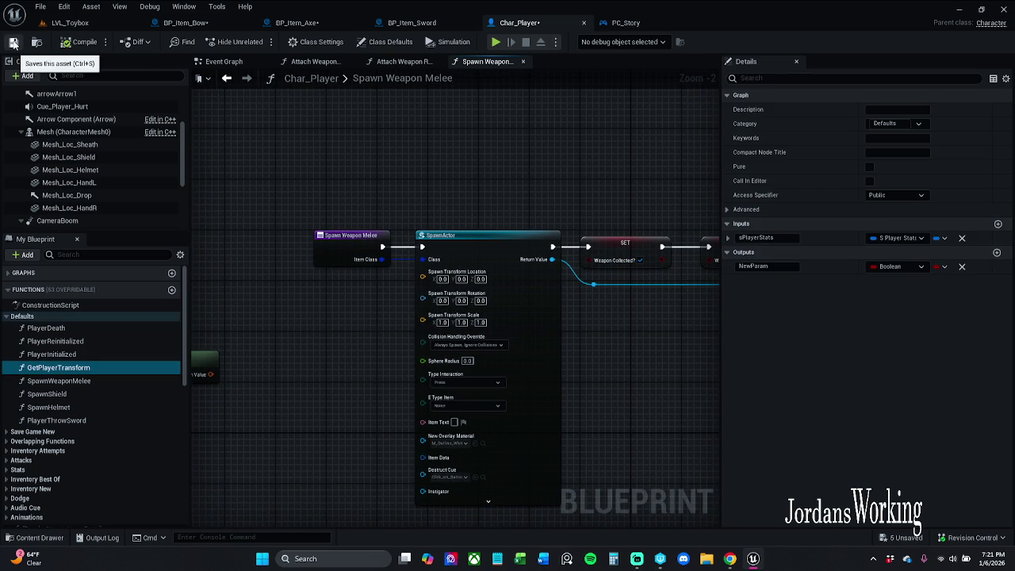
{"action": "left_click", "coordinate": [13, 43]}
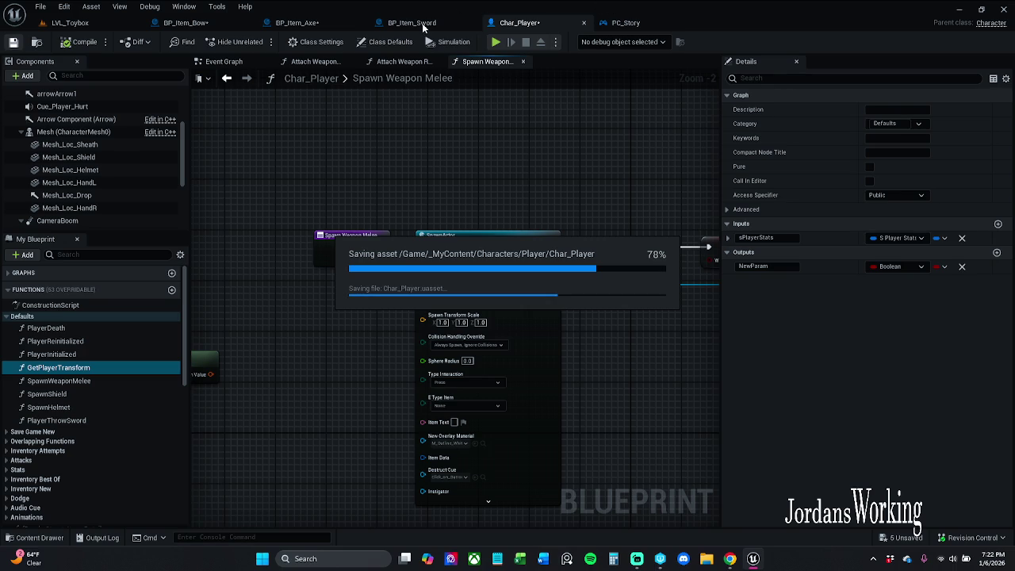
{"action": "left_click", "coordinate": [186, 23]}
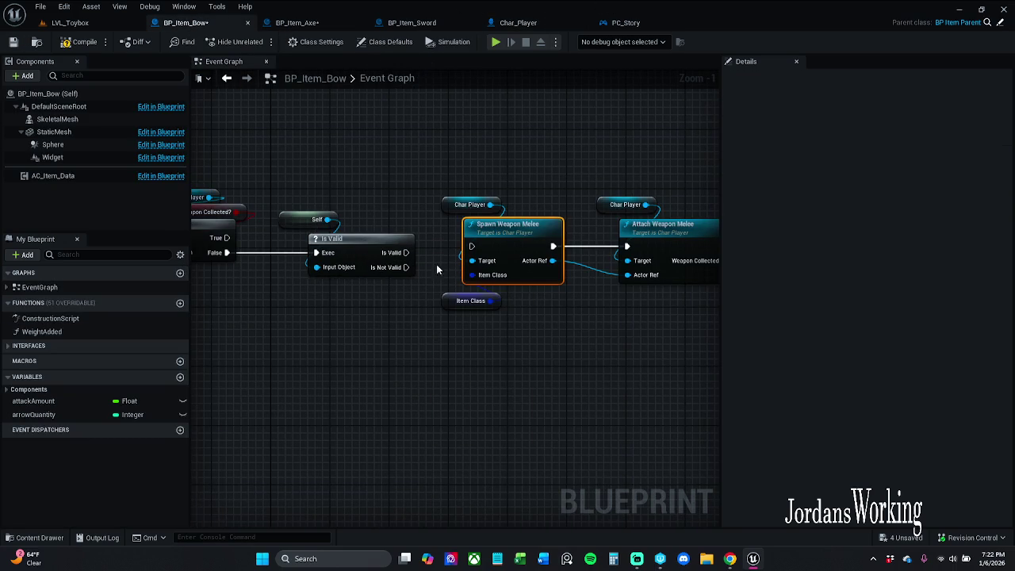
Step: Connect Is Valid's valid output to Spawn Weapon Melee and delete the Attach Weapon Melee node
{"action": "left_click_drag", "start_coordinate": [474, 247], "coordinate": [406, 252]}
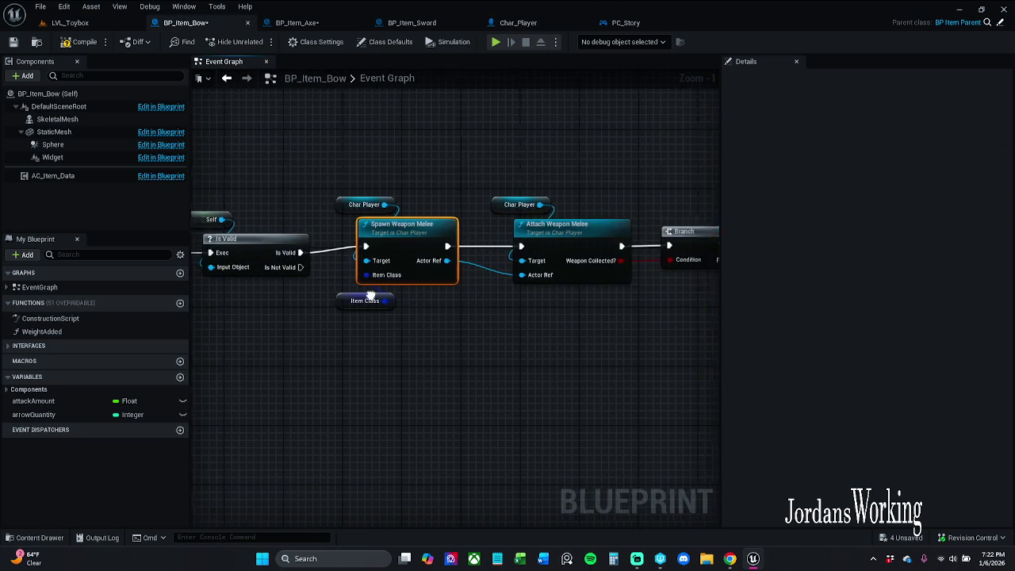
{"action": "scroll", "coordinate": [370, 297], "scroll_direction": "down", "scroll_amount": 1}
{"action": "left_click_drag", "start_coordinate": [307, 200], "coordinate": [626, 337]}
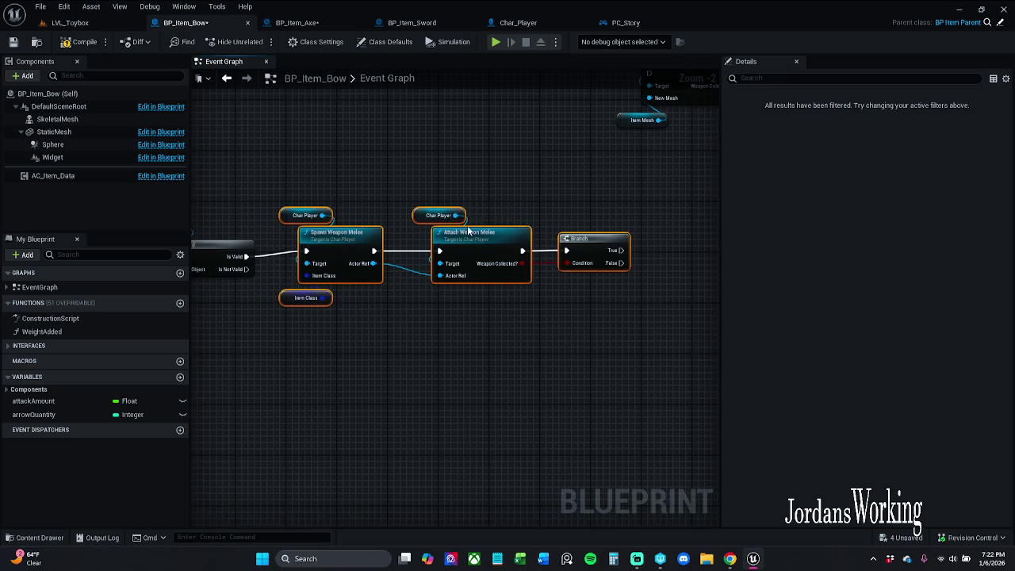
{"action": "left_click_drag", "start_coordinate": [470, 238], "coordinate": [470, 245]}
{"action": "left_click", "coordinate": [495, 188]}
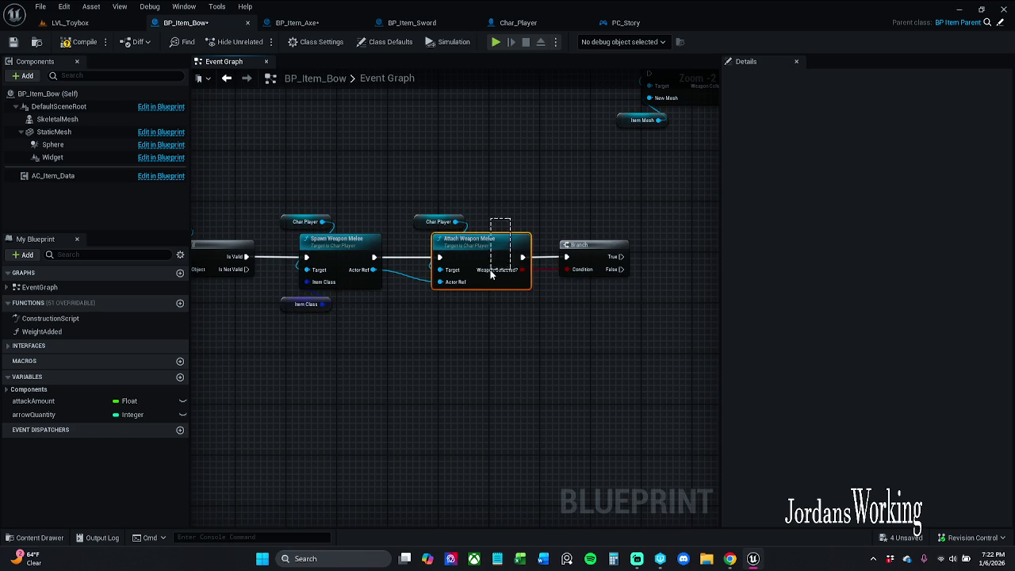
{"action": "left_click", "coordinate": [514, 236]}
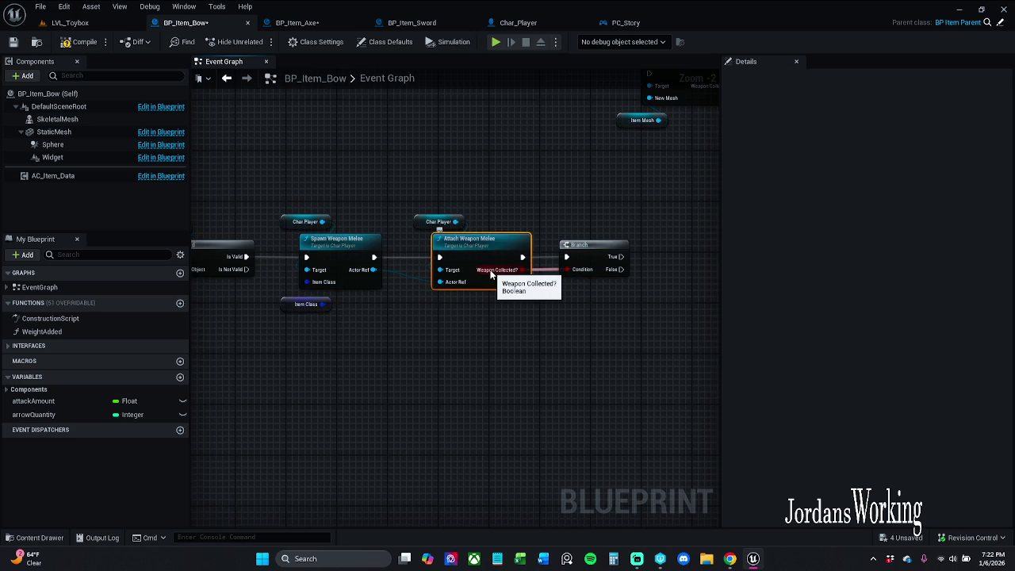
{"action": "key", "text": "Delete"}
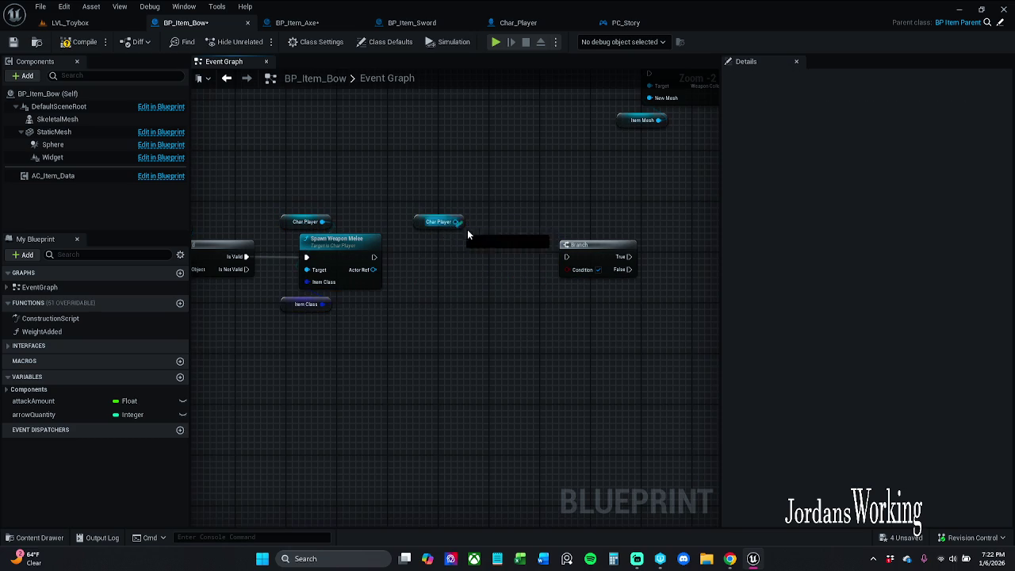
Step: Add an Attach Weapon Ranged node from Char Player, chained after Spawn Weapon Melee
{"action": "mouse_move", "coordinate": [456, 222]}
{"action": "left_mouse_down"}
{"action": "mouse_move", "coordinate": [432, 260]}
{"action": "mouse_move", "coordinate": [450, 249]}
{"action": "left_mouse_up"}
{"action": "type", "text": "at"}
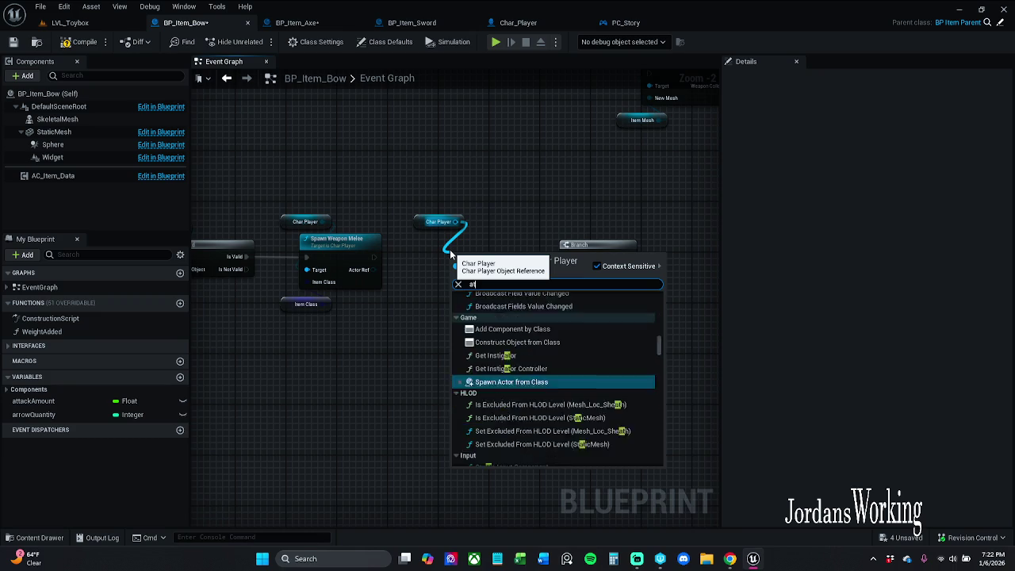
{"action": "type", "text": "tach"}
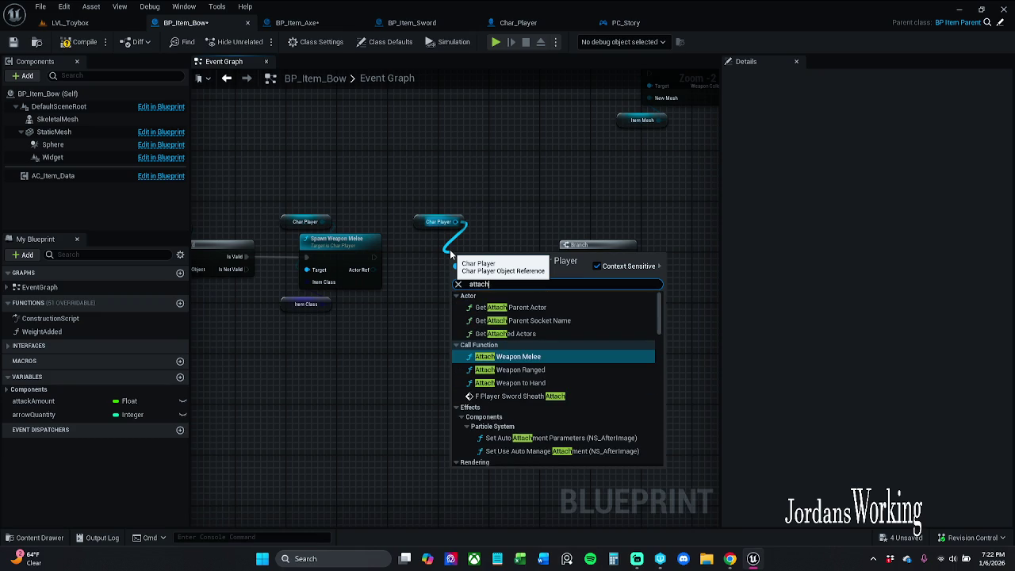
{"action": "key", "text": "Down"}
{"action": "key", "text": "Return"}
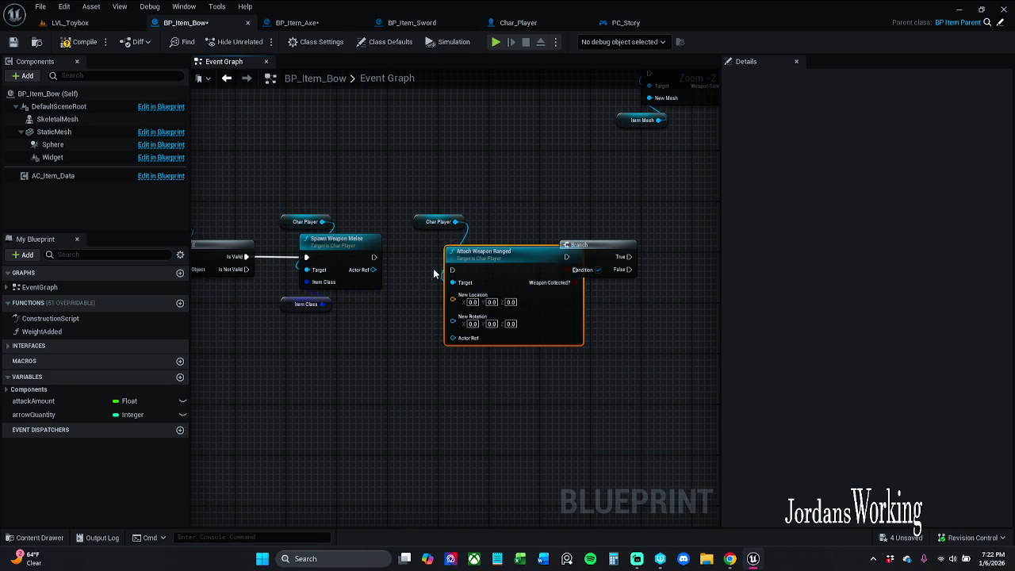
{"action": "mouse_move", "coordinate": [527, 269]}
{"action": "left_mouse_down"}
{"action": "mouse_move", "coordinate": [608, 267]}
{"action": "mouse_move", "coordinate": [478, 279]}
{"action": "mouse_move", "coordinate": [484, 261]}
{"action": "mouse_move", "coordinate": [548, 238]}
{"action": "left_mouse_up"}
{"action": "left_click_drag", "start_coordinate": [420, 257], "coordinate": [374, 257]}
Step: Feed Attach Weapon Ranged and Weapon Collected? into the Branch, adding Destroy Actor on True
{"action": "left_click_drag", "start_coordinate": [518, 253], "coordinate": [574, 253]}
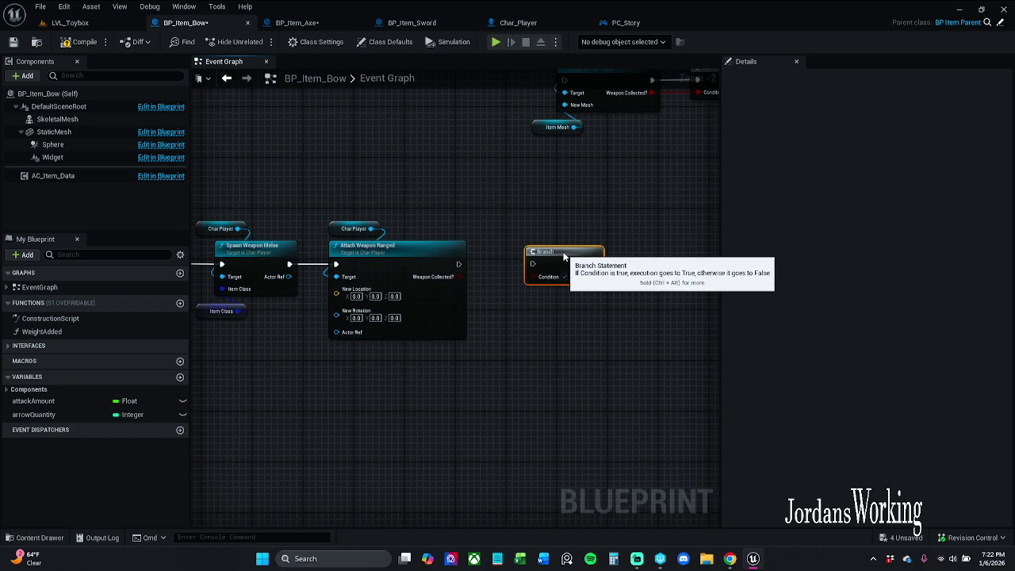
{"action": "left_click_drag", "start_coordinate": [542, 283], "coordinate": [457, 277]}
{"action": "left_click_drag", "start_coordinate": [532, 264], "coordinate": [457, 263]}
{"action": "mouse_move", "coordinate": [547, 253]}
{"action": "left_mouse_down"}
{"action": "mouse_move", "coordinate": [516, 253]}
{"action": "mouse_move", "coordinate": [536, 251]}
{"action": "left_mouse_up"}
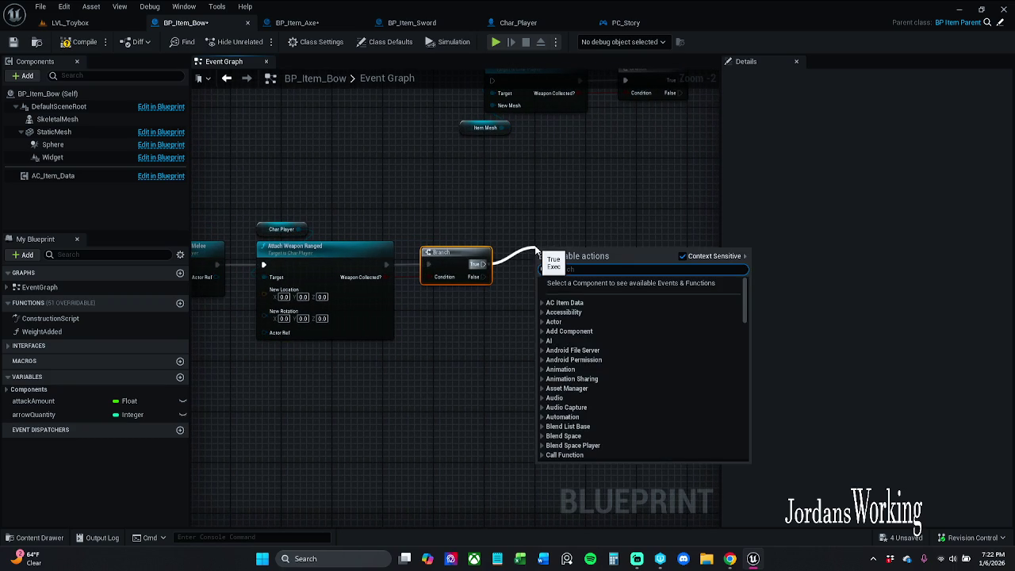
{"action": "type", "text": "det"}
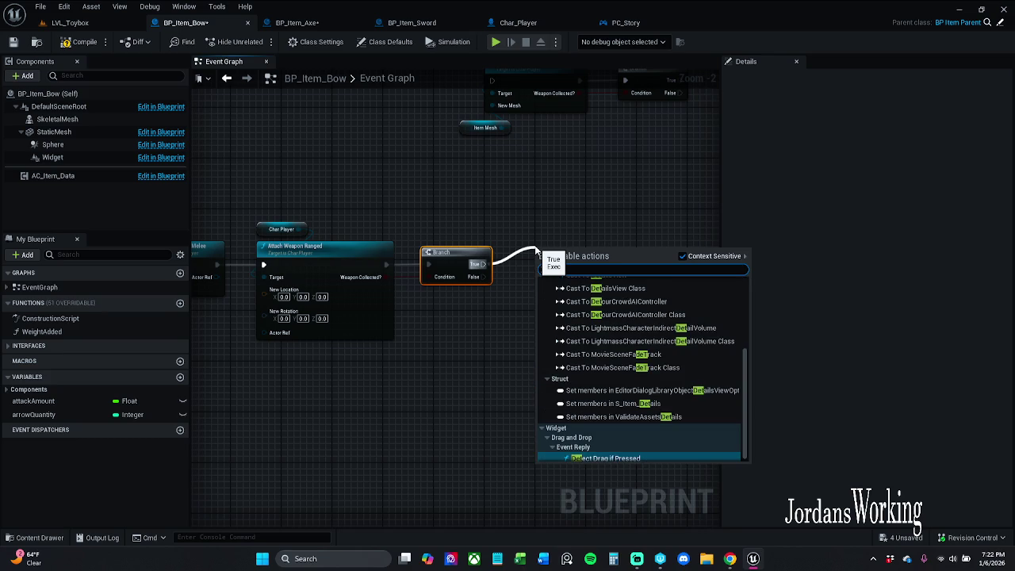
{"action": "key", "text": "BackSpace"}
{"action": "type", "text": "stroy"}
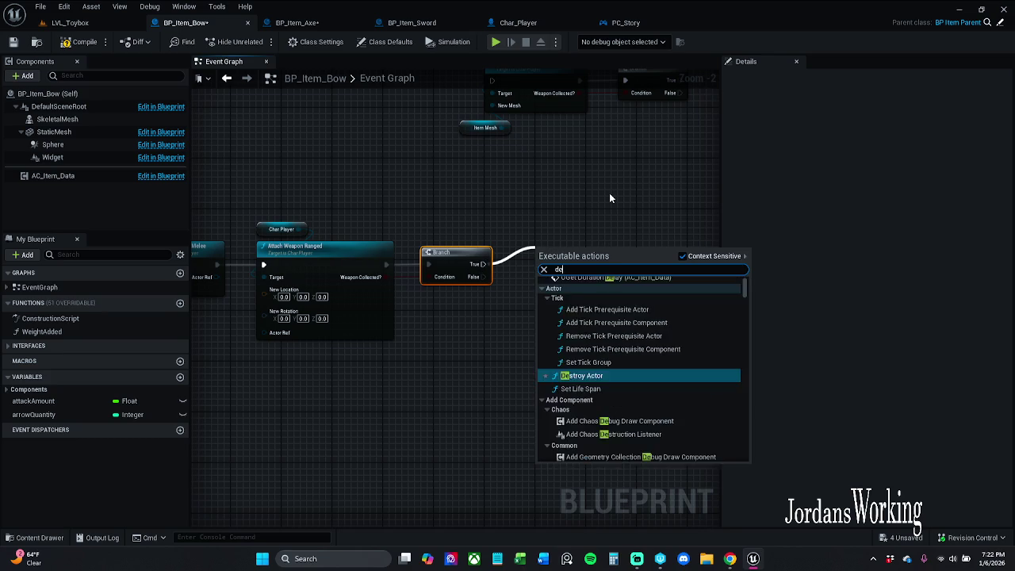
{"action": "key", "text": "Return"}
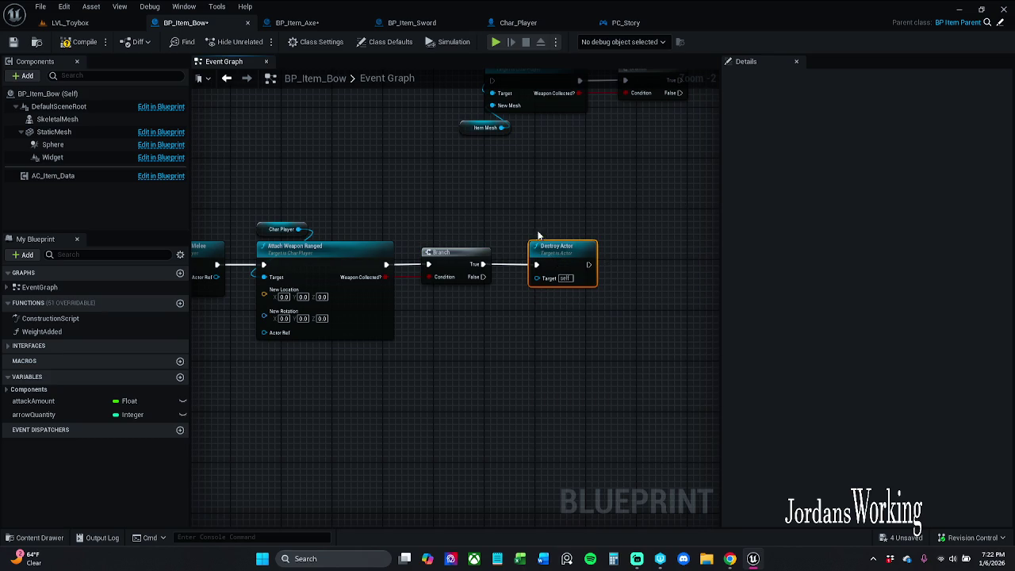
{"action": "mouse_move", "coordinate": [459, 206]}
{"action": "left_mouse_down"}
{"action": "mouse_move", "coordinate": [529, 157]}
{"action": "mouse_move", "coordinate": [560, 159]}
{"action": "left_mouse_up"}
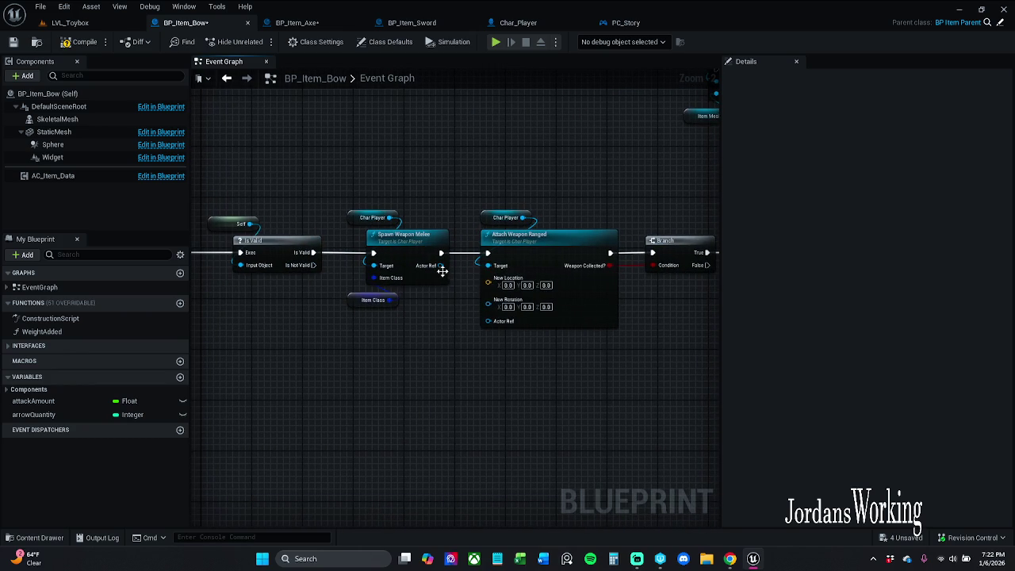
Step: Connect Spawn Weapon Melee's Actor Ref to Attach Weapon Ranged, then open that function in Char_Player
{"action": "mouse_move", "coordinate": [442, 267]}
{"action": "left_mouse_down"}
{"action": "mouse_move", "coordinate": [496, 325]}
{"action": "mouse_move", "coordinate": [442, 266]}
{"action": "left_mouse_up"}
{"action": "left_click", "coordinate": [489, 321]}
{"action": "left_click", "coordinate": [528, 255]}
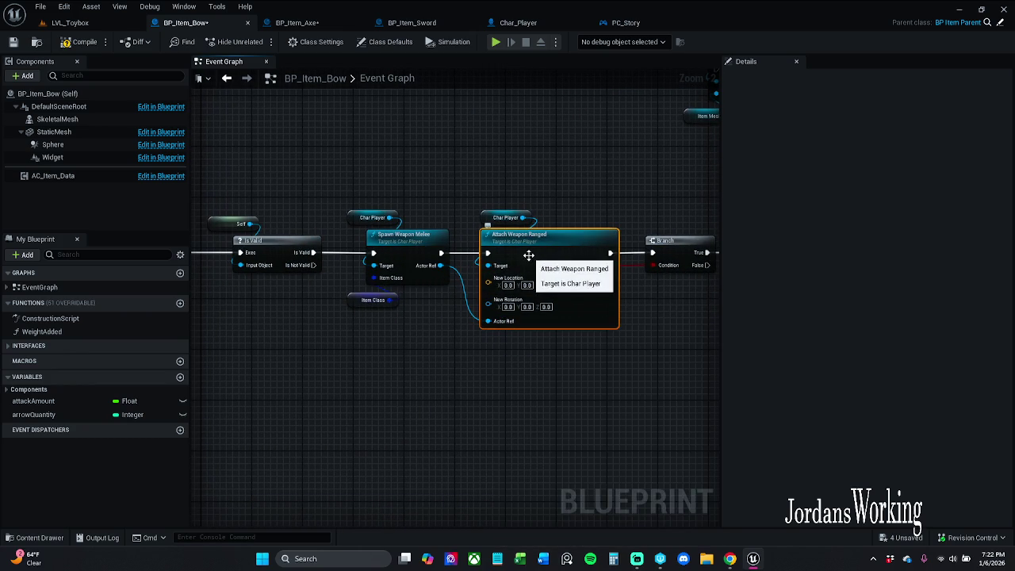
{"action": "left_click", "coordinate": [484, 218]}
{"action": "double_click", "coordinate": [533, 261]}
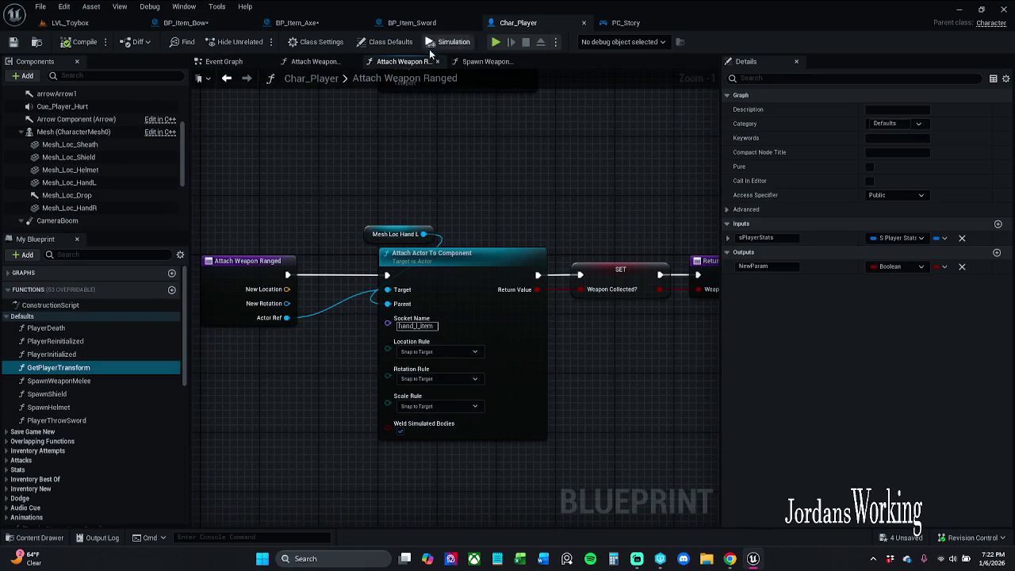
Step: Remove the NewLocation and NewRotation inputs from the Attach Weapon Ranged function
{"action": "left_click", "coordinate": [333, 62]}
{"action": "left_click", "coordinate": [388, 67]}
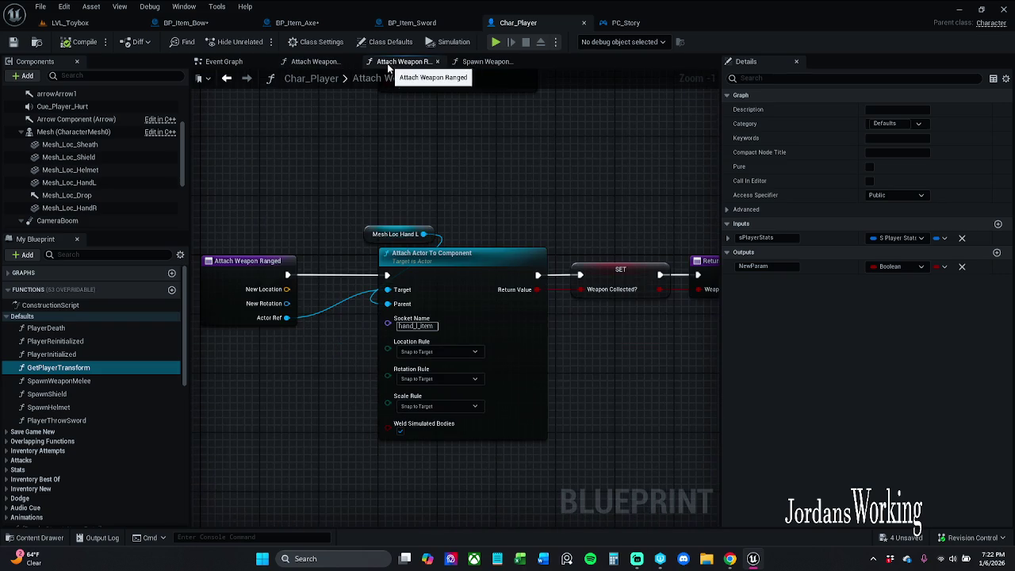
{"action": "left_click", "coordinate": [261, 278]}
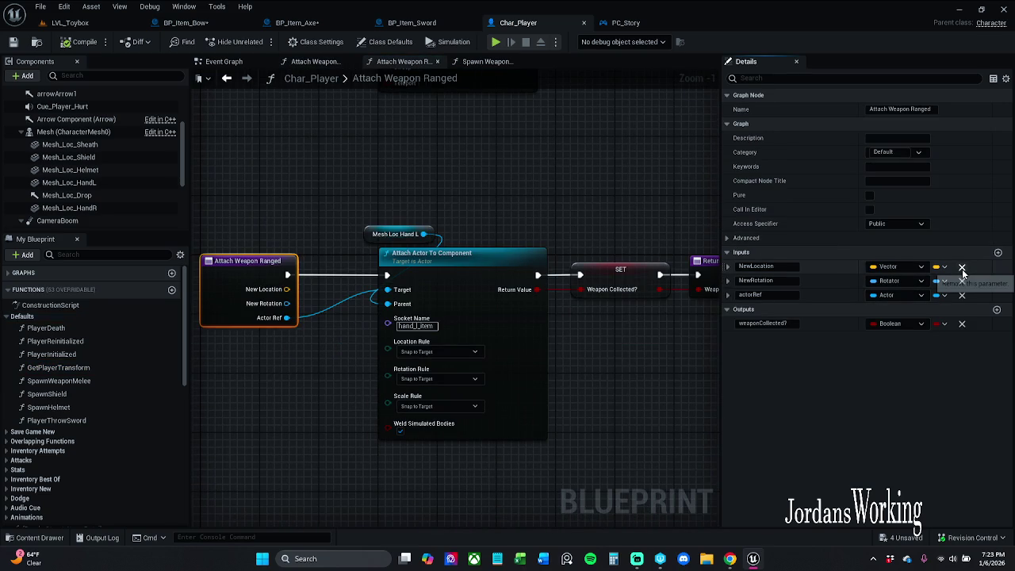
{"action": "left_click", "coordinate": [962, 270]}
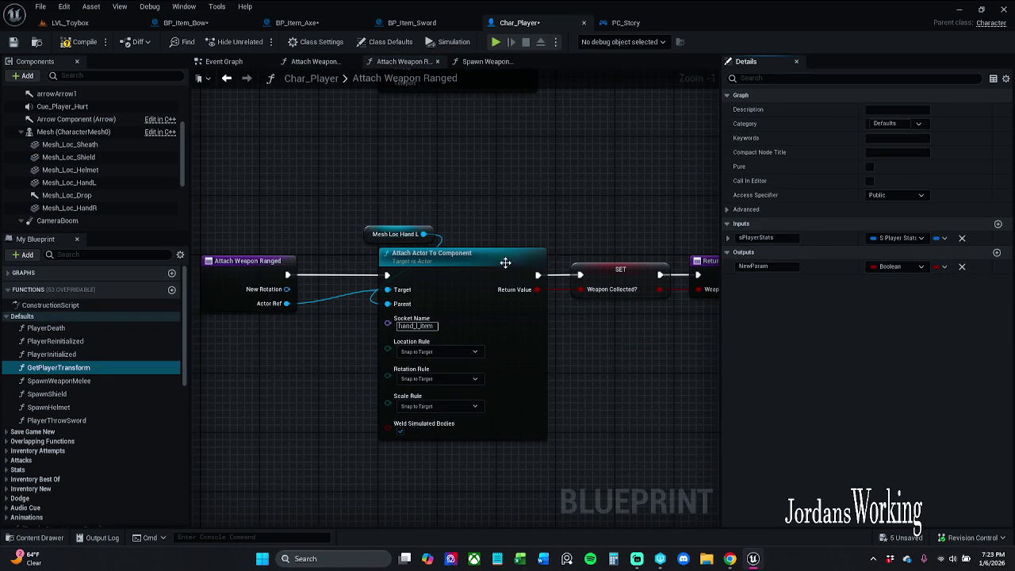
{"action": "left_click", "coordinate": [279, 276]}
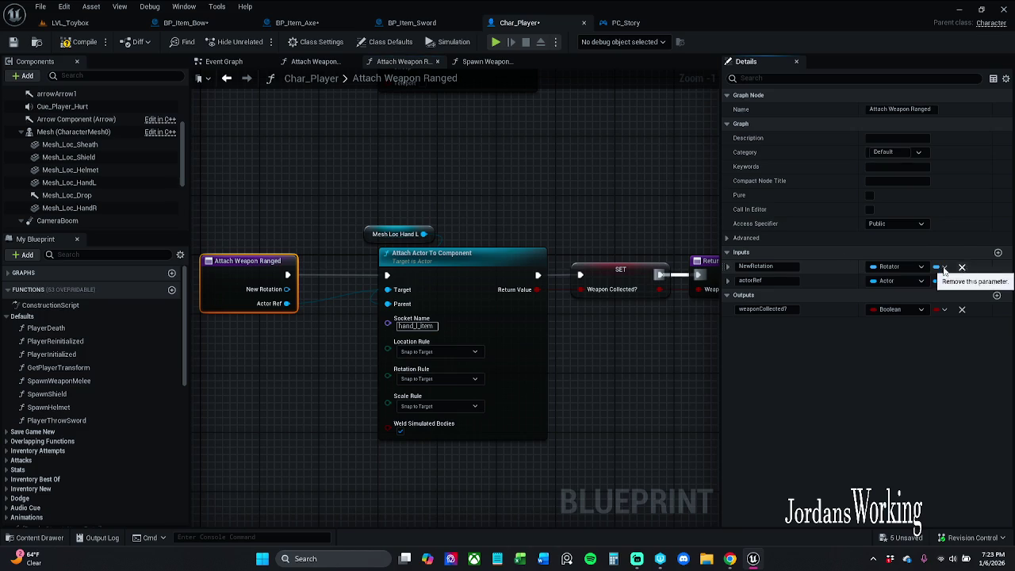
{"action": "left_click", "coordinate": [962, 269]}
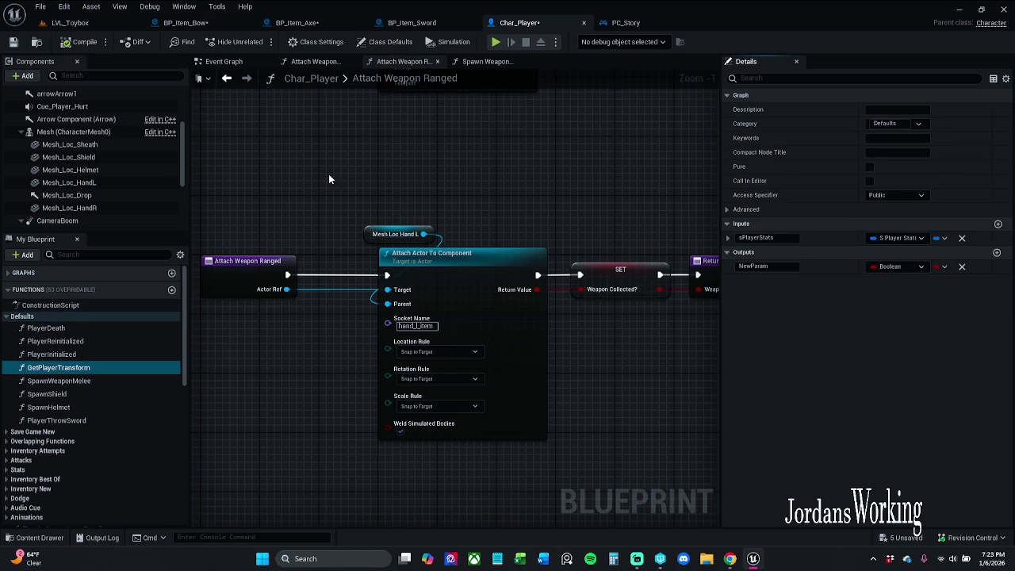
Step: Save Char_Player and return to the BP_Item_Bow blueprint
{"action": "left_click", "coordinate": [266, 259]}
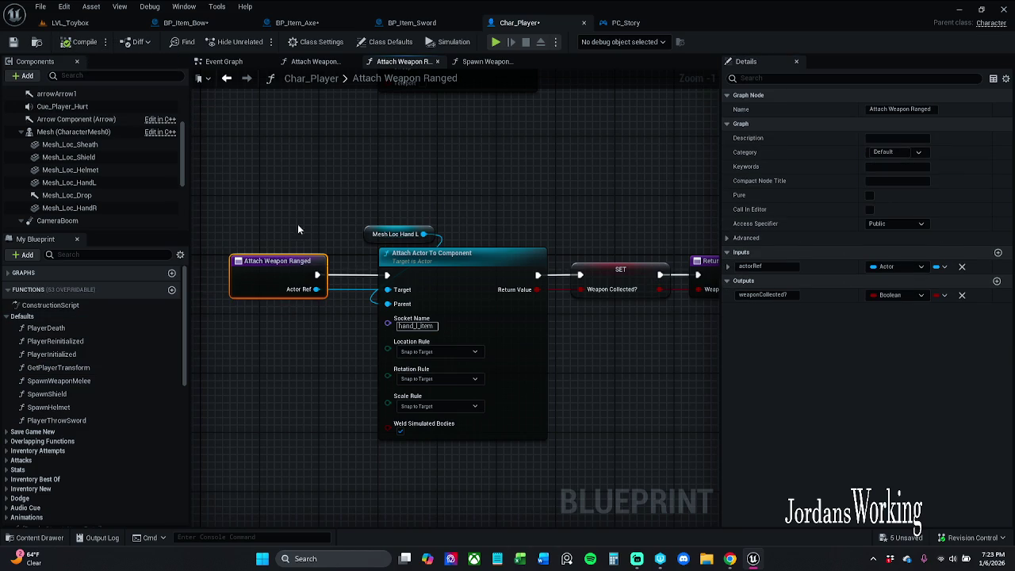
{"action": "left_click_drag", "start_coordinate": [288, 283], "coordinate": [281, 283]}
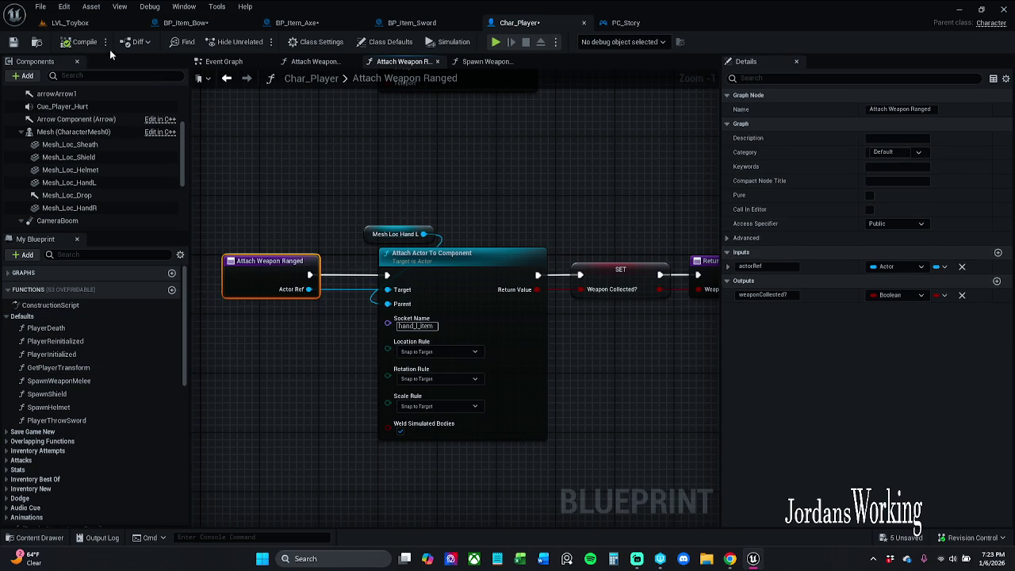
{"action": "left_click", "coordinate": [12, 41]}
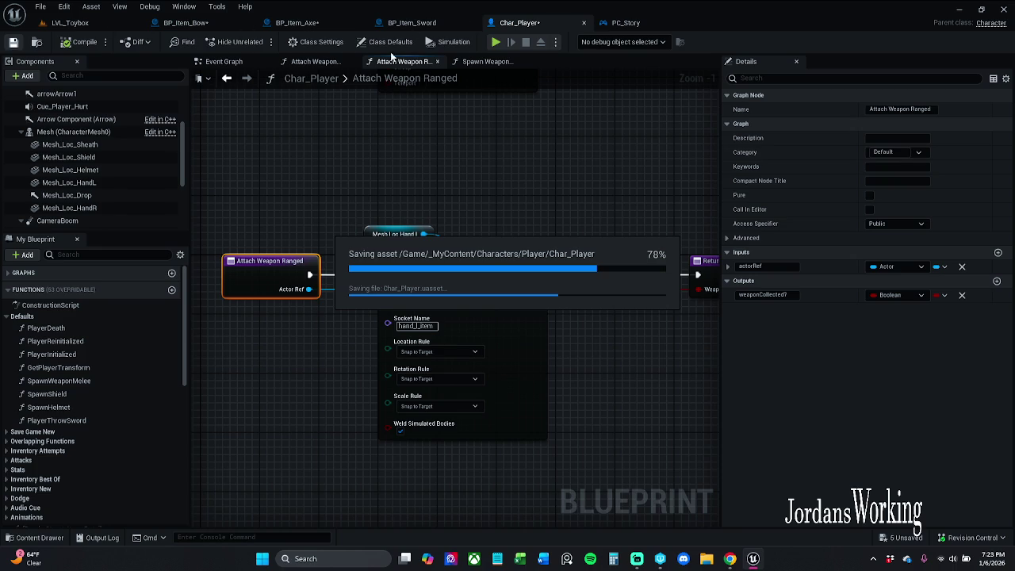
{"action": "left_click", "coordinate": [186, 22]}
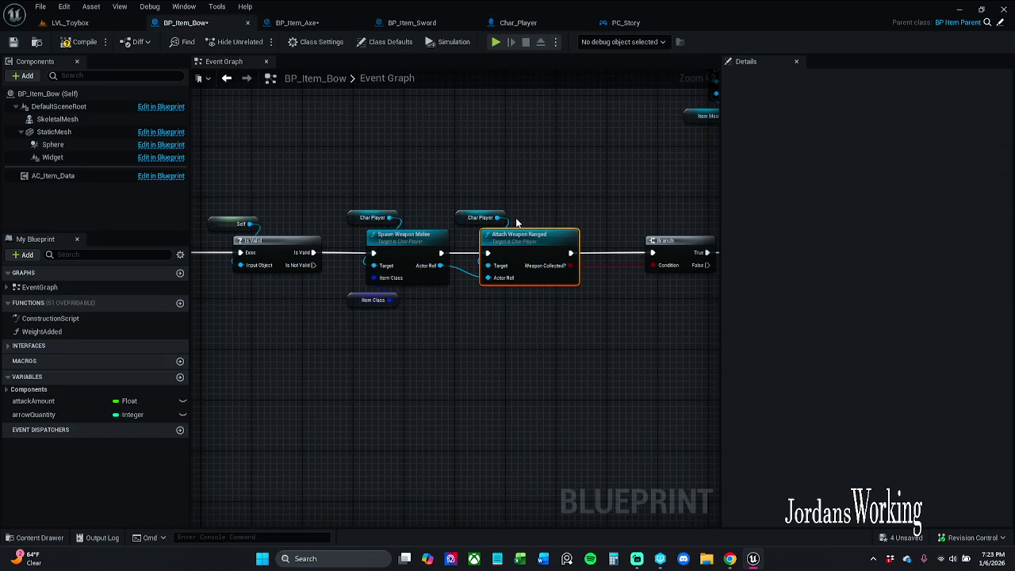
Step: In BP_Item_Axe, connect Spawn Weapon Melee's Actor Ref to Attach Weapon Melee
{"action": "left_click", "coordinate": [332, 24]}
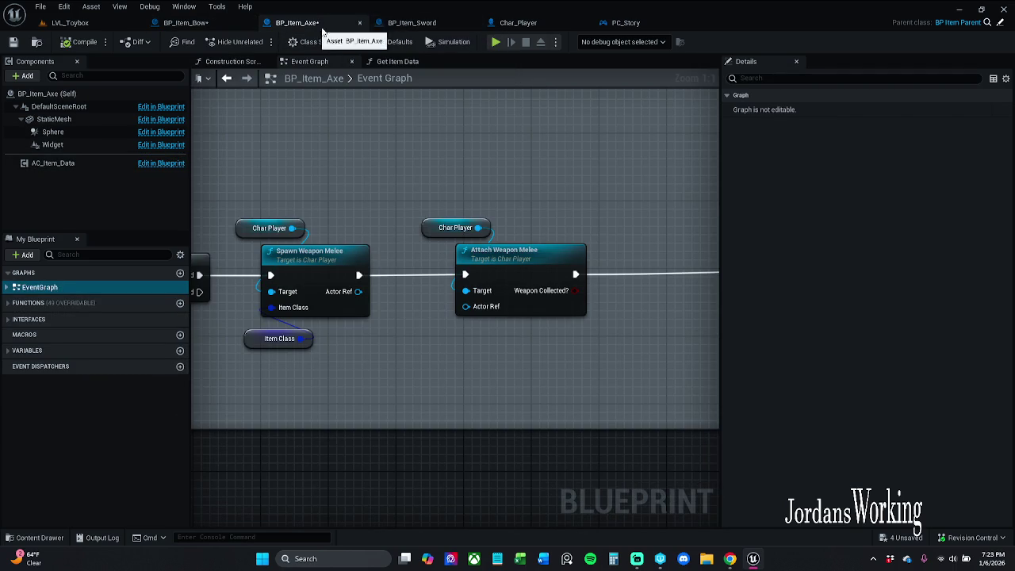
{"action": "left_click", "coordinate": [553, 24]}
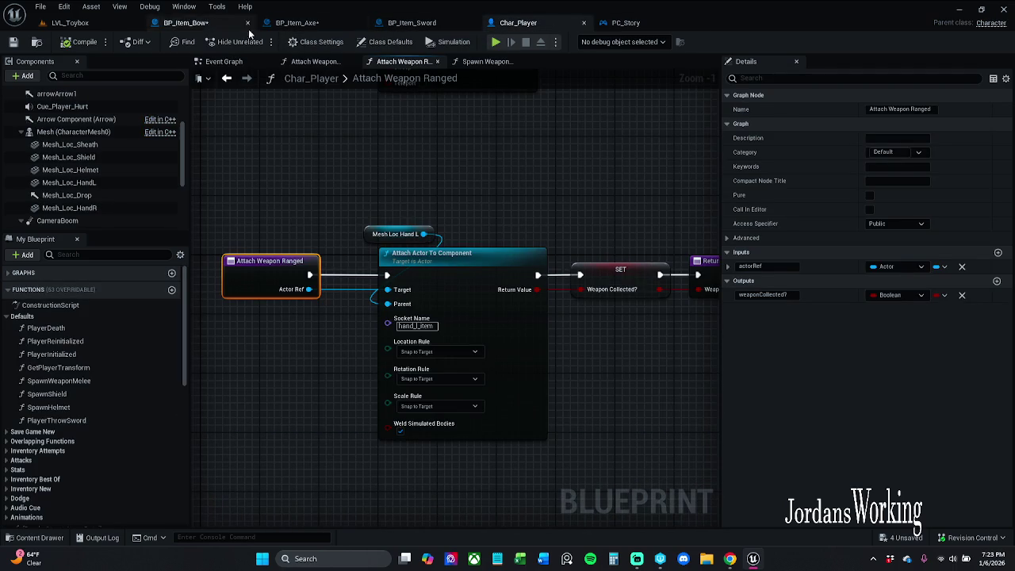
{"action": "left_click", "coordinate": [310, 24]}
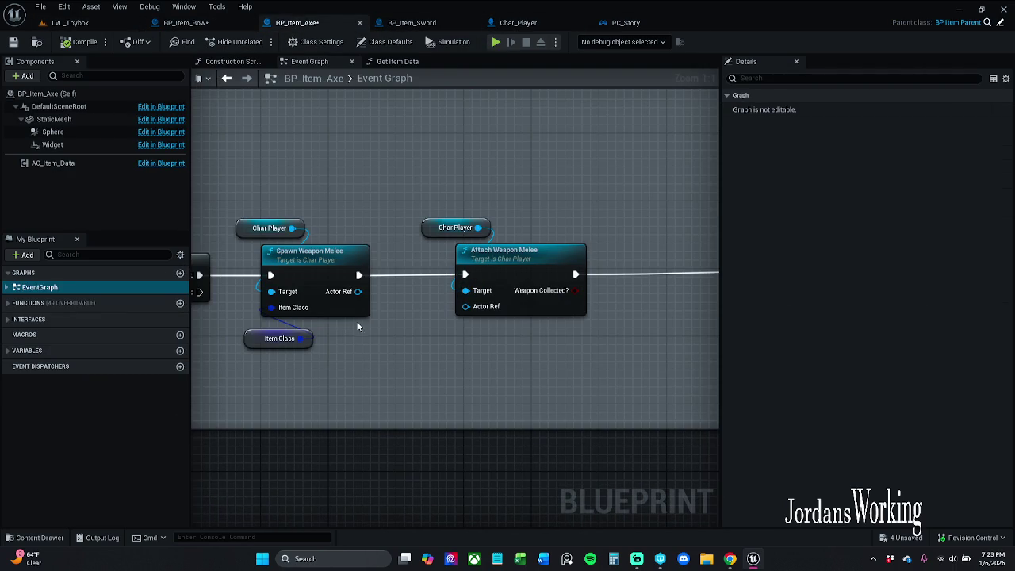
{"action": "left_click_drag", "start_coordinate": [359, 292], "coordinate": [473, 311]}
Step: Select the Char Player and SET Weapon Collected? nodes to copy, then return to BP_Item_Bow
{"action": "scroll", "coordinate": [378, 230], "scroll_direction": "down", "scroll_amount": 3}
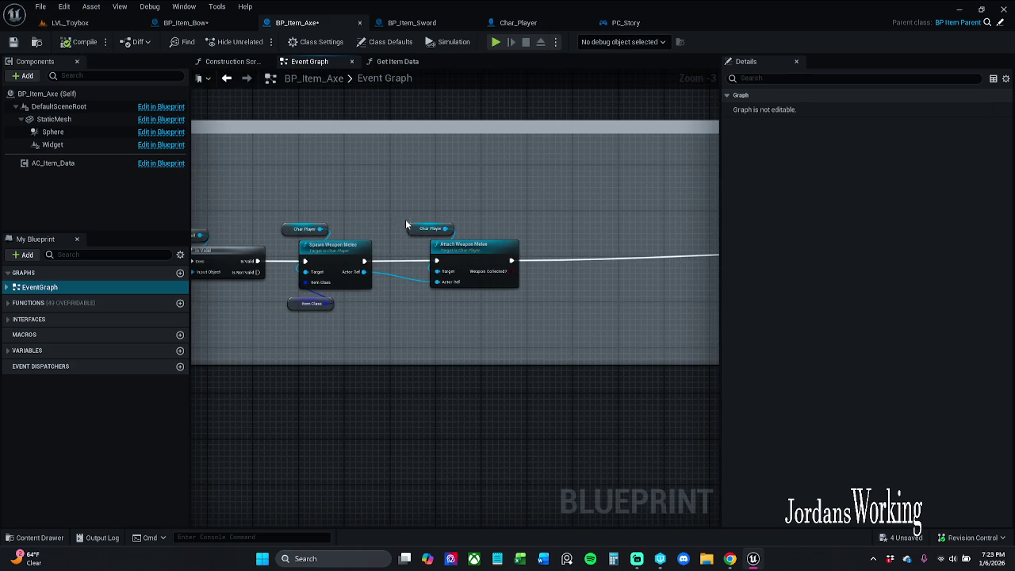
{"action": "scroll", "coordinate": [564, 180], "scroll_direction": "down", "scroll_amount": 1}
{"action": "scroll", "coordinate": [312, 161], "scroll_direction": "up", "scroll_amount": 1}
{"action": "mouse_move", "coordinate": [483, 188]}
{"action": "left_mouse_down"}
{"action": "mouse_move", "coordinate": [354, 203]}
{"action": "mouse_move", "coordinate": [206, 190]}
{"action": "mouse_move", "coordinate": [308, 190]}
{"action": "left_mouse_up"}
{"action": "scroll", "coordinate": [455, 238], "scroll_direction": "down", "scroll_amount": 2}
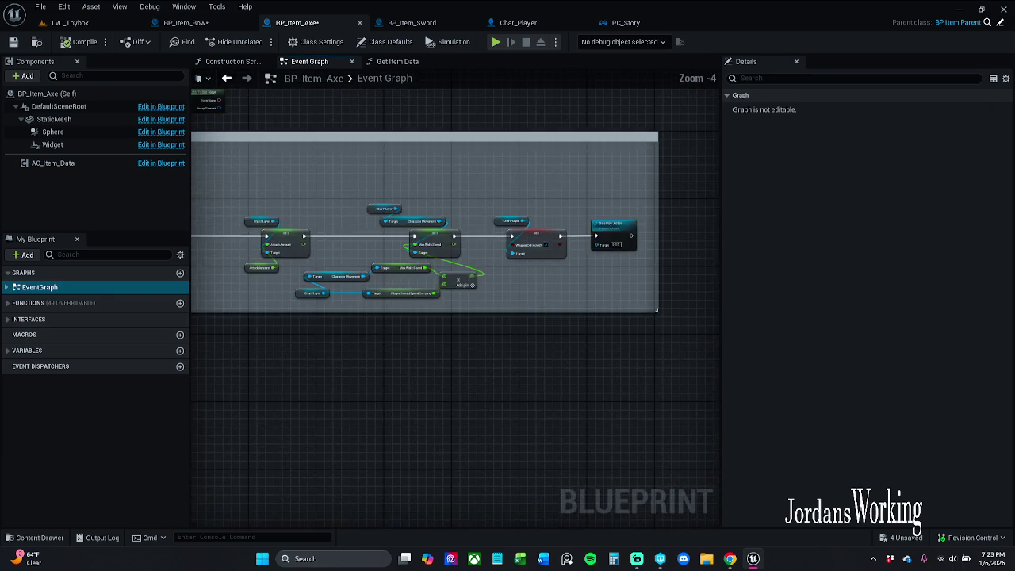
{"action": "scroll", "coordinate": [455, 238], "scroll_direction": "up", "scroll_amount": 1}
{"action": "left_click_drag", "start_coordinate": [192, 199], "coordinate": [211, 204]}
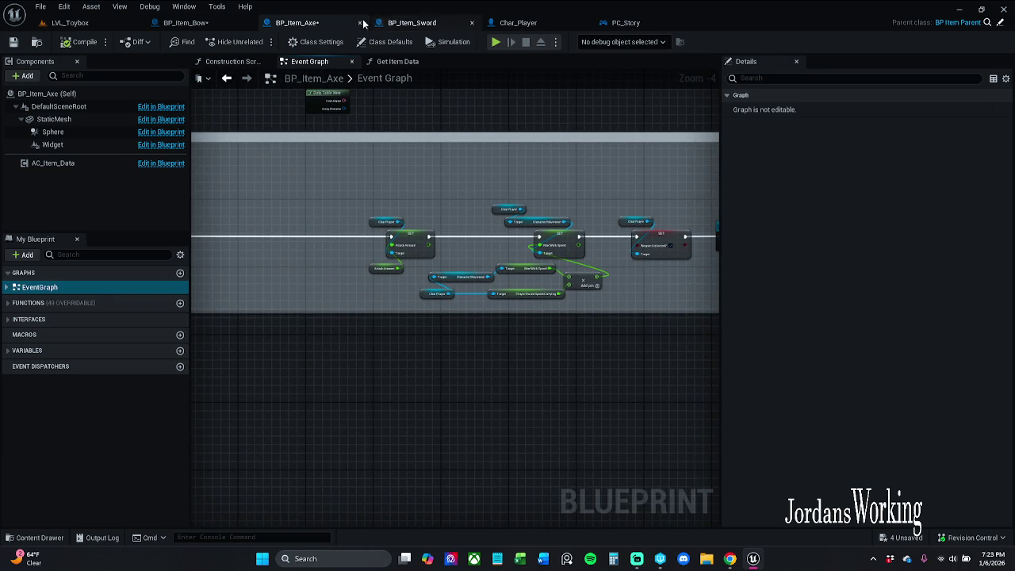
{"action": "mouse_move", "coordinate": [585, 234]}
{"action": "left_mouse_down"}
{"action": "mouse_move", "coordinate": [471, 181]}
{"action": "mouse_move", "coordinate": [558, 278]}
{"action": "left_mouse_up"}
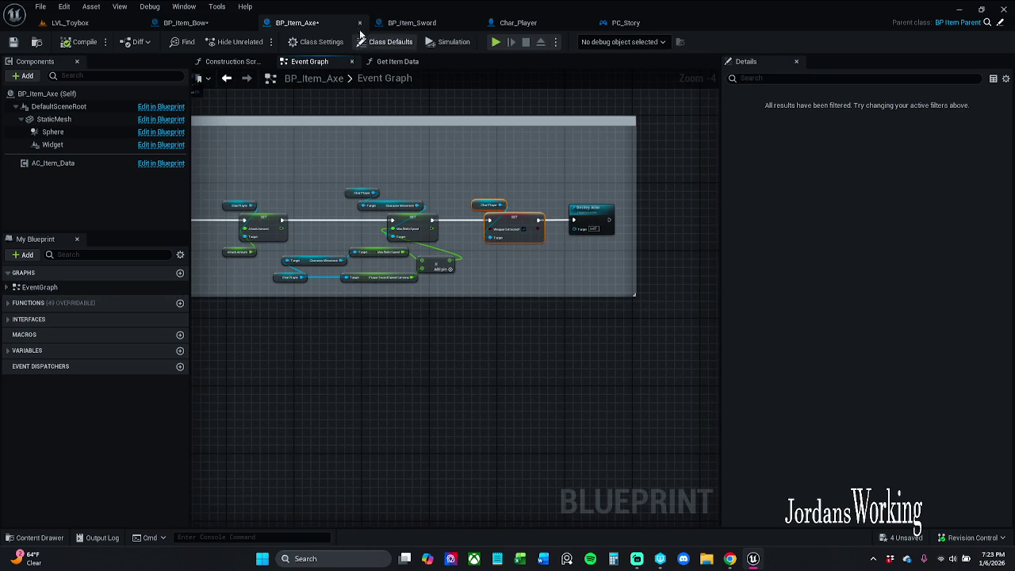
{"action": "left_click", "coordinate": [186, 22]}
Step: Paste the copied Char Player and SET Weapon Collected? nodes and move Destroy Actor right
{"action": "left_click_drag", "start_coordinate": [416, 326], "coordinate": [387, 354]}
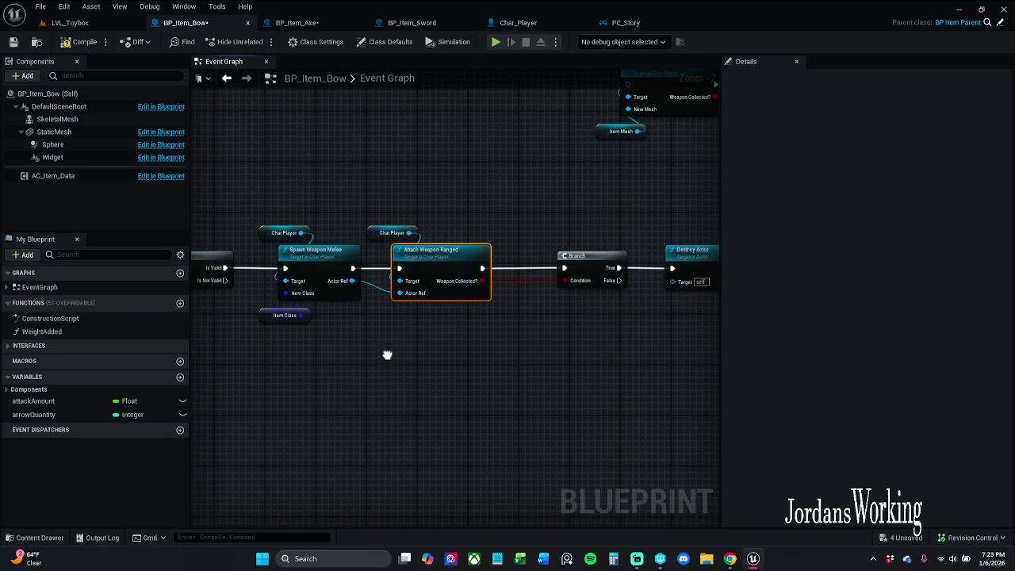
{"action": "left_click", "coordinate": [431, 351]}
{"action": "left_click_drag", "start_coordinate": [497, 363], "coordinate": [440, 362]}
{"action": "key", "text": "ctrl+v"}
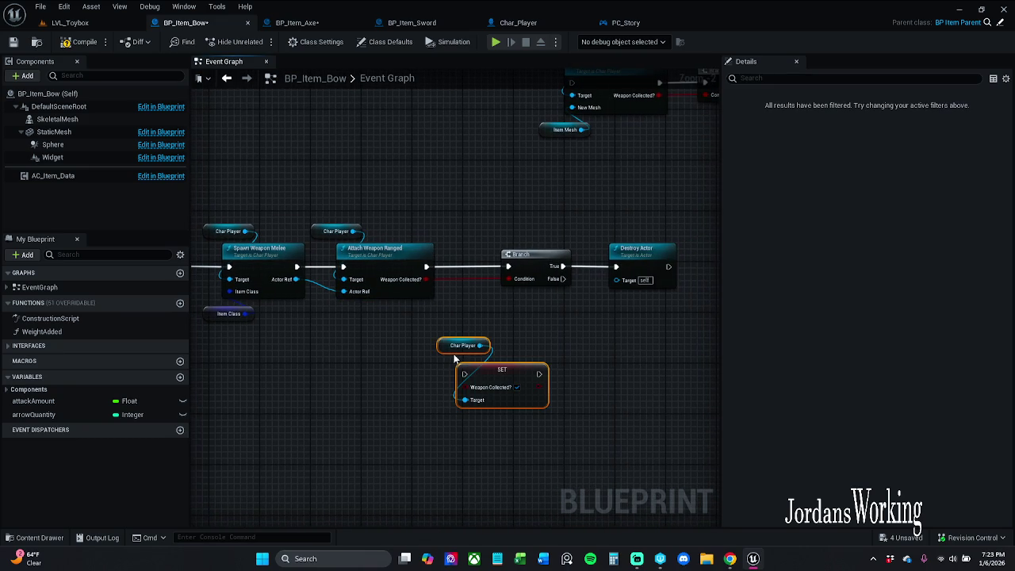
{"action": "left_click_drag", "start_coordinate": [539, 305], "coordinate": [485, 311]}
{"action": "left_click_drag", "start_coordinate": [524, 274], "coordinate": [491, 272]}
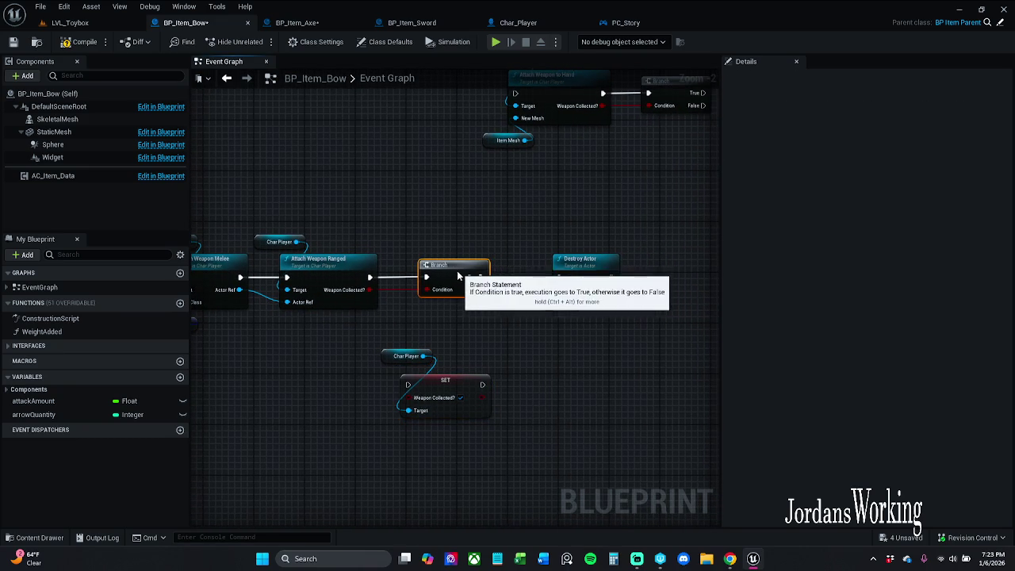
{"action": "left_click_drag", "start_coordinate": [579, 270], "coordinate": [662, 269]}
{"action": "left_click", "coordinate": [523, 272]}
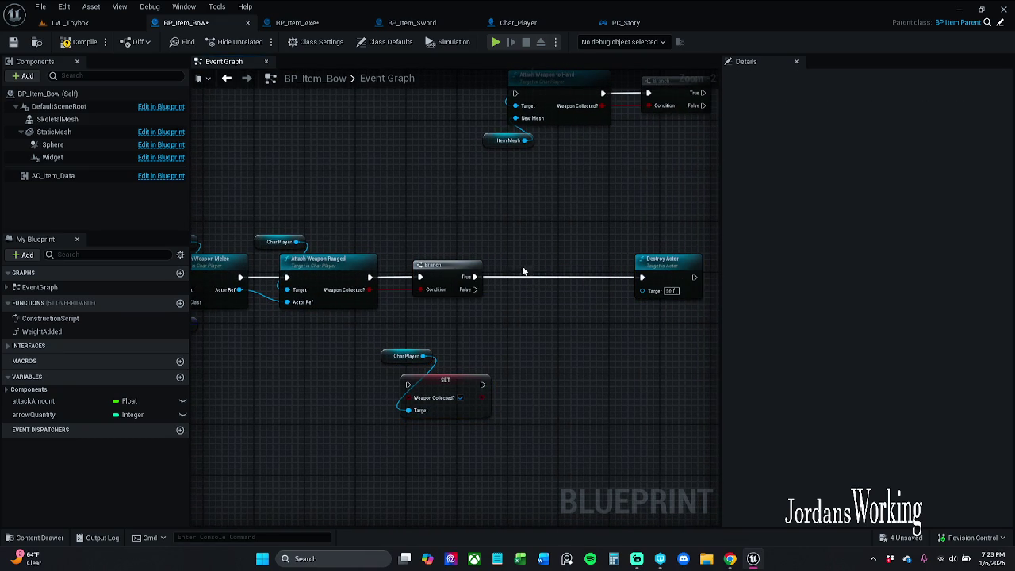
Step: Place the SET Weapon Collected? node right after the Branch's True output
{"action": "left_click_drag", "start_coordinate": [395, 333], "coordinate": [498, 422]}
{"action": "mouse_move", "coordinate": [485, 375]}
{"action": "left_mouse_down"}
{"action": "mouse_move", "coordinate": [593, 268]}
{"action": "mouse_move", "coordinate": [524, 275]}
{"action": "left_mouse_up"}
{"action": "left_click_drag", "start_coordinate": [627, 282], "coordinate": [610, 283]}
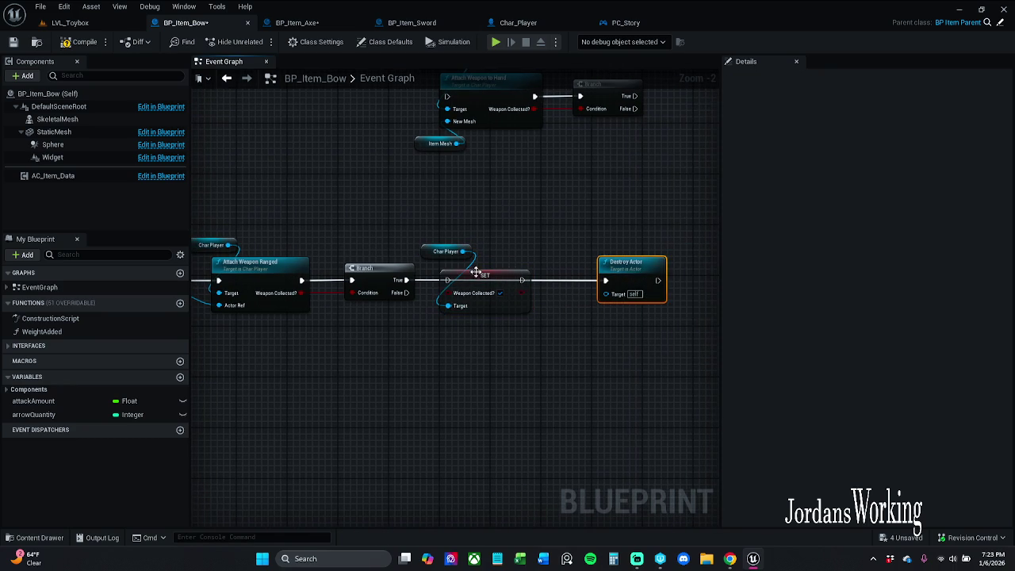
{"action": "mouse_move", "coordinate": [450, 242]}
{"action": "left_mouse_down"}
{"action": "mouse_move", "coordinate": [513, 308]}
{"action": "mouse_move", "coordinate": [521, 289]}
{"action": "mouse_move", "coordinate": [605, 281]}
{"action": "left_mouse_up"}
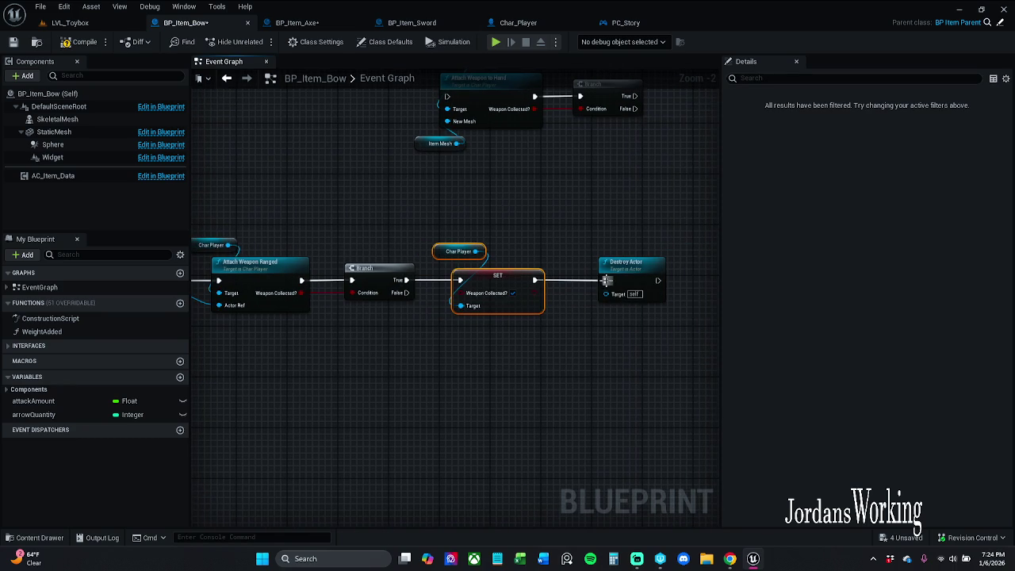
{"action": "left_click_drag", "start_coordinate": [520, 300], "coordinate": [690, 299]}
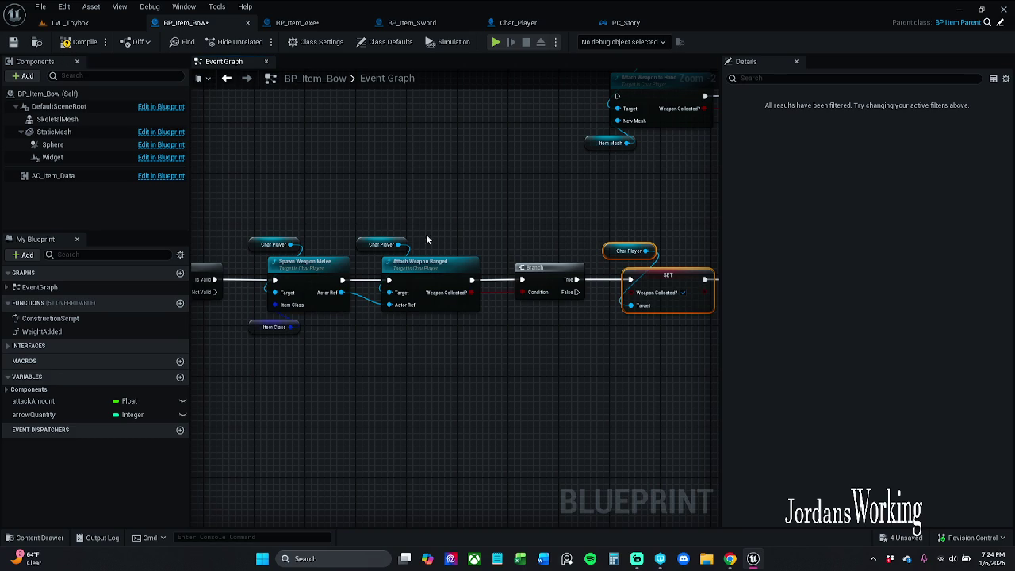
Step: Paste the Attack Amount, Weight Added and Arrows Added node chain after the SET node
{"action": "scroll", "coordinate": [429, 224], "scroll_direction": "down", "scroll_amount": 5}
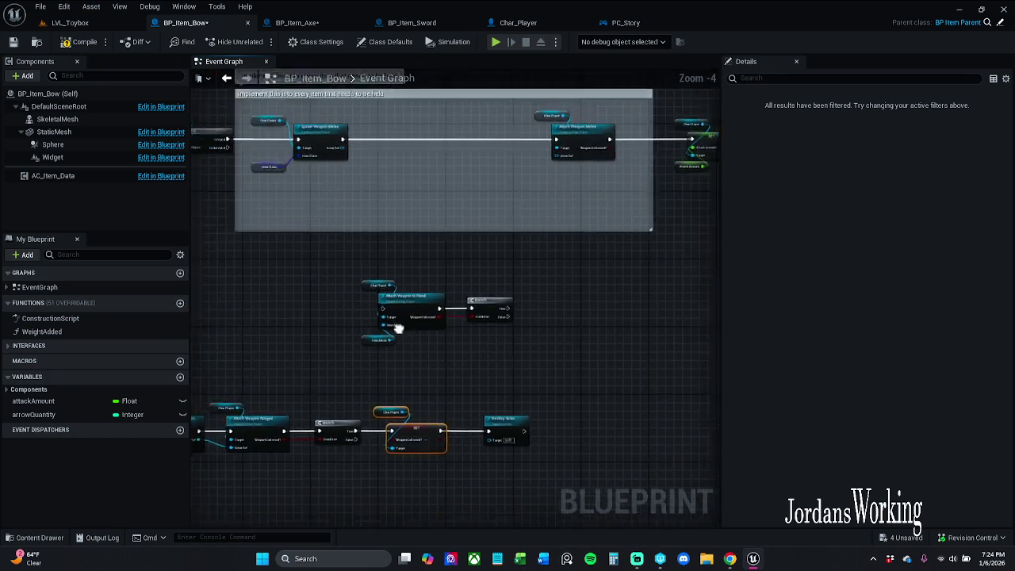
{"action": "scroll", "coordinate": [535, 193], "scroll_direction": "up", "scroll_amount": 6}
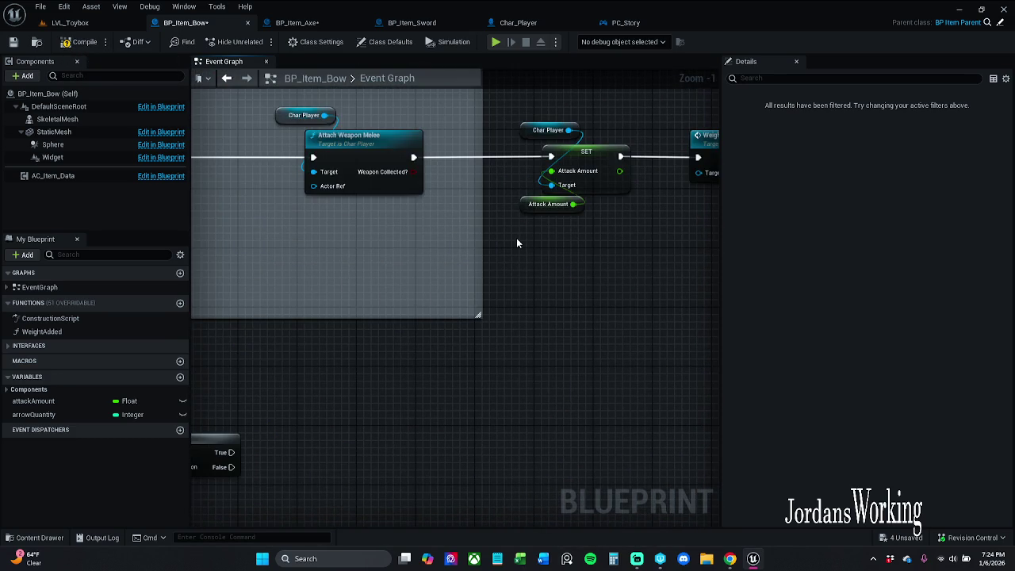
{"action": "scroll", "coordinate": [516, 238], "scroll_direction": "down", "scroll_amount": 3}
{"action": "left_click_drag", "start_coordinate": [392, 390], "coordinate": [281, 363]}
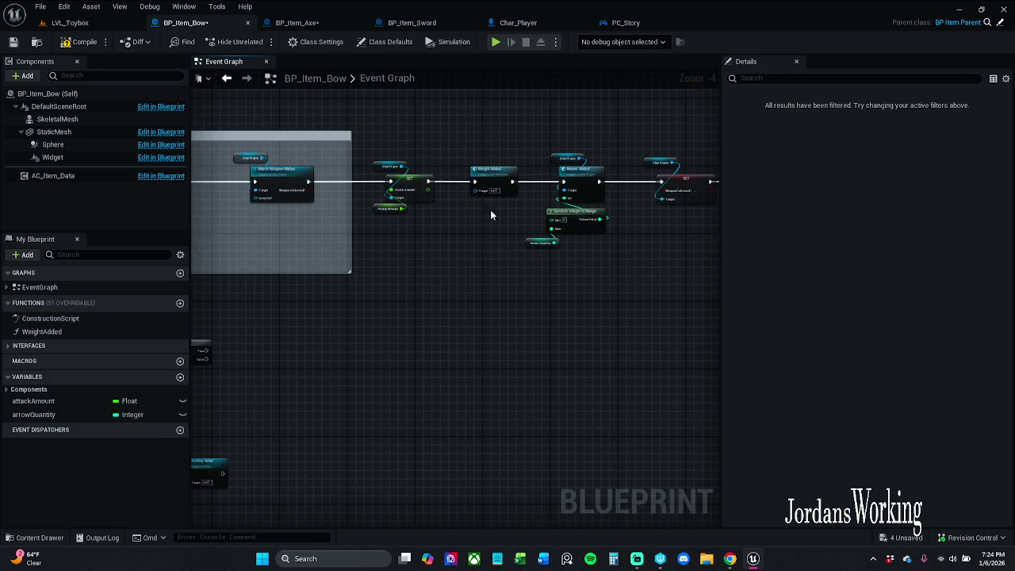
{"action": "scroll", "coordinate": [490, 214], "scroll_direction": "up", "scroll_amount": 4}
{"action": "mouse_move", "coordinate": [397, 254]}
{"action": "left_mouse_down"}
{"action": "mouse_move", "coordinate": [199, 254]}
{"action": "mouse_move", "coordinate": [428, 285]}
{"action": "mouse_move", "coordinate": [219, 292]}
{"action": "mouse_move", "coordinate": [396, 294]}
{"action": "mouse_move", "coordinate": [607, 117]}
{"action": "mouse_move", "coordinate": [404, 262]}
{"action": "mouse_move", "coordinate": [426, 263]}
{"action": "left_mouse_up"}
{"action": "scroll", "coordinate": [397, 294], "scroll_direction": "down", "scroll_amount": 5}
{"action": "mouse_move", "coordinate": [283, 173]}
{"action": "left_mouse_down"}
{"action": "mouse_move", "coordinate": [360, 274]}
{"action": "mouse_move", "coordinate": [480, 356]}
{"action": "mouse_move", "coordinate": [242, 483]}
{"action": "mouse_move", "coordinate": [467, 312]}
{"action": "left_mouse_up"}
{"action": "key", "text": "ctrl+v"}
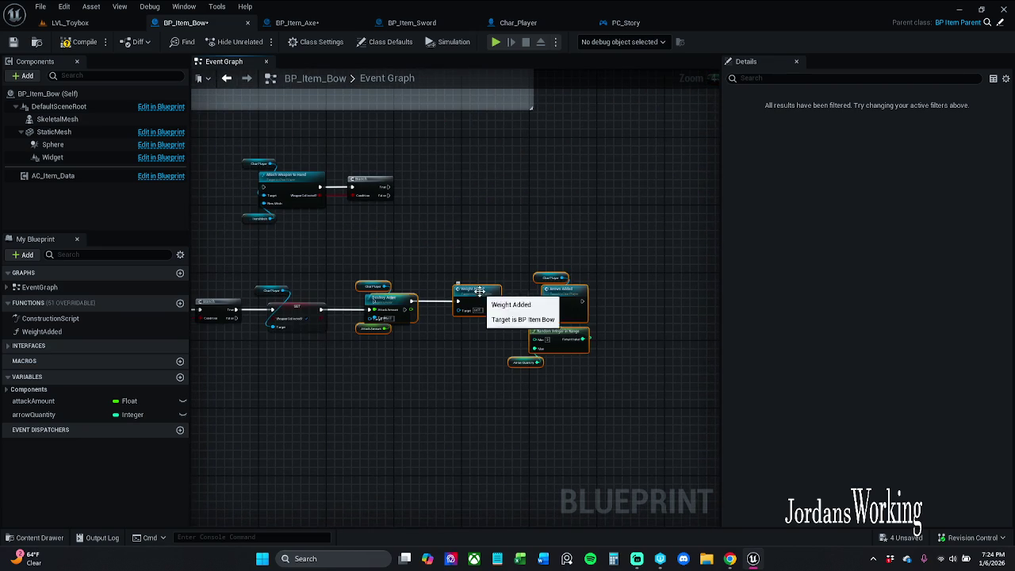
{"action": "mouse_move", "coordinate": [542, 290]}
{"action": "left_mouse_down"}
{"action": "mouse_move", "coordinate": [618, 306]}
{"action": "mouse_move", "coordinate": [537, 307]}
{"action": "mouse_move", "coordinate": [578, 302]}
{"action": "left_mouse_up"}
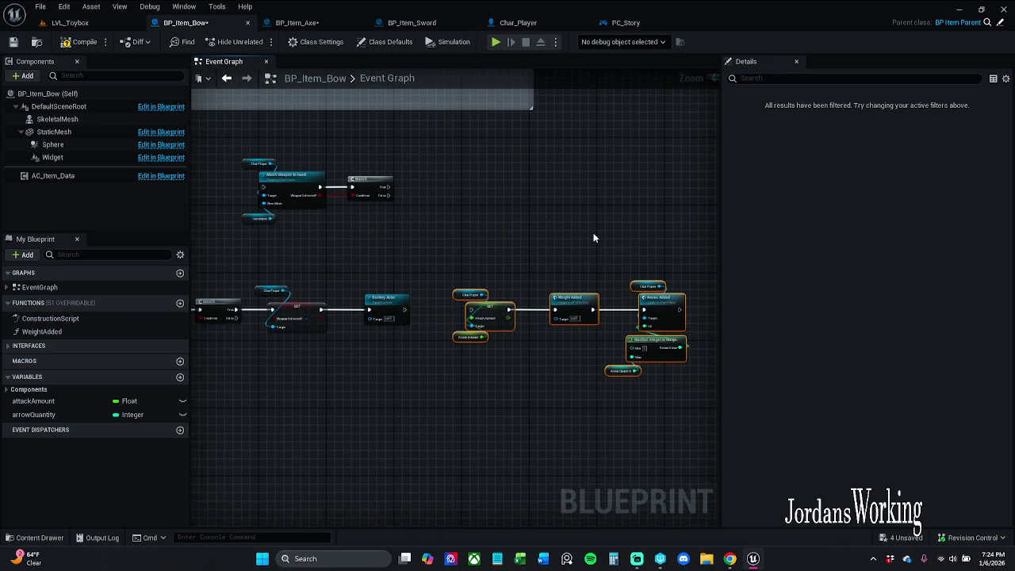
Step: Wire Destroy Actor into SET Attack Amount and Arrows Added into the final Destroy Actor
{"action": "left_click_drag", "start_coordinate": [593, 235], "coordinate": [417, 413]}
{"action": "left_click_drag", "start_coordinate": [248, 282], "coordinate": [528, 231]}
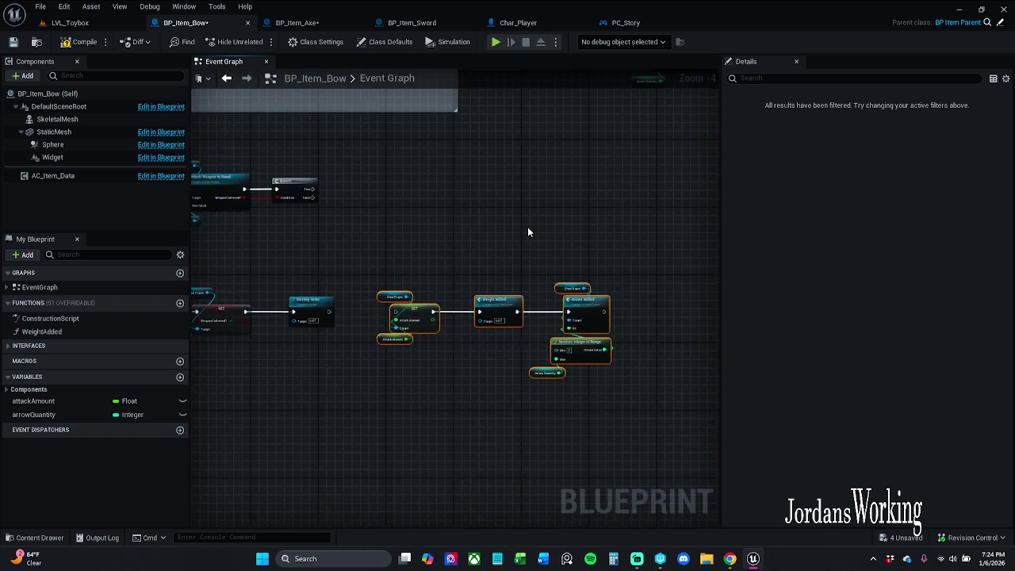
{"action": "scroll", "coordinate": [386, 295], "scroll_direction": "up", "scroll_amount": 5}
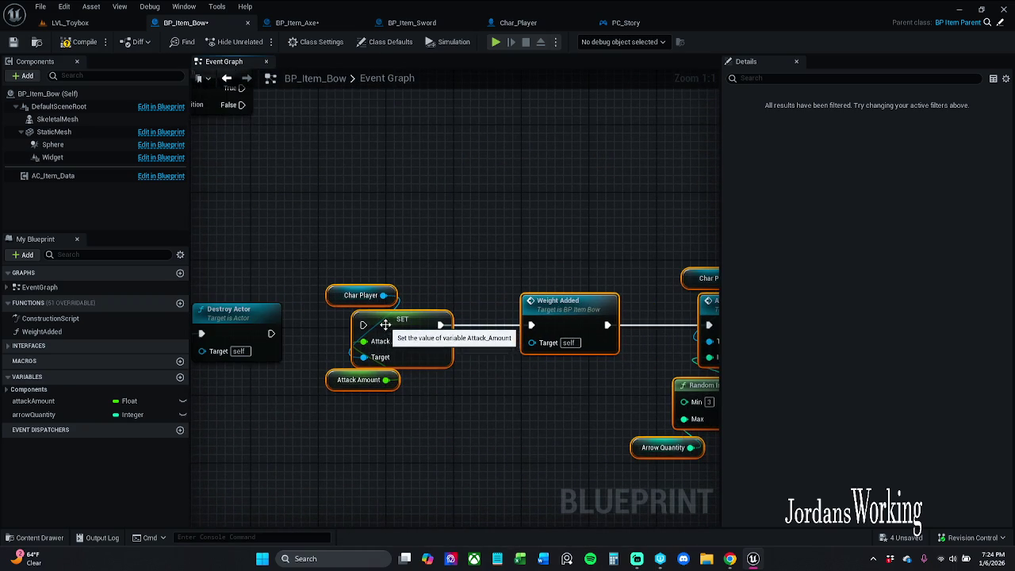
{"action": "left_click_drag", "start_coordinate": [363, 325], "coordinate": [272, 333]}
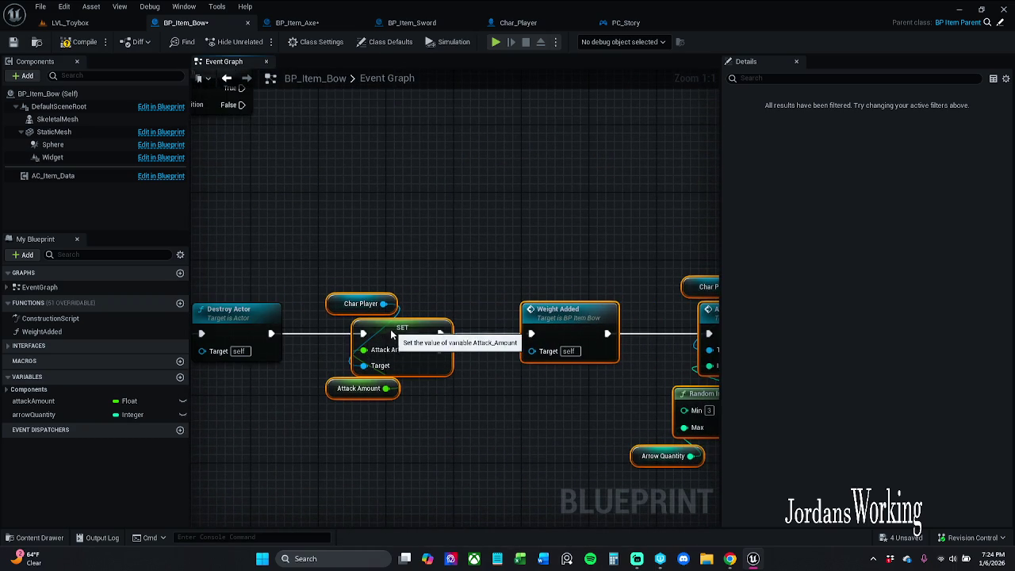
{"action": "mouse_move", "coordinate": [685, 287]}
{"action": "left_mouse_down"}
{"action": "mouse_move", "coordinate": [332, 276]}
{"action": "mouse_move", "coordinate": [201, 252]}
{"action": "left_mouse_up"}
{"action": "left_click_drag", "start_coordinate": [596, 298], "coordinate": [288, 298]}
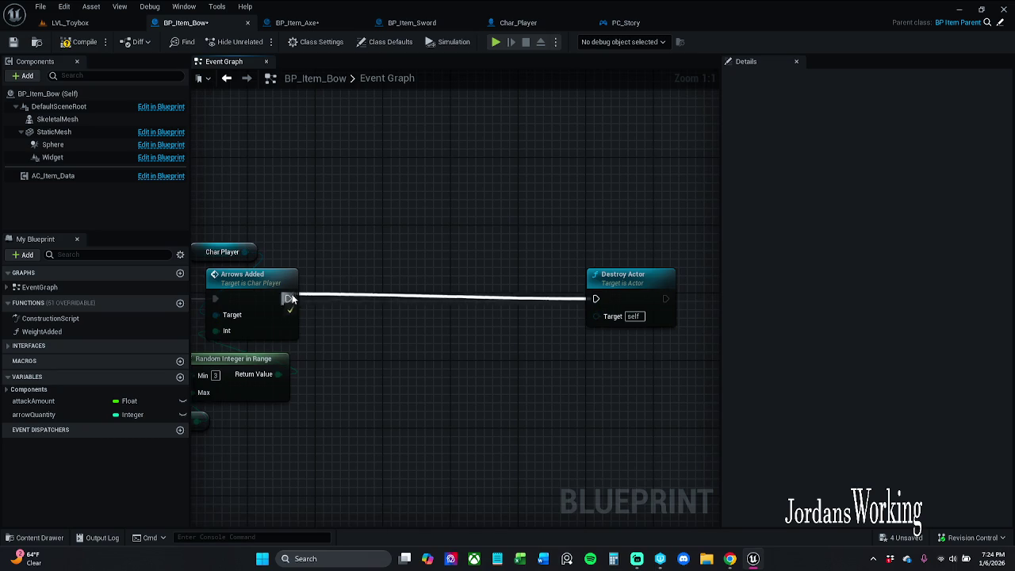
{"action": "left_click_drag", "start_coordinate": [627, 299], "coordinate": [449, 300]}
{"action": "left_click_drag", "start_coordinate": [395, 282], "coordinate": [661, 272]}
Step: Shift the SET, Weight Added and Arrows Added node group slightly right to tidy it
{"action": "scroll", "coordinate": [661, 272], "scroll_direction": "down", "scroll_amount": 2}
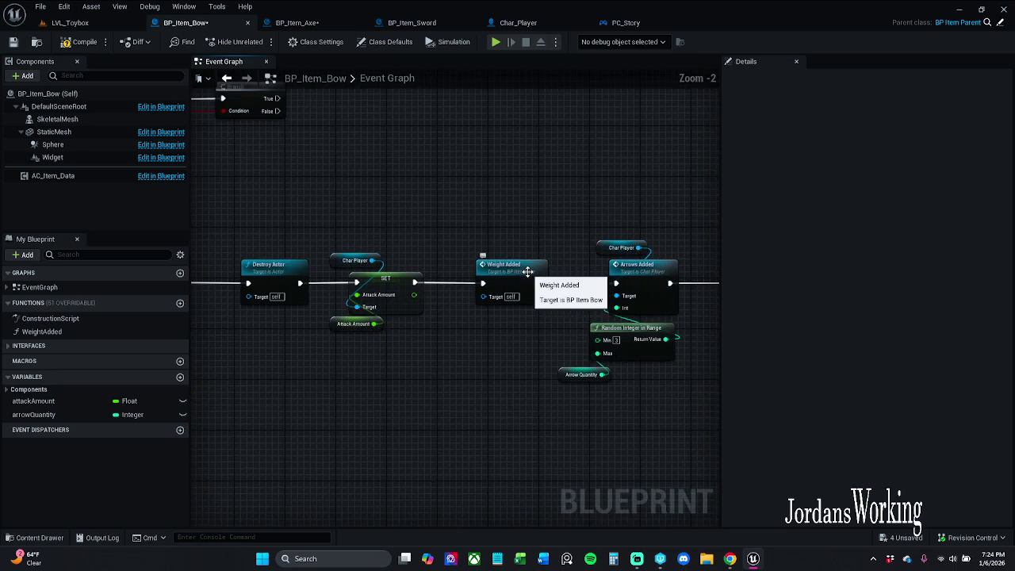
{"action": "mouse_move", "coordinate": [433, 204]}
{"action": "left_mouse_down"}
{"action": "mouse_move", "coordinate": [758, 369]}
{"action": "mouse_move", "coordinate": [732, 418]}
{"action": "mouse_move", "coordinate": [709, 394]}
{"action": "left_mouse_up"}
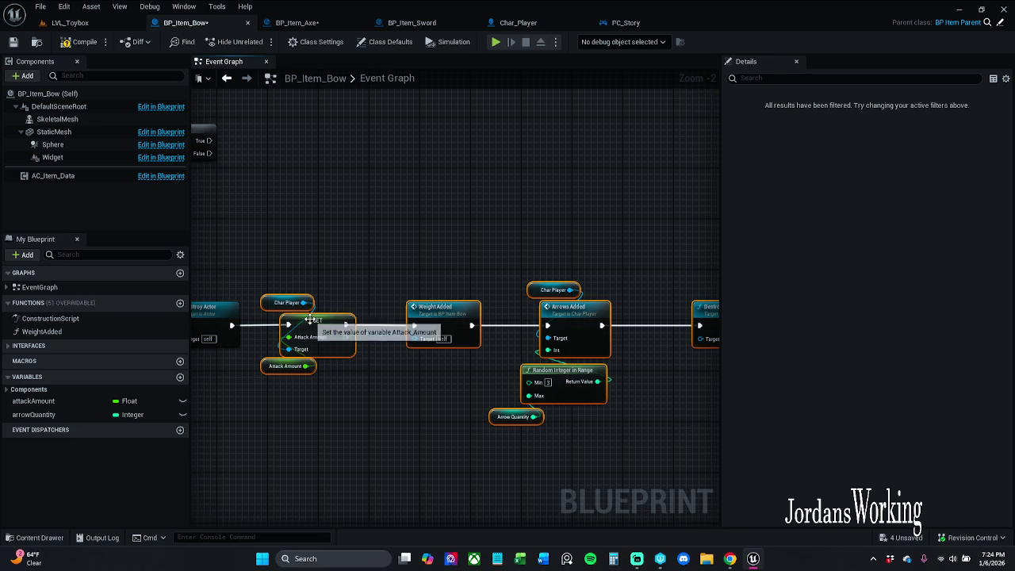
{"action": "left_click_drag", "start_coordinate": [317, 329], "coordinate": [337, 329]}
{"action": "left_click", "coordinate": [342, 259]}
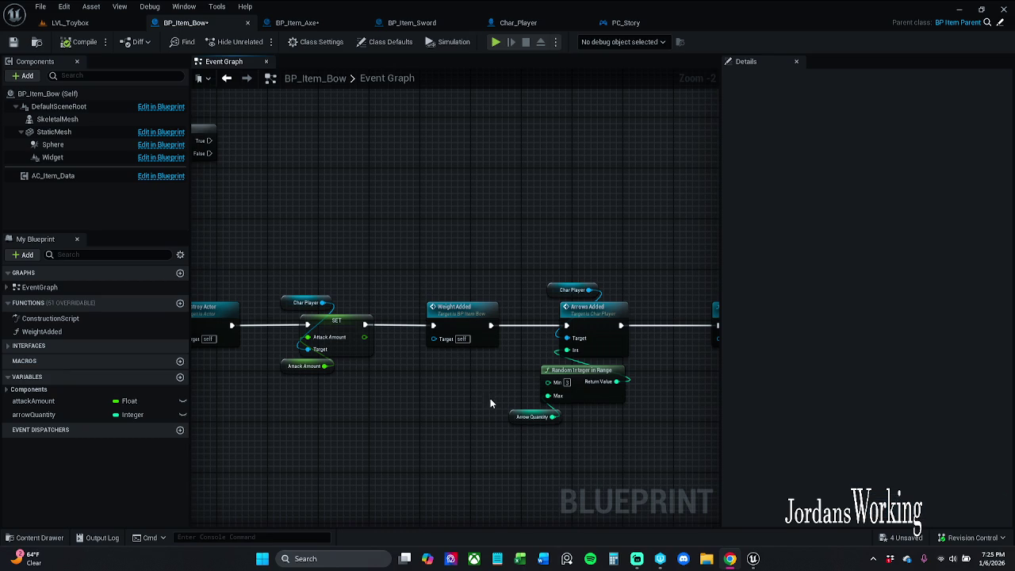
Step: Delete the redundant Destroy Actor and wire SET Weapon Collected? into SET Attack Amount
{"action": "mouse_move", "coordinate": [490, 404]}
{"action": "left_mouse_down"}
{"action": "mouse_move", "coordinate": [499, 393]}
{"action": "mouse_move", "coordinate": [673, 394]}
{"action": "left_mouse_up"}
{"action": "mouse_move", "coordinate": [307, 239]}
{"action": "left_mouse_down"}
{"action": "mouse_move", "coordinate": [433, 240]}
{"action": "mouse_move", "coordinate": [460, 262]}
{"action": "mouse_move", "coordinate": [358, 231]}
{"action": "mouse_move", "coordinate": [143, 224]}
{"action": "mouse_move", "coordinate": [299, 218]}
{"action": "mouse_move", "coordinate": [266, 279]}
{"action": "mouse_move", "coordinate": [306, 284]}
{"action": "mouse_move", "coordinate": [456, 262]}
{"action": "left_mouse_up"}
{"action": "scroll", "coordinate": [460, 262], "scroll_direction": "down", "scroll_amount": 1}
{"action": "key", "text": "Delete"}
{"action": "scroll", "coordinate": [456, 262], "scroll_direction": "up", "scroll_amount": 1}
{"action": "scroll", "coordinate": [456, 262], "scroll_direction": "down", "scroll_amount": 1}
{"action": "mouse_move", "coordinate": [563, 238]}
{"action": "left_mouse_down"}
{"action": "mouse_move", "coordinate": [376, 314]}
{"action": "mouse_move", "coordinate": [575, 297]}
{"action": "mouse_move", "coordinate": [491, 300]}
{"action": "left_mouse_up"}
{"action": "scroll", "coordinate": [376, 314], "scroll_direction": "up", "scroll_amount": 1}
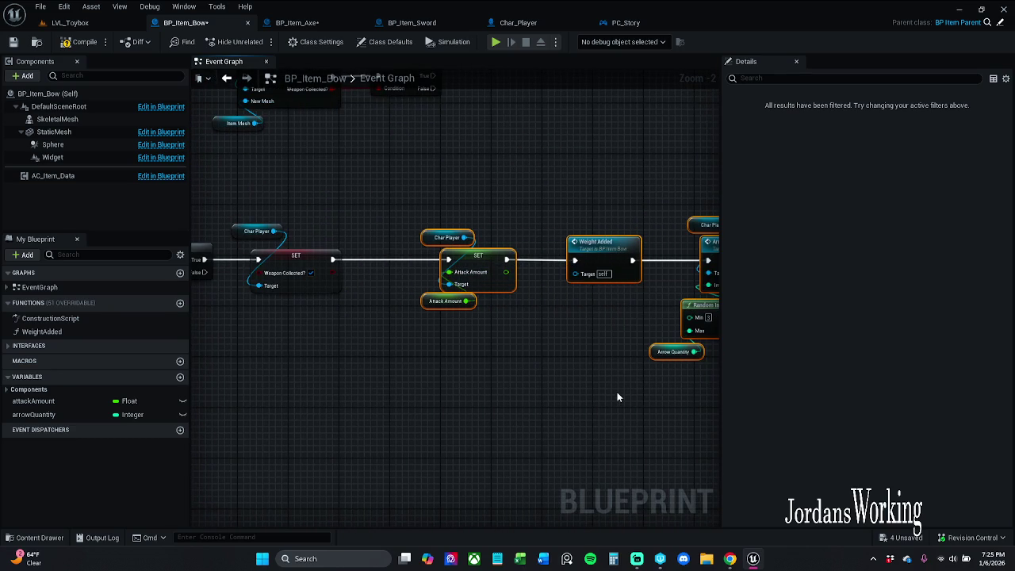
Step: Save BP_Item_Bow and switch to the LVL_Toybox level
{"action": "left_click", "coordinate": [12, 41]}
{"action": "scroll", "coordinate": [265, 159], "scroll_direction": "down", "scroll_amount": 1}
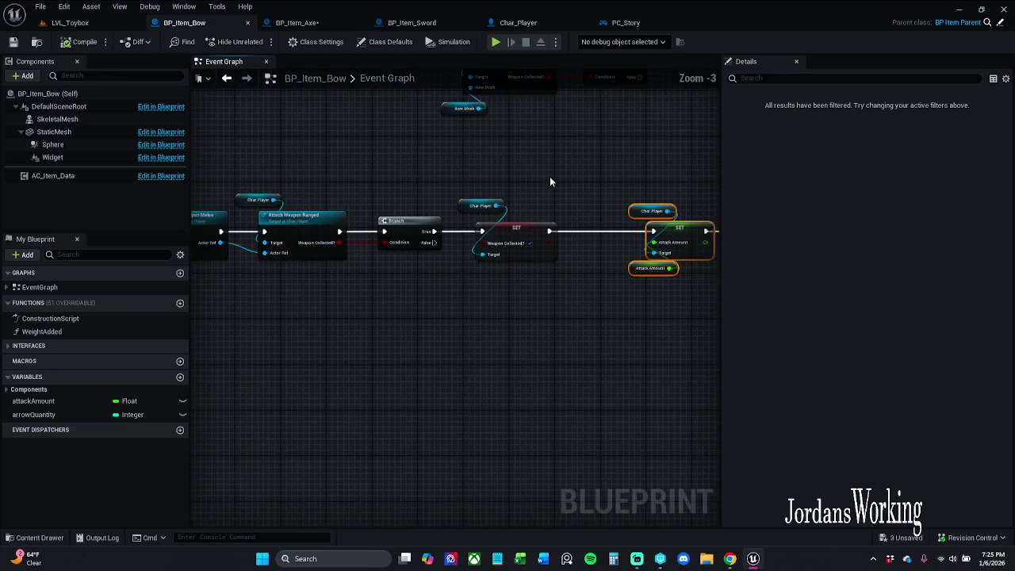
{"action": "left_click_drag", "start_coordinate": [485, 177], "coordinate": [501, 176]}
{"action": "left_click", "coordinate": [69, 22]}
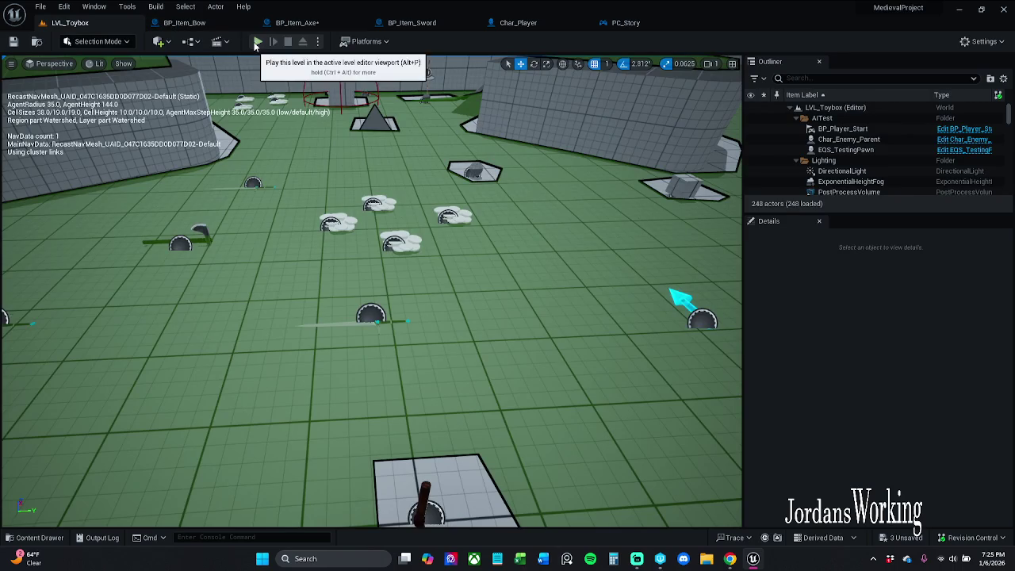
Step: Play-test LVL_Toybox, picking up the bow and running through the level collecting coins
{"action": "left_click", "coordinate": [258, 43]}
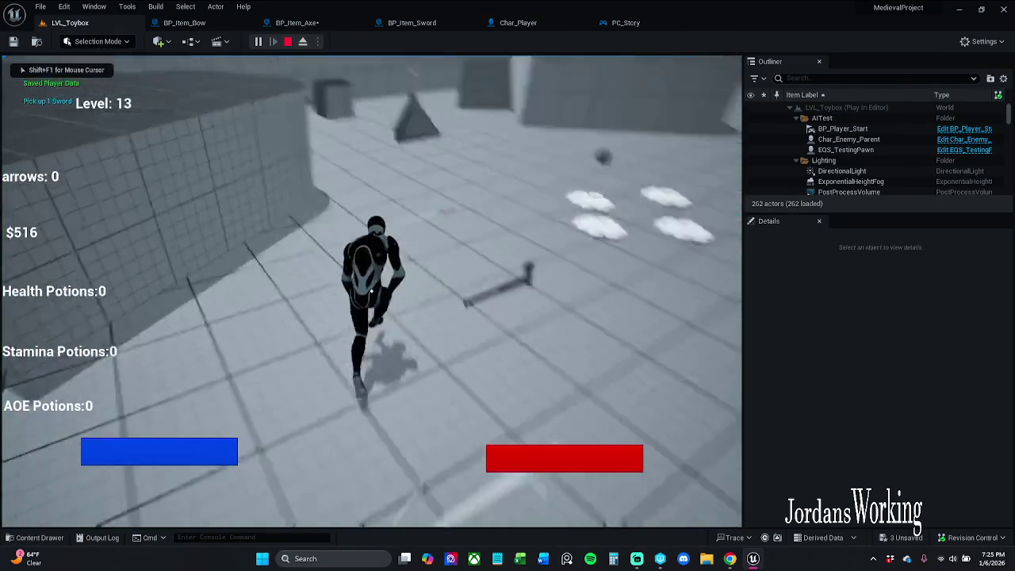
{"action": "key", "text": "w"}
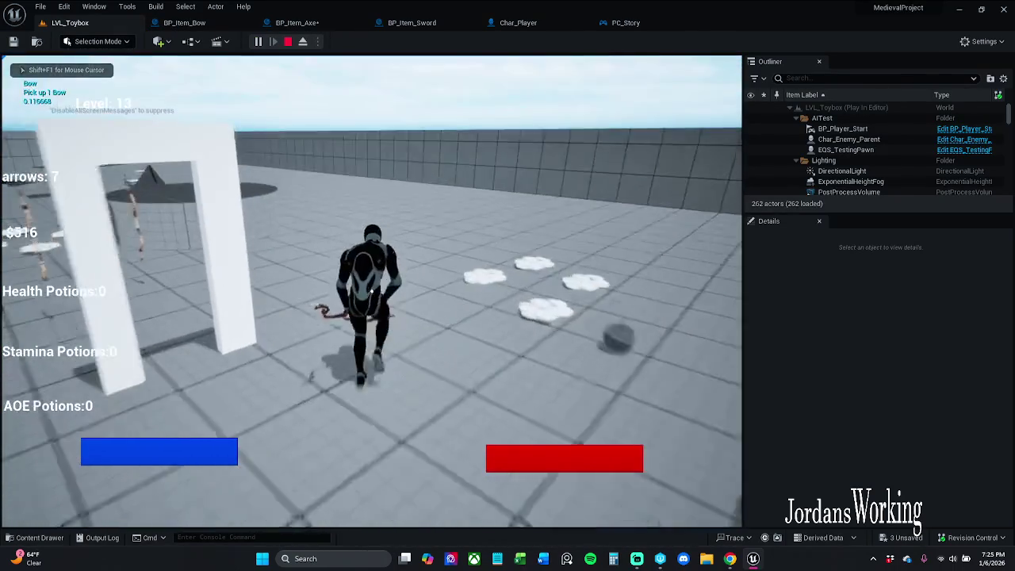
{"action": "key", "text": "Escape"}
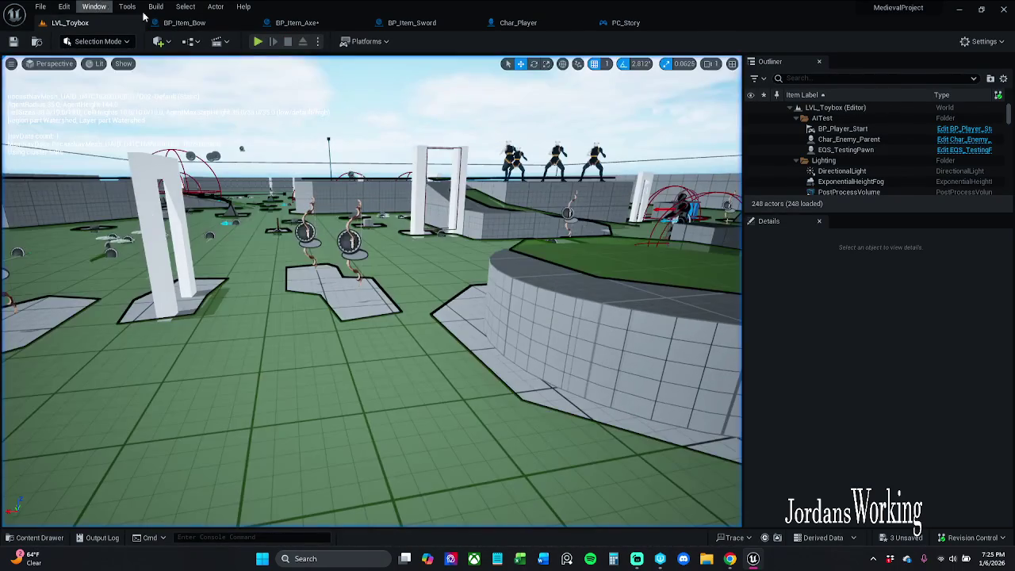
{"action": "left_click", "coordinate": [258, 41]}
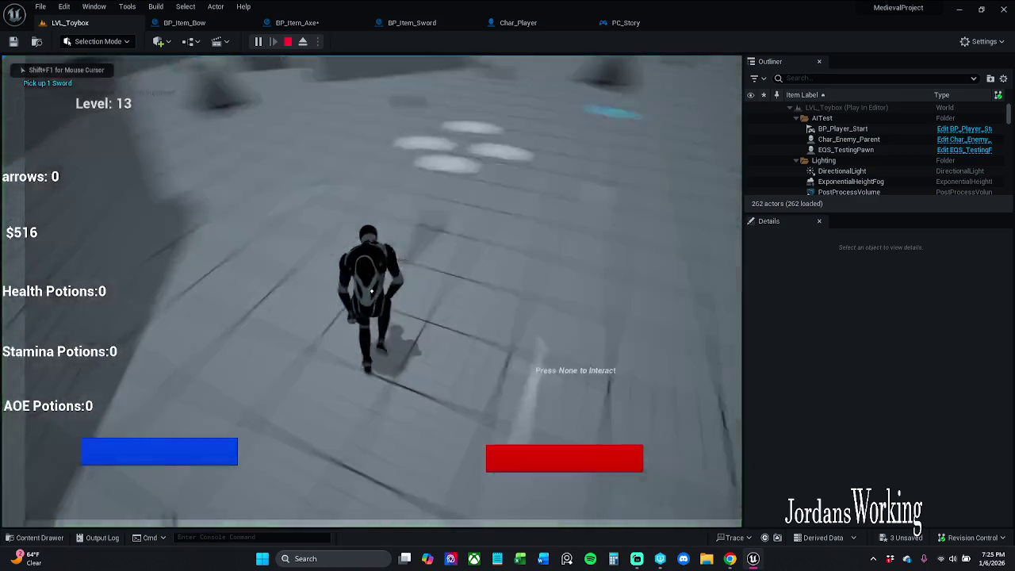
{"action": "key", "text": "e"}
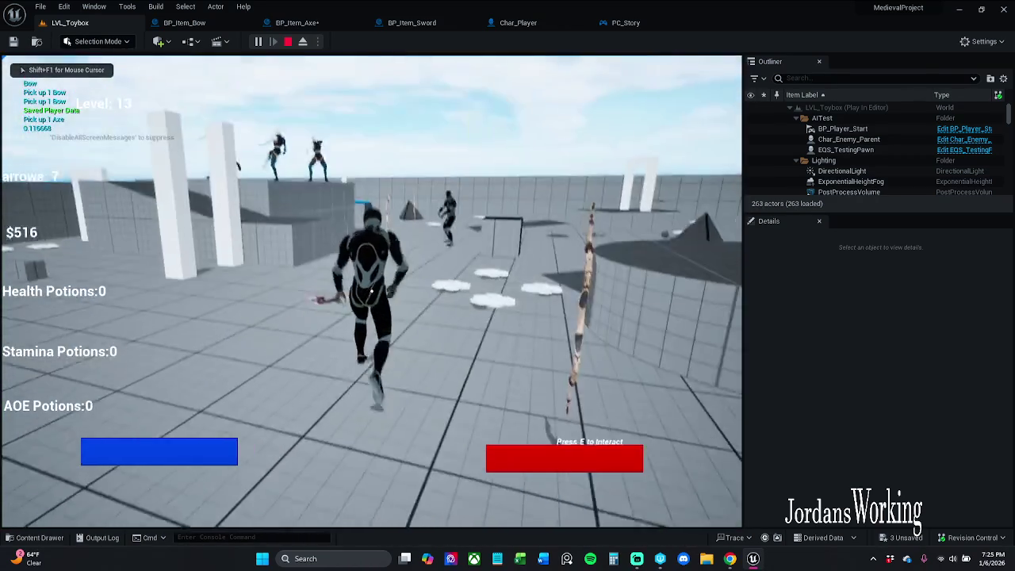
{"action": "key", "text": "w"}
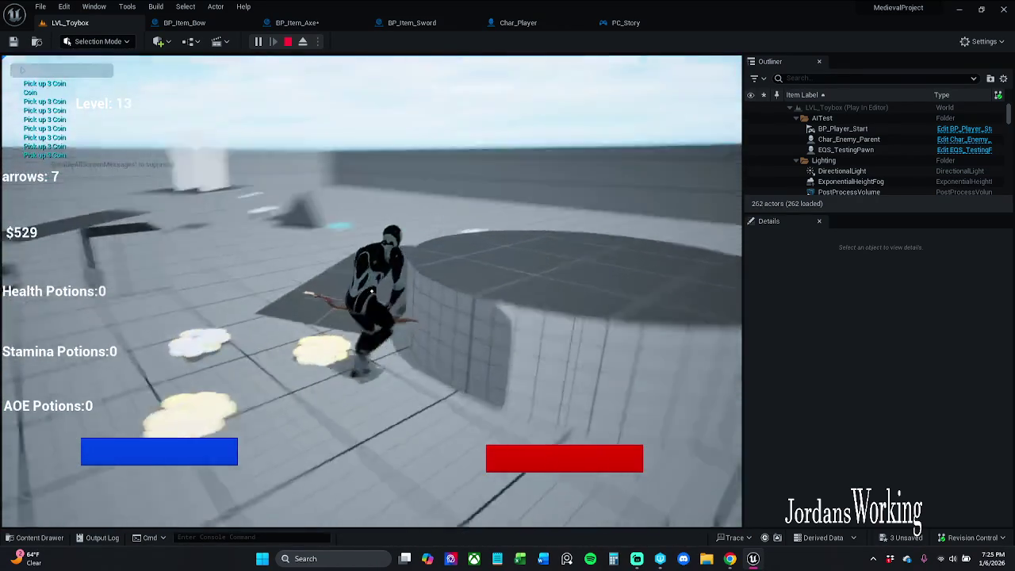
{"action": "key", "text": "w"}
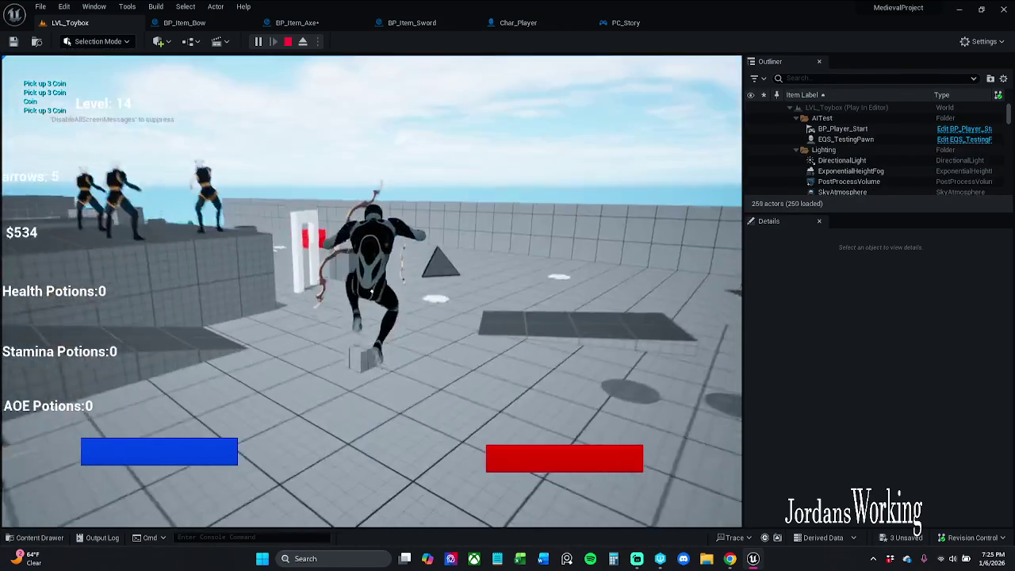
{"action": "key", "text": "w"}
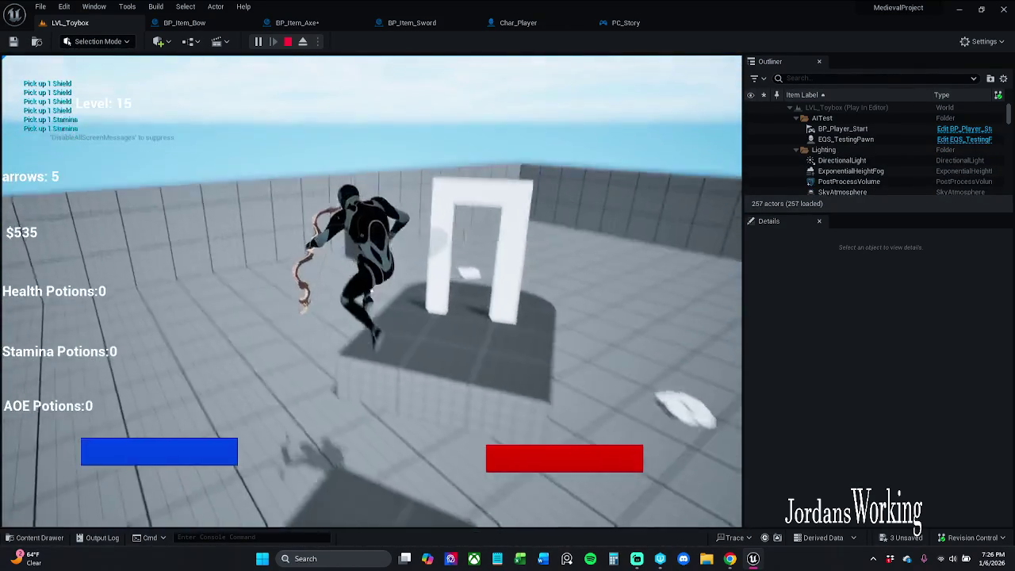
{"action": "key", "text": "w"}
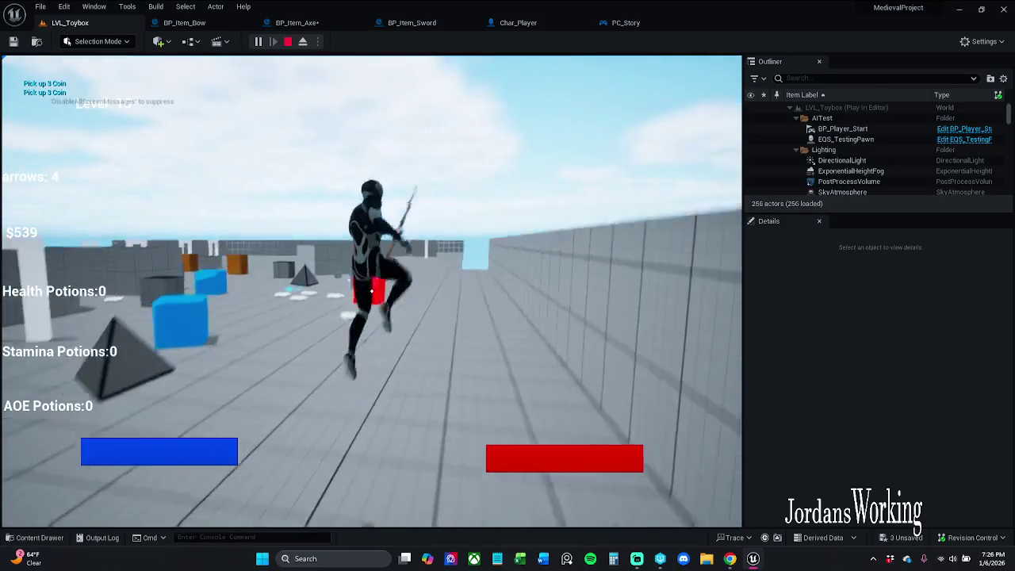
{"action": "key", "text": "w"}
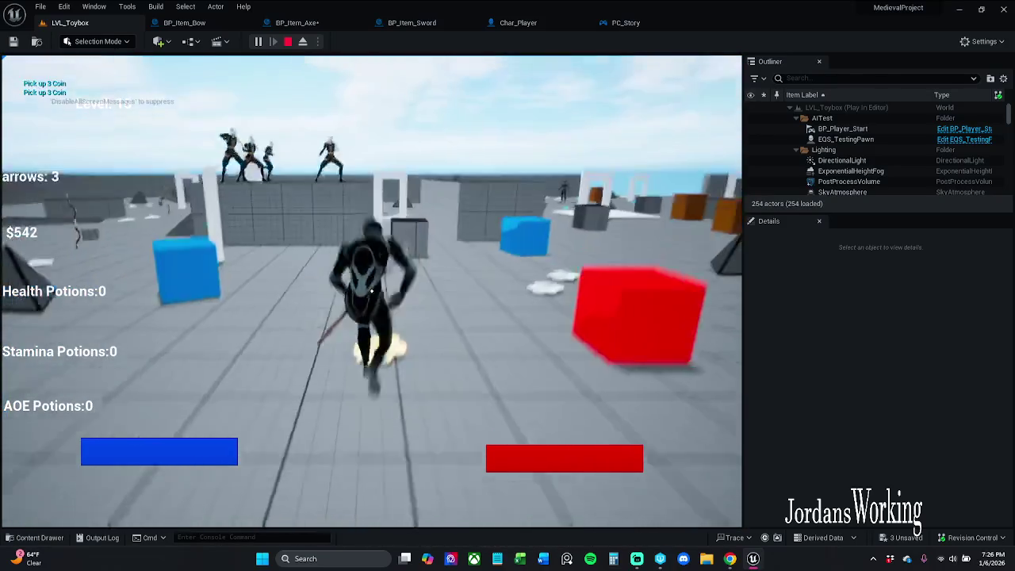
{"action": "key", "text": "w"}
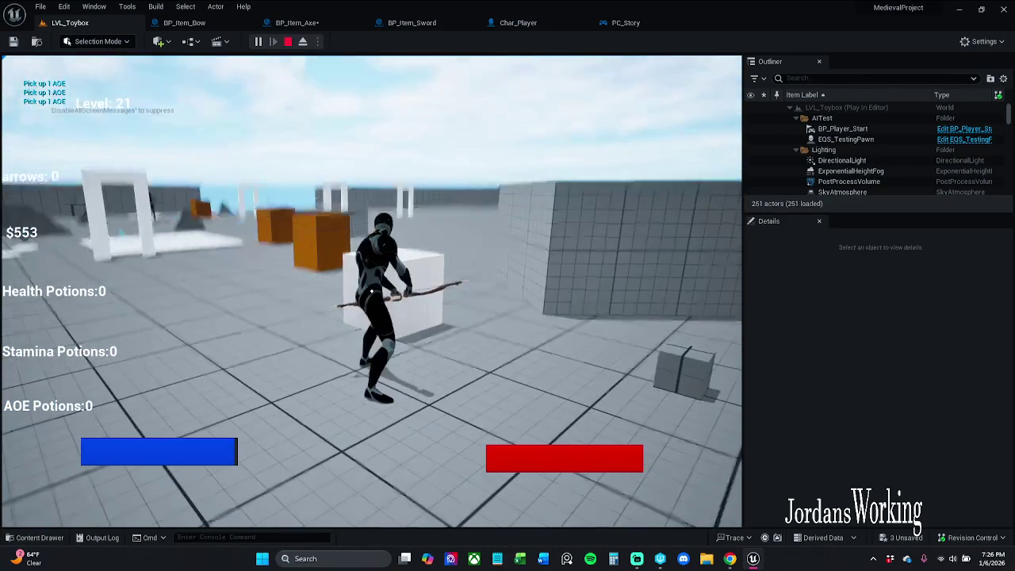
{"action": "key", "text": "Escape"}
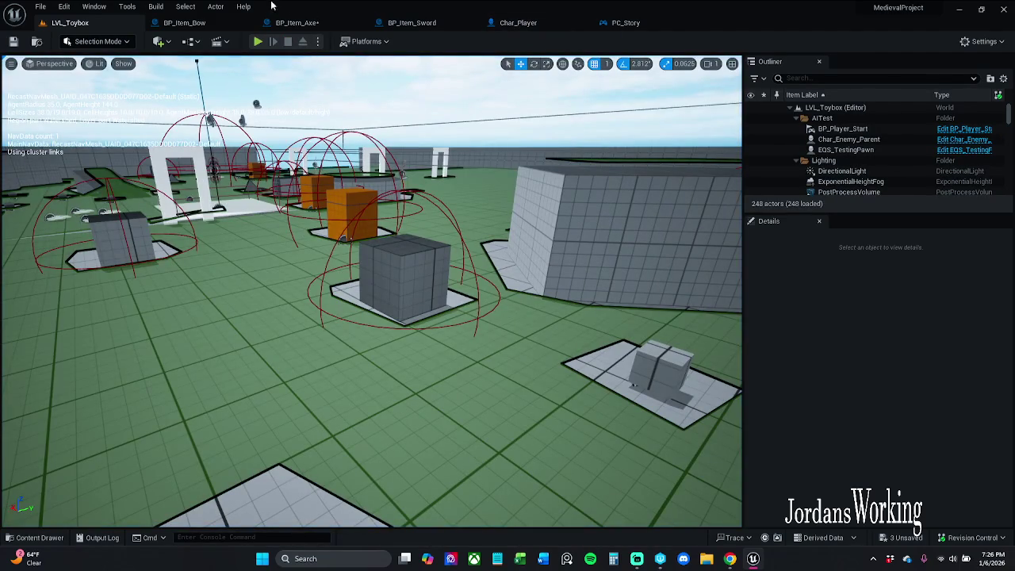
{"action": "left_click", "coordinate": [298, 22]}
Step: Save BP_Item_Axe and frame the commented pickup chain alongside the lone Branch node
{"action": "left_click", "coordinate": [12, 41]}
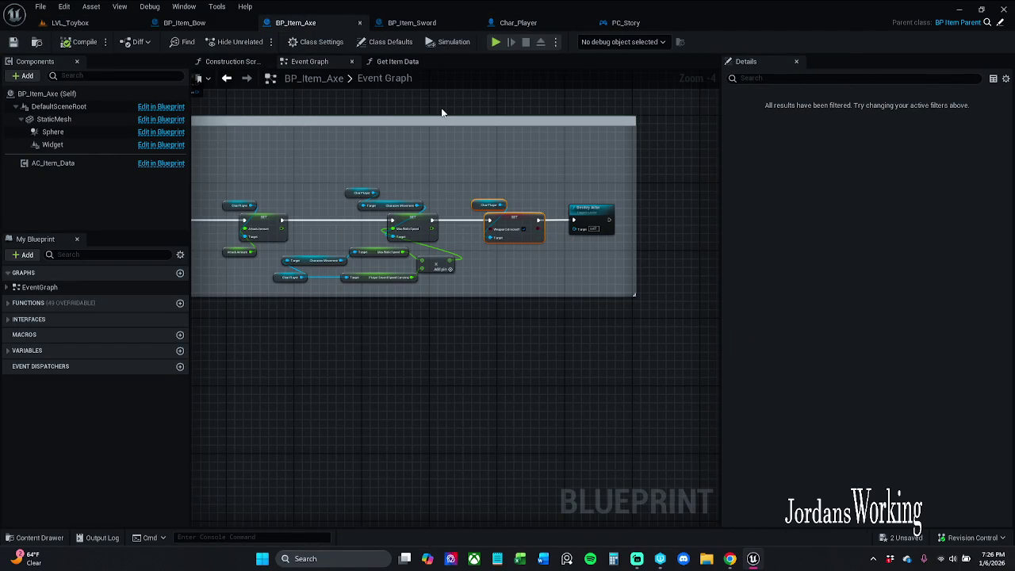
{"action": "scroll", "coordinate": [468, 146], "scroll_direction": "down", "scroll_amount": 5}
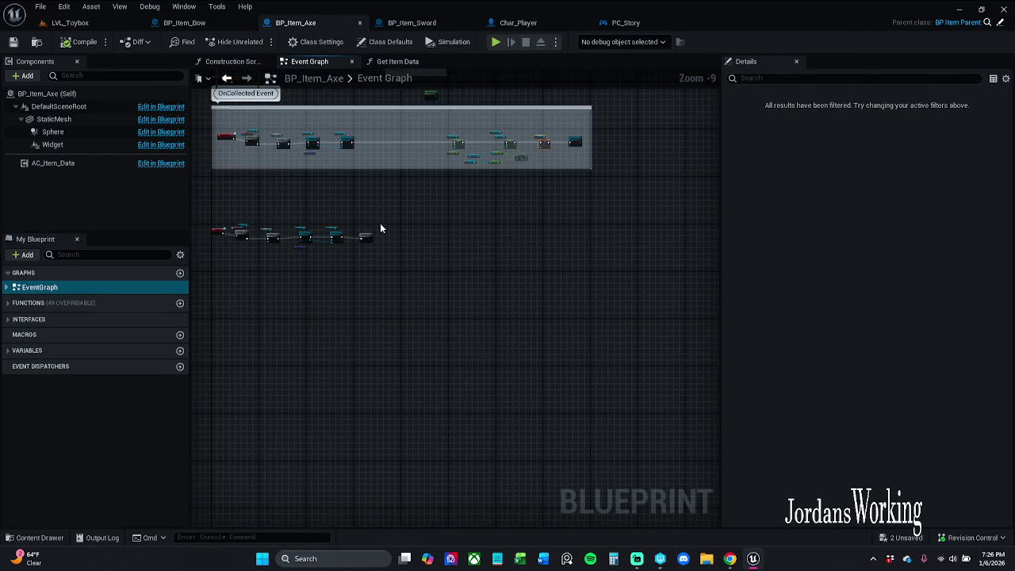
{"action": "scroll", "coordinate": [380, 228], "scroll_direction": "up", "scroll_amount": 7}
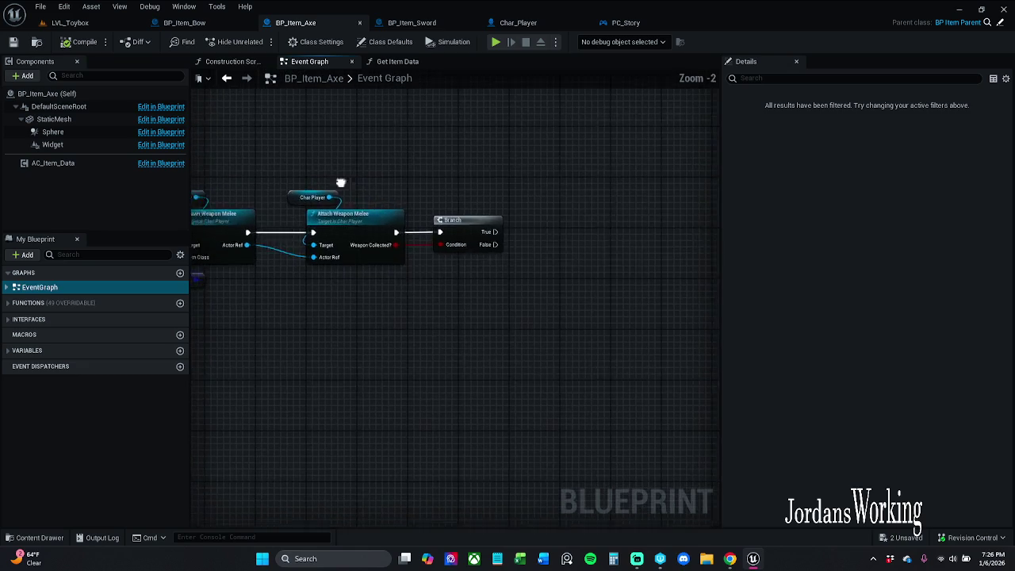
{"action": "mouse_move", "coordinate": [340, 183]}
{"action": "left_mouse_down"}
{"action": "mouse_move", "coordinate": [619, 175]}
{"action": "mouse_move", "coordinate": [677, 188]}
{"action": "mouse_move", "coordinate": [471, 174]}
{"action": "left_mouse_up"}
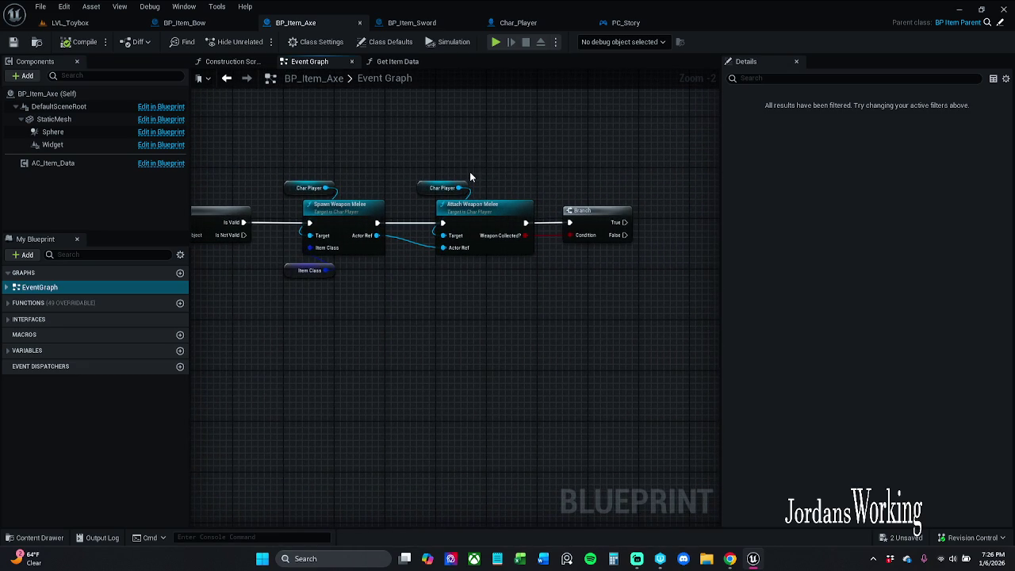
{"action": "left_click_drag", "start_coordinate": [503, 165], "coordinate": [522, 280]}
{"action": "scroll", "coordinate": [521, 280], "scroll_direction": "down", "scroll_amount": 3}
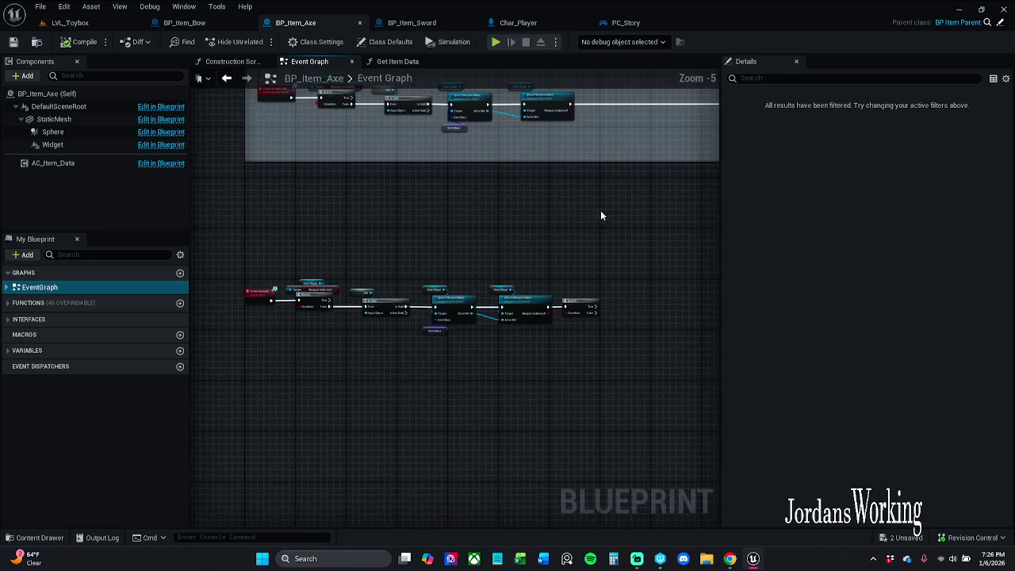
{"action": "mouse_move", "coordinate": [601, 210]}
{"action": "left_mouse_down"}
{"action": "mouse_move", "coordinate": [496, 281]}
{"action": "mouse_move", "coordinate": [370, 249]}
{"action": "left_mouse_up"}
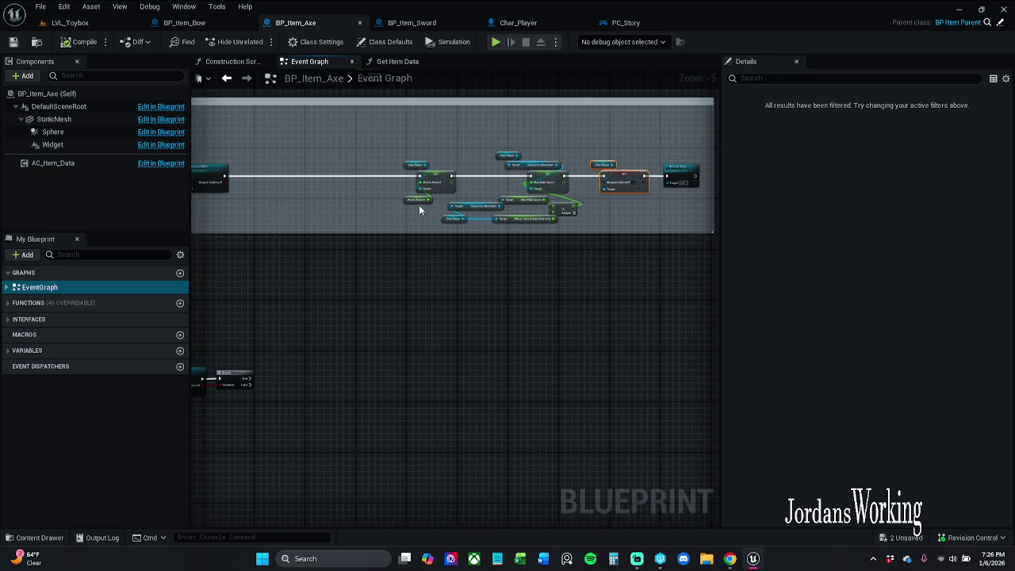
{"action": "mouse_move", "coordinate": [420, 211]}
{"action": "left_mouse_down"}
{"action": "mouse_move", "coordinate": [366, 208]}
{"action": "mouse_move", "coordinate": [331, 233]}
{"action": "mouse_move", "coordinate": [469, 231]}
{"action": "mouse_move", "coordinate": [377, 163]}
{"action": "left_mouse_up"}
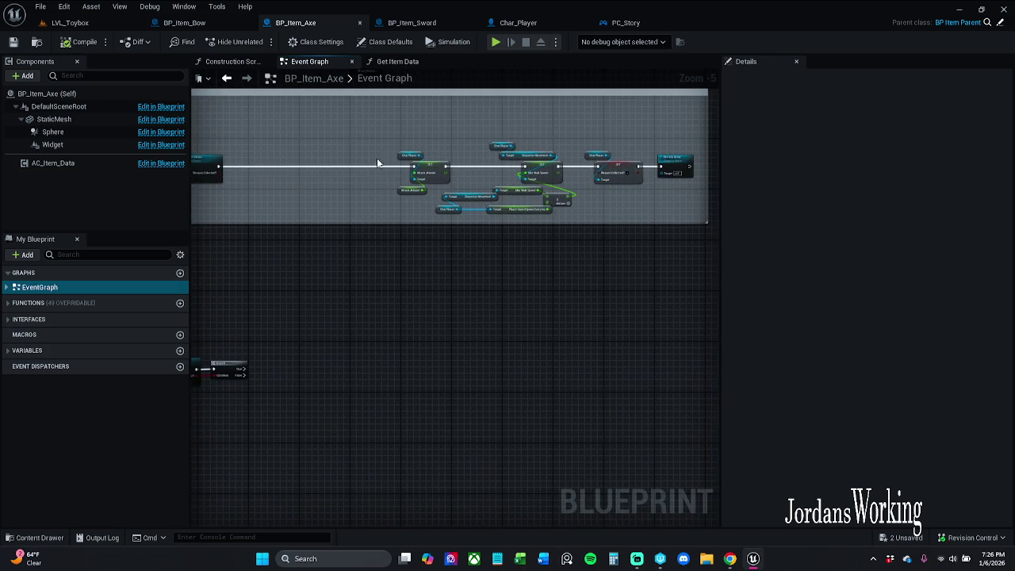
{"action": "mouse_move", "coordinate": [370, 121]}
{"action": "left_mouse_down"}
{"action": "mouse_move", "coordinate": [472, 182]}
{"action": "mouse_move", "coordinate": [689, 268]}
{"action": "left_mouse_up"}
{"action": "left_click_drag", "start_coordinate": [286, 366], "coordinate": [373, 319]}
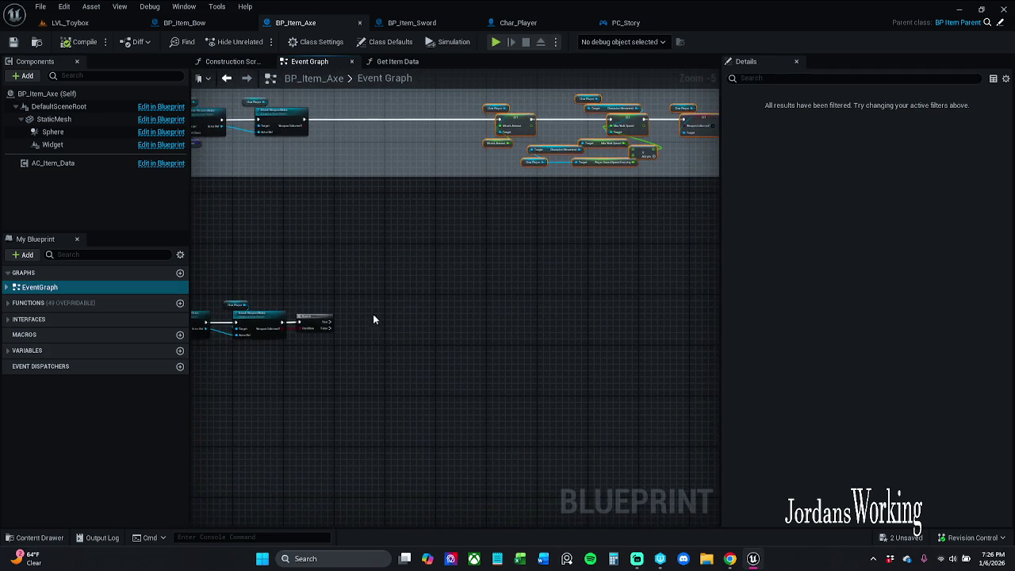
{"action": "scroll", "coordinate": [373, 319], "scroll_direction": "up", "scroll_amount": 3}
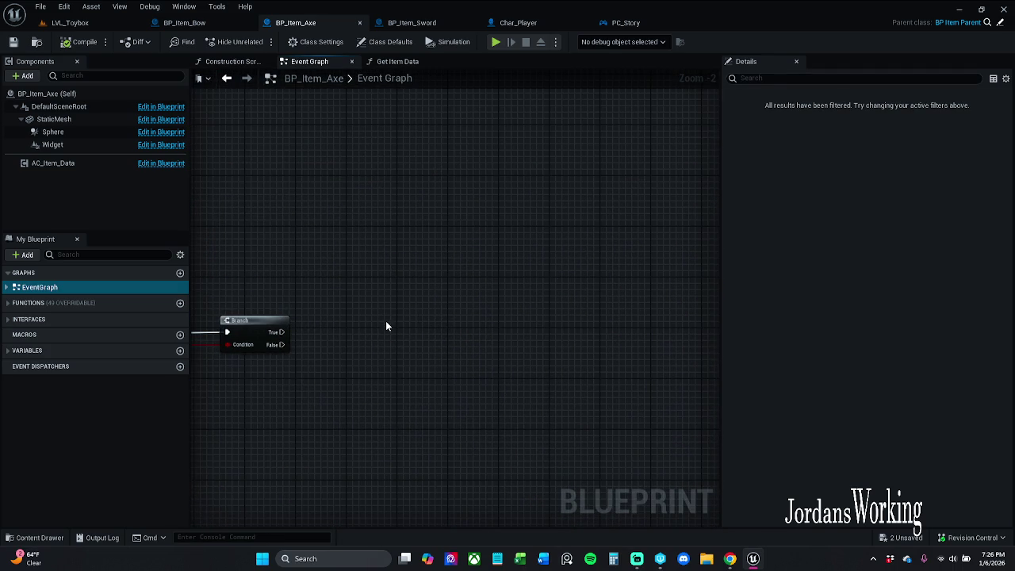
Step: Slot the Branch after Attach Weapon Melee, shifting the SET Attack Amount and speed nodes to fit
{"action": "key", "text": "ctrl+v"}
{"action": "left_click_drag", "start_coordinate": [286, 290], "coordinate": [516, 289]}
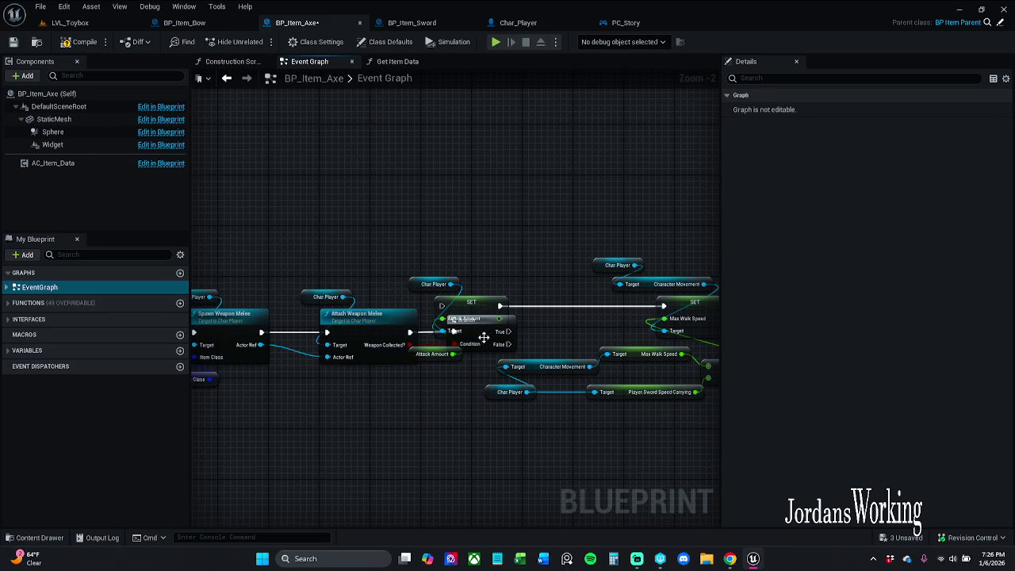
{"action": "left_click_drag", "start_coordinate": [484, 337], "coordinate": [402, 452]}
{"action": "mouse_move", "coordinate": [442, 248]}
{"action": "left_mouse_down"}
{"action": "mouse_move", "coordinate": [509, 381]}
{"action": "mouse_move", "coordinate": [709, 418]}
{"action": "mouse_move", "coordinate": [764, 417]}
{"action": "left_mouse_up"}
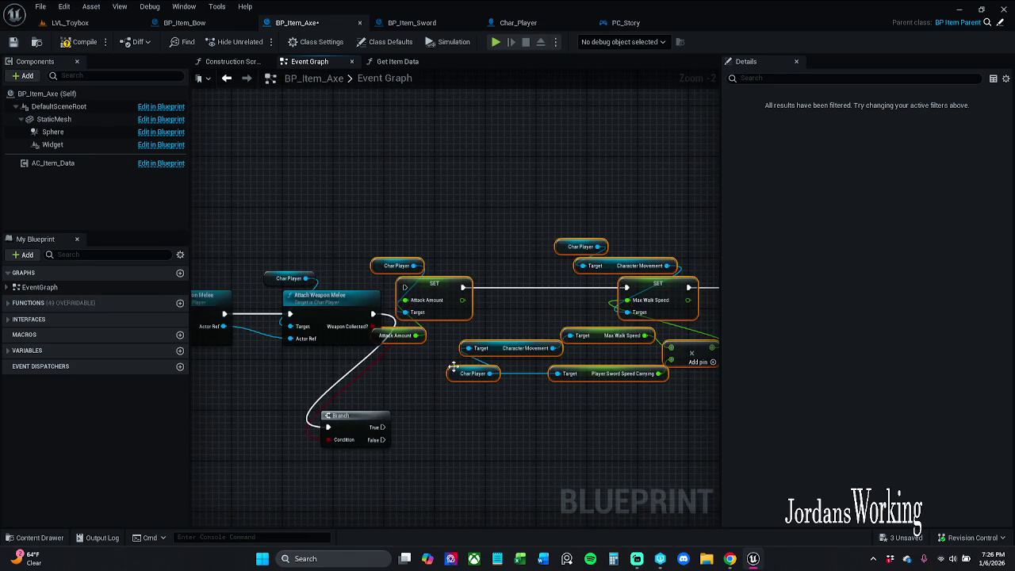
{"action": "left_click_drag", "start_coordinate": [438, 292], "coordinate": [597, 293]}
{"action": "left_click", "coordinate": [404, 317]}
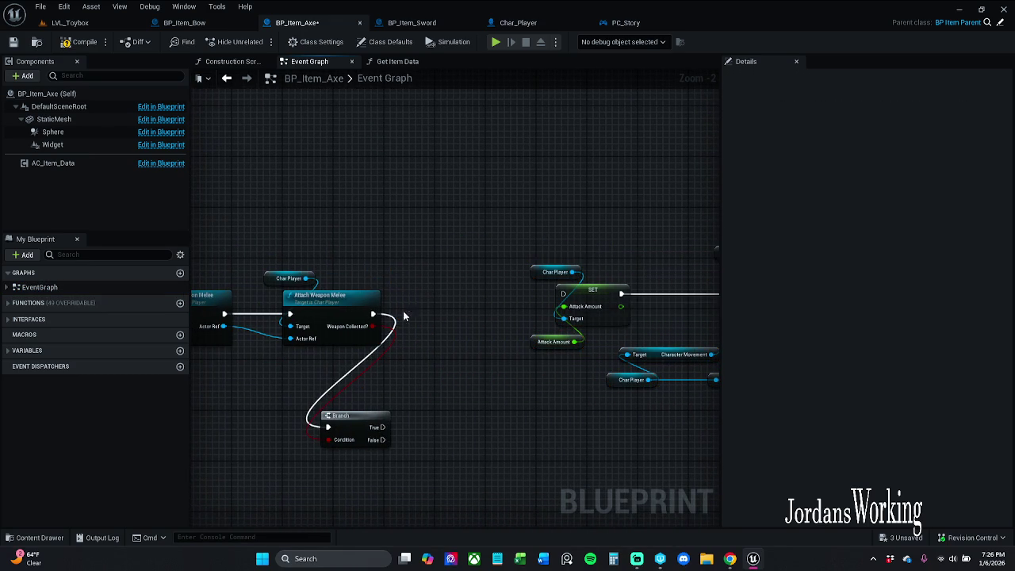
{"action": "mouse_move", "coordinate": [364, 440]}
{"action": "left_mouse_down"}
{"action": "mouse_move", "coordinate": [479, 342]}
{"action": "mouse_move", "coordinate": [446, 326]}
{"action": "mouse_move", "coordinate": [563, 294]}
{"action": "left_mouse_up"}
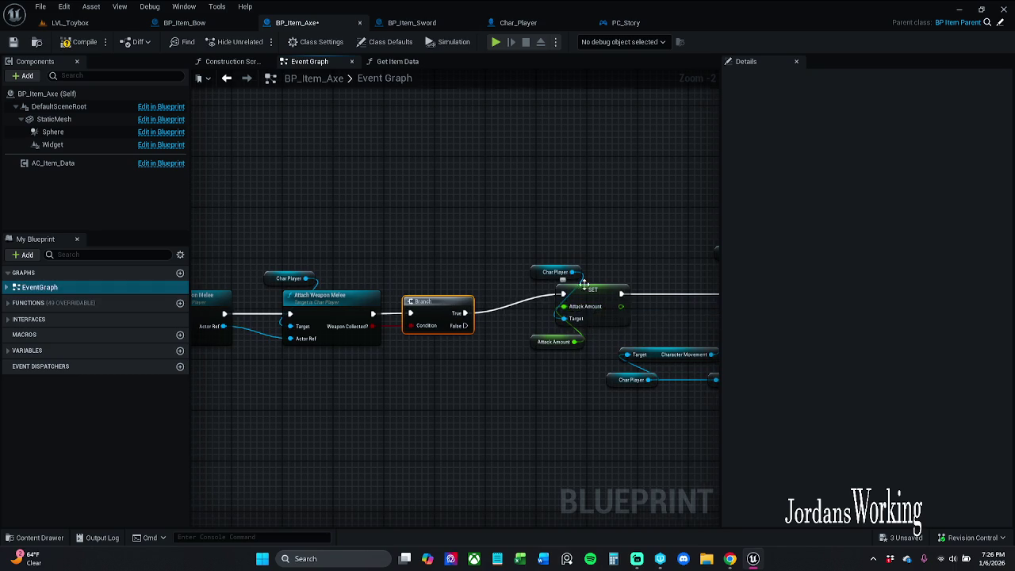
{"action": "left_click_drag", "start_coordinate": [387, 218], "coordinate": [552, 344]}
{"action": "mouse_move", "coordinate": [455, 282]}
{"action": "left_mouse_down"}
{"action": "mouse_move", "coordinate": [453, 261]}
{"action": "mouse_move", "coordinate": [485, 242]}
{"action": "mouse_move", "coordinate": [486, 265]}
{"action": "mouse_move", "coordinate": [464, 261]}
{"action": "left_mouse_up"}
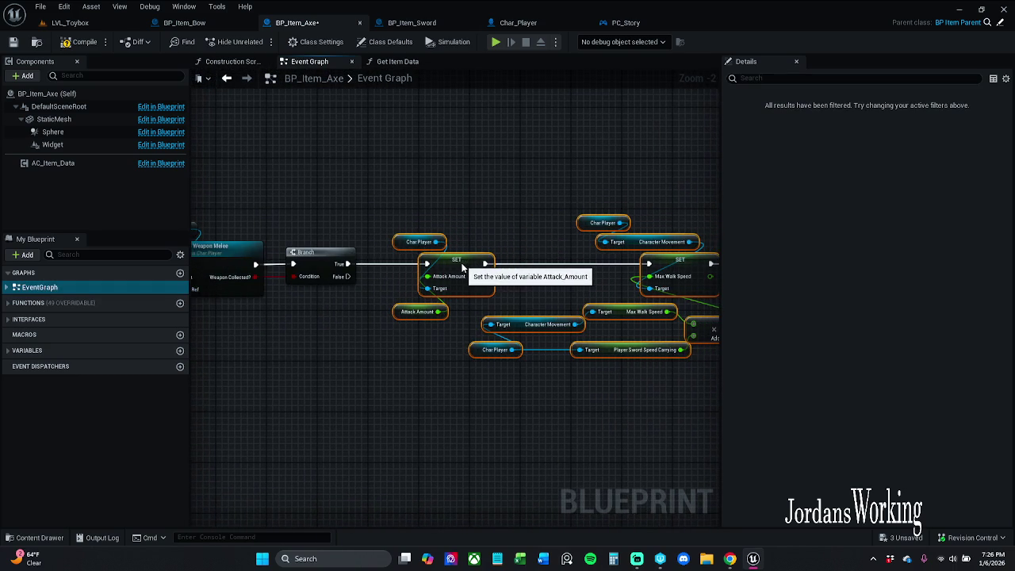
{"action": "left_click", "coordinate": [455, 228]}
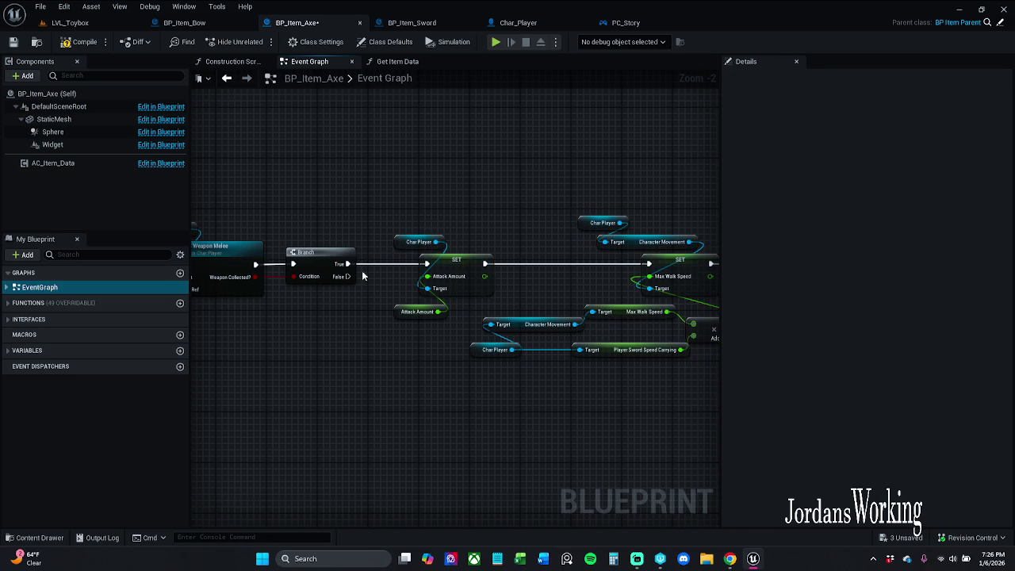
Step: Attach a Create Widget node to the Branch's False pin, then open Char_Player's Attach Weapon Melee function
{"action": "left_click_drag", "start_coordinate": [347, 276], "coordinate": [403, 143]}
{"action": "type", "text": "create"}
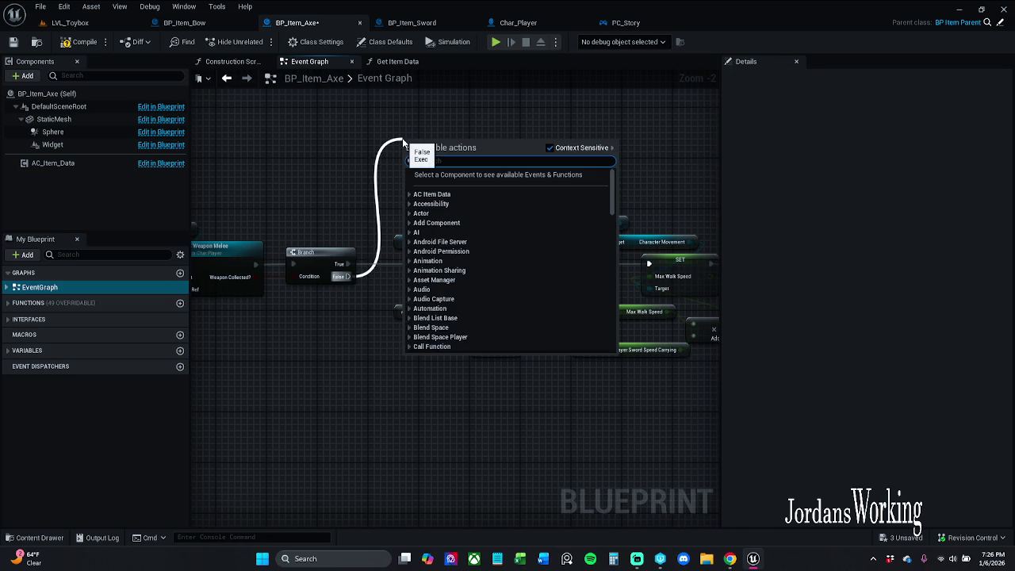
{"action": "type", "text": " widget"}
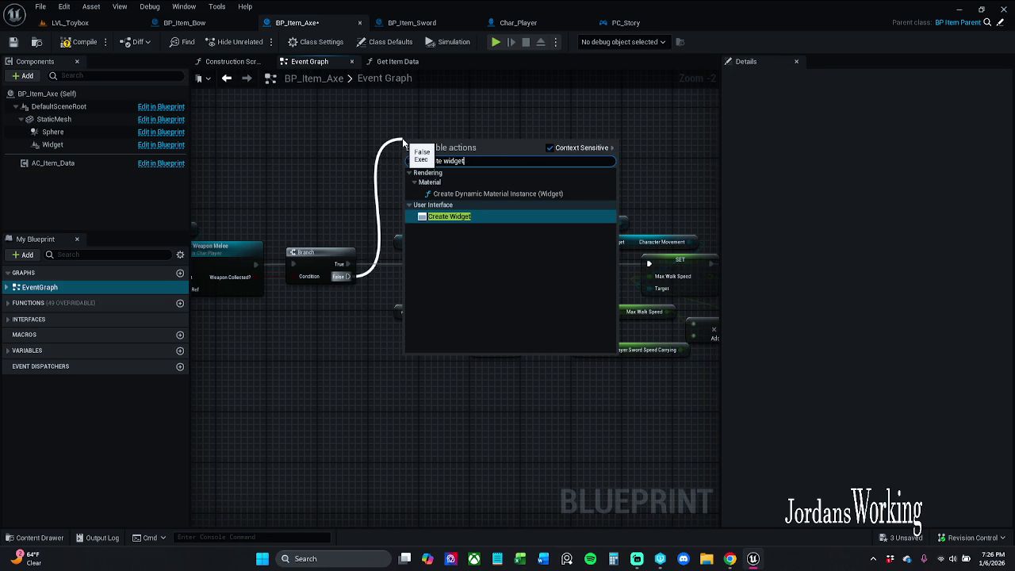
{"action": "key", "text": "Return"}
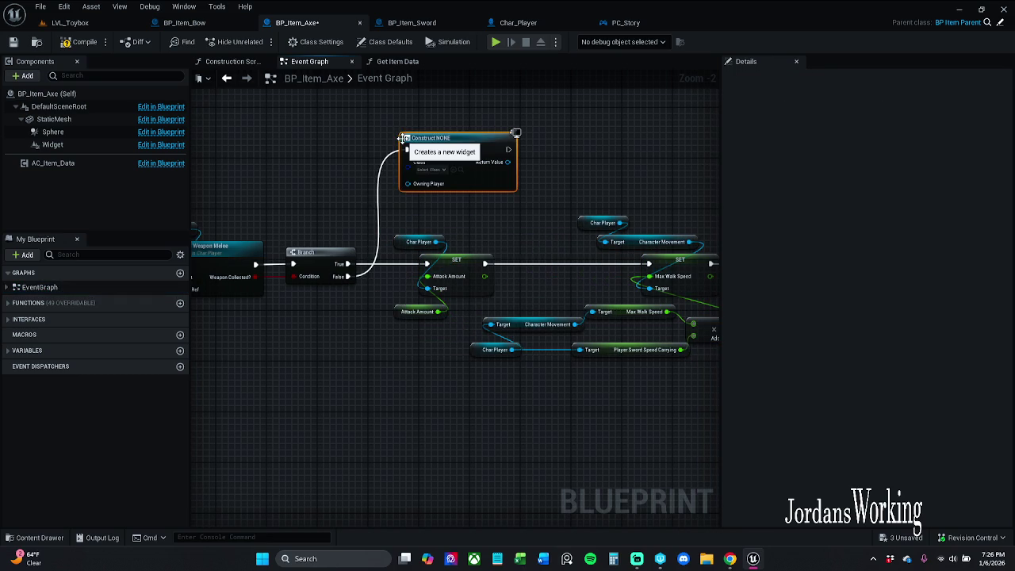
{"action": "mouse_move", "coordinate": [298, 197]}
{"action": "left_mouse_down"}
{"action": "mouse_move", "coordinate": [378, 181]}
{"action": "mouse_move", "coordinate": [537, 182]}
{"action": "left_mouse_up"}
{"action": "double_click", "coordinate": [467, 236]}
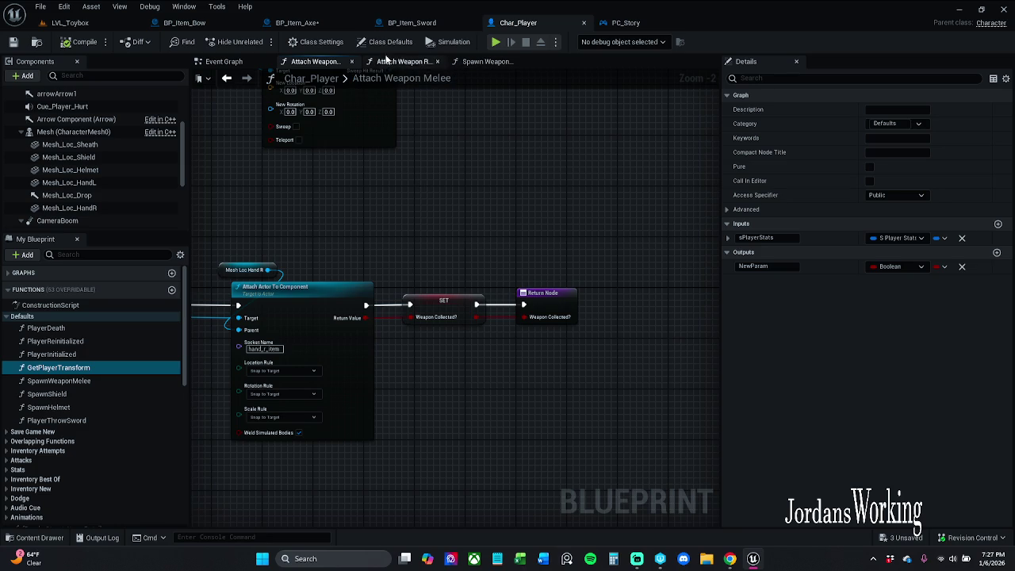
Step: In BP_Item_Axe, delete the Create Widget node hanging off the Branch's False output
{"action": "left_click", "coordinate": [616, 23]}
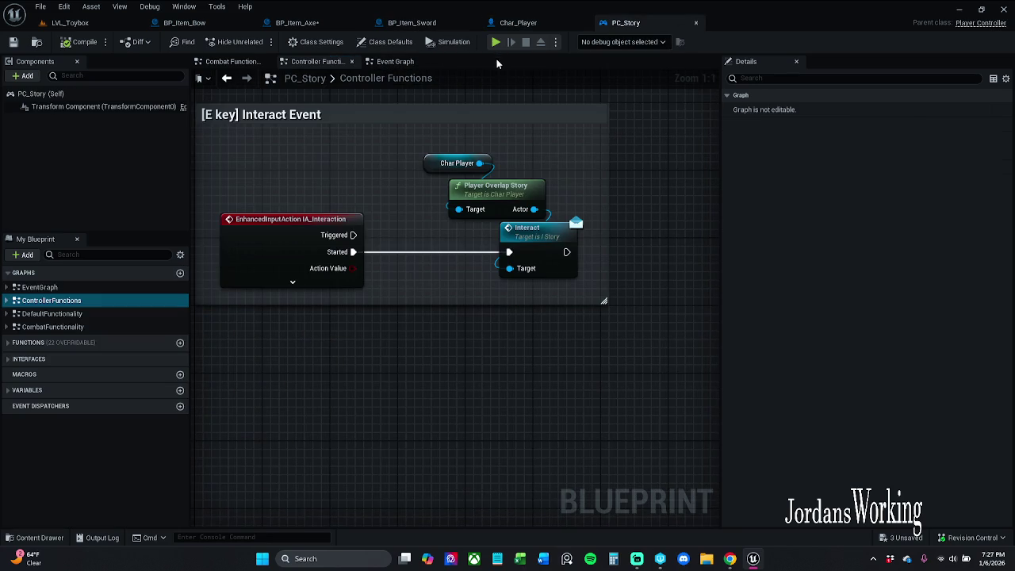
{"action": "left_click", "coordinate": [518, 22]}
{"action": "left_click", "coordinate": [298, 22]}
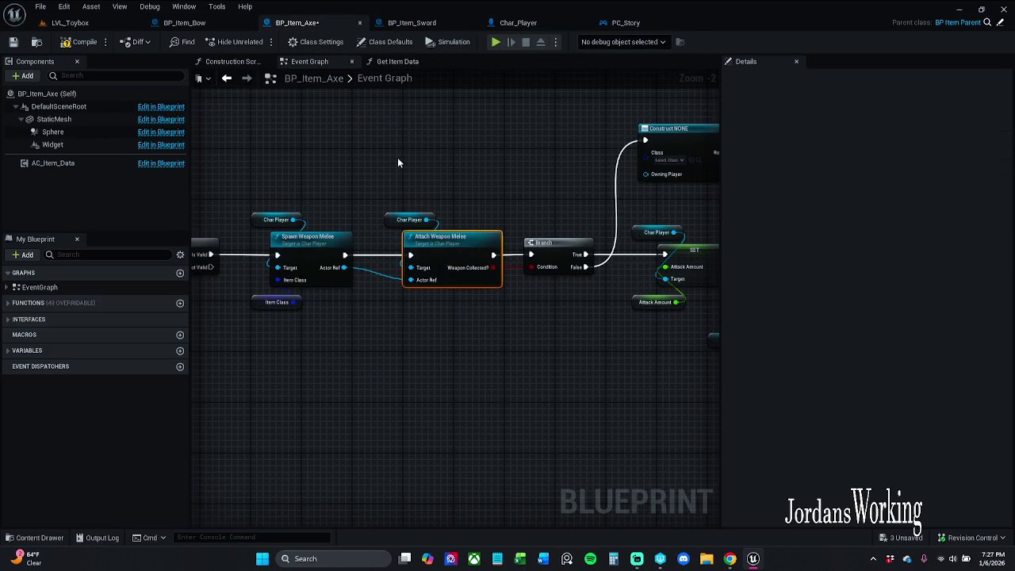
{"action": "left_click_drag", "start_coordinate": [488, 180], "coordinate": [434, 151]}
{"action": "left_click", "coordinate": [591, 136]}
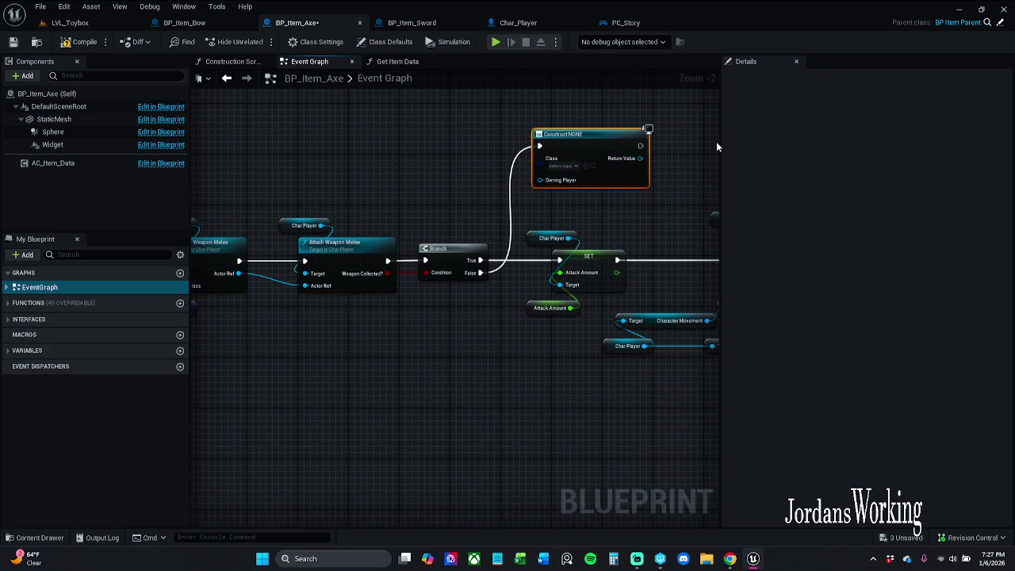
{"action": "key", "text": "Delete"}
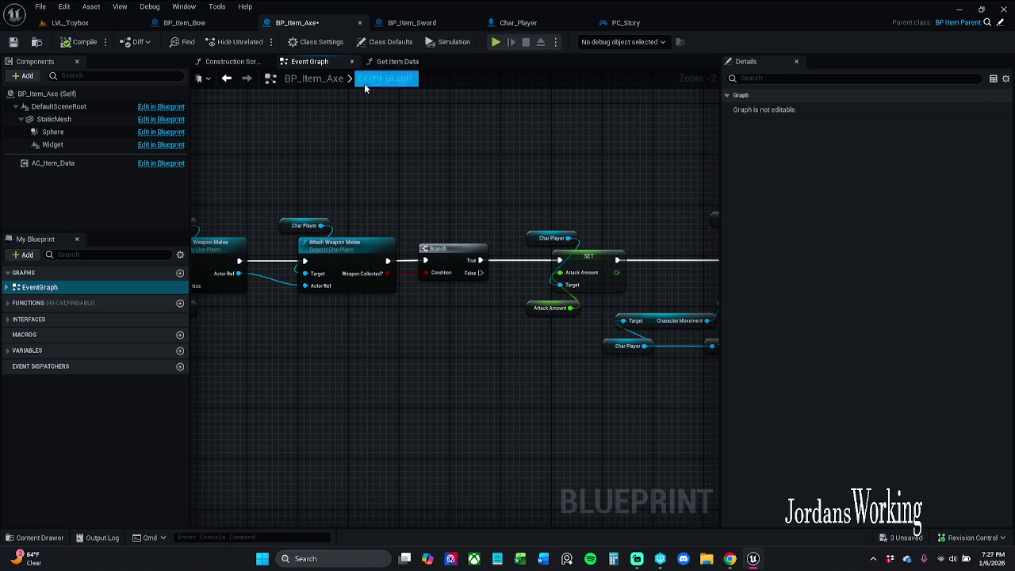
Step: Play LVL_Toybox and walk the character over to pick up the sword
{"action": "left_click", "coordinate": [103, 22]}
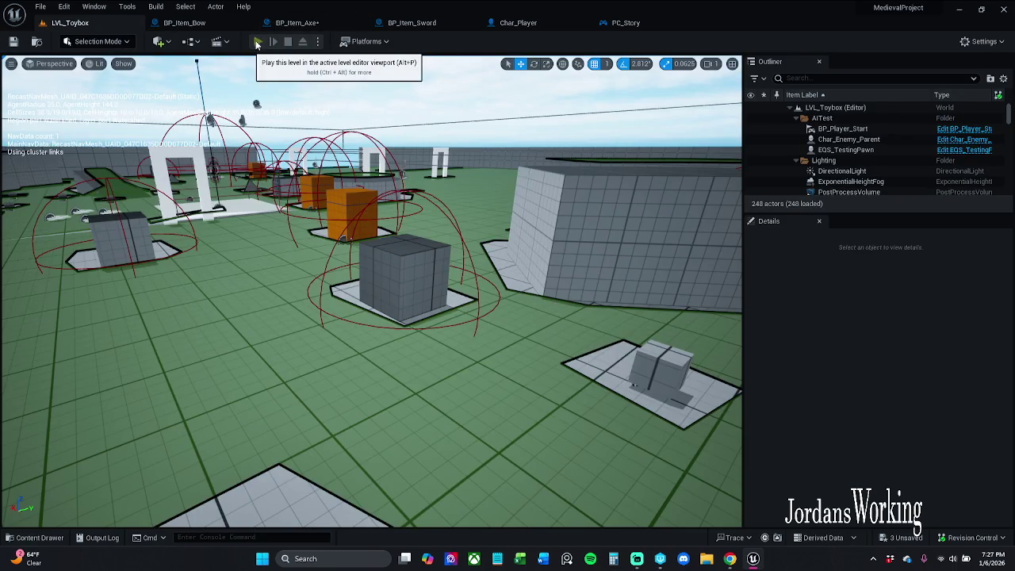
{"action": "left_click", "coordinate": [257, 41]}
{"action": "key", "text": "w"}
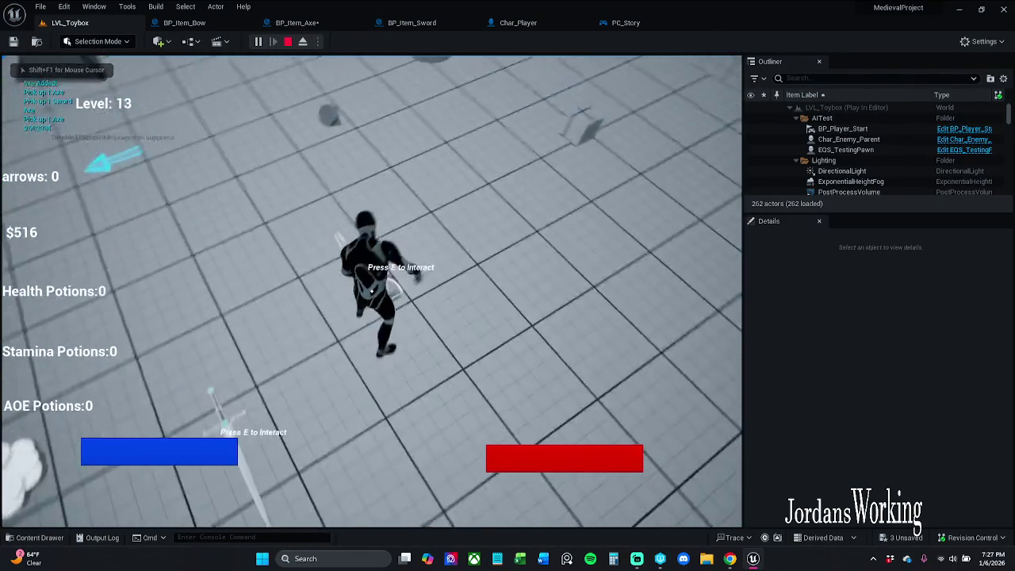
{"action": "key", "text": "e"}
{"action": "key", "text": "Escape"}
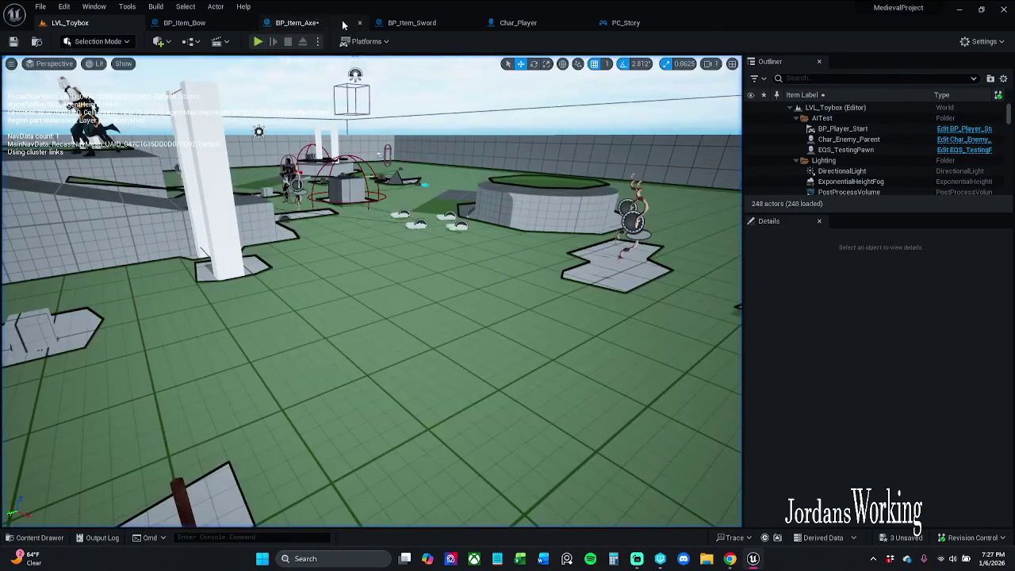
Step: Replay the level, swinging the sword while running, then pick up the axe
{"action": "left_click", "coordinate": [258, 41]}
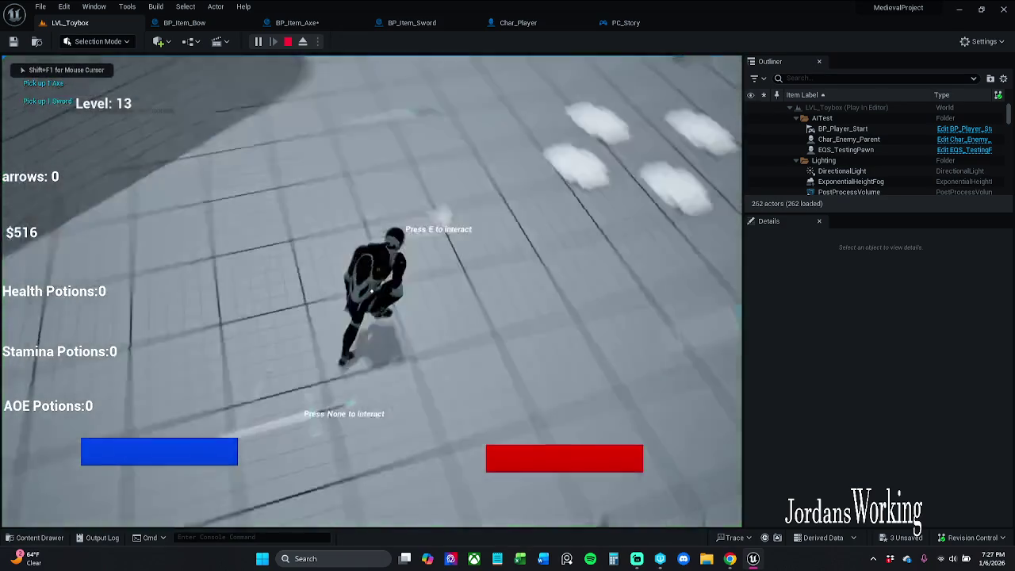
{"action": "key", "text": "w"}
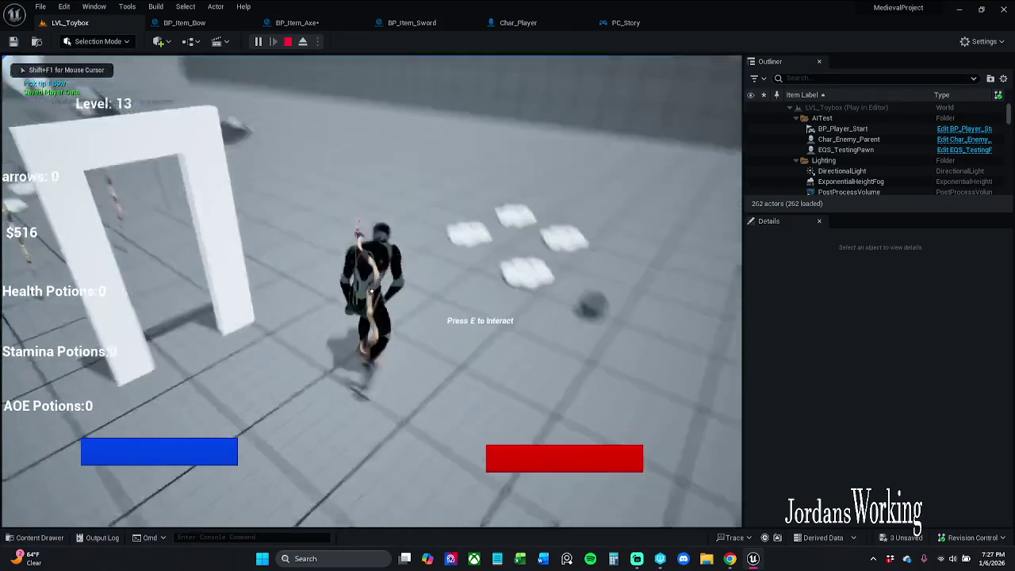
{"action": "key", "text": "w"}
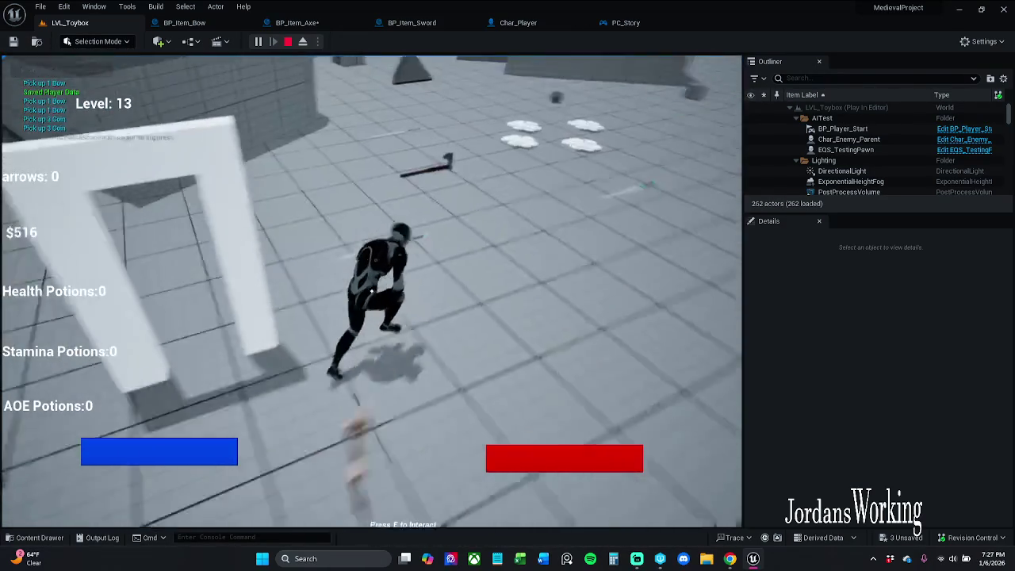
{"action": "key", "text": "w"}
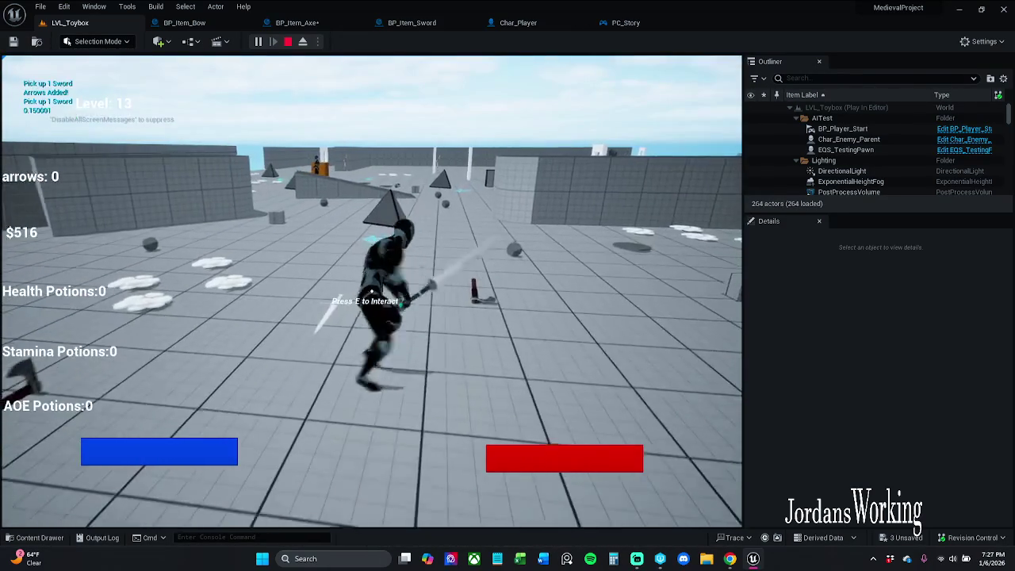
{"action": "key", "text": "w"}
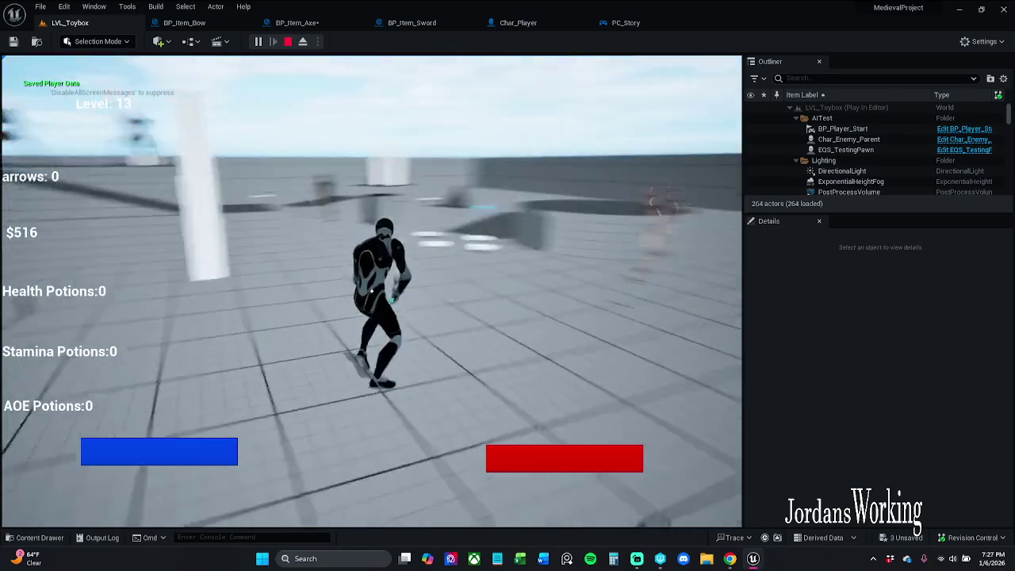
{"action": "key", "text": "w"}
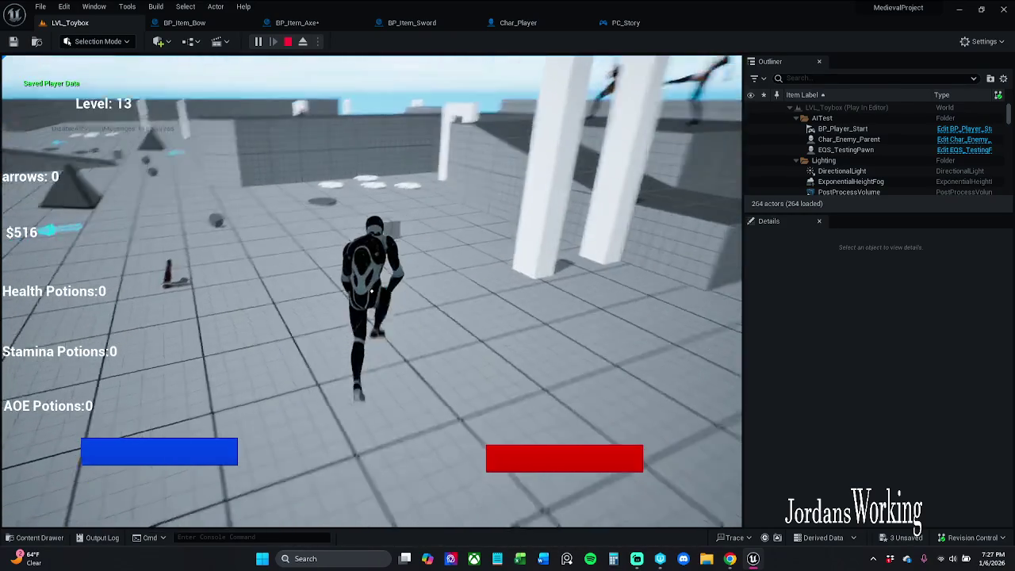
{"action": "key", "text": "w"}
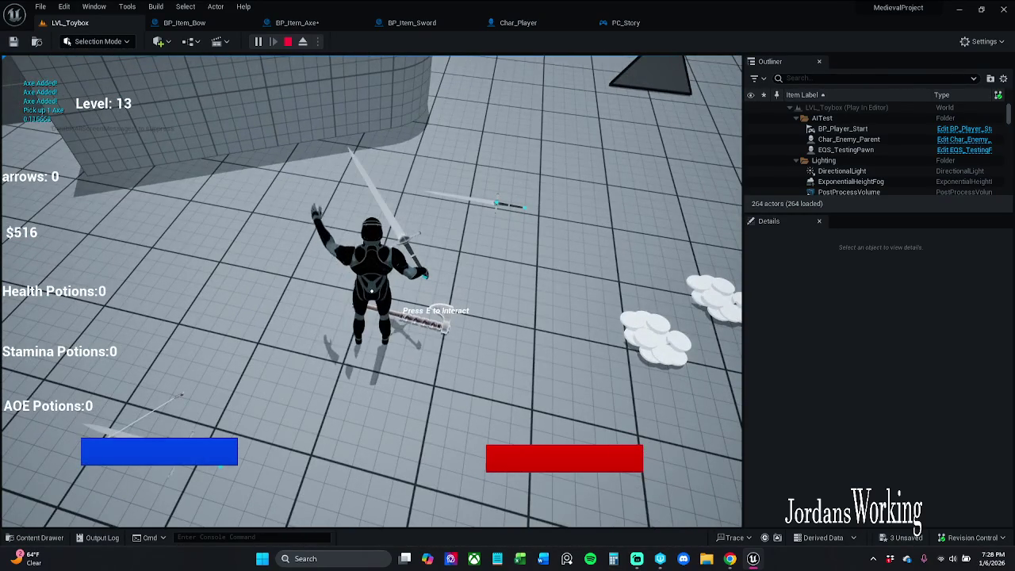
{"action": "key", "text": "Escape"}
{"action": "left_click", "coordinate": [298, 22]}
Step: Select the Max Walk Speed SET, Character Movement, Char Player, getter and multiply nodes together
{"action": "mouse_move", "coordinate": [336, 205]}
{"action": "left_mouse_down"}
{"action": "mouse_move", "coordinate": [452, 193]}
{"action": "mouse_move", "coordinate": [294, 170]}
{"action": "left_mouse_up"}
{"action": "scroll", "coordinate": [294, 170], "scroll_direction": "down", "scroll_amount": 1}
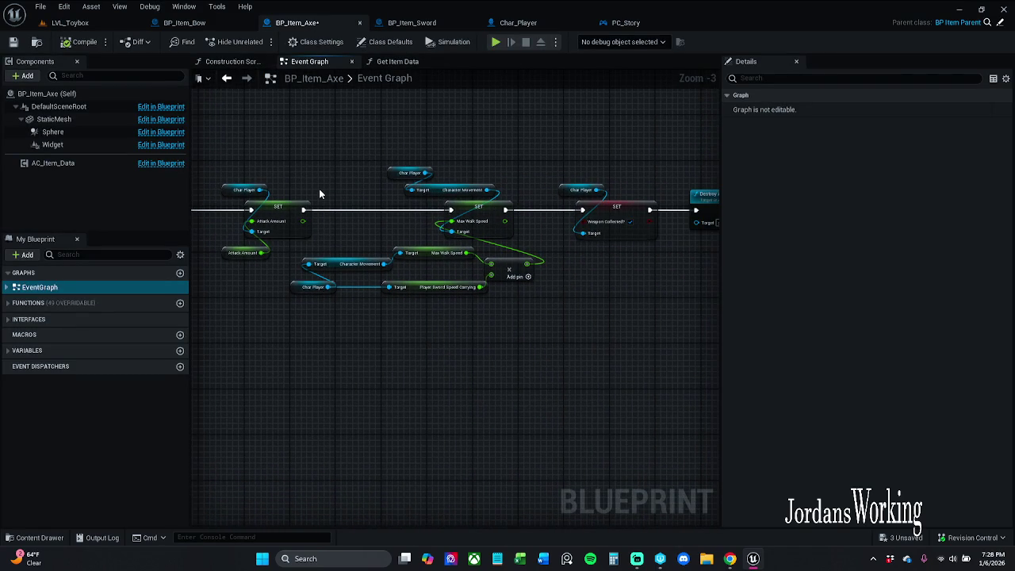
{"action": "scroll", "coordinate": [309, 236], "scroll_direction": "up", "scroll_amount": 2}
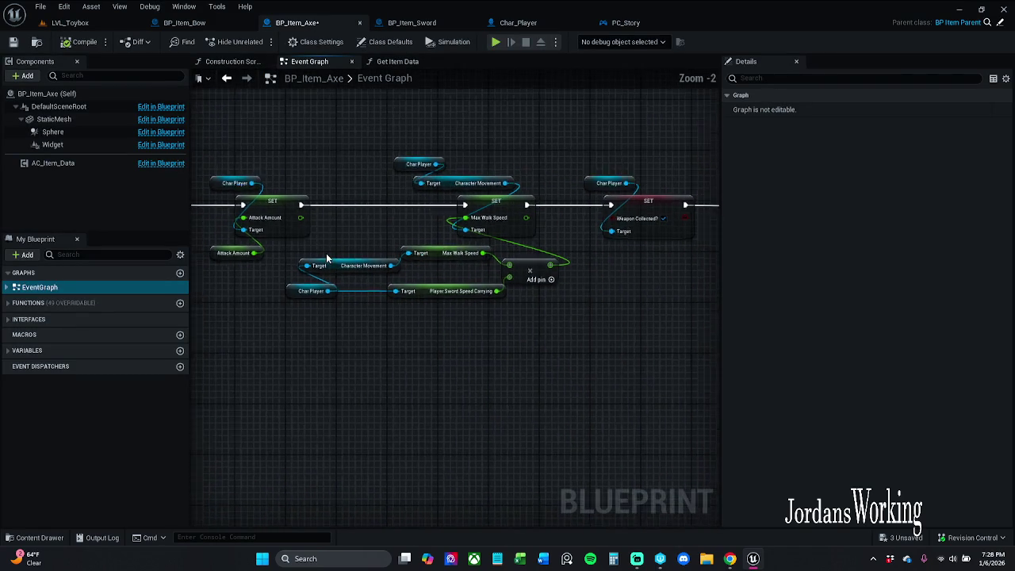
{"action": "mouse_move", "coordinate": [285, 270]}
{"action": "left_mouse_down"}
{"action": "mouse_move", "coordinate": [353, 270]}
{"action": "mouse_move", "coordinate": [607, 385]}
{"action": "left_mouse_up"}
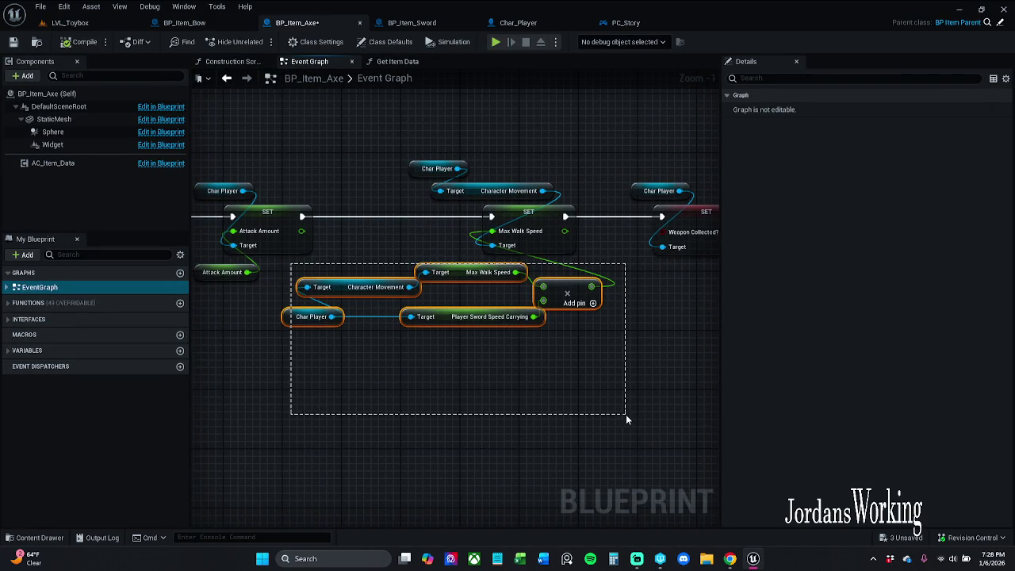
{"action": "left_click_drag", "start_coordinate": [462, 147], "coordinate": [553, 271]}
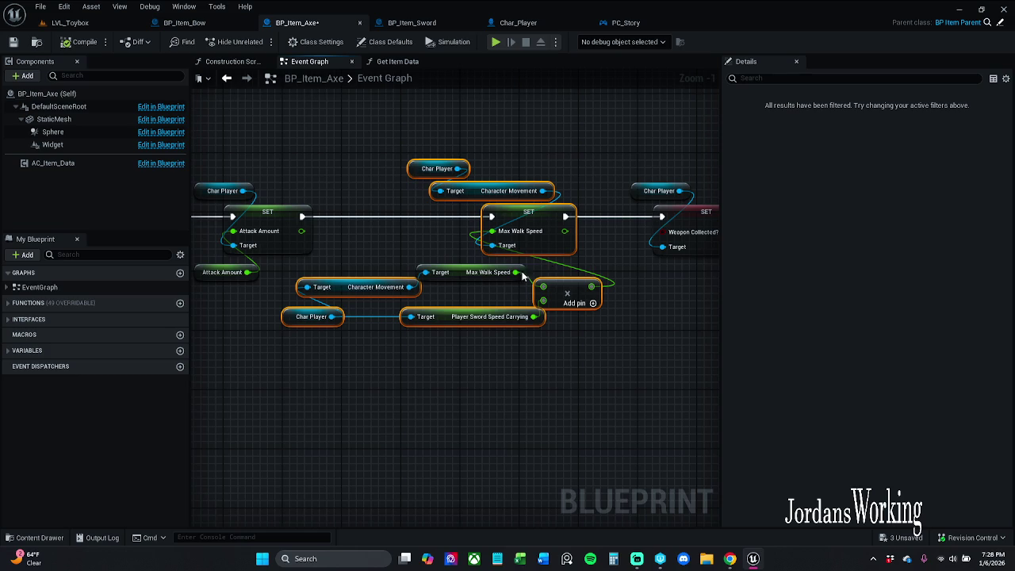
{"action": "left_click", "coordinate": [439, 265], "text": "ctrl"}
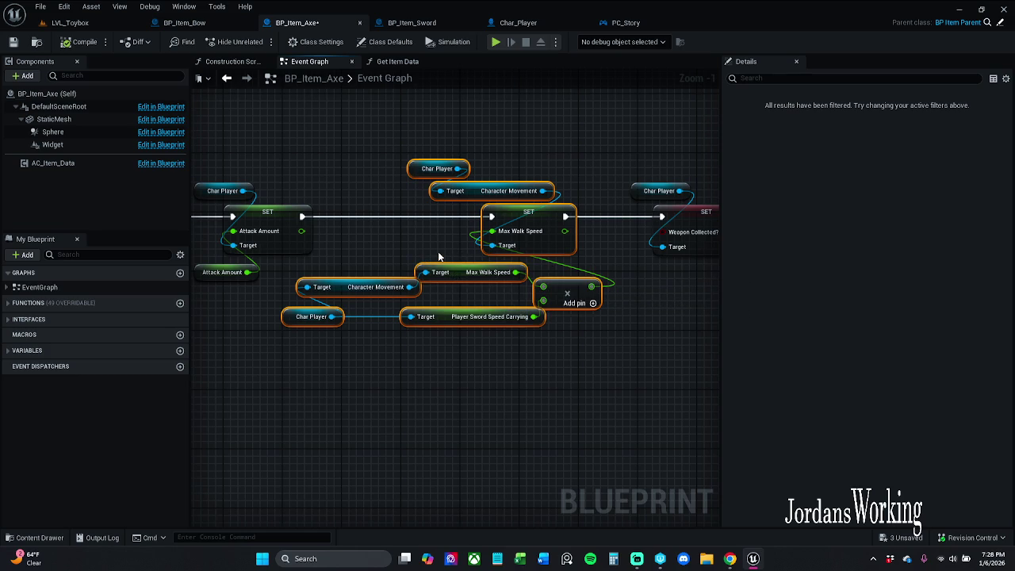
{"action": "left_click", "coordinate": [464, 317]}
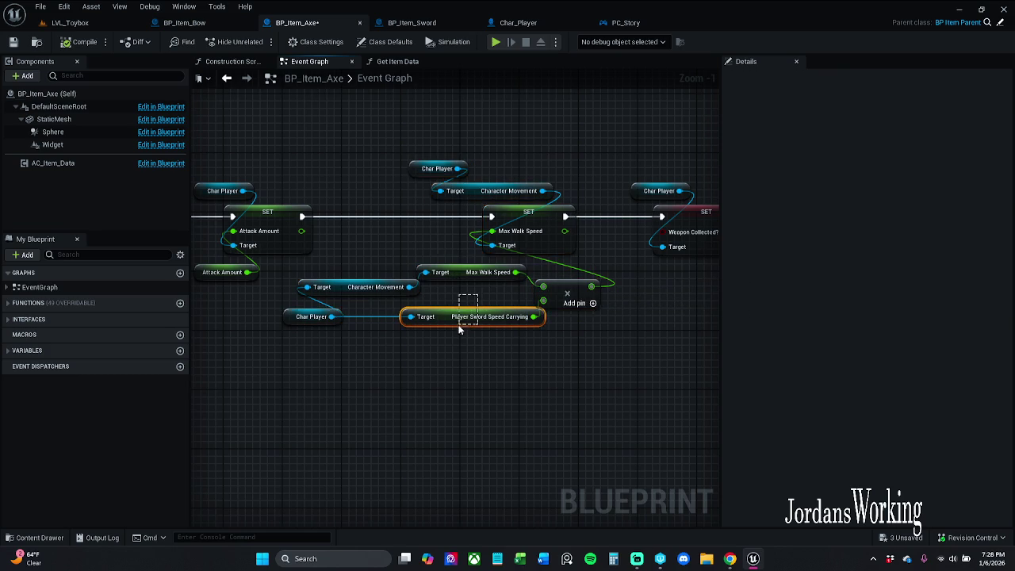
{"action": "scroll", "coordinate": [380, 259], "scroll_direction": "down", "scroll_amount": 1}
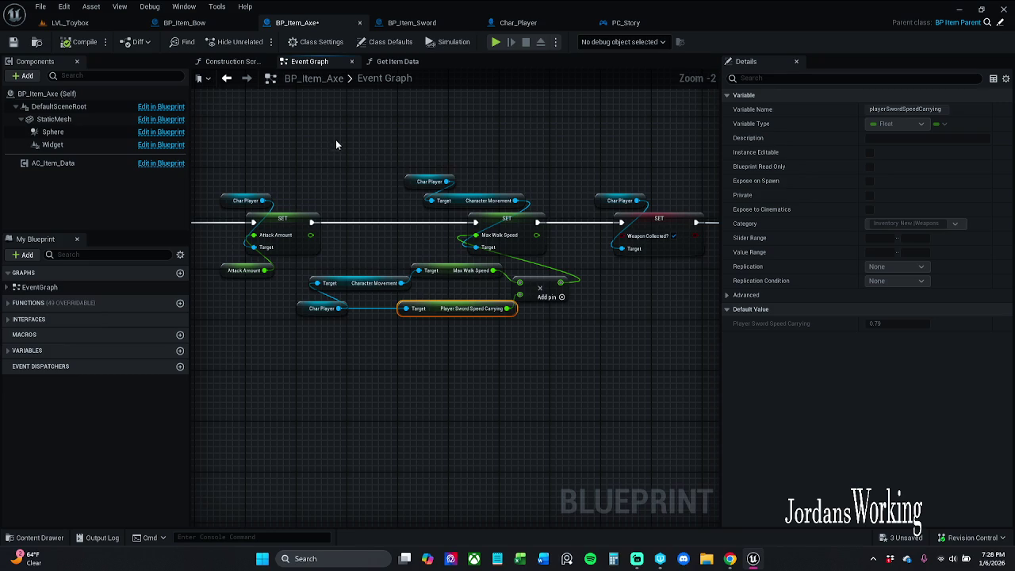
{"action": "mouse_move", "coordinate": [336, 139]}
{"action": "left_mouse_down"}
{"action": "mouse_move", "coordinate": [482, 345]}
{"action": "mouse_move", "coordinate": [558, 383]}
{"action": "left_mouse_up"}
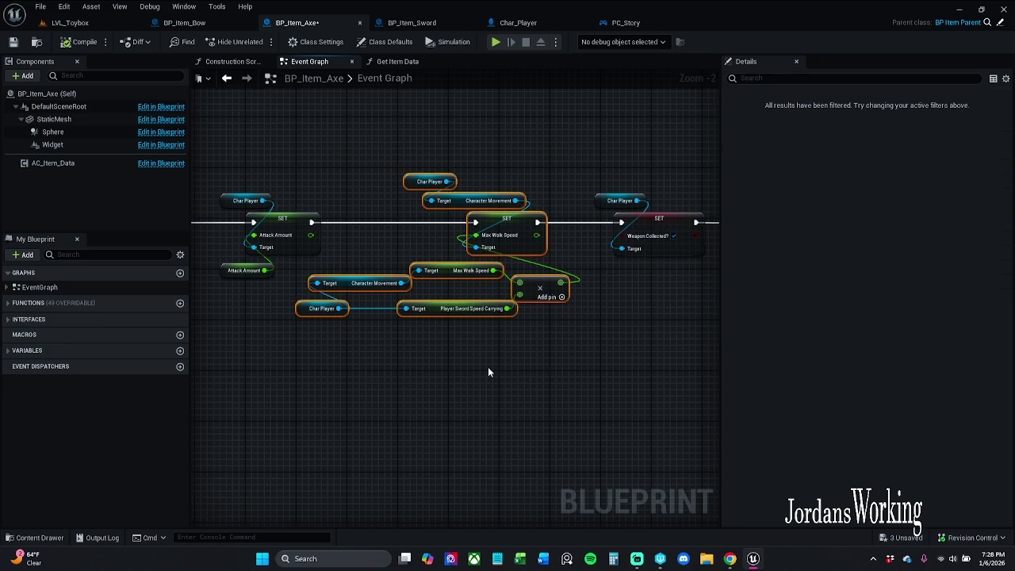
Step: Collapse the selected walk-speed nodes into a function and rename it AddedWeight
{"action": "right_click", "coordinate": [497, 222]}
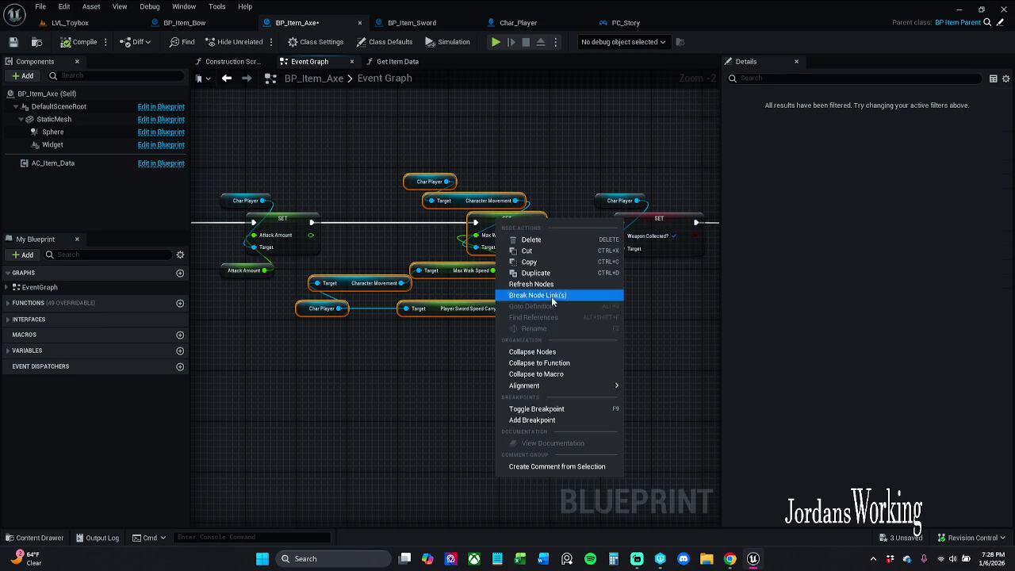
{"action": "left_click", "coordinate": [574, 368]}
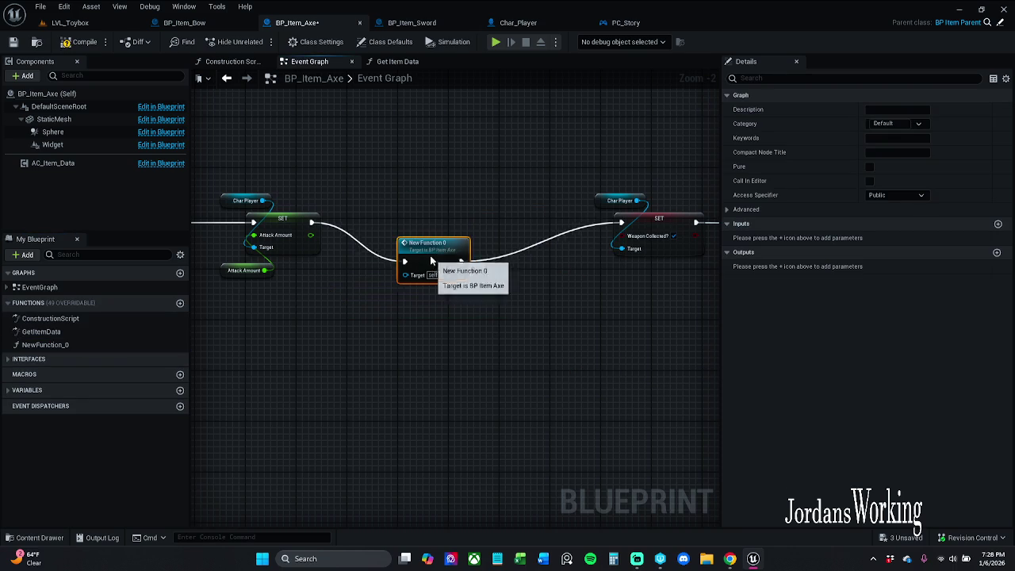
{"action": "left_click_drag", "start_coordinate": [423, 233], "coordinate": [417, 226]}
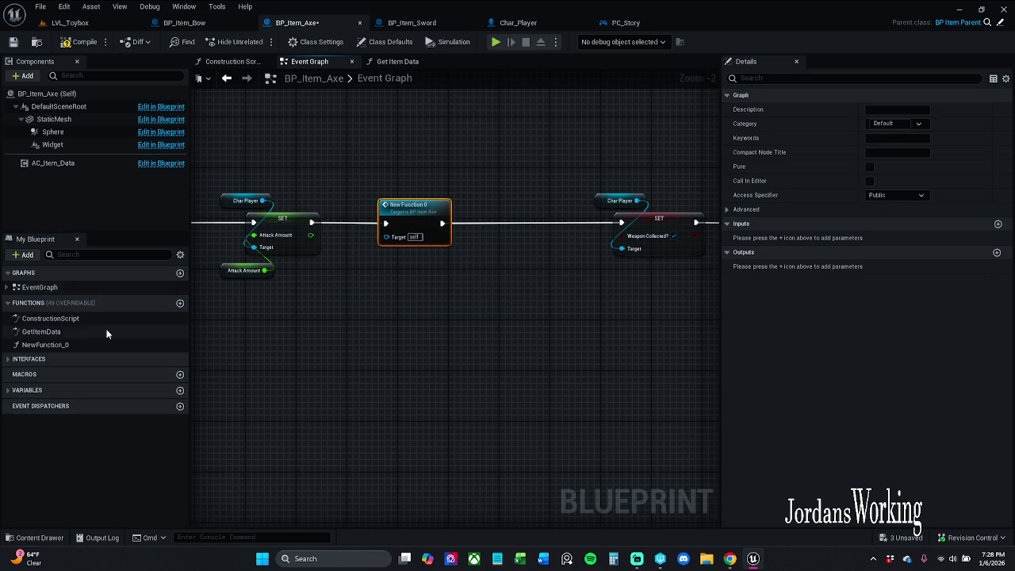
{"action": "left_click", "coordinate": [87, 346]}
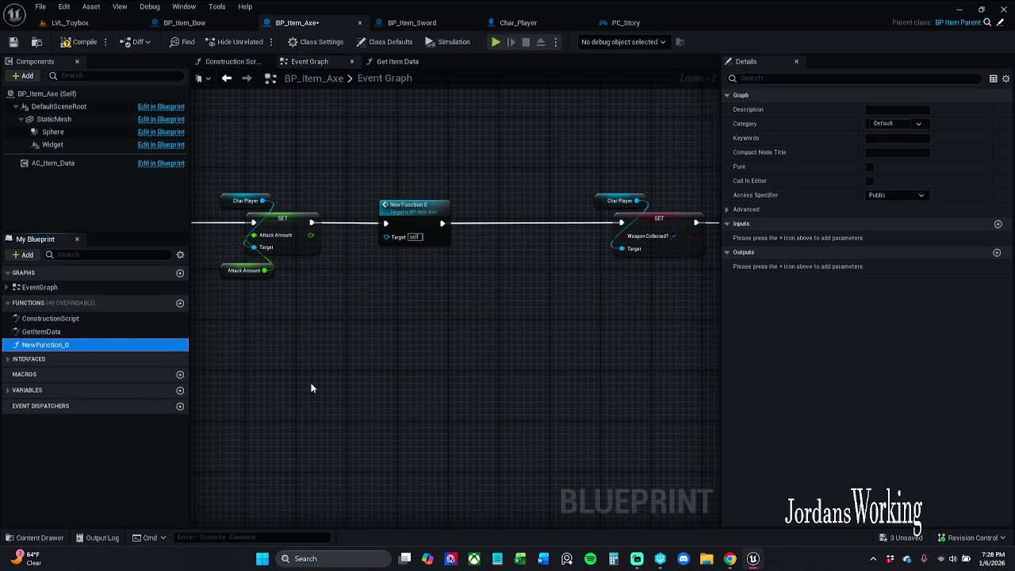
{"action": "key", "text": "F2"}
{"action": "type", "text": "AddedWeight"}
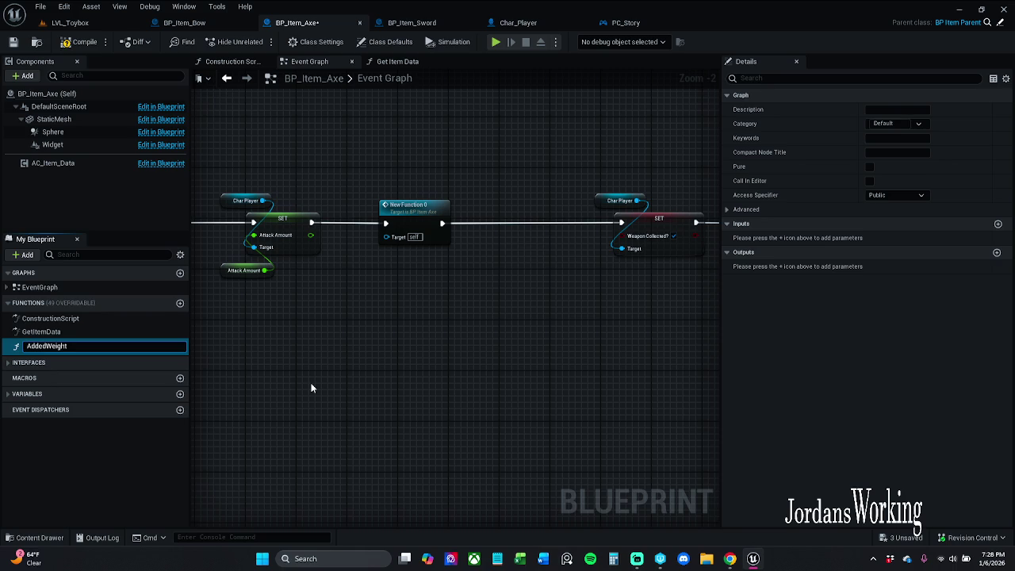
{"action": "key", "text": "Return"}
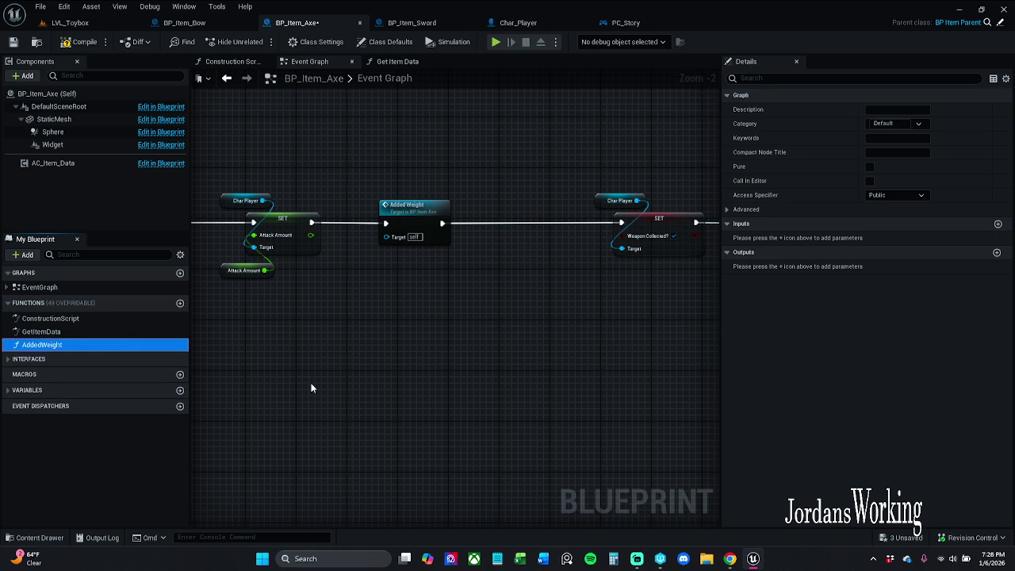
{"action": "mouse_move", "coordinate": [425, 159]}
{"action": "left_mouse_down"}
{"action": "mouse_move", "coordinate": [616, 277]}
{"action": "mouse_move", "coordinate": [569, 250]}
{"action": "mouse_move", "coordinate": [472, 229]}
{"action": "left_mouse_up"}
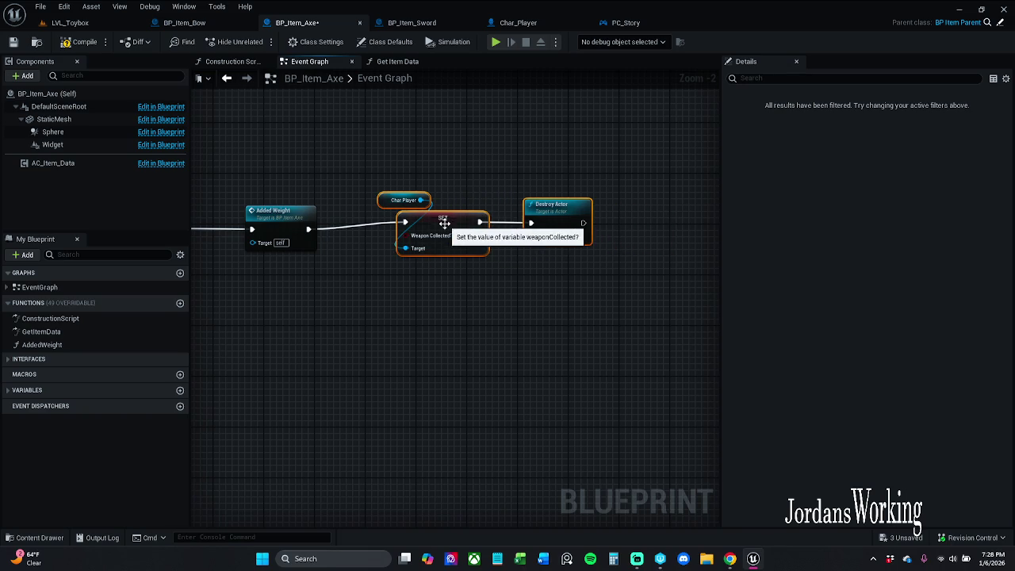
{"action": "left_click_drag", "start_coordinate": [341, 190], "coordinate": [538, 196]}
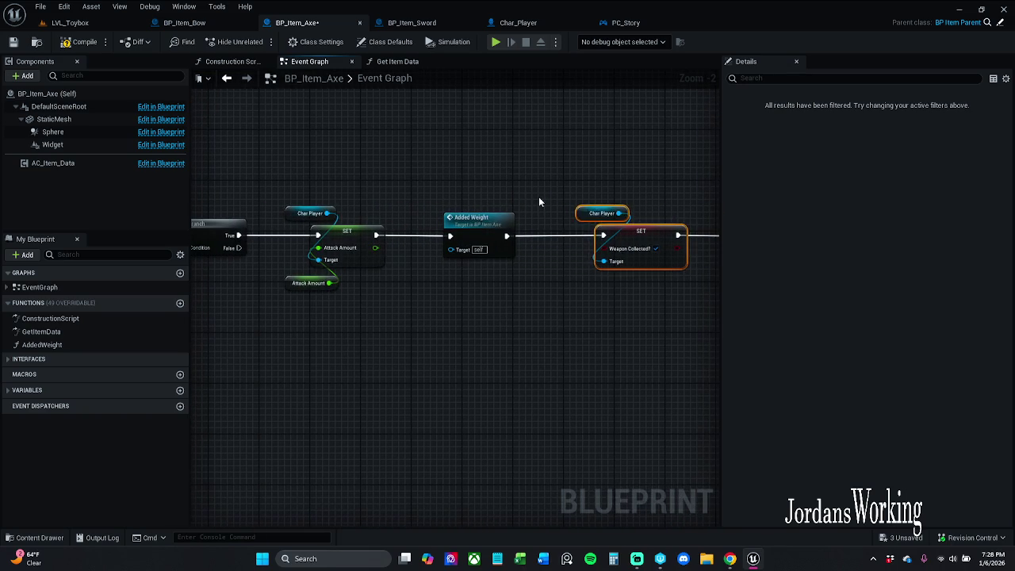
{"action": "left_click", "coordinate": [538, 197]}
{"action": "left_click", "coordinate": [473, 230]}
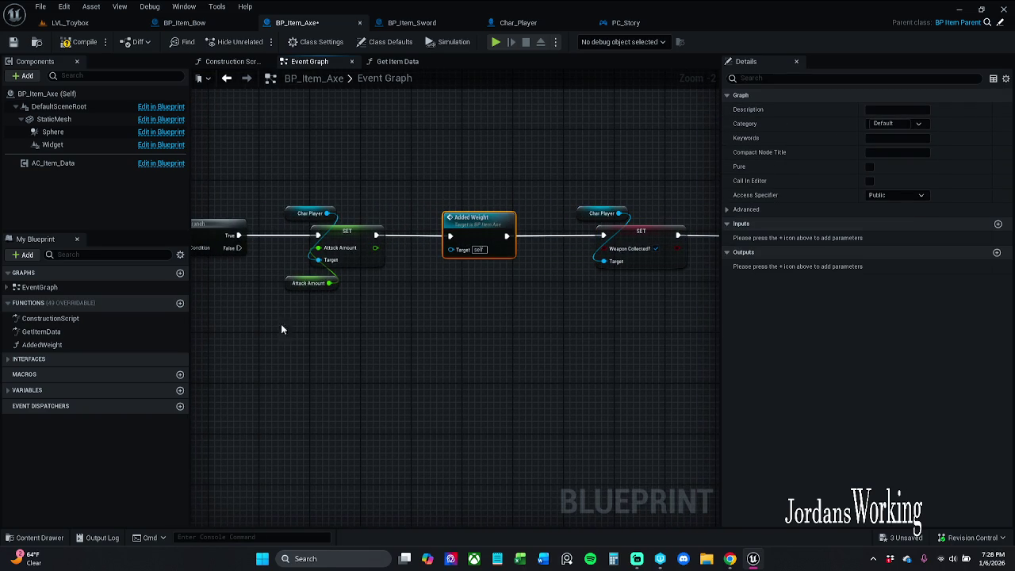
{"action": "left_click", "coordinate": [88, 347]}
{"action": "left_click", "coordinate": [46, 346]}
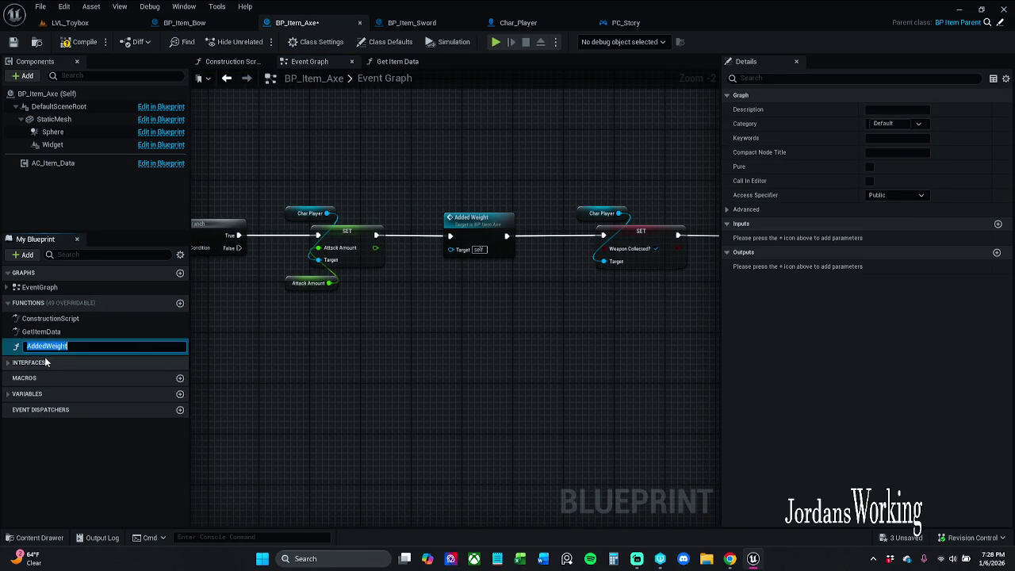
{"action": "left_click_drag", "start_coordinate": [45, 346], "coordinate": [1, 349]}
{"action": "key", "text": "Return"}
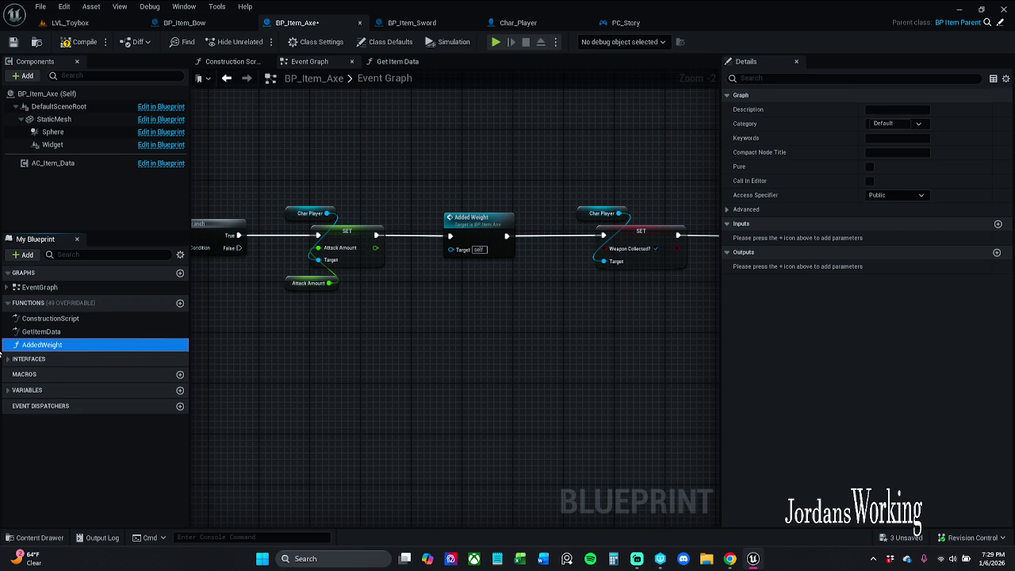
{"action": "mouse_move", "coordinate": [357, 391]}
{"action": "left_mouse_down"}
{"action": "mouse_move", "coordinate": [428, 344]}
{"action": "mouse_move", "coordinate": [452, 349]}
{"action": "left_mouse_up"}
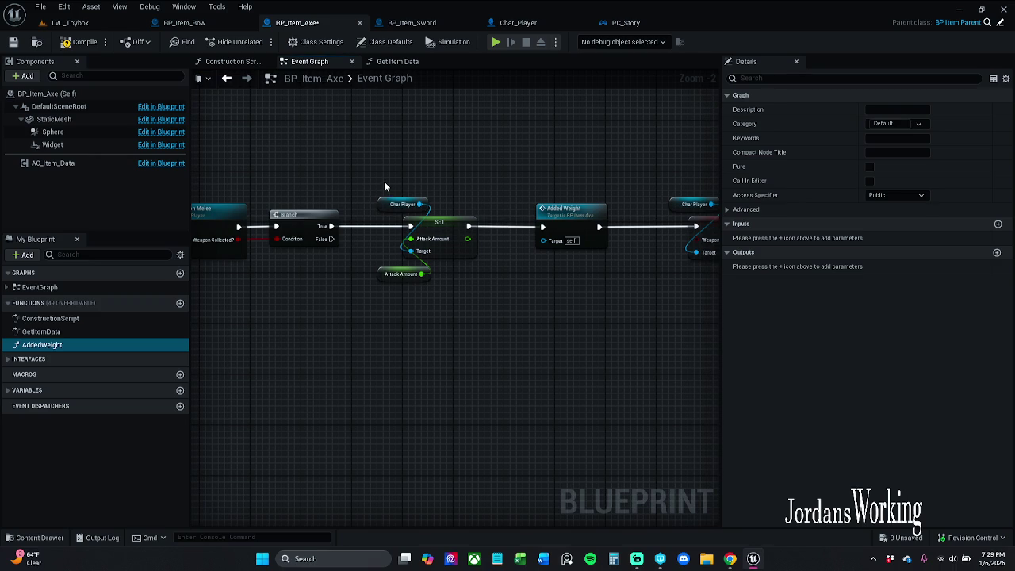
Step: Compare the sword's Attach Weapon Melee and Branch with the bow's collected-event nodes
{"action": "left_click", "coordinate": [419, 28]}
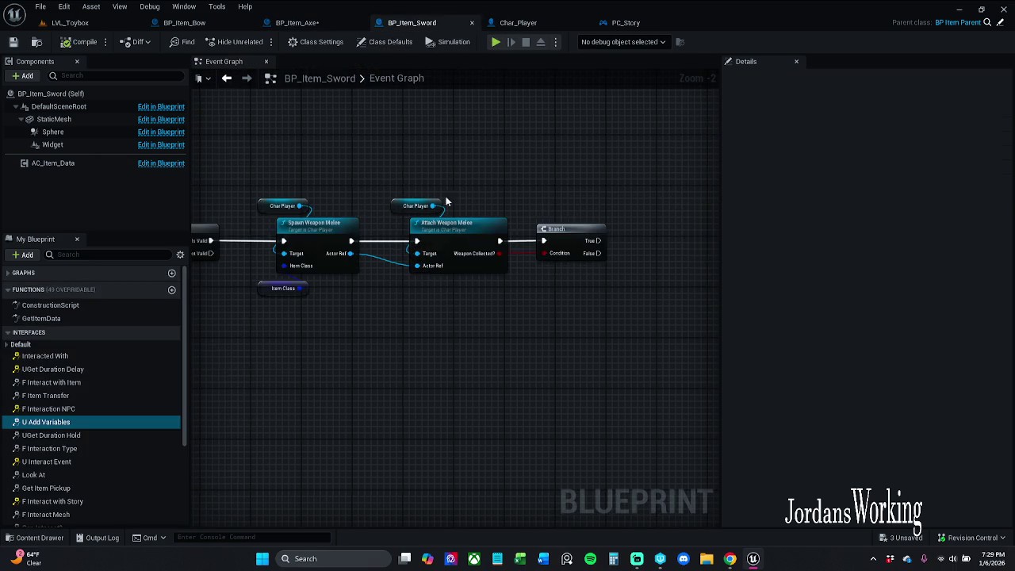
{"action": "mouse_move", "coordinate": [448, 202]}
{"action": "left_mouse_down"}
{"action": "mouse_move", "coordinate": [544, 163]}
{"action": "mouse_move", "coordinate": [505, 173]}
{"action": "left_mouse_up"}
{"action": "scroll", "coordinate": [504, 172], "scroll_direction": "down", "scroll_amount": 4}
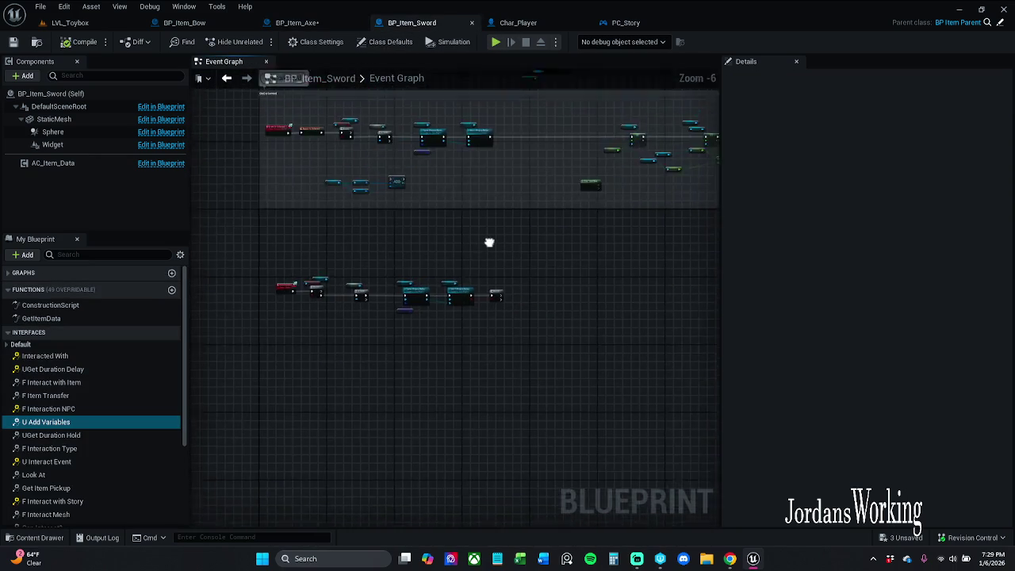
{"action": "scroll", "coordinate": [406, 169], "scroll_direction": "up", "scroll_amount": 4}
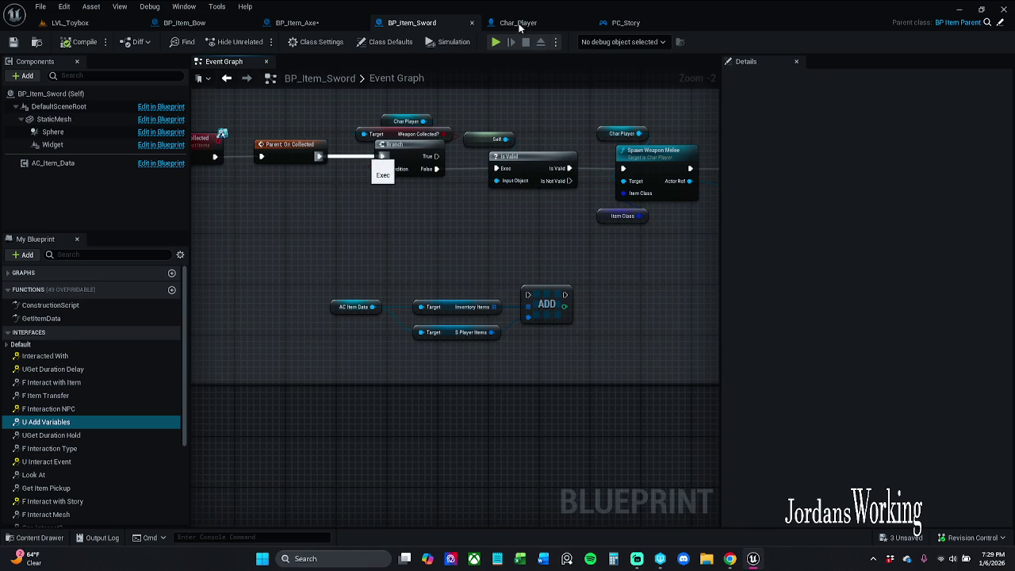
{"action": "left_click", "coordinate": [184, 22]}
{"action": "left_click_drag", "start_coordinate": [476, 175], "coordinate": [531, 349]}
{"action": "scroll", "coordinate": [475, 211], "scroll_direction": "down", "scroll_amount": 4}
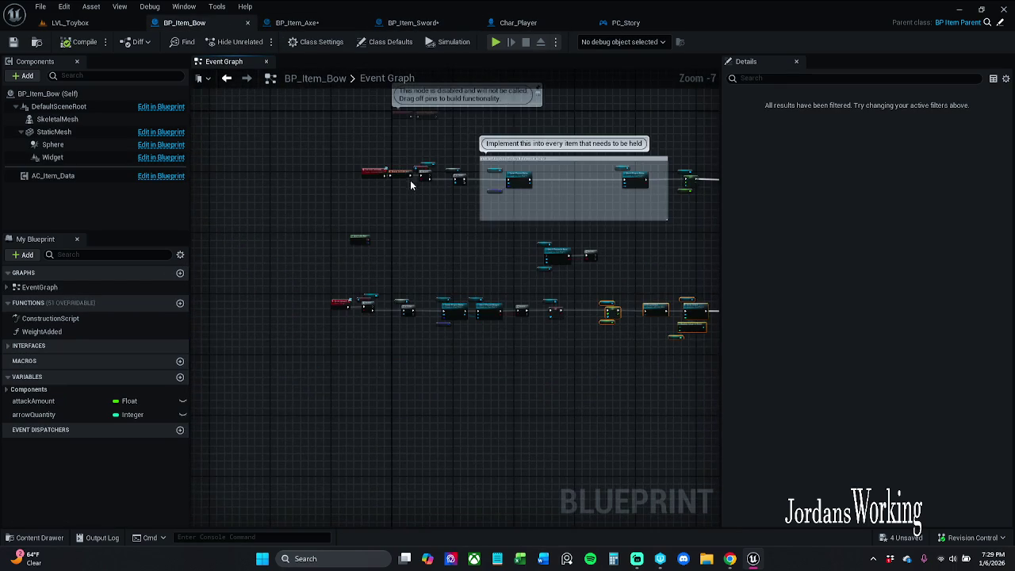
{"action": "scroll", "coordinate": [411, 185], "scroll_direction": "up", "scroll_amount": 5}
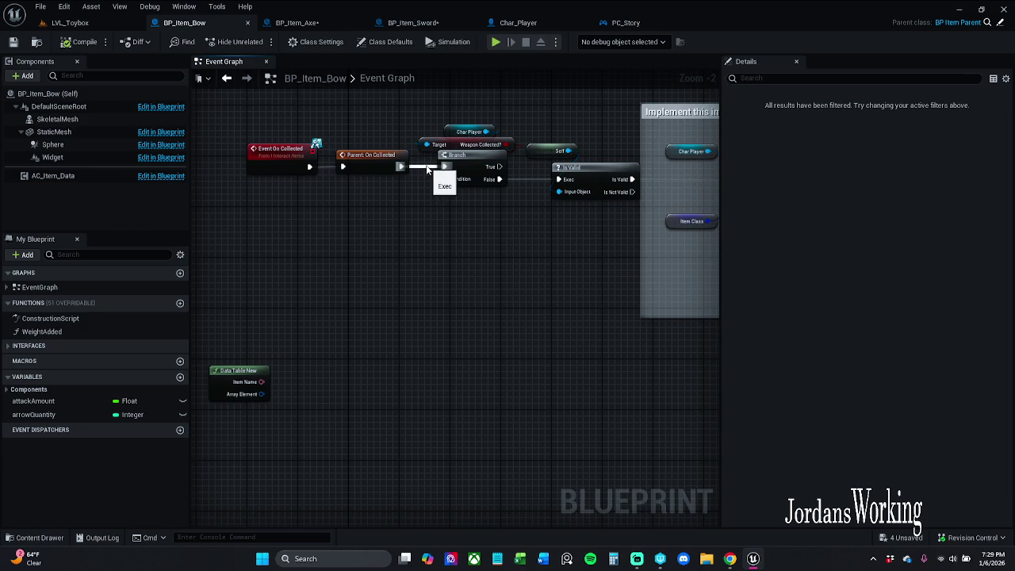
Step: Review the sword and axe collected-event graphs again, ending on BP_Item_Bow's Event Graph
{"action": "left_click", "coordinate": [412, 22]}
{"action": "mouse_move", "coordinate": [348, 149]}
{"action": "left_mouse_down"}
{"action": "mouse_move", "coordinate": [385, 260]}
{"action": "mouse_move", "coordinate": [398, 185]}
{"action": "left_mouse_up"}
{"action": "left_click", "coordinate": [298, 23]}
{"action": "mouse_move", "coordinate": [309, 84]}
{"action": "left_mouse_down"}
{"action": "mouse_move", "coordinate": [457, 173]}
{"action": "mouse_move", "coordinate": [333, 220]}
{"action": "mouse_move", "coordinate": [375, 313]}
{"action": "mouse_move", "coordinate": [540, 344]}
{"action": "left_mouse_up"}
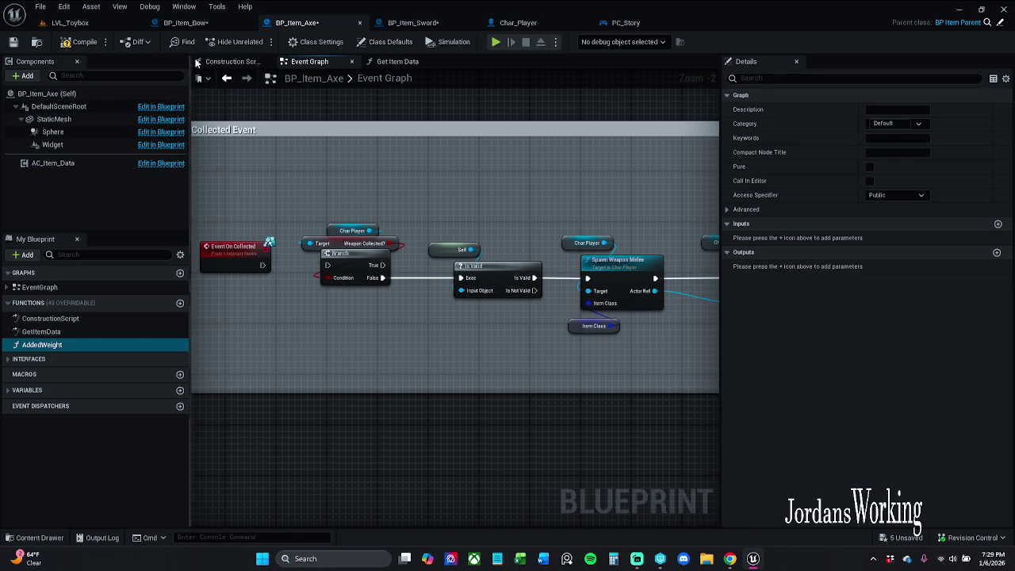
{"action": "left_click", "coordinate": [186, 22]}
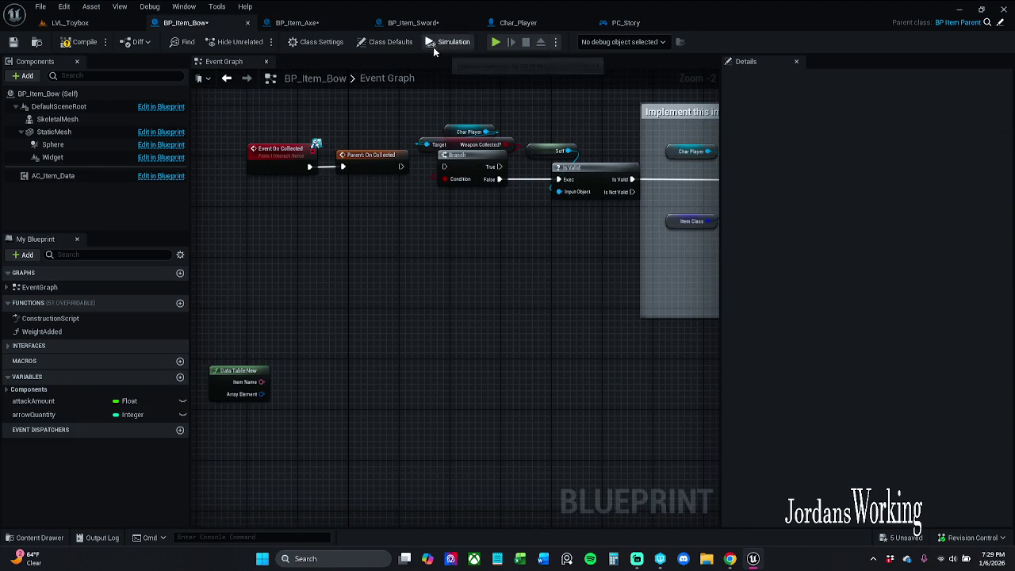
{"action": "left_click", "coordinate": [298, 22]}
{"action": "left_click", "coordinate": [413, 23]}
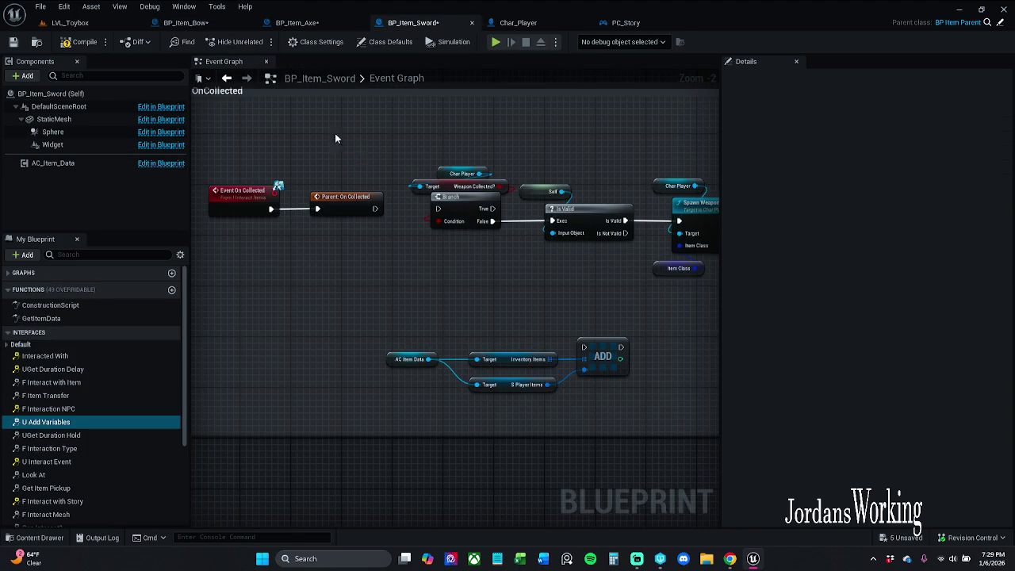
{"action": "key", "text": "ctrl+Tab"}
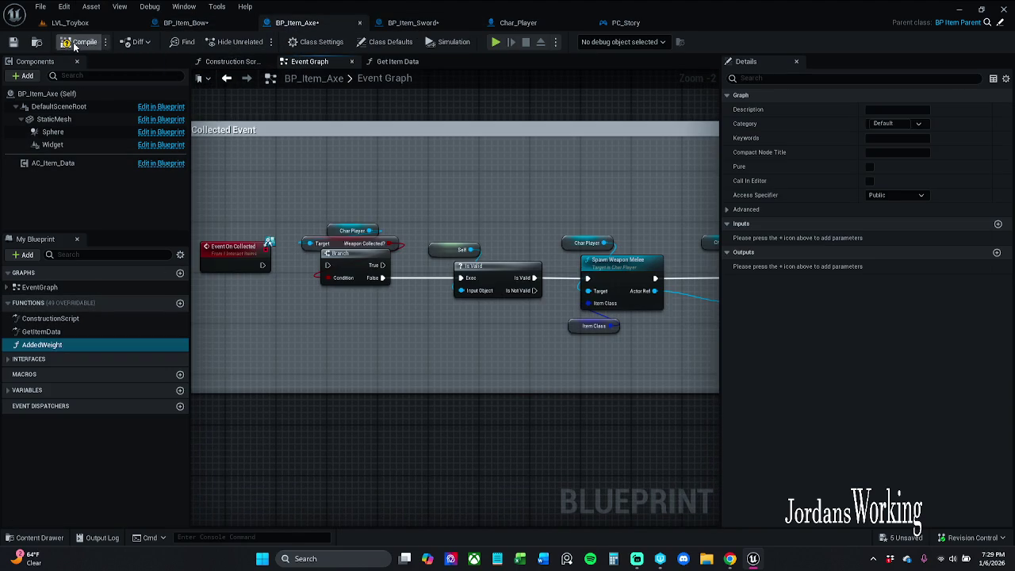
{"action": "key", "text": "ctrl+Tab"}
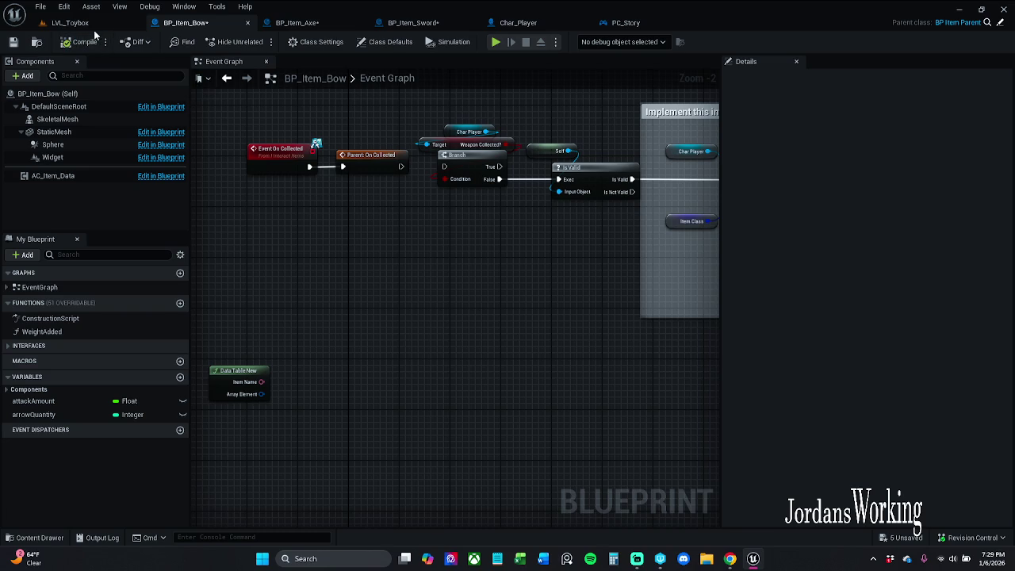
Step: Play-test LVL_Toybox, picking up the sword, swinging it and collecting coins
{"action": "left_click", "coordinate": [46, 22]}
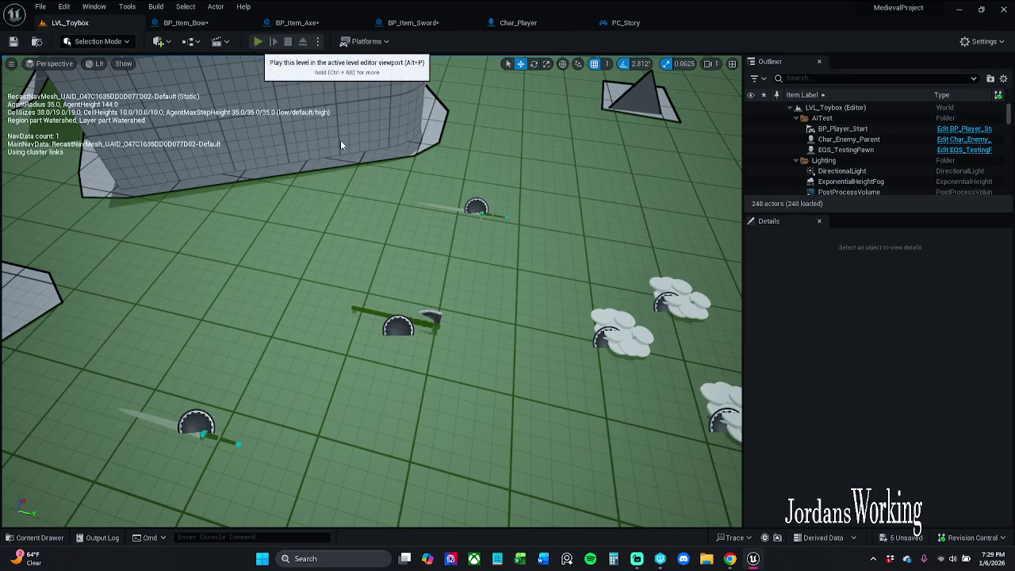
{"action": "left_click", "coordinate": [257, 42]}
{"action": "key", "text": "w"}
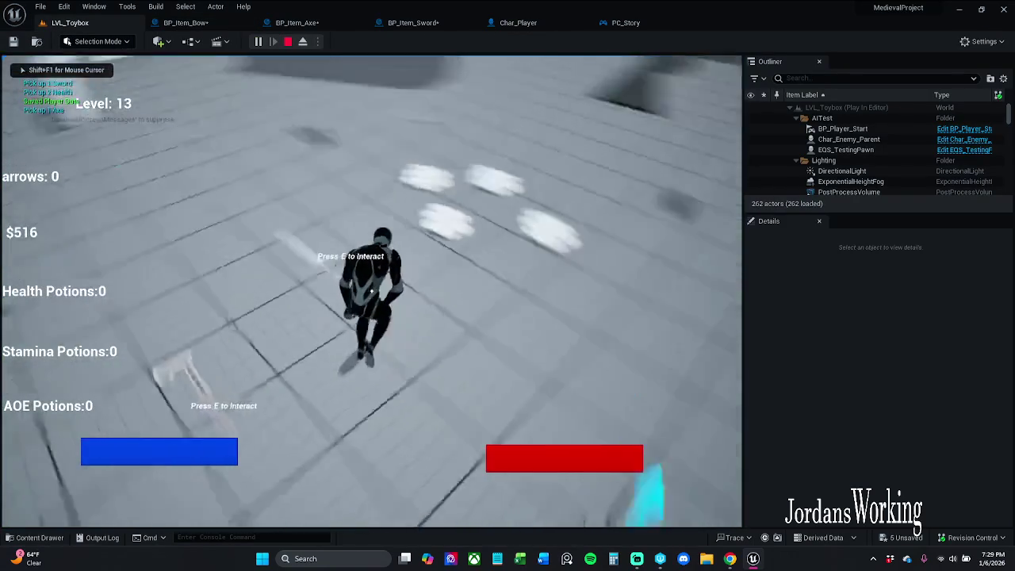
{"action": "key", "text": "e"}
{"action": "key", "text": "e"}
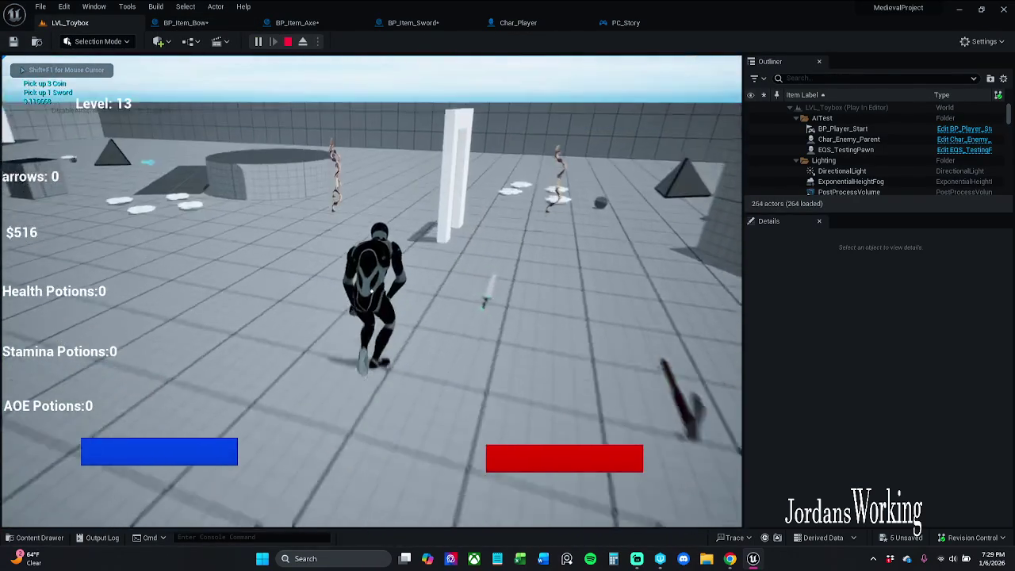
{"action": "key", "text": "w"}
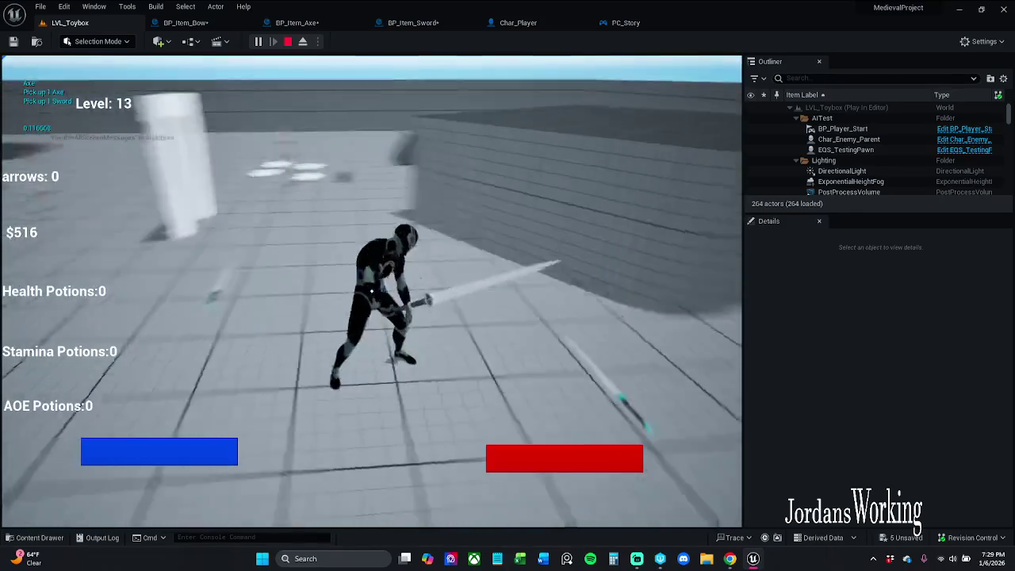
{"action": "key", "text": "e"}
{"action": "key", "text": "w"}
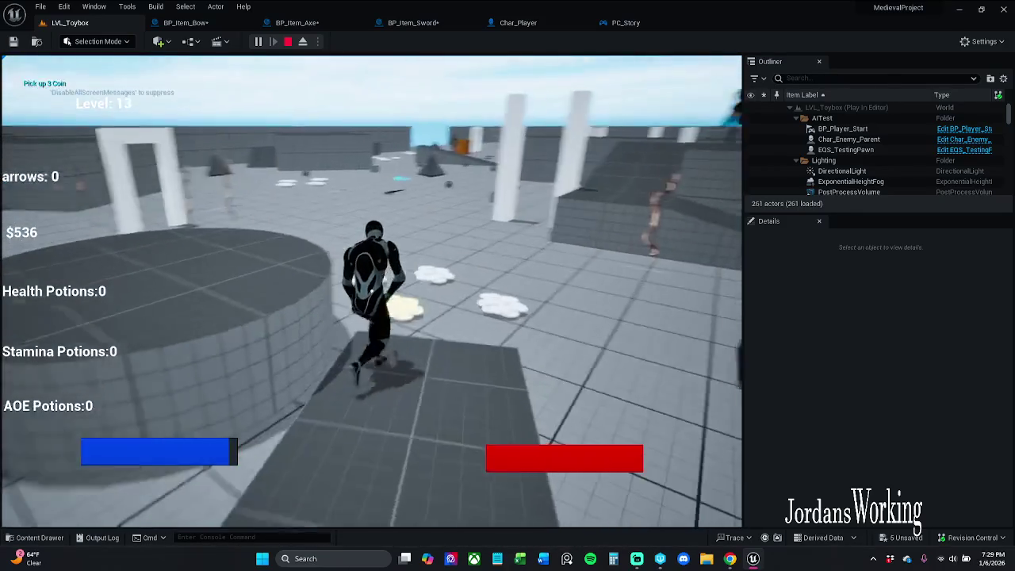
{"action": "key", "text": "Escape"}
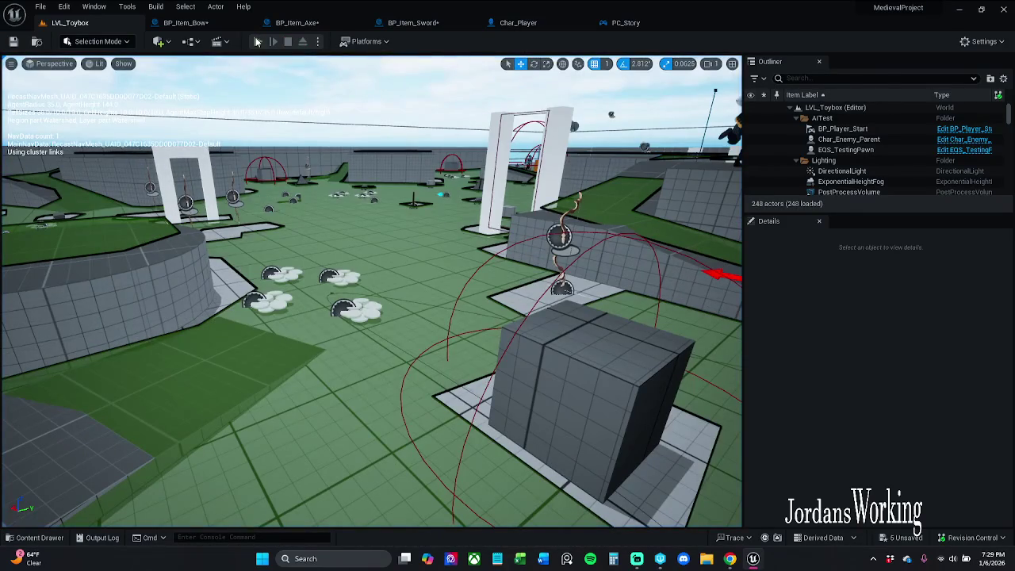
Step: Run a second play-test, running the character over coins to collect them
{"action": "key", "text": "alt+p"}
{"action": "key", "text": "w"}
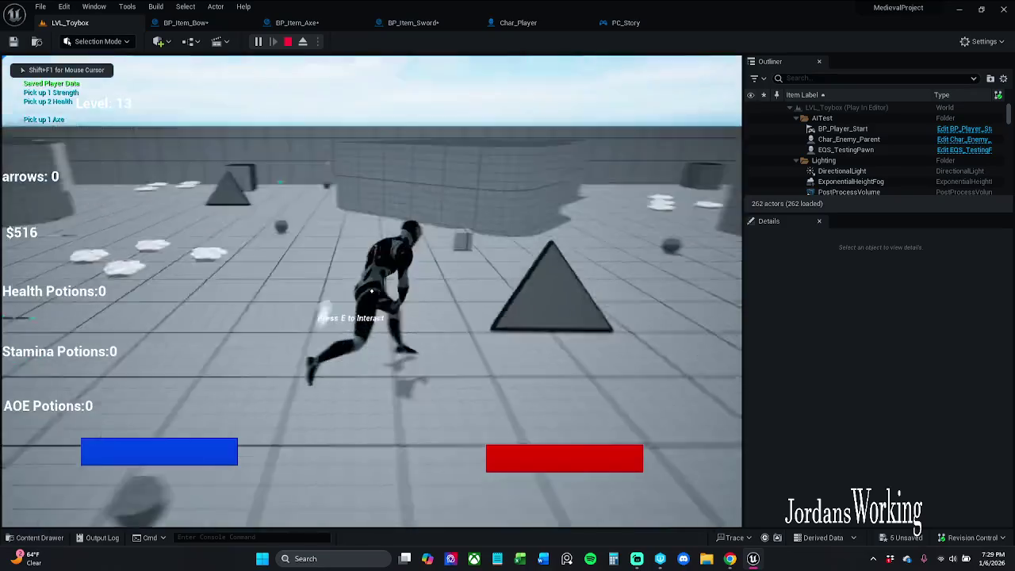
{"action": "key", "text": "w"}
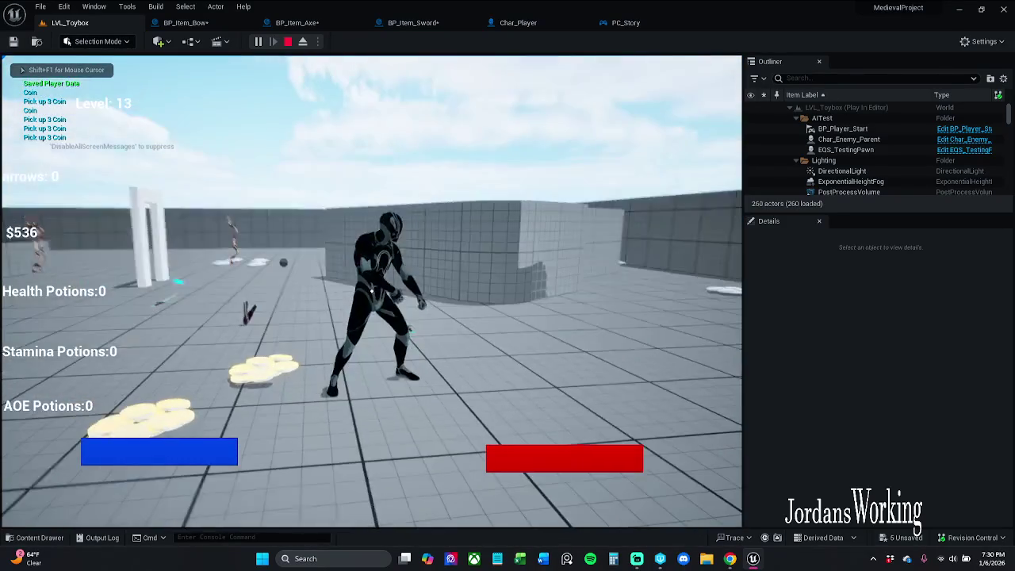
{"action": "key", "text": "w"}
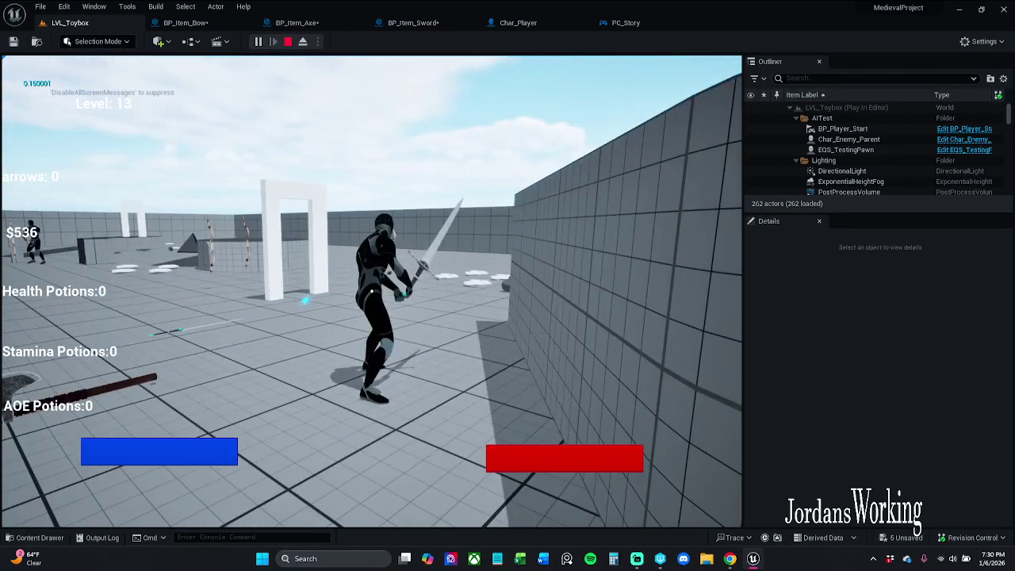
{"action": "key", "text": "Escape"}
Step: Run a third play-test, walking up to an item to interact with it
{"action": "left_click", "coordinate": [258, 41]}
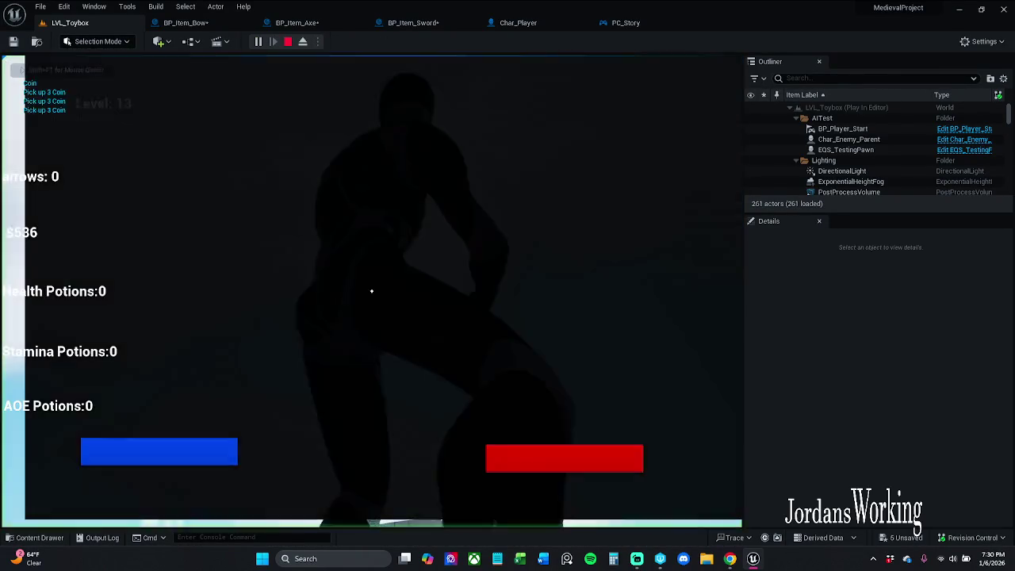
{"action": "key", "text": "w"}
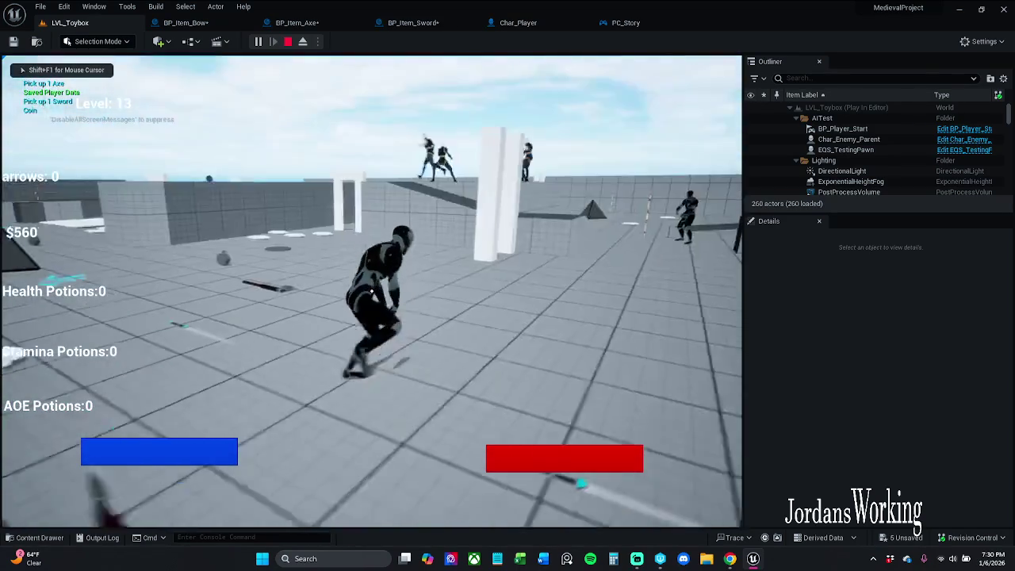
{"action": "key", "text": "w"}
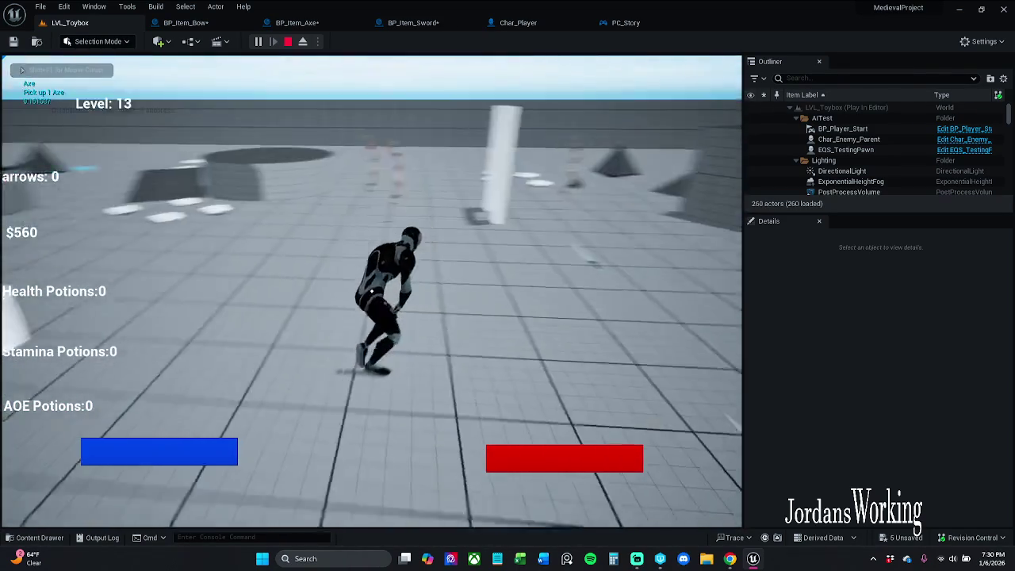
{"action": "key", "text": "w"}
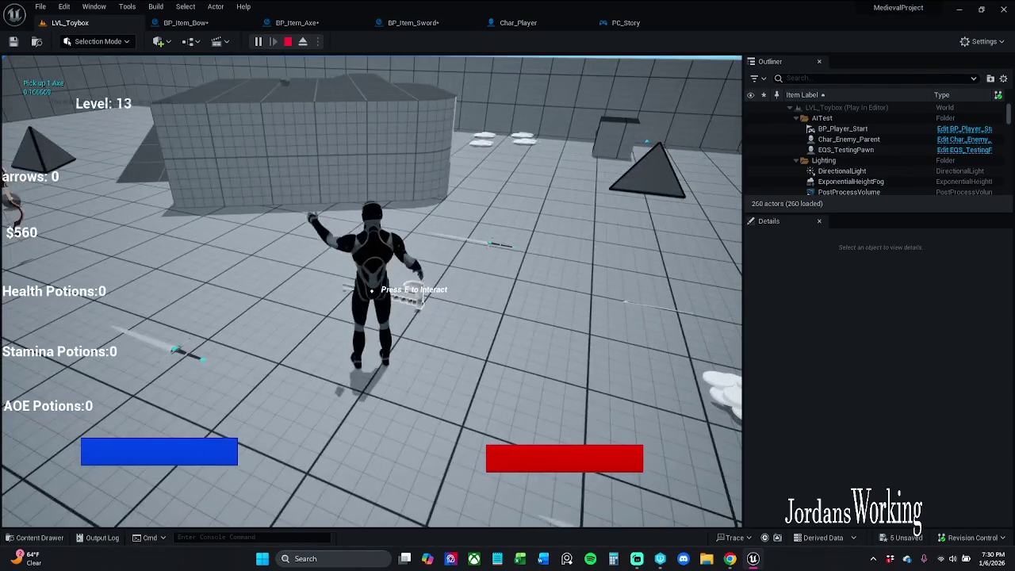
{"action": "key", "text": "Escape"}
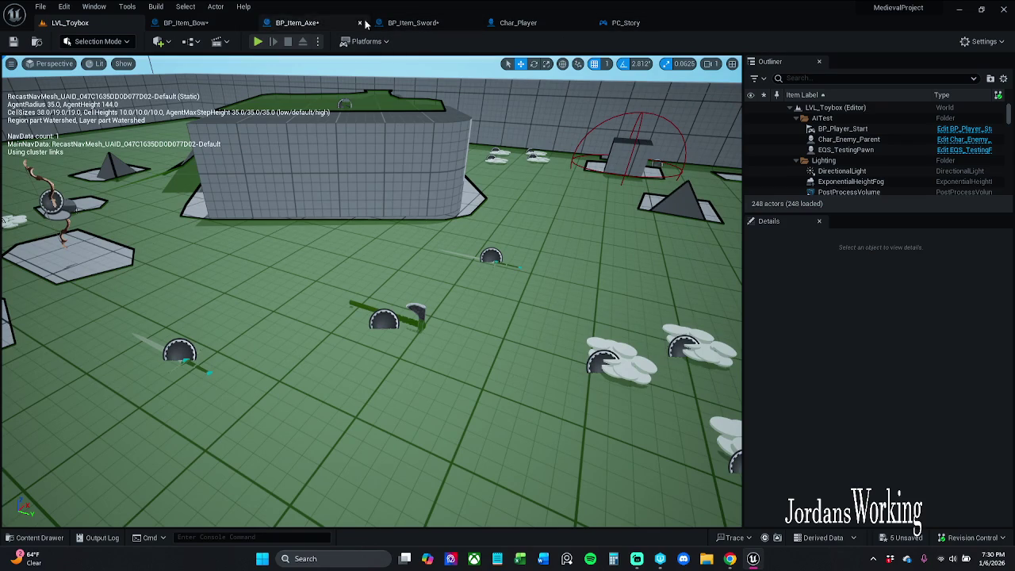
Step: In BP_Item_Axe, inspect the Item Class default and open Char_Player's Spawn Weapon Melee function
{"action": "left_click", "coordinate": [297, 22]}
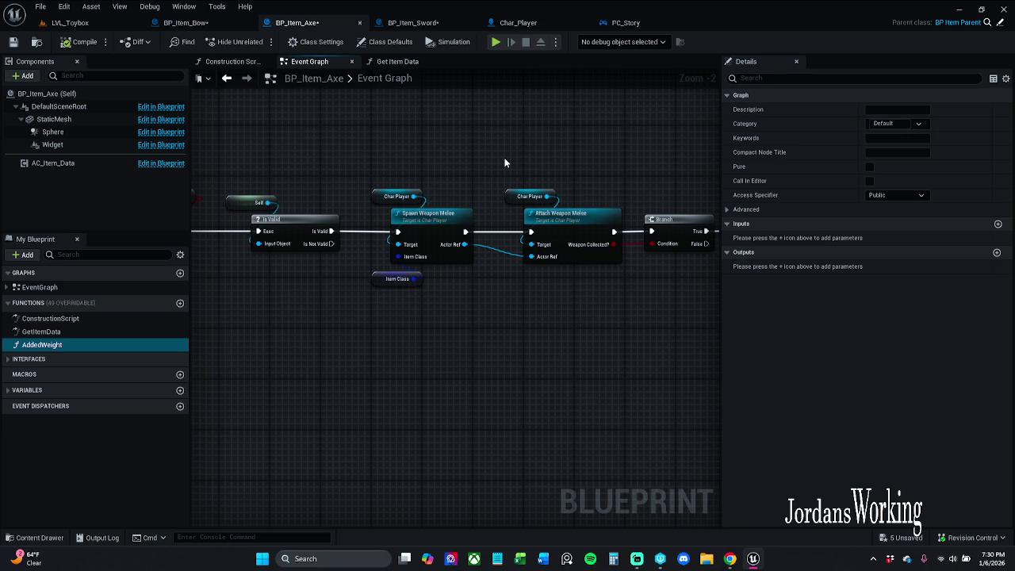
{"action": "left_click_drag", "start_coordinate": [505, 162], "coordinate": [518, 166]}
{"action": "left_click", "coordinate": [378, 282]}
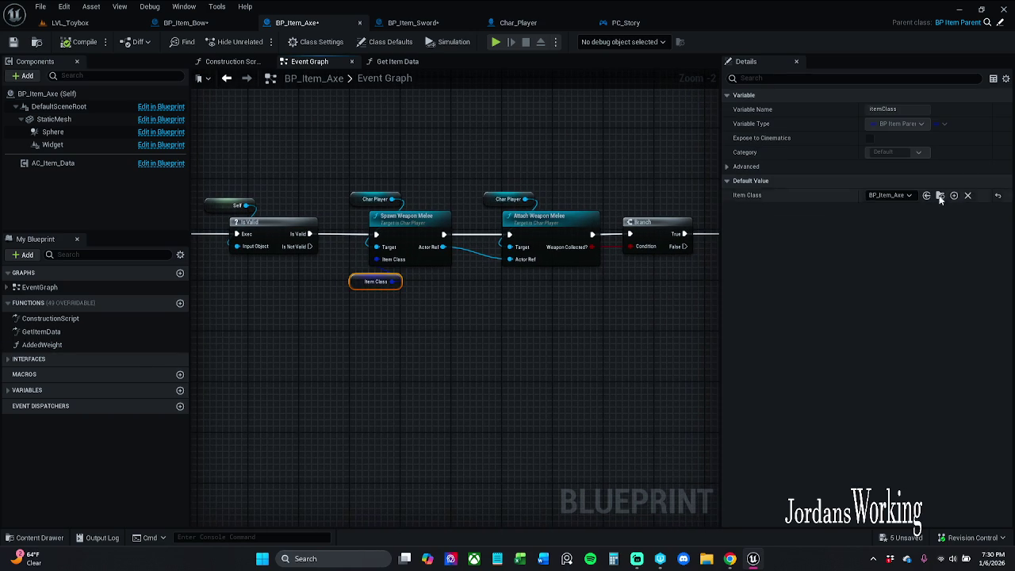
{"action": "mouse_move", "coordinate": [604, 314]}
{"action": "left_mouse_down"}
{"action": "mouse_move", "coordinate": [560, 335]}
{"action": "mouse_move", "coordinate": [383, 330]}
{"action": "left_mouse_up"}
{"action": "double_click", "coordinate": [291, 243]}
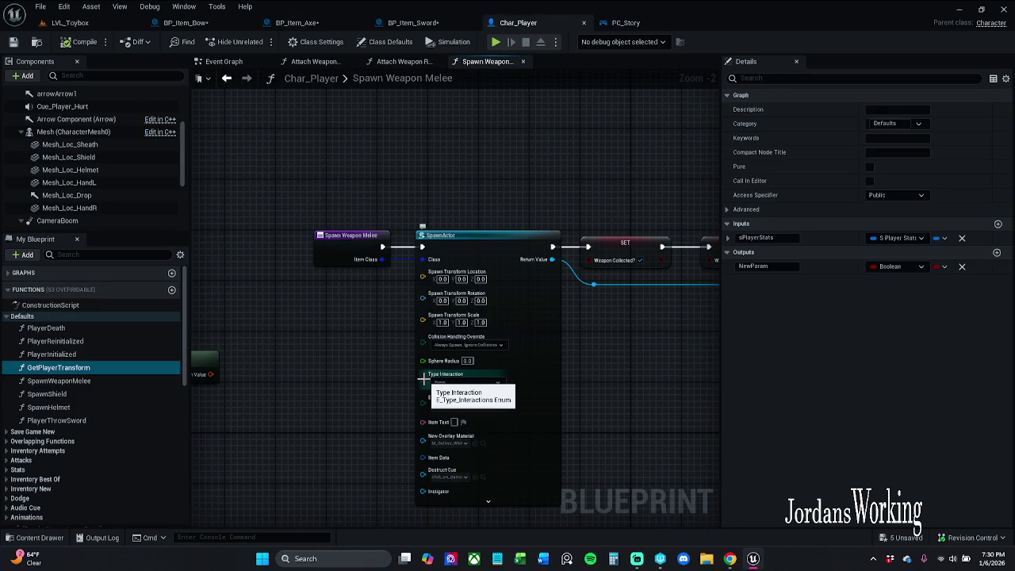
{"action": "left_click_drag", "start_coordinate": [703, 356], "coordinate": [543, 343]}
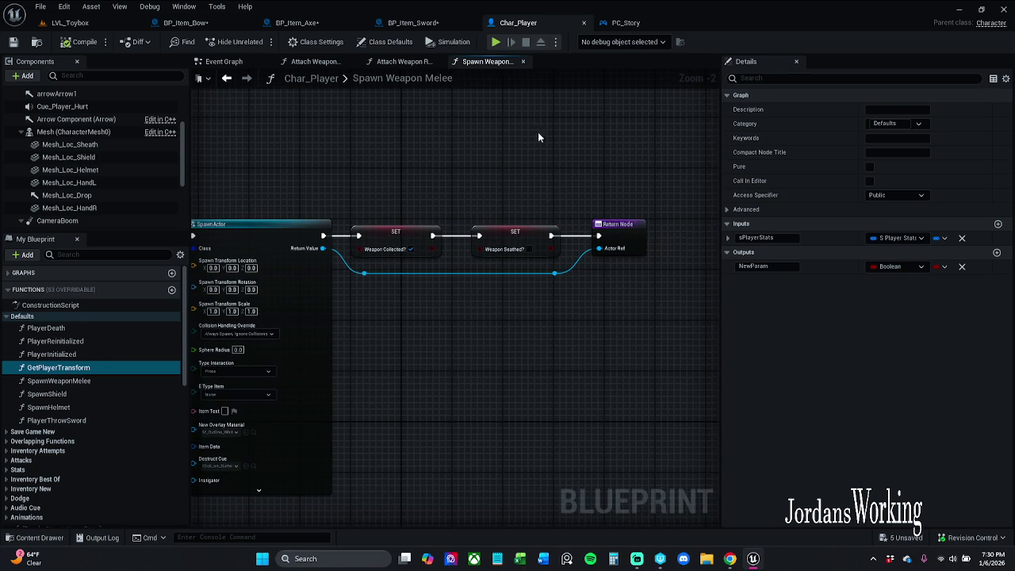
Step: Glance back at the axe graph, then view BP_Item_Sword's OnCollected comment area
{"action": "left_click", "coordinate": [316, 25]}
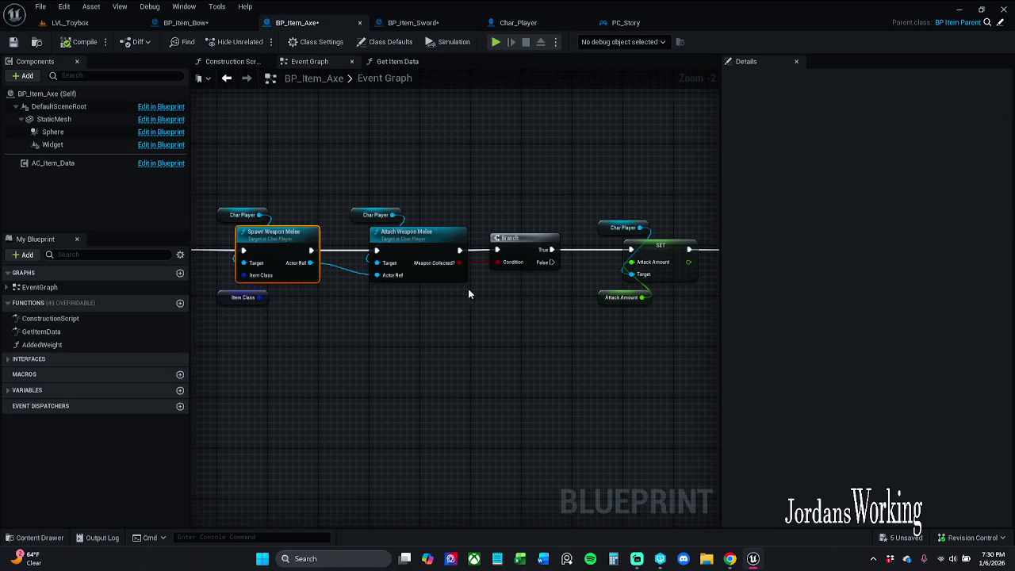
{"action": "left_click_drag", "start_coordinate": [468, 290], "coordinate": [415, 290]}
{"action": "left_click", "coordinate": [429, 23]}
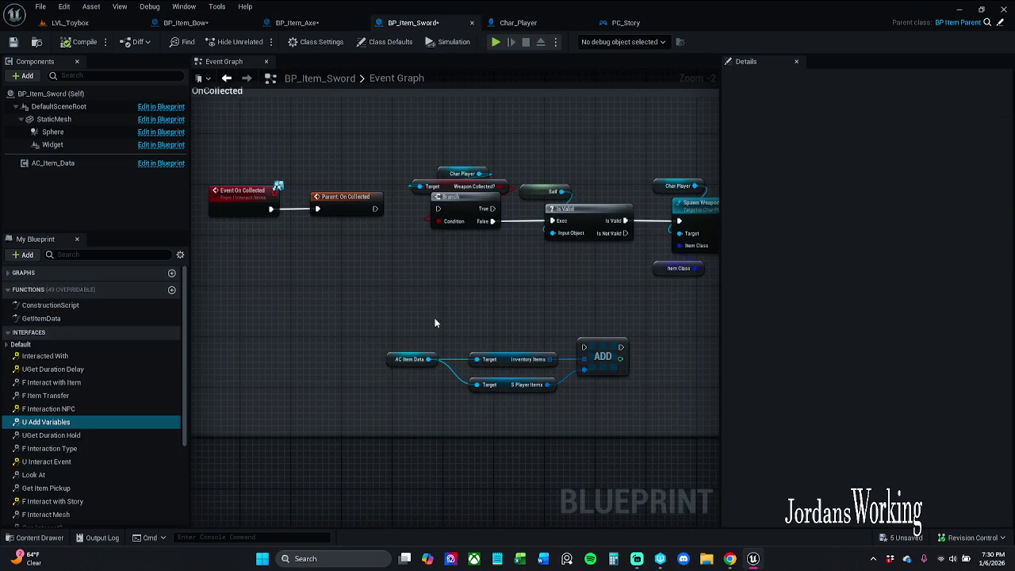
{"action": "scroll", "coordinate": [438, 292], "scroll_direction": "down", "scroll_amount": 4}
{"action": "mouse_move", "coordinate": [430, 286]}
{"action": "left_mouse_down"}
{"action": "mouse_move", "coordinate": [204, 230]}
{"action": "mouse_move", "coordinate": [423, 189]}
{"action": "left_mouse_up"}
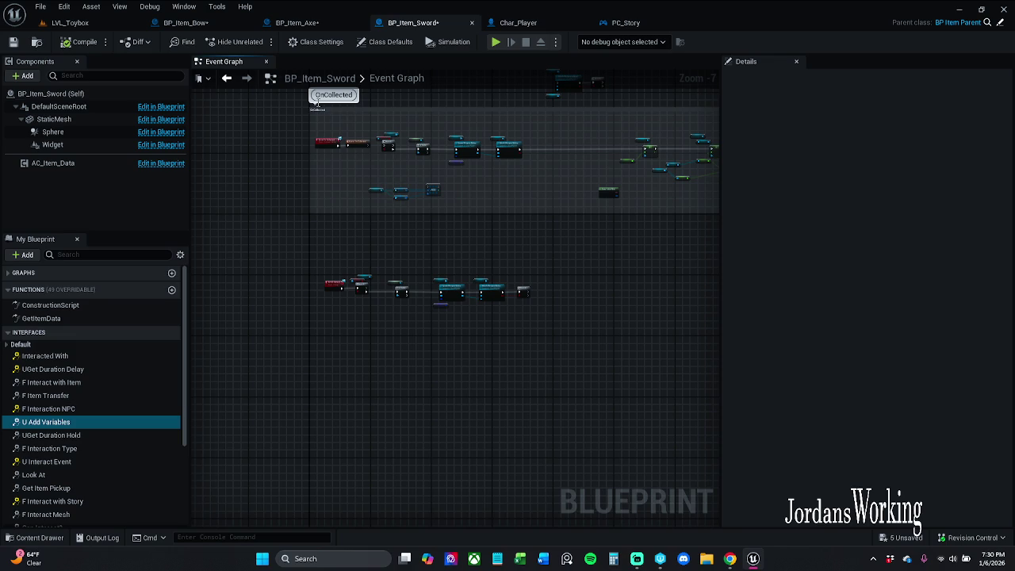
Step: Save all modified assets, checking out GM_Story, and close the BP_Item_Sword tab
{"action": "left_click", "coordinate": [40, 7]}
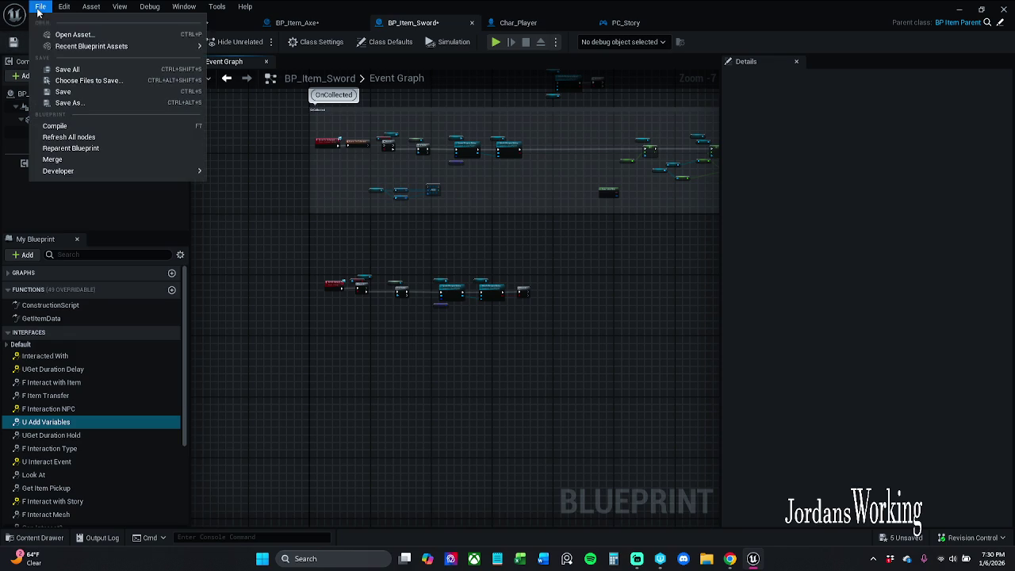
{"action": "left_click", "coordinate": [73, 68]}
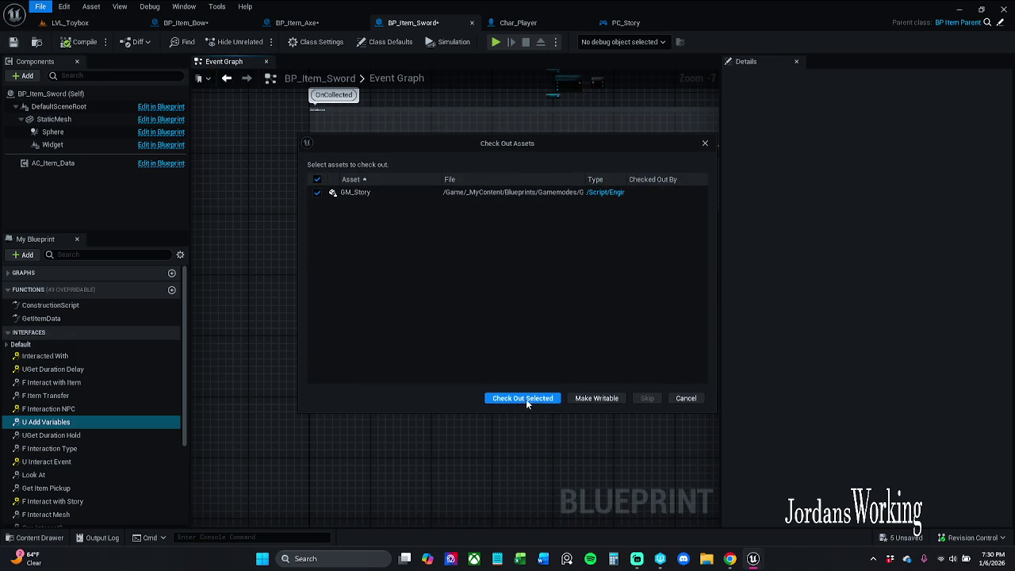
{"action": "left_click", "coordinate": [523, 398]}
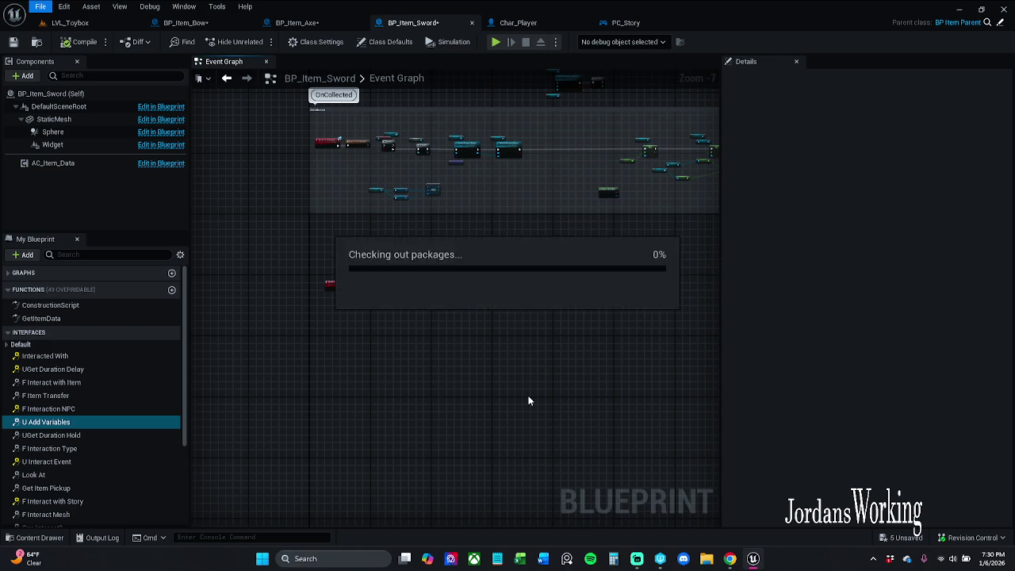
{"action": "left_click", "coordinate": [472, 24]}
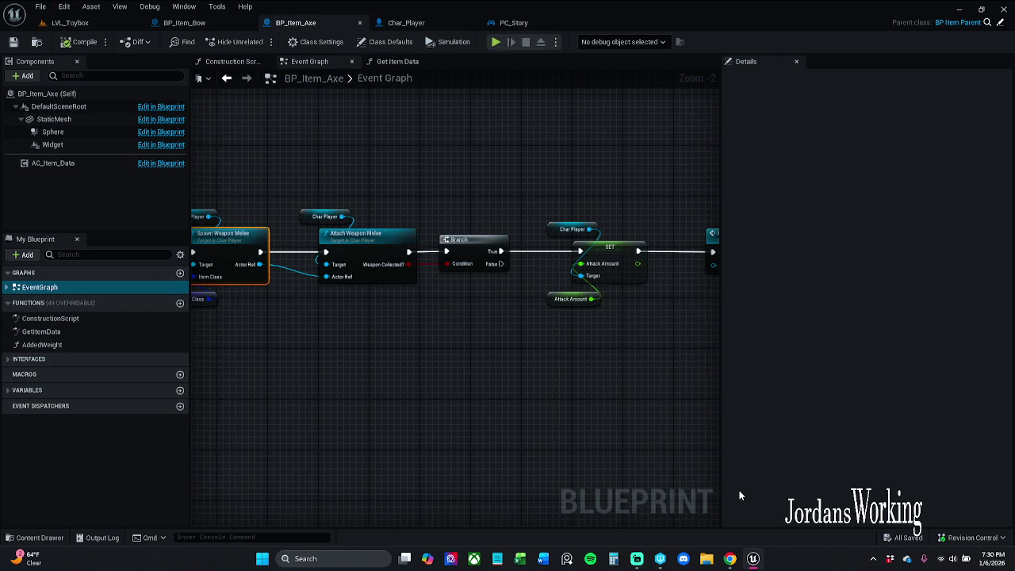
{"action": "left_click", "coordinate": [974, 537]}
Step: Start a content submission and tick only the four BP_Item_Sword files
{"action": "left_click", "coordinate": [954, 490]}
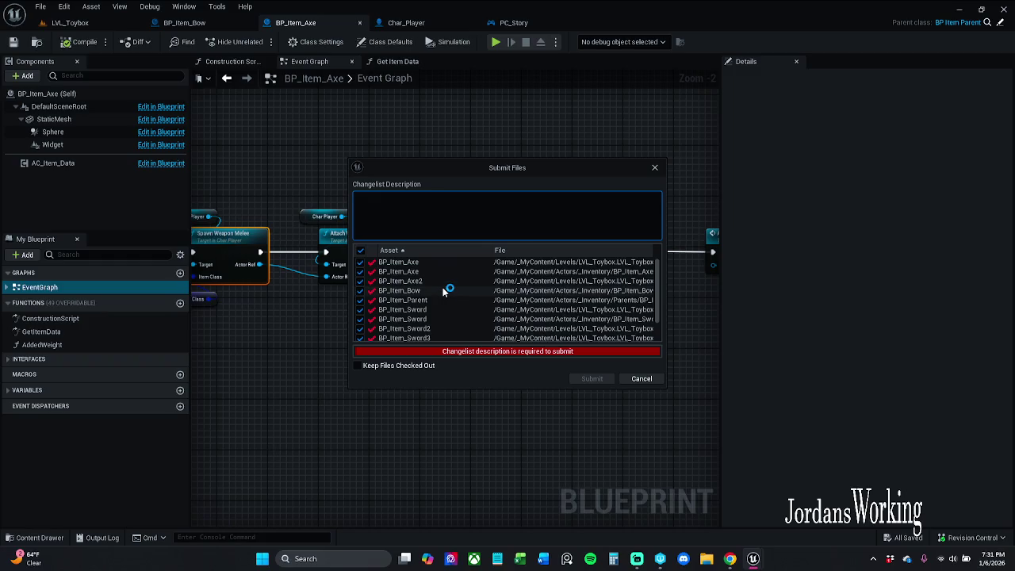
{"action": "left_click", "coordinate": [360, 251]}
{"action": "scroll", "coordinate": [372, 313], "scroll_direction": "down", "scroll_amount": 1}
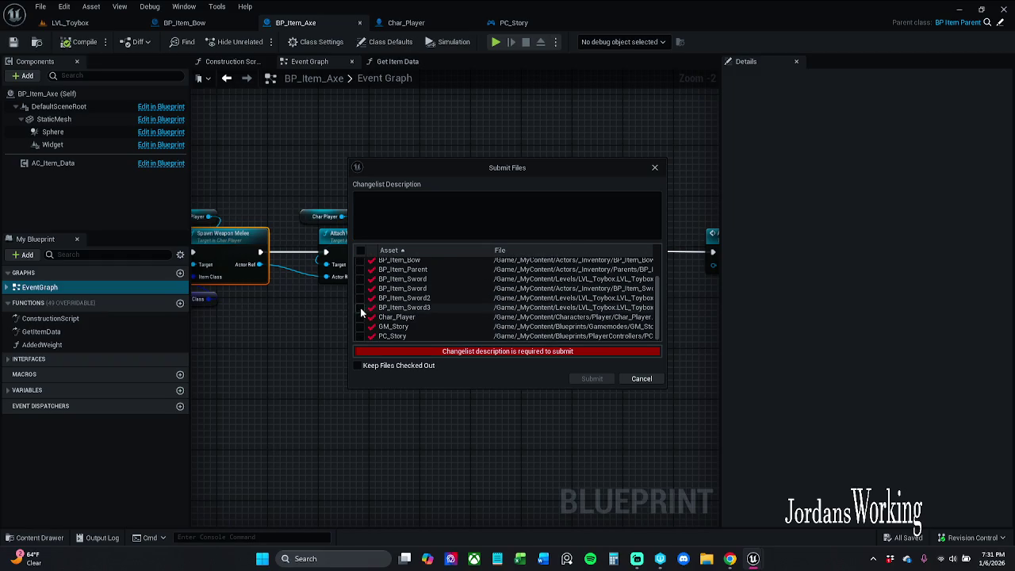
{"action": "left_click", "coordinate": [360, 306]}
{"action": "left_click", "coordinate": [360, 297]}
{"action": "left_click", "coordinate": [360, 288]}
{"action": "left_click", "coordinate": [360, 278]}
Step: Describe the changelist as 'Done with the sword for now' and submit
{"action": "left_click", "coordinate": [463, 218]}
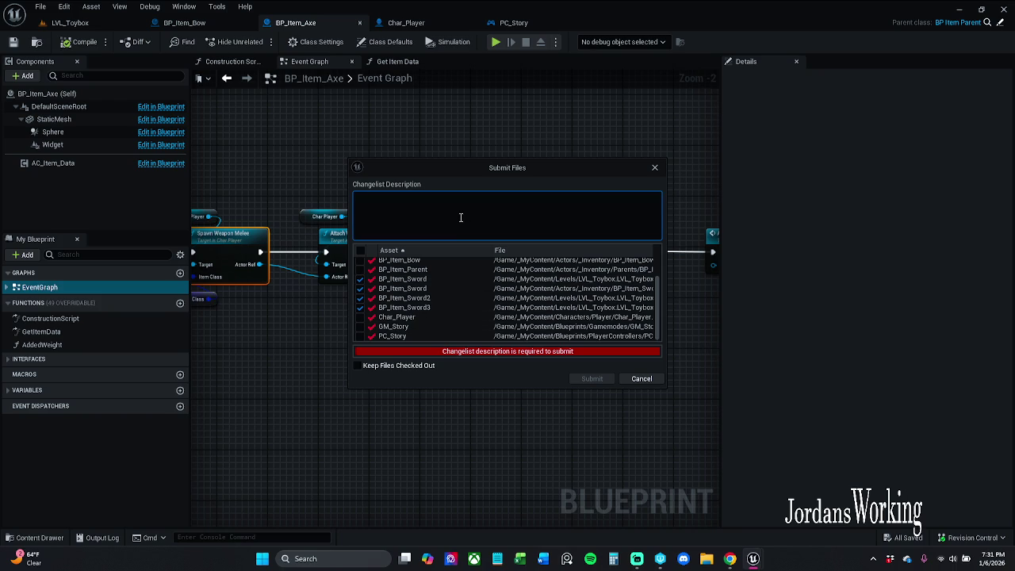
{"action": "type", "text": "D"}
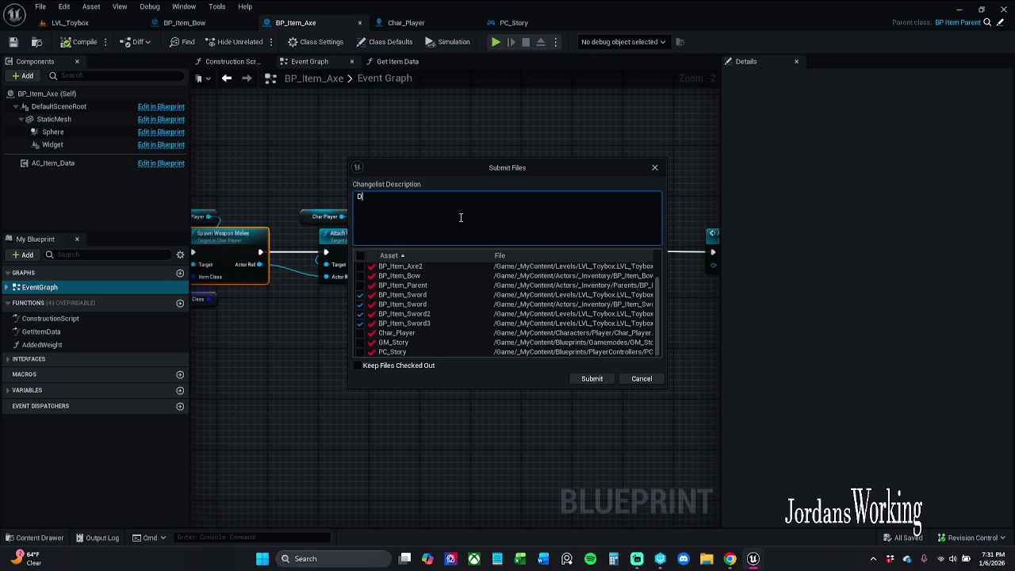
{"action": "type", "text": "one wit"}
{"action": "type", "text": "h the swor"}
{"action": "type", "text": "d for no"}
{"action": "type", "text": "w"}
{"action": "left_click", "coordinate": [588, 376]}
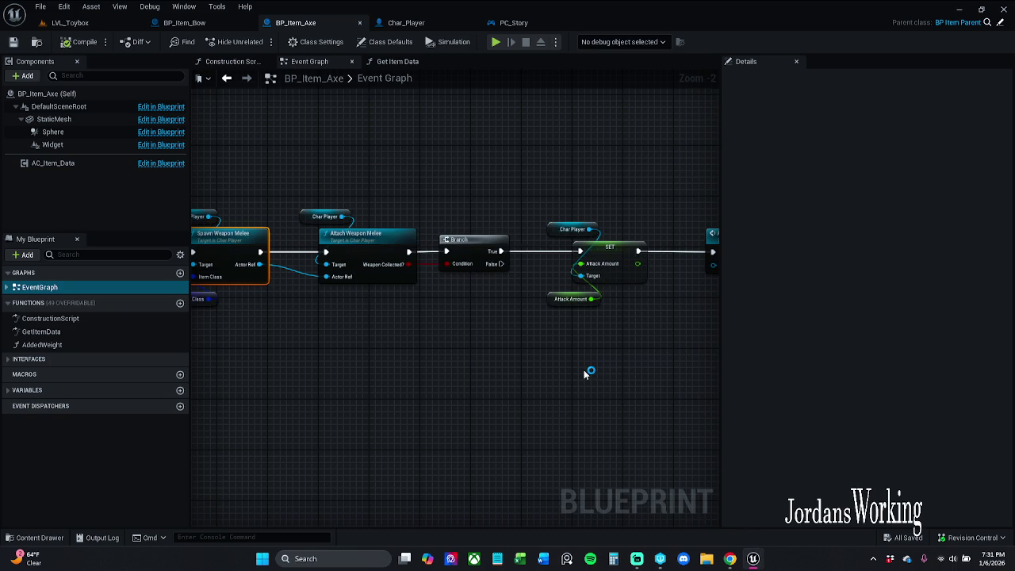
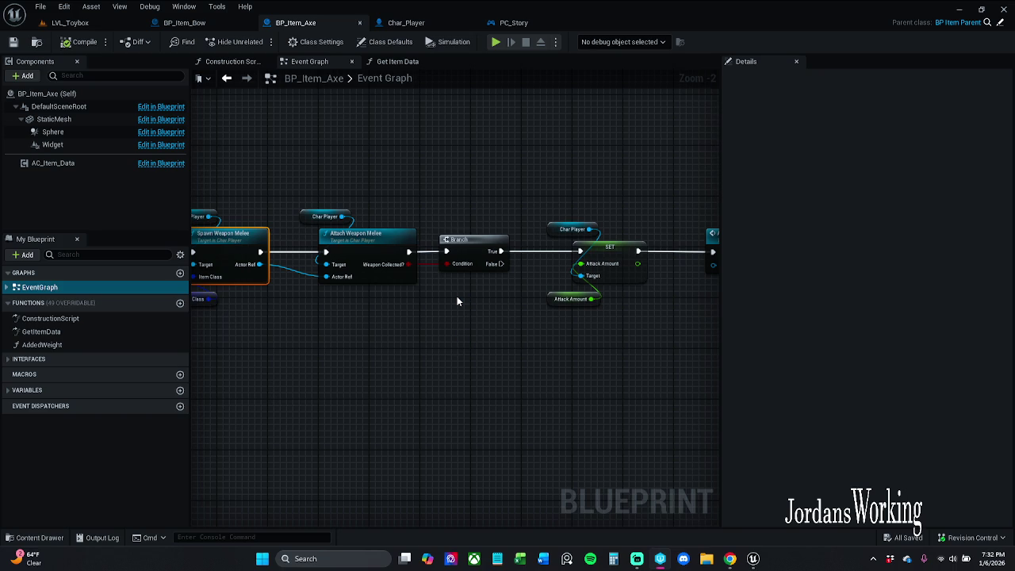
Step: End the UnrealEditor process from Task Manager, then close Task Manager
{"action": "key", "text": "ctrl+shift+Escape"}
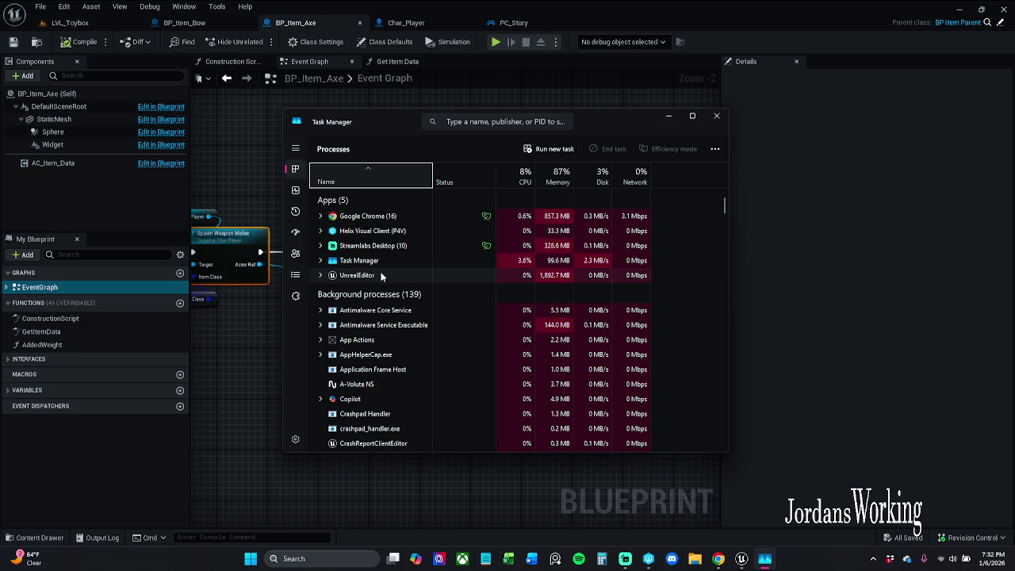
{"action": "right_click", "coordinate": [382, 275]}
{"action": "left_click", "coordinate": [414, 296]}
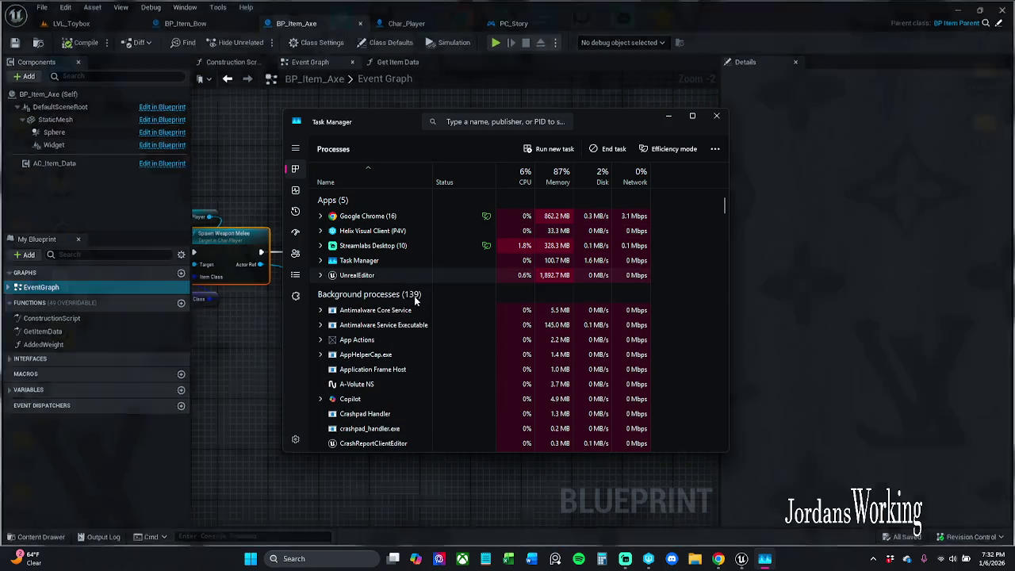
{"action": "left_click", "coordinate": [716, 116]}
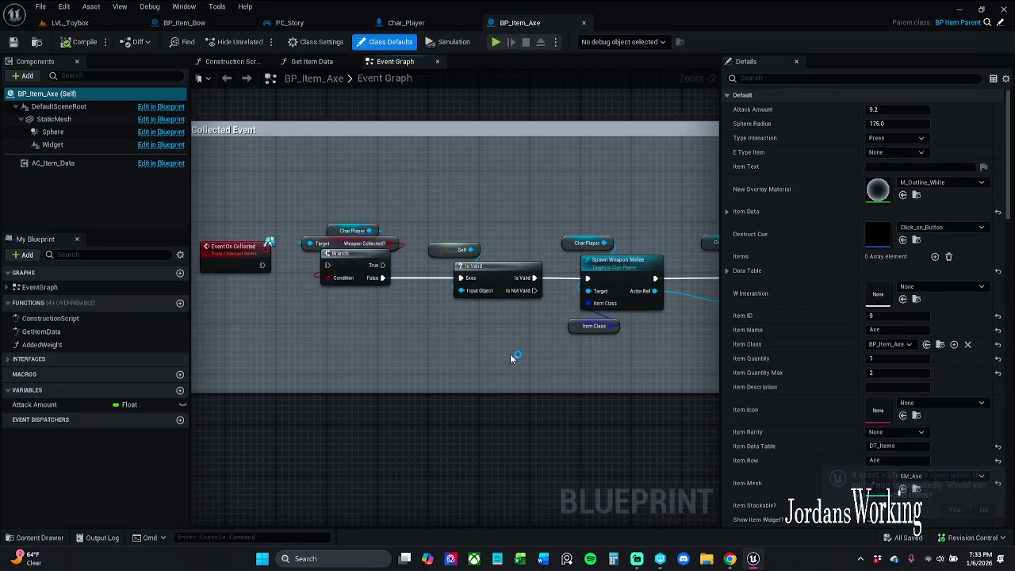
Step: Switch to LVL_Toybox and start Play In Editor with Alt+P
{"action": "scroll", "coordinate": [568, 271], "scroll_direction": "down", "scroll_amount": 10}
{"action": "scroll", "coordinate": [550, 294], "scroll_direction": "up", "scroll_amount": 6}
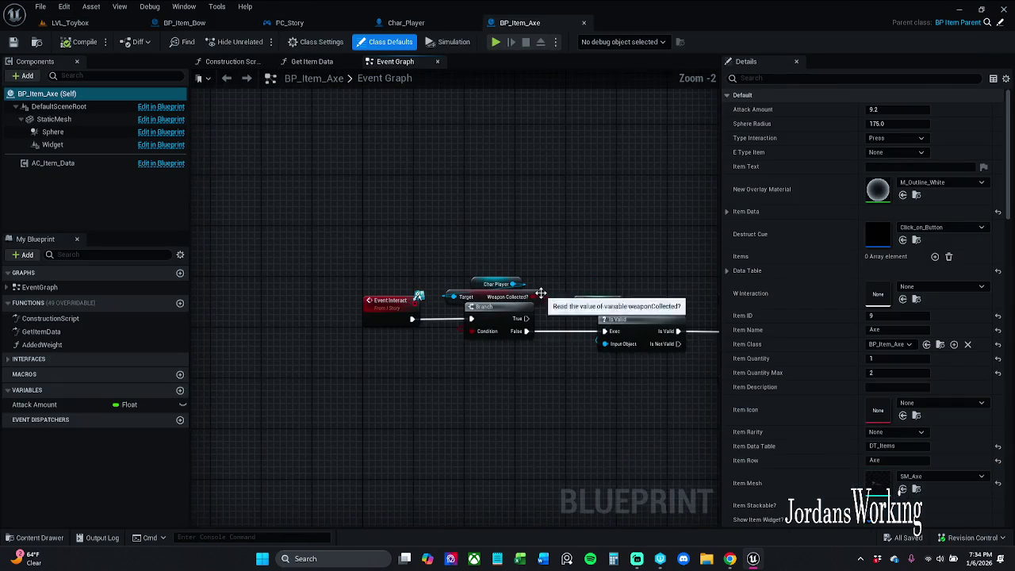
{"action": "left_click", "coordinate": [69, 23]}
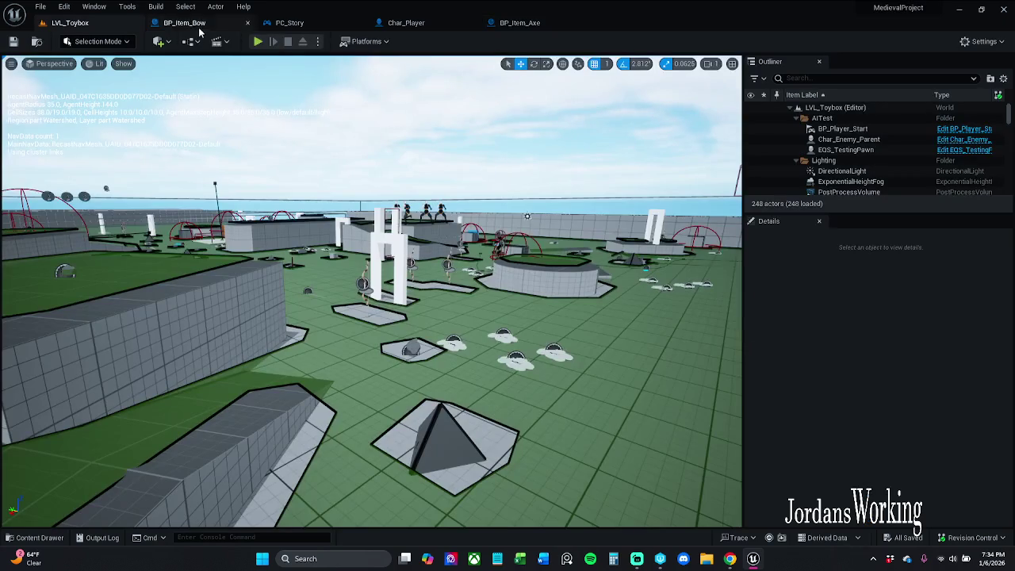
{"action": "key", "text": "alt+p"}
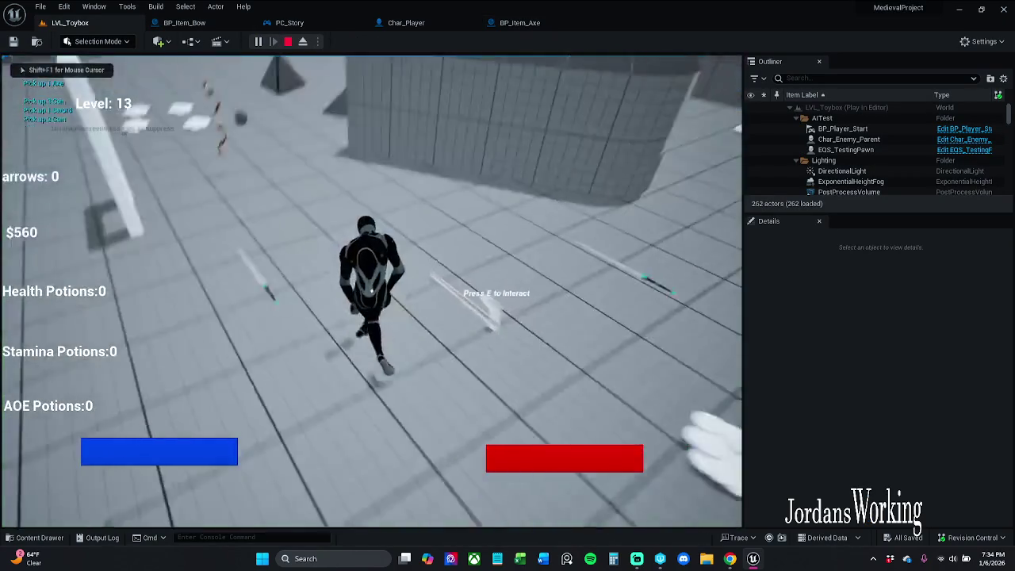
Step: Run around collecting the axe and other pickups, then stop the play session
{"action": "key", "text": "e"}
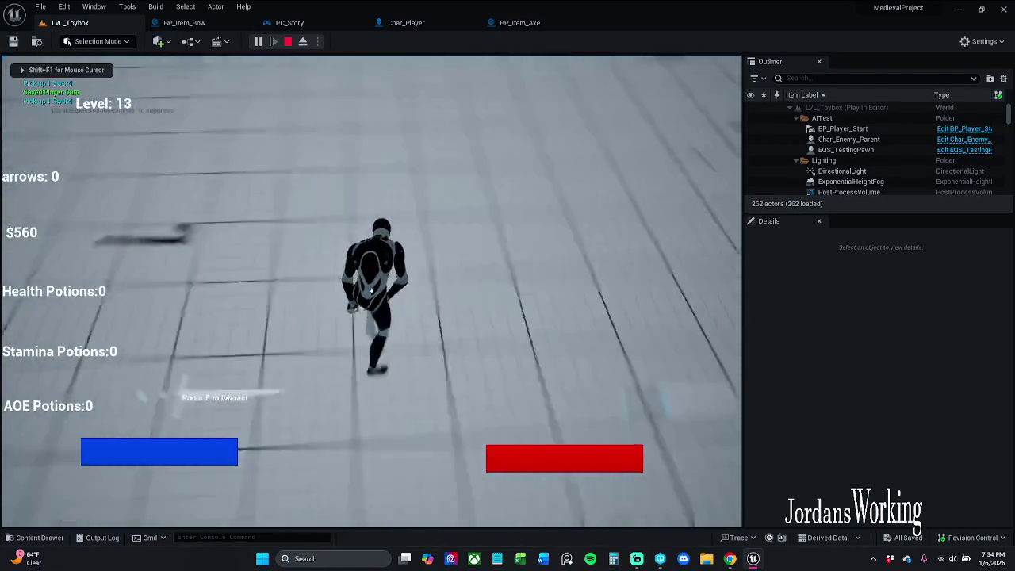
{"action": "key", "text": "w"}
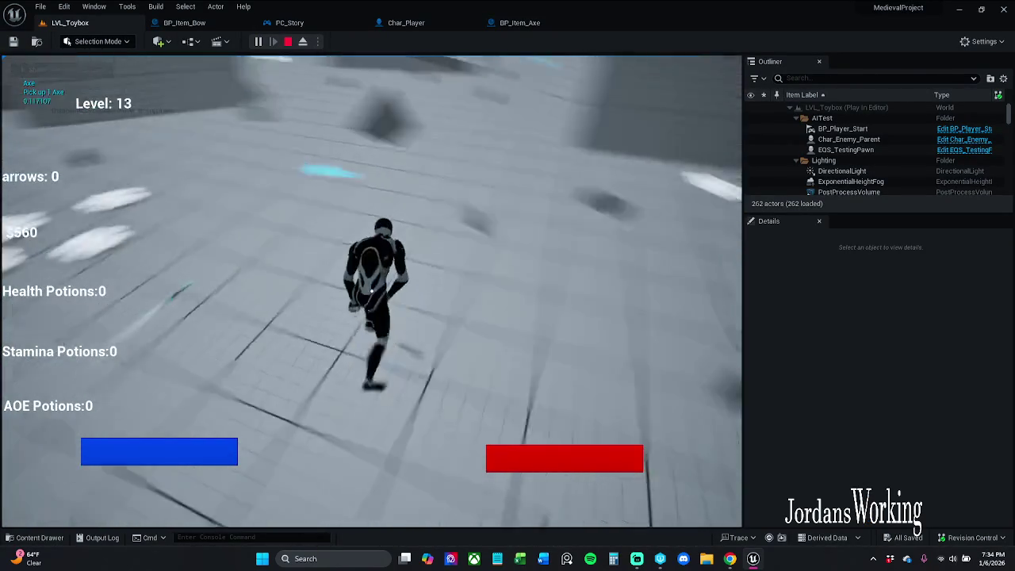
{"action": "key", "text": "w"}
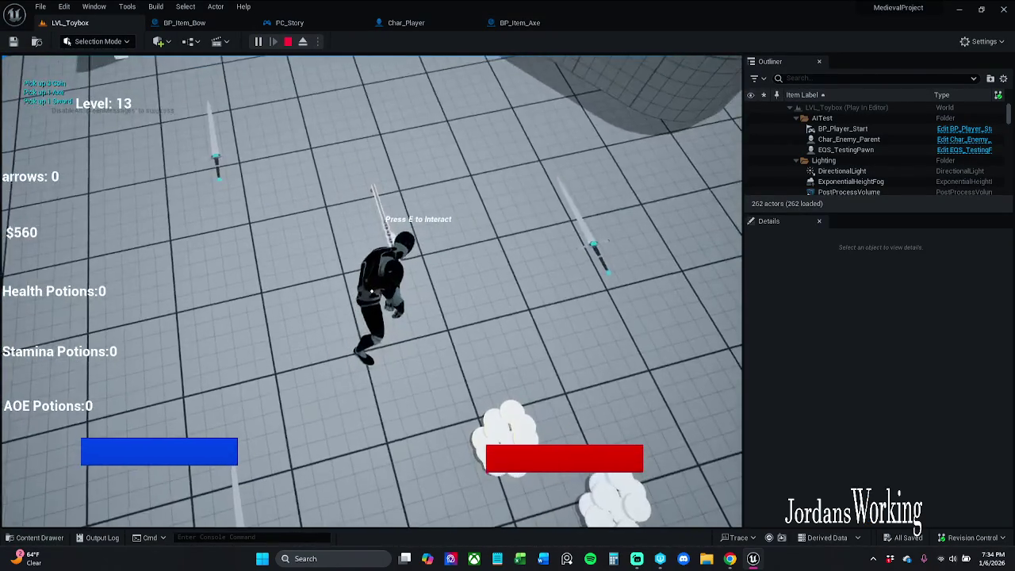
{"action": "key", "text": "e"}
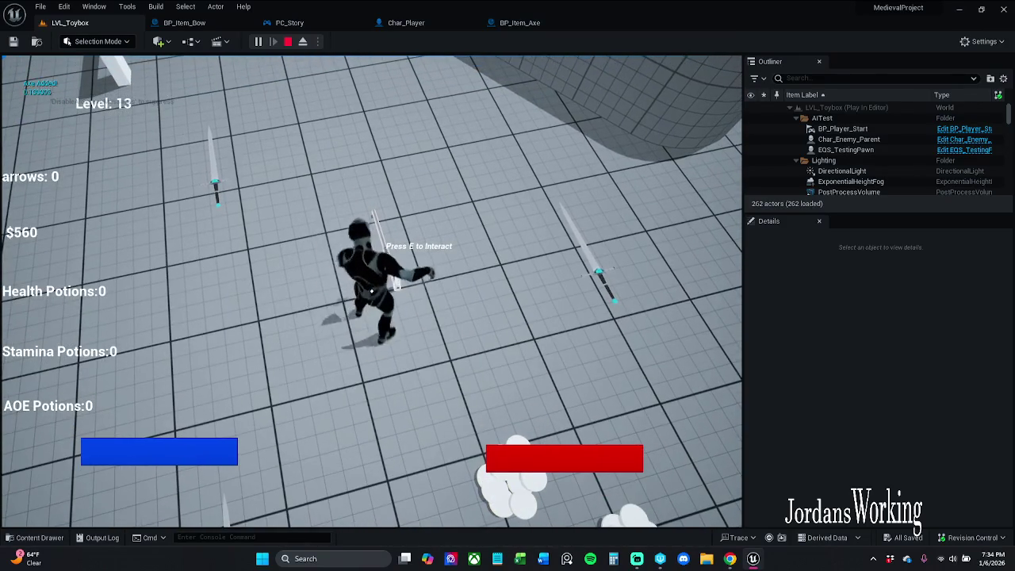
{"action": "key", "text": "e"}
{"action": "key", "text": "e"}
{"action": "key", "text": "e"}
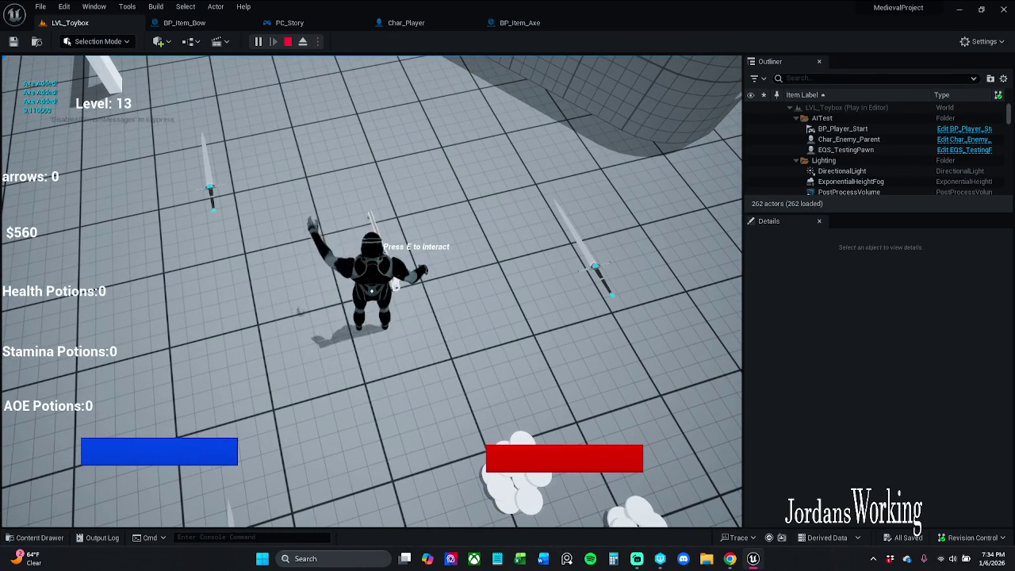
{"action": "key", "text": "w"}
{"action": "key", "text": "w"}
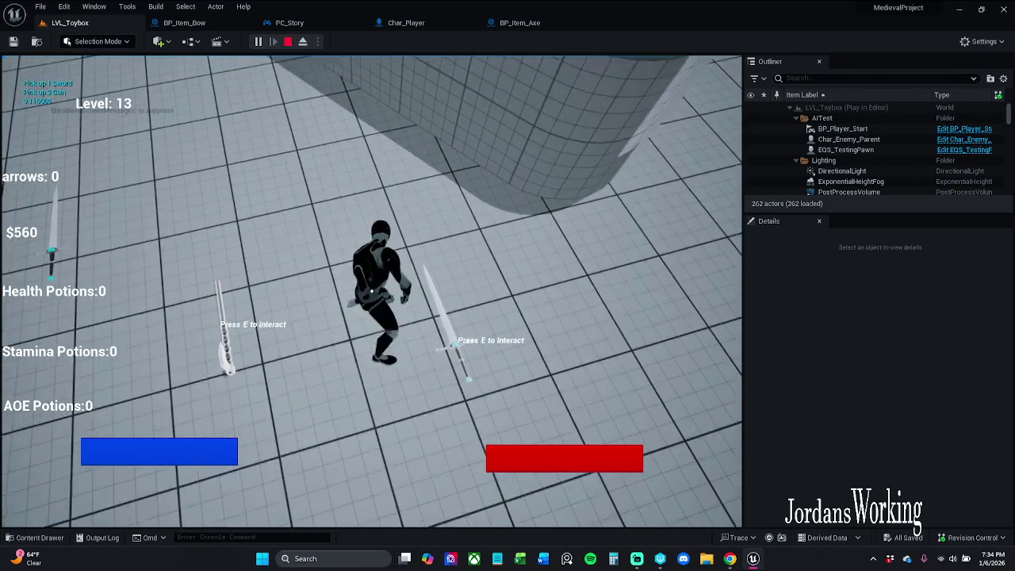
{"action": "key", "text": "w"}
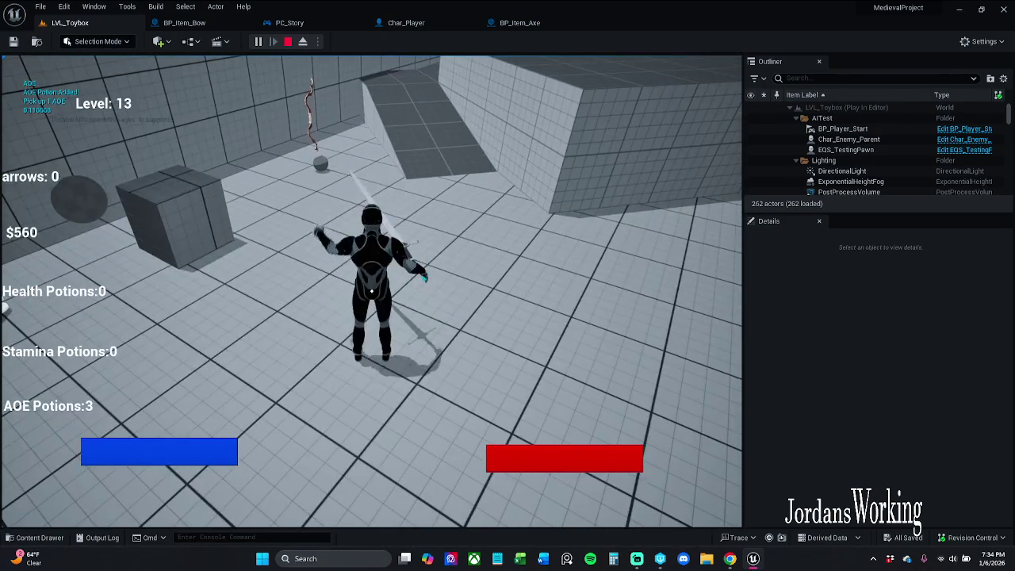
{"action": "key", "text": "Escape"}
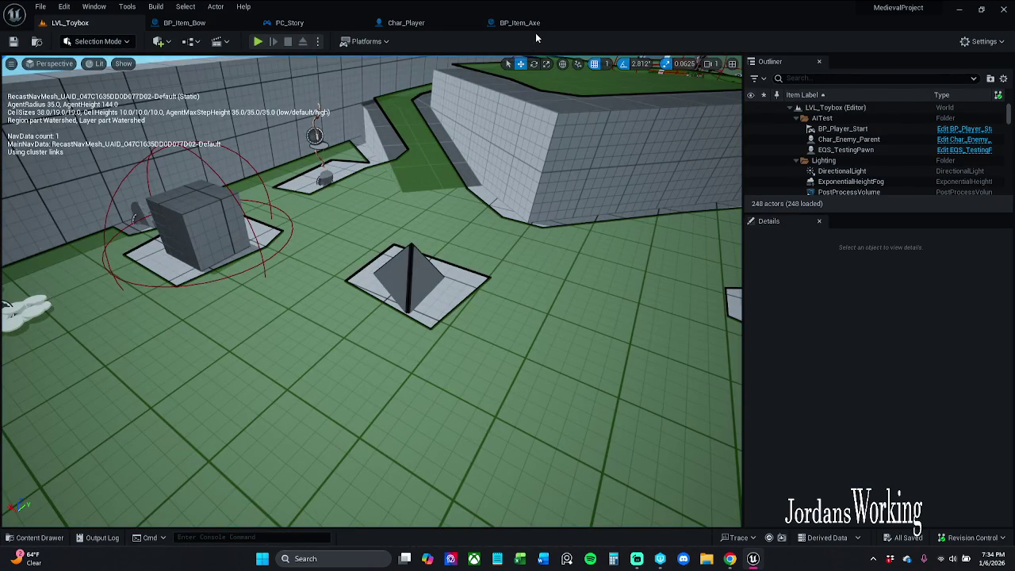
Step: Return to BP_Item_Axe and pan its Event Graph to the Event Interact chain
{"action": "left_click", "coordinate": [544, 23]}
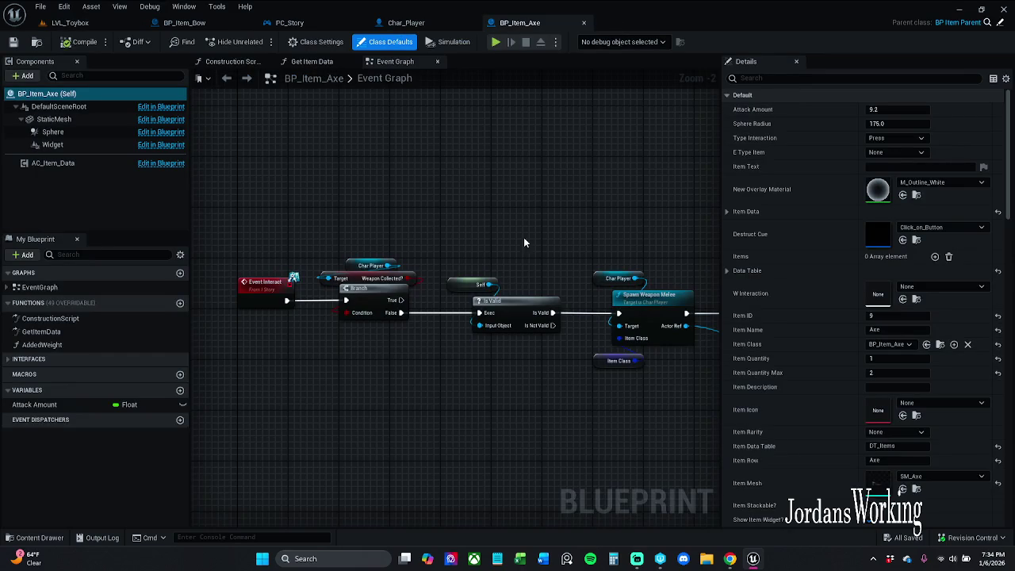
{"action": "mouse_move", "coordinate": [524, 237]}
{"action": "left_mouse_down"}
{"action": "mouse_move", "coordinate": [438, 222]}
{"action": "mouse_move", "coordinate": [556, 234]}
{"action": "left_mouse_up"}
{"action": "scroll", "coordinate": [555, 233], "scroll_direction": "down", "scroll_amount": 3}
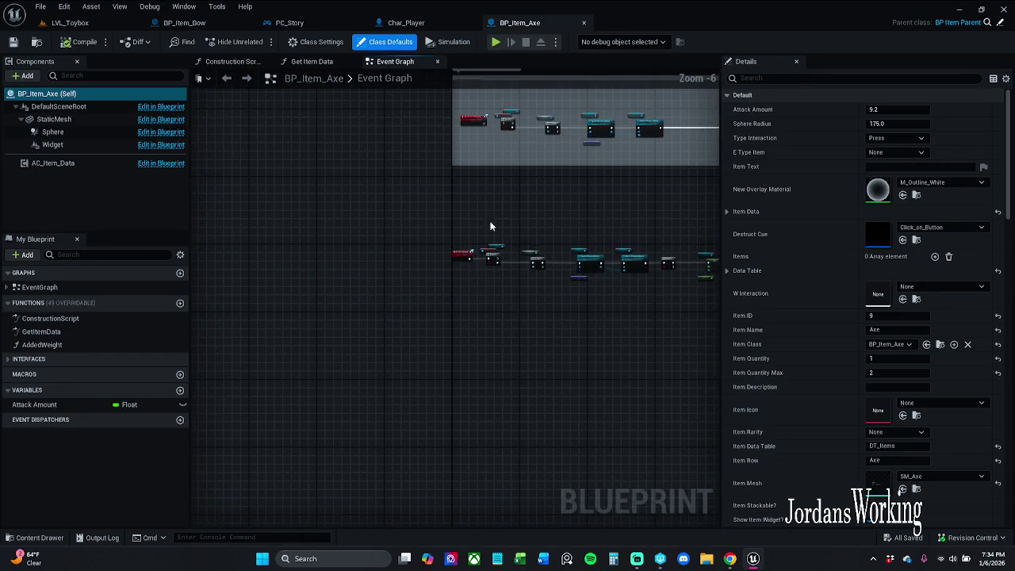
{"action": "scroll", "coordinate": [559, 226], "scroll_direction": "up", "scroll_amount": 4}
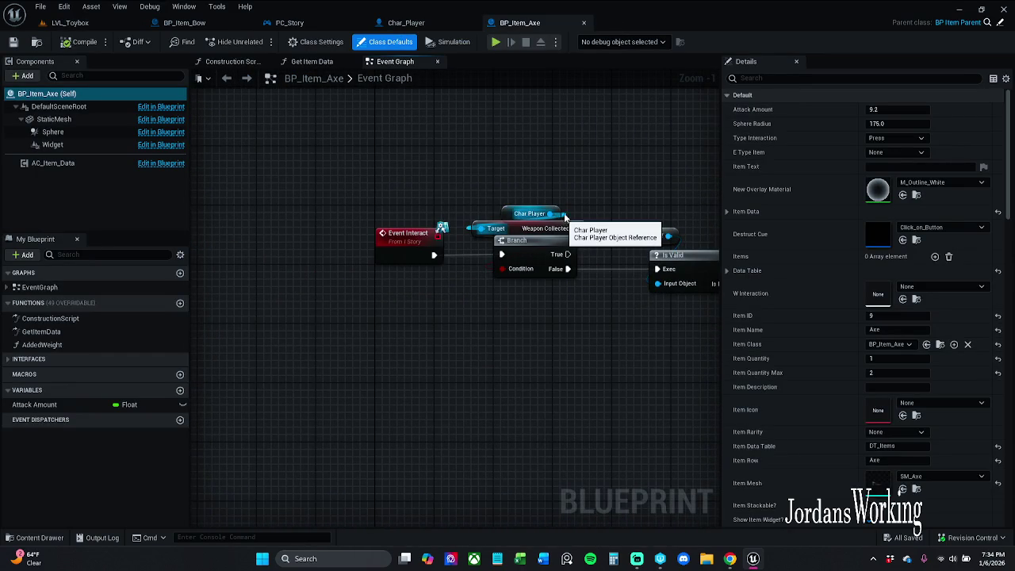
{"action": "left_click_drag", "start_coordinate": [578, 166], "coordinate": [483, 164]}
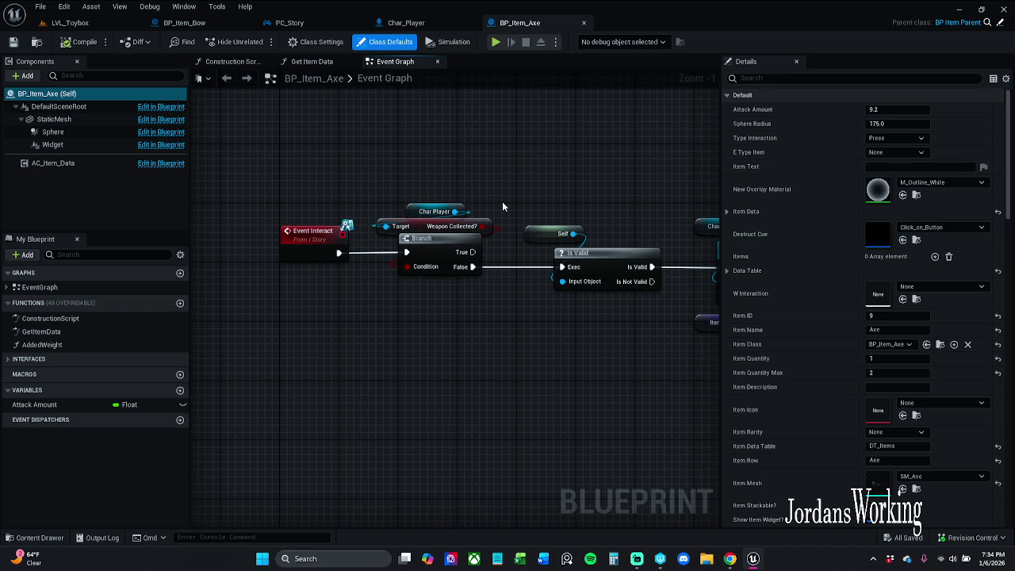
{"action": "left_click_drag", "start_coordinate": [502, 202], "coordinate": [464, 201]}
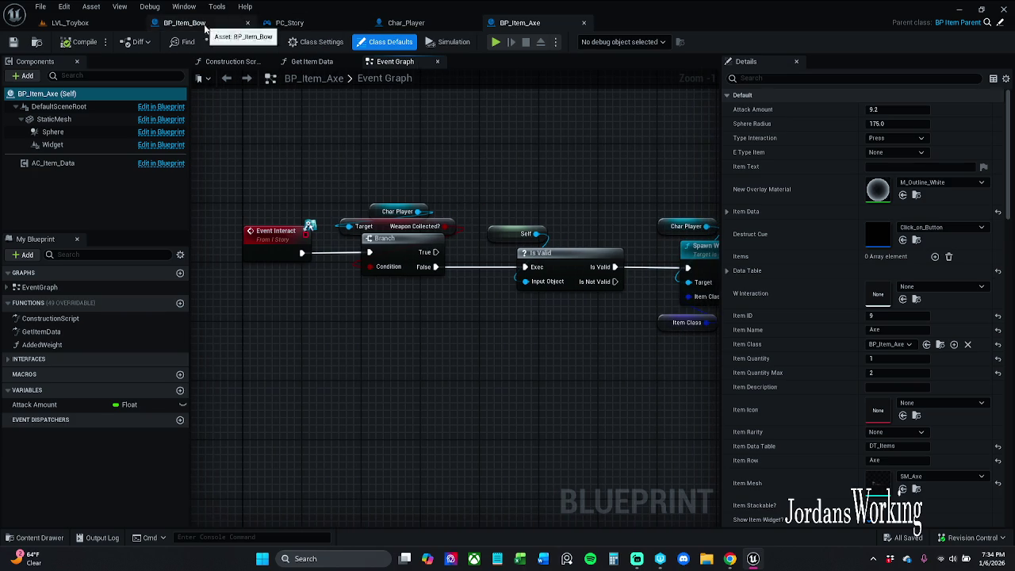
Step: Open BP_Item_Sword from _MyContent > Actors > _Inventory in the Content Drawer
{"action": "left_click", "coordinate": [35, 538]}
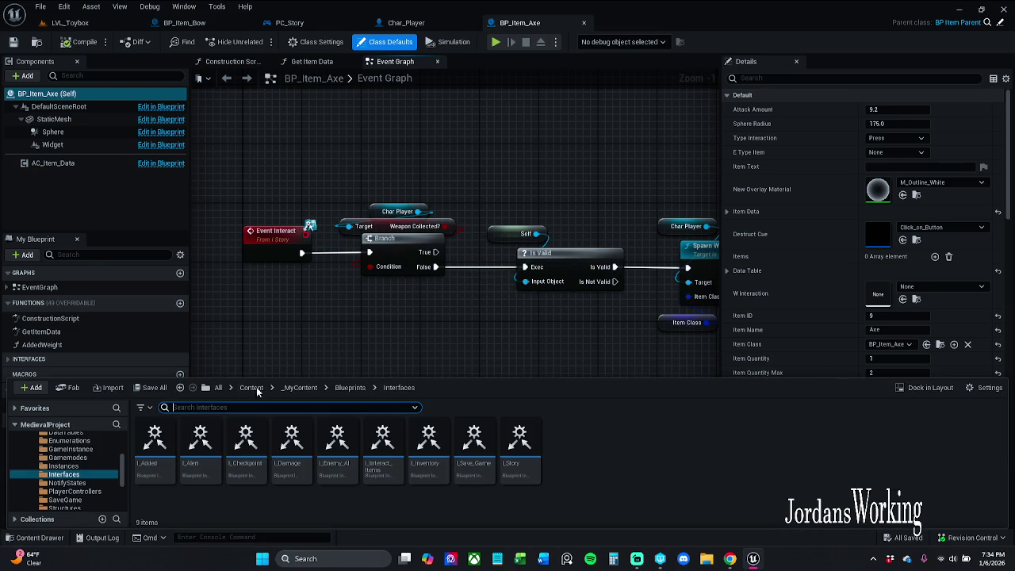
{"action": "left_click", "coordinate": [307, 387]}
{"action": "double_click", "coordinate": [159, 452]}
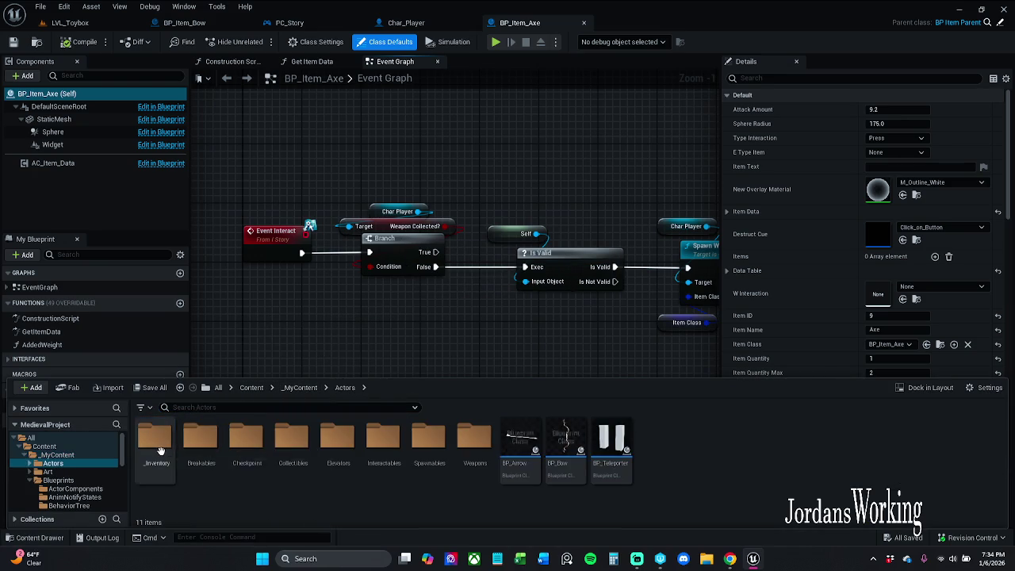
{"action": "double_click", "coordinate": [159, 452]}
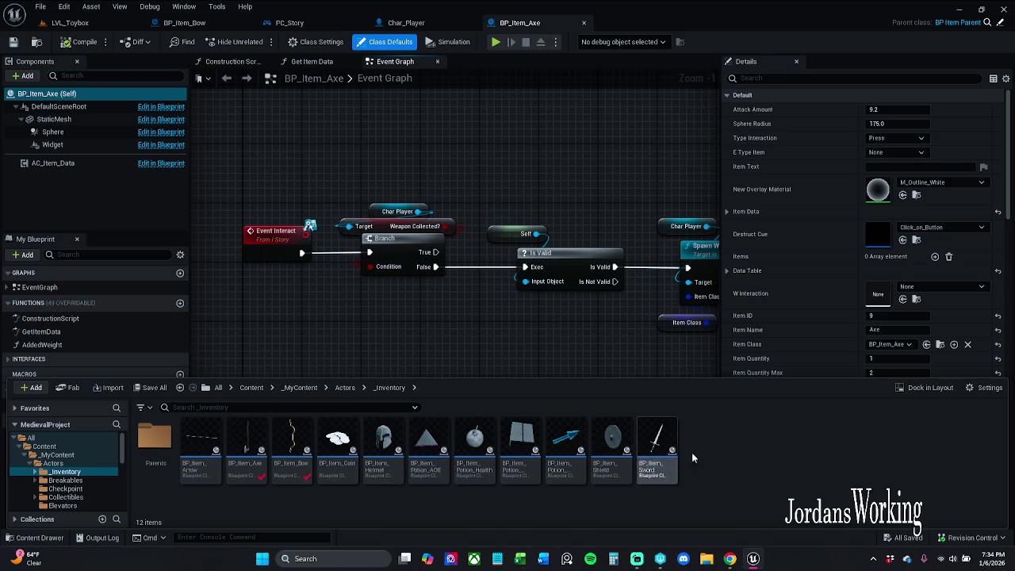
{"action": "left_click", "coordinate": [631, 454]}
{"action": "double_click", "coordinate": [652, 448]}
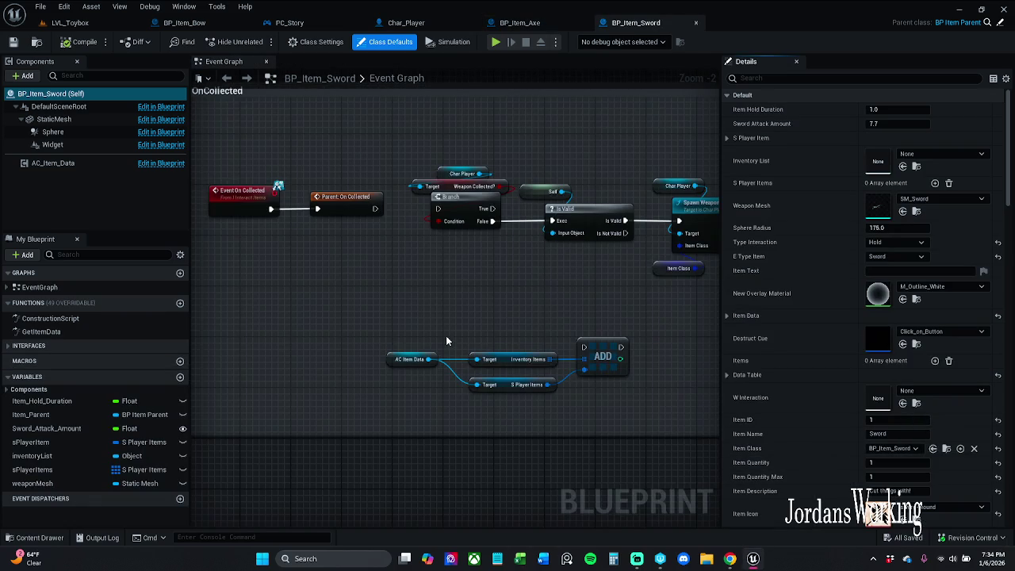
Step: View the sword's Event Interact chain, then the axe's spawn and attach weapon nodes
{"action": "left_click_drag", "start_coordinate": [446, 341], "coordinate": [434, 104]}
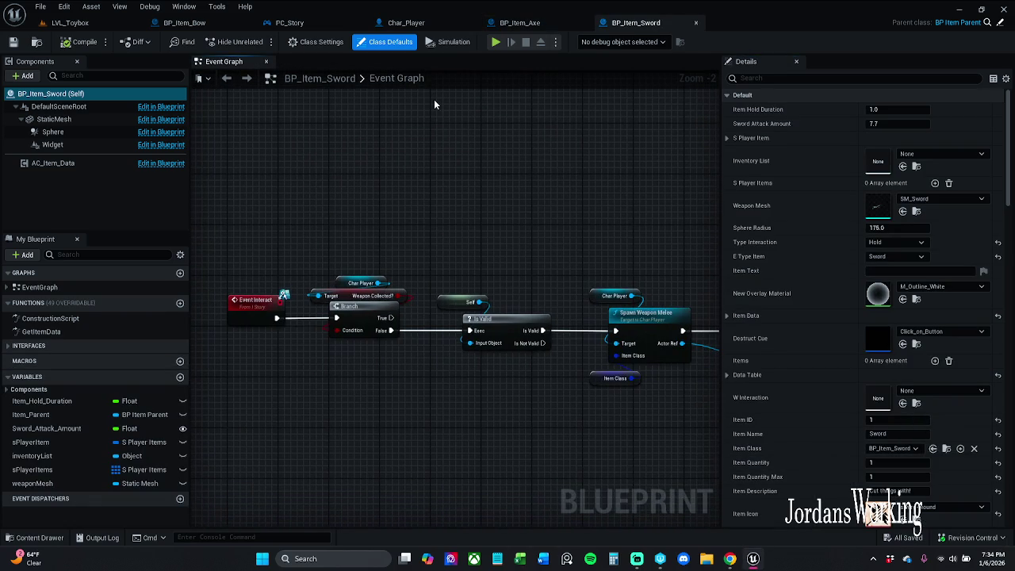
{"action": "left_click", "coordinate": [533, 26]}
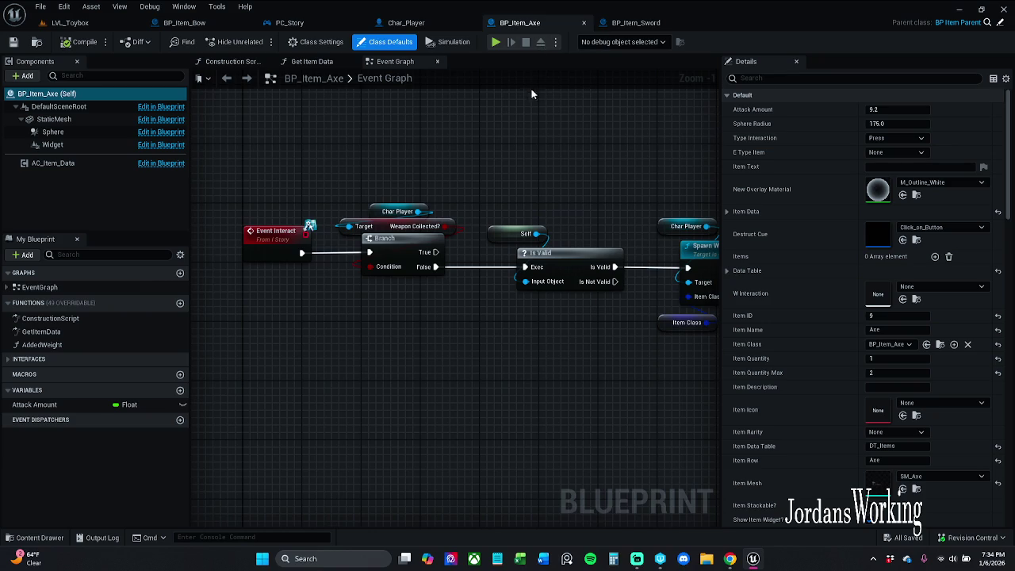
{"action": "left_click", "coordinate": [636, 24]}
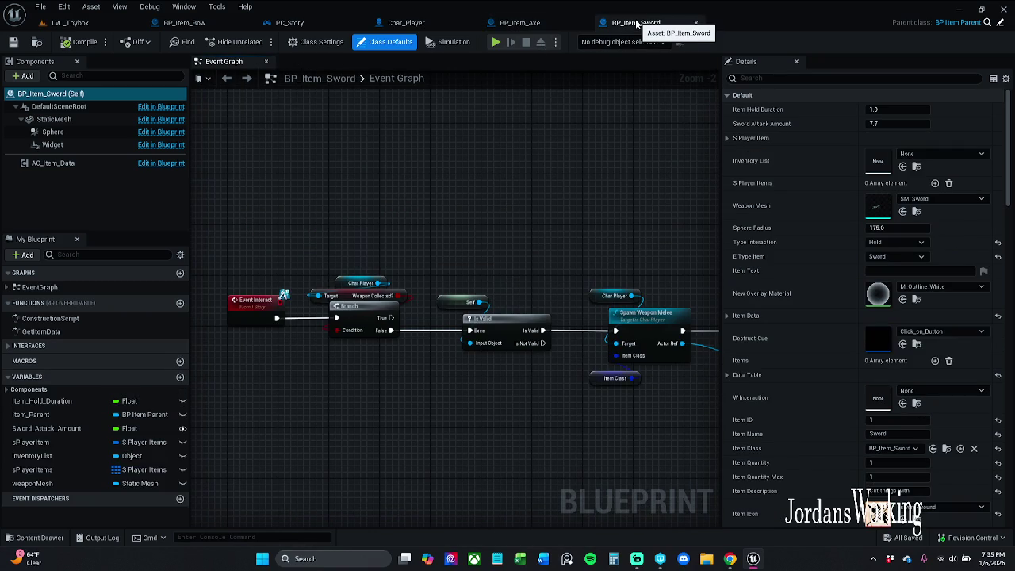
{"action": "left_click", "coordinate": [519, 22]}
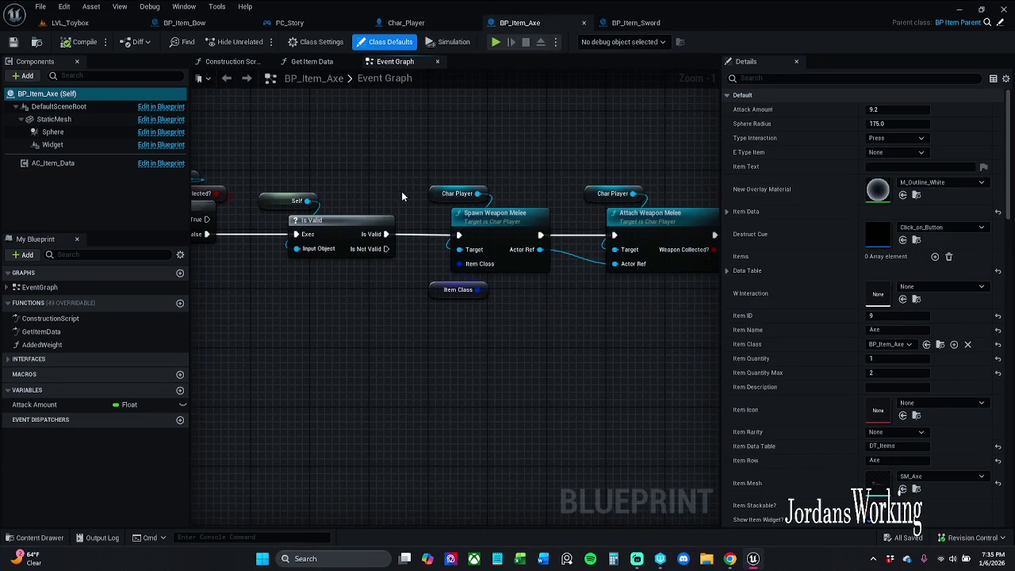
{"action": "left_click_drag", "start_coordinate": [527, 182], "coordinate": [365, 168]}
{"action": "mouse_move", "coordinate": [462, 175]}
{"action": "left_mouse_down"}
{"action": "mouse_move", "coordinate": [296, 170]}
{"action": "mouse_move", "coordinate": [605, 166]}
{"action": "left_mouse_up"}
Step: Inspect the sword's Attach Weapon Melee and Branch nodes, then open the axe's GetItemData function
{"action": "left_click", "coordinate": [635, 22]}
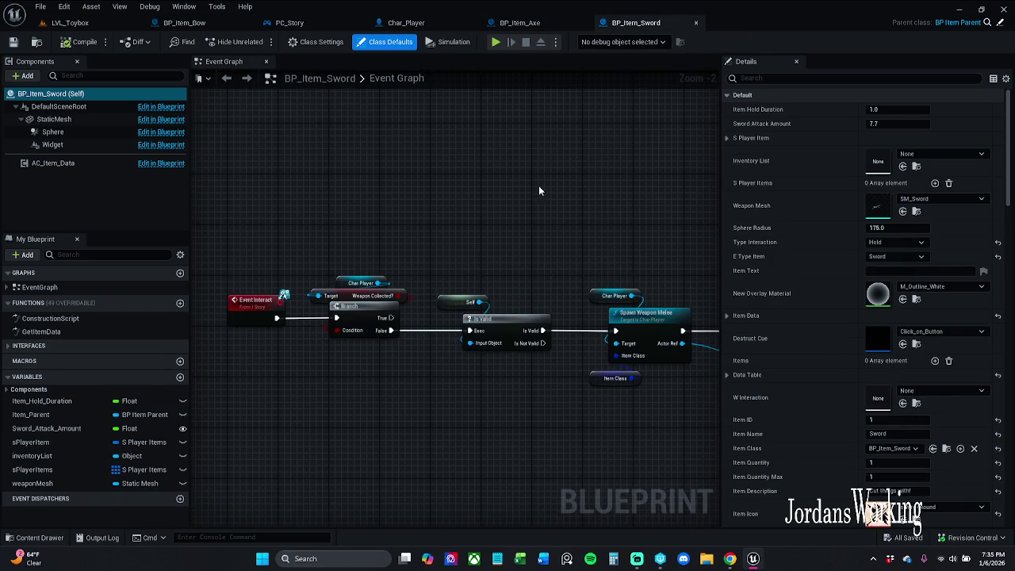
{"action": "left_click_drag", "start_coordinate": [539, 186], "coordinate": [392, 162]}
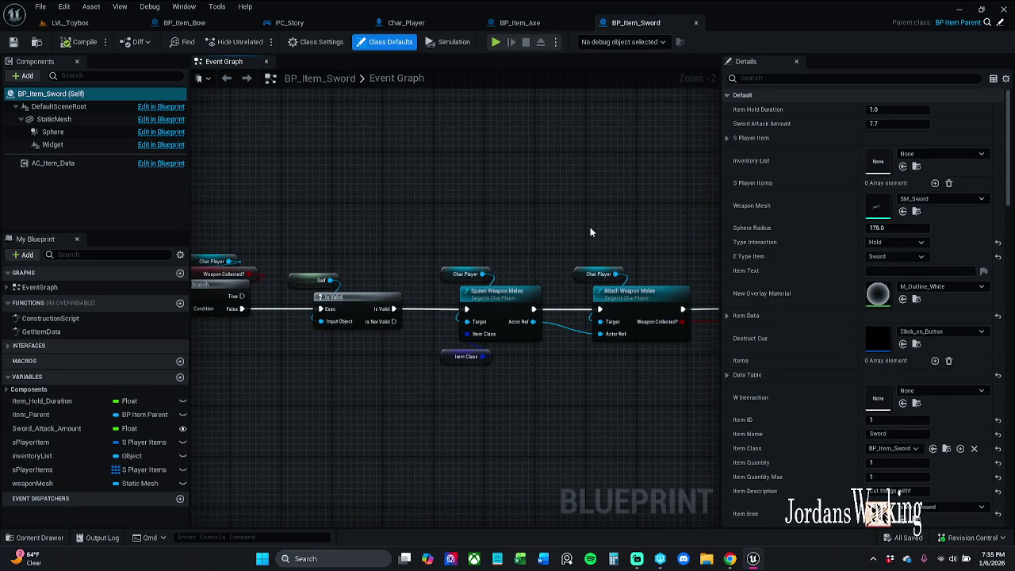
{"action": "mouse_move", "coordinate": [593, 233]}
{"action": "left_mouse_down"}
{"action": "mouse_move", "coordinate": [412, 212]}
{"action": "mouse_move", "coordinate": [626, 219]}
{"action": "mouse_move", "coordinate": [737, 237]}
{"action": "mouse_move", "coordinate": [592, 236]}
{"action": "left_mouse_up"}
{"action": "left_click", "coordinate": [534, 25]}
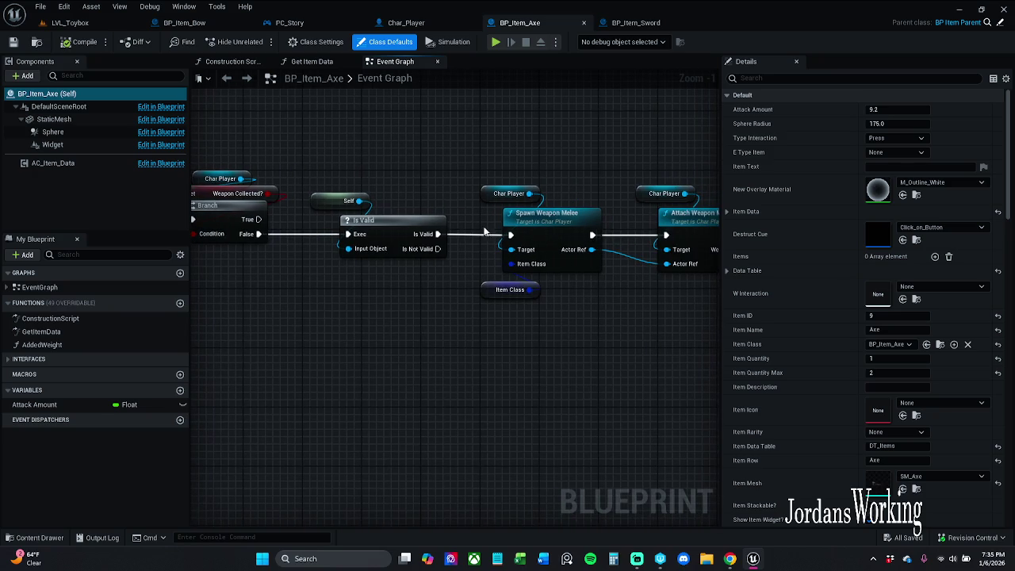
{"action": "double_click", "coordinate": [67, 334]}
Step: Expand and compare the Item Data default values in the axe's and sword's GetItemData
{"action": "left_click", "coordinate": [438, 339]}
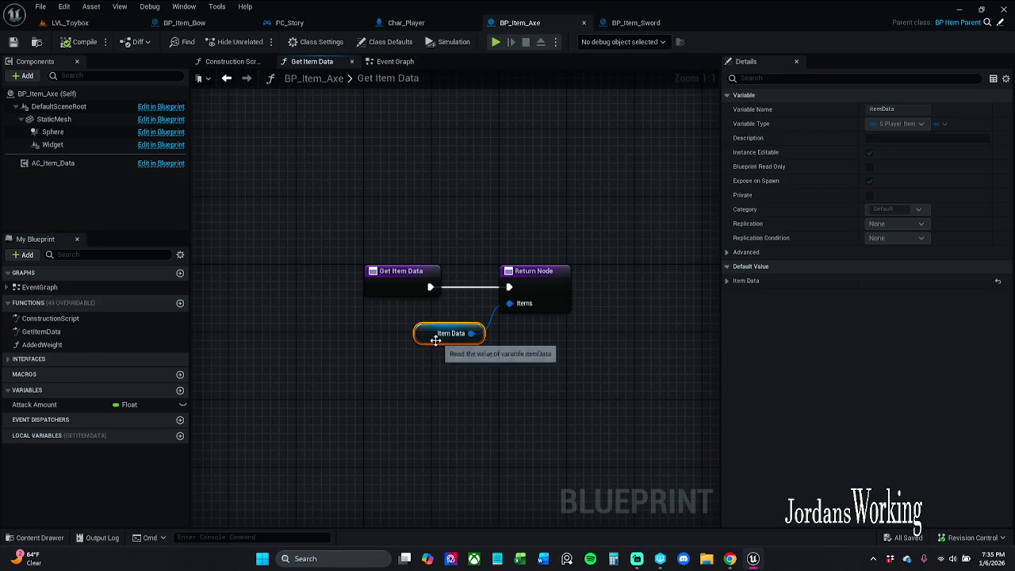
{"action": "left_click_drag", "start_coordinate": [439, 338], "coordinate": [448, 330]}
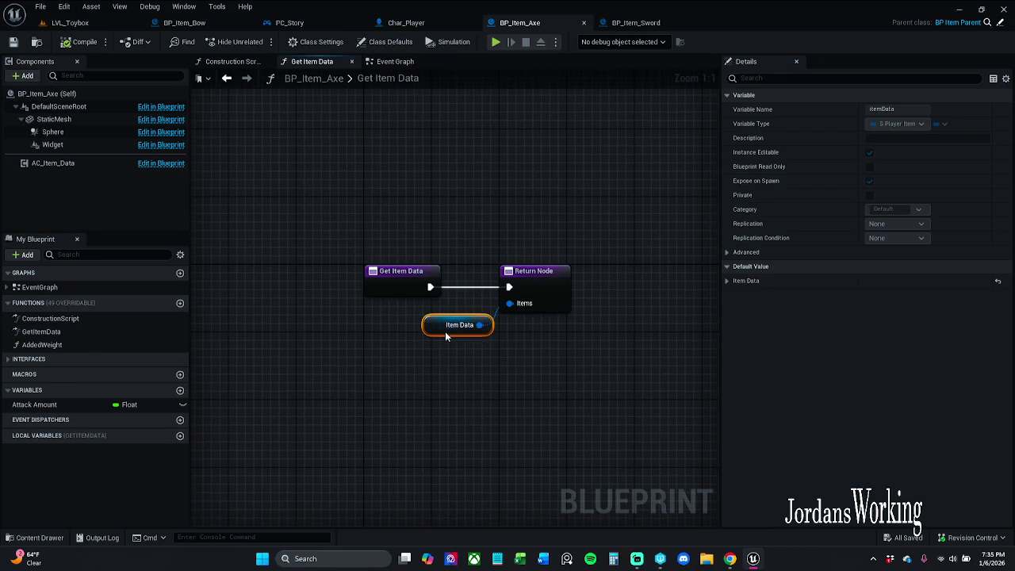
{"action": "left_click", "coordinate": [727, 281]}
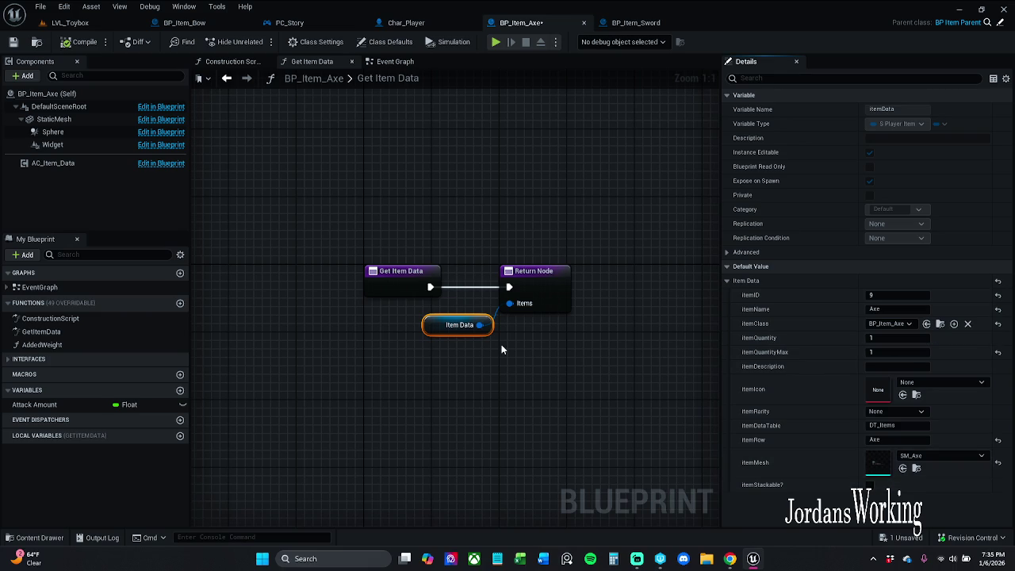
{"action": "left_click", "coordinate": [655, 21]}
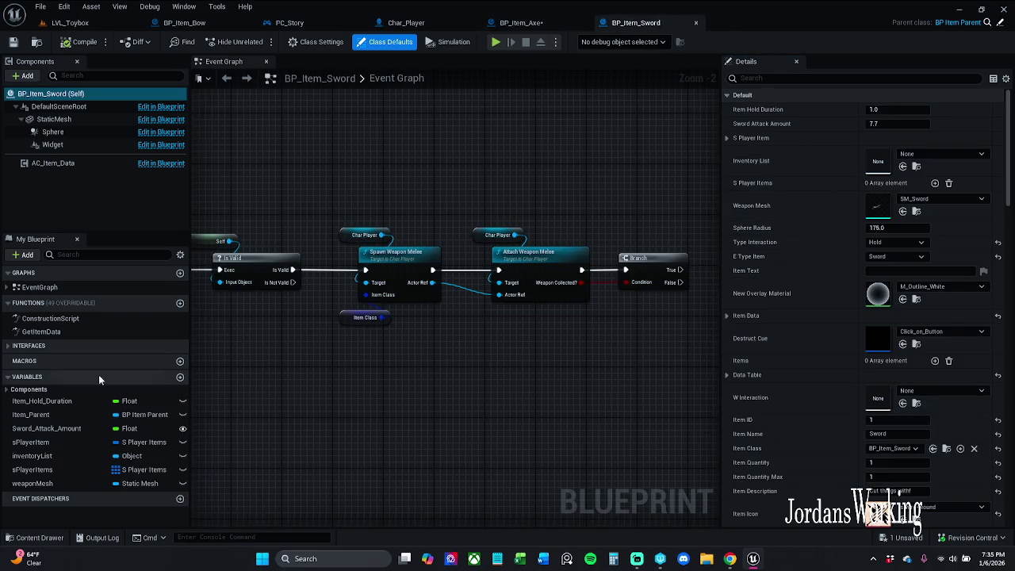
{"action": "double_click", "coordinate": [72, 333]}
{"action": "left_click", "coordinate": [497, 361]}
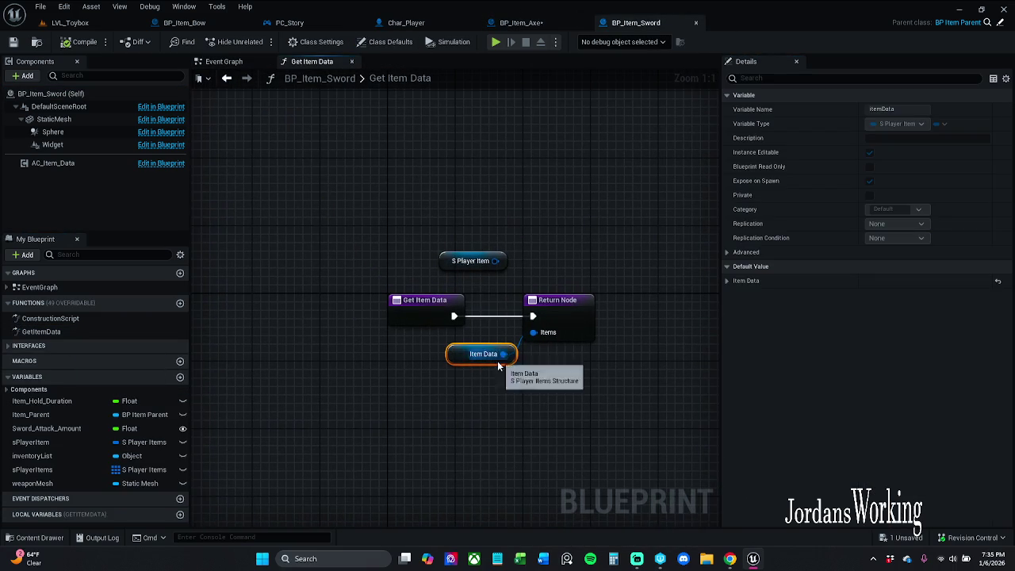
{"action": "left_click", "coordinate": [726, 281]}
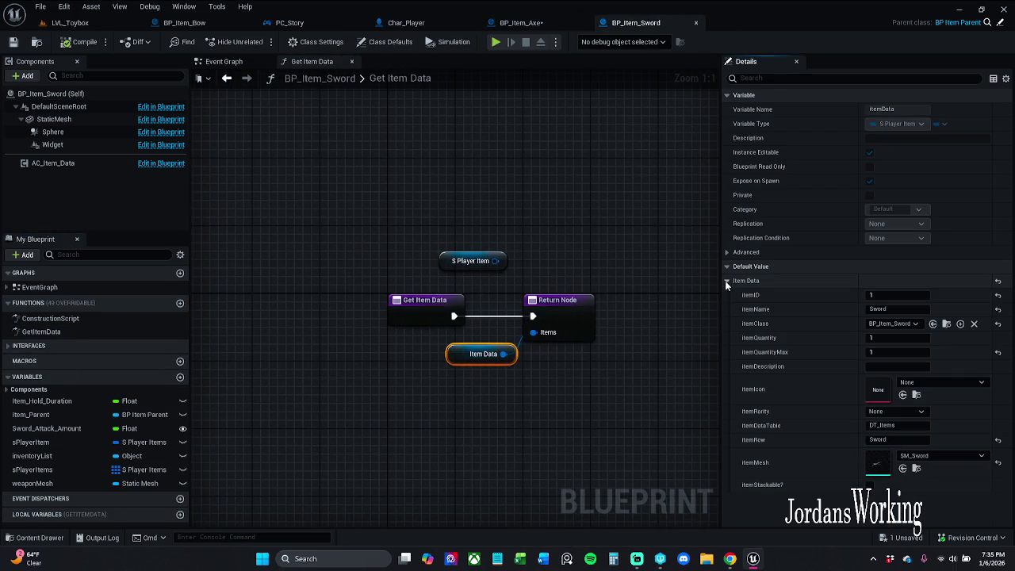
Step: Close BP_Item_Sword and extra graph tabs, then open Char_Player's Spawn Weapon Melee function
{"action": "left_click", "coordinate": [695, 22]}
{"action": "left_click", "coordinate": [395, 64]}
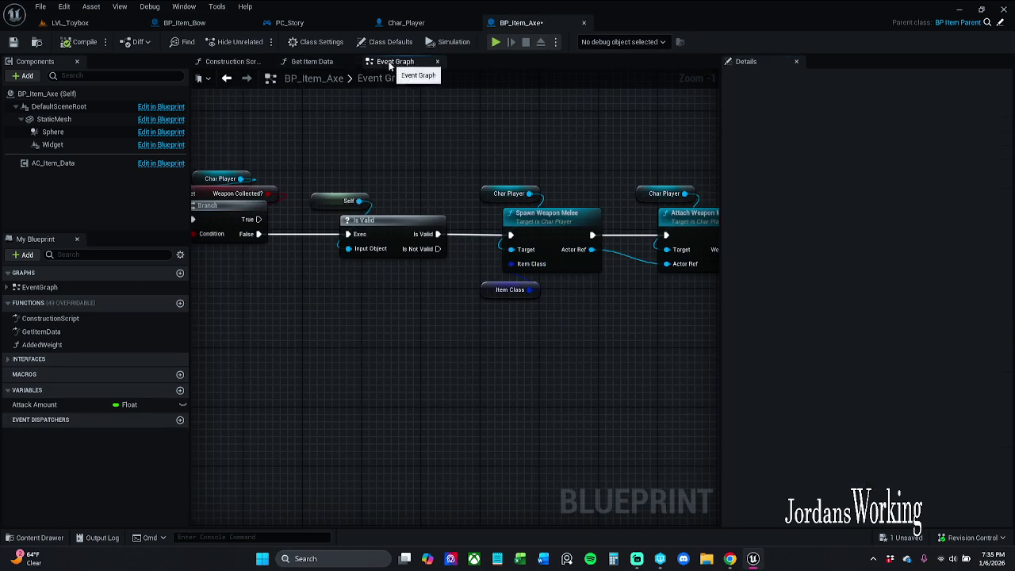
{"action": "left_click", "coordinate": [351, 64]}
{"action": "left_click", "coordinate": [249, 62]}
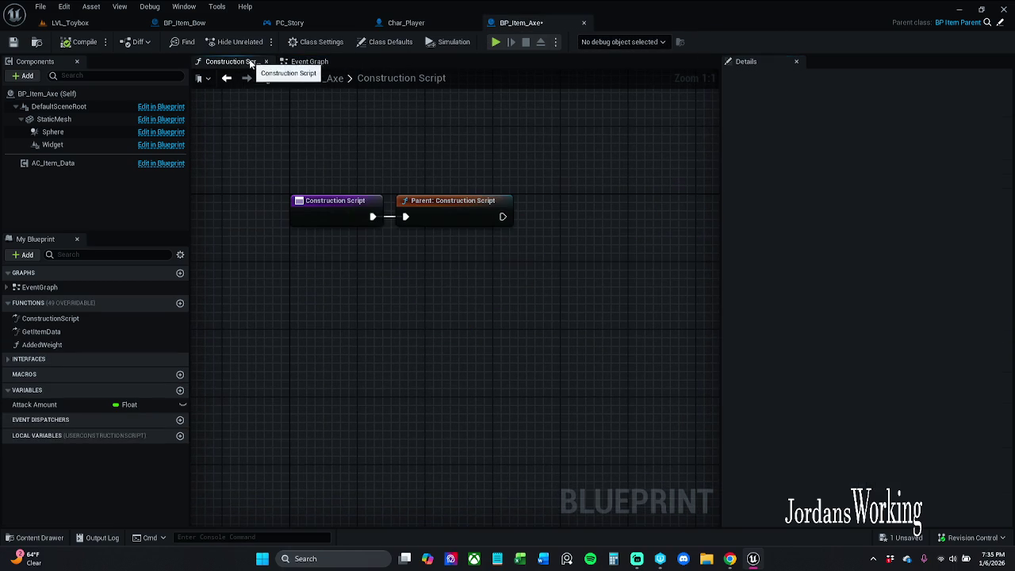
{"action": "left_click", "coordinate": [266, 62]}
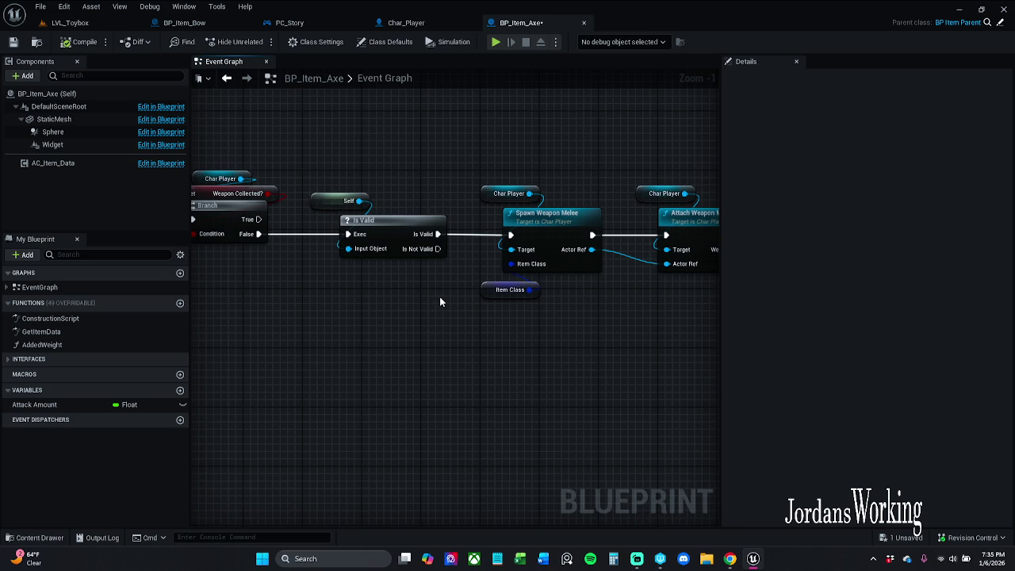
{"action": "left_click", "coordinate": [523, 287]}
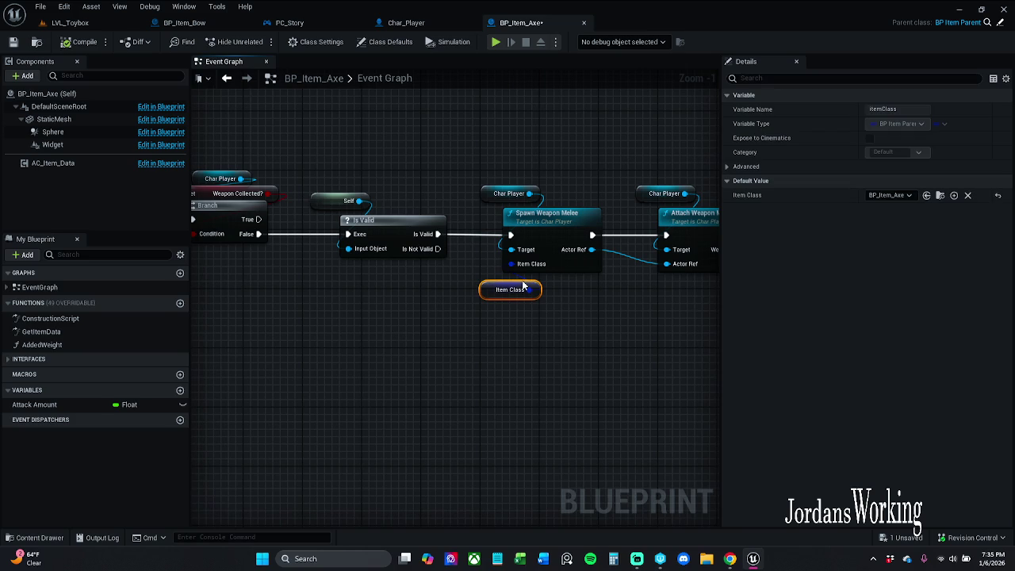
{"action": "double_click", "coordinate": [424, 277]}
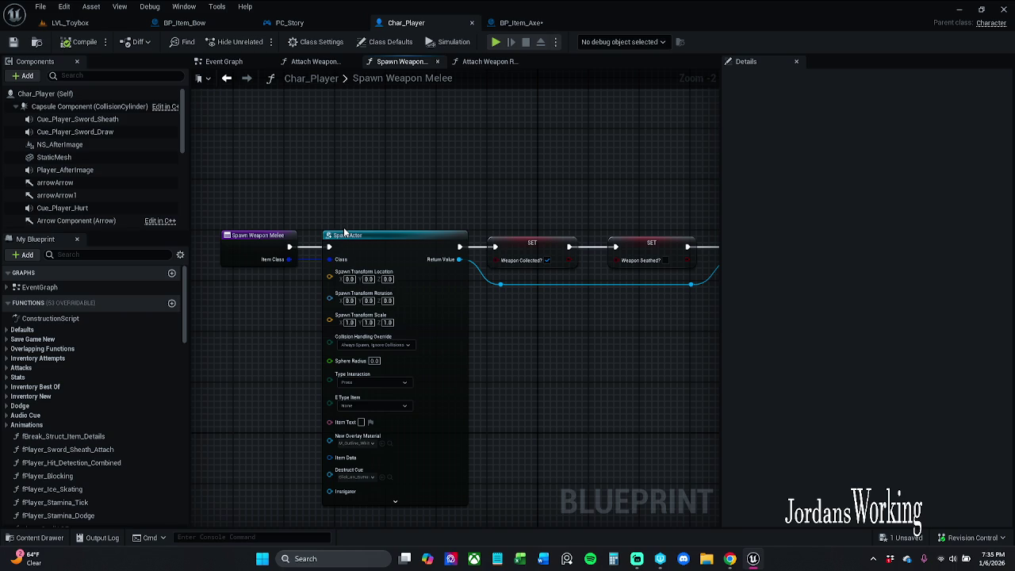
Step: Pan Spawn Weapon Melee to its Spawn Actor and Return Node, view Attach Weapon Ranged, then the axe's Event Interact chain
{"action": "mouse_move", "coordinate": [345, 232]}
{"action": "left_mouse_down"}
{"action": "mouse_move", "coordinate": [674, 198]}
{"action": "mouse_move", "coordinate": [480, 203]}
{"action": "left_mouse_up"}
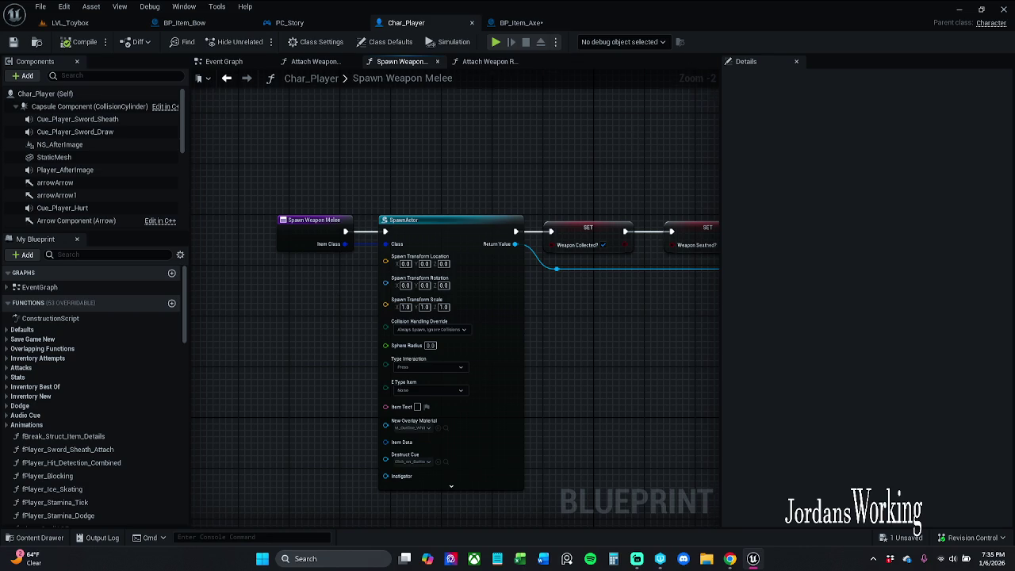
{"action": "left_click_drag", "start_coordinate": [462, 137], "coordinate": [285, 135]}
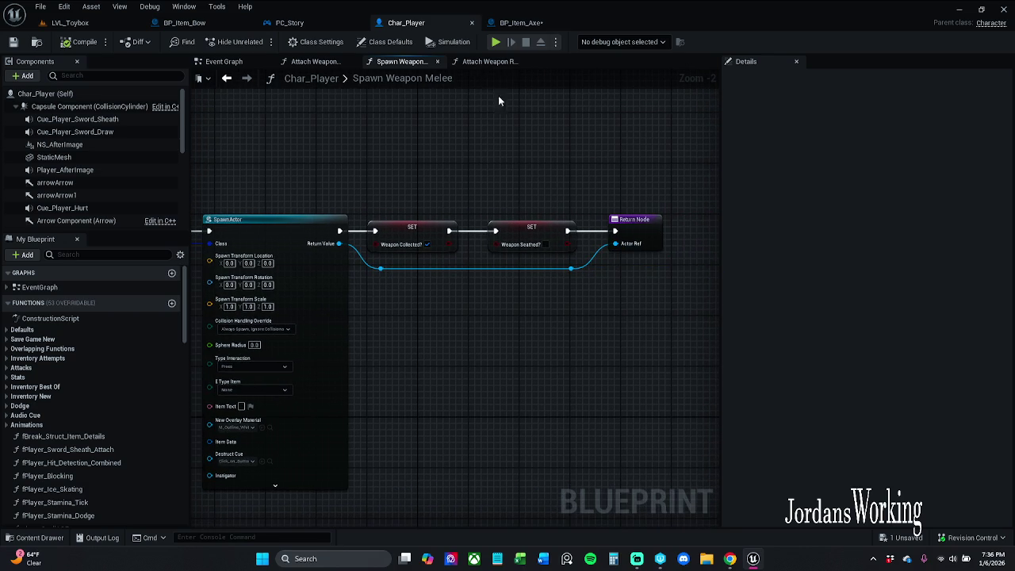
{"action": "left_click", "coordinate": [489, 62]}
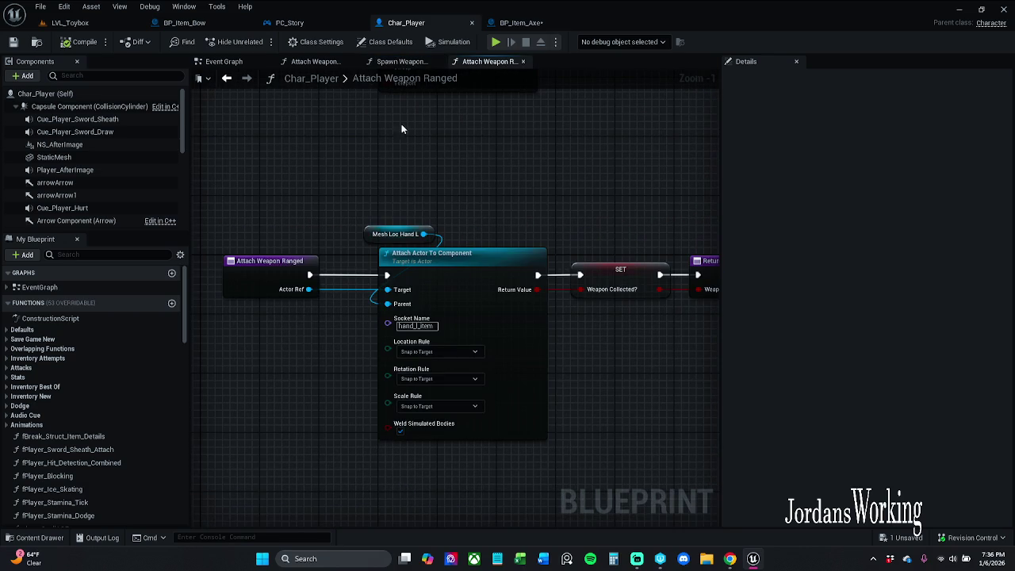
{"action": "left_click", "coordinate": [523, 22]}
{"action": "mouse_move", "coordinate": [322, 161]}
{"action": "left_mouse_down"}
{"action": "mouse_move", "coordinate": [533, 143]}
{"action": "mouse_move", "coordinate": [601, 151]}
{"action": "left_mouse_up"}
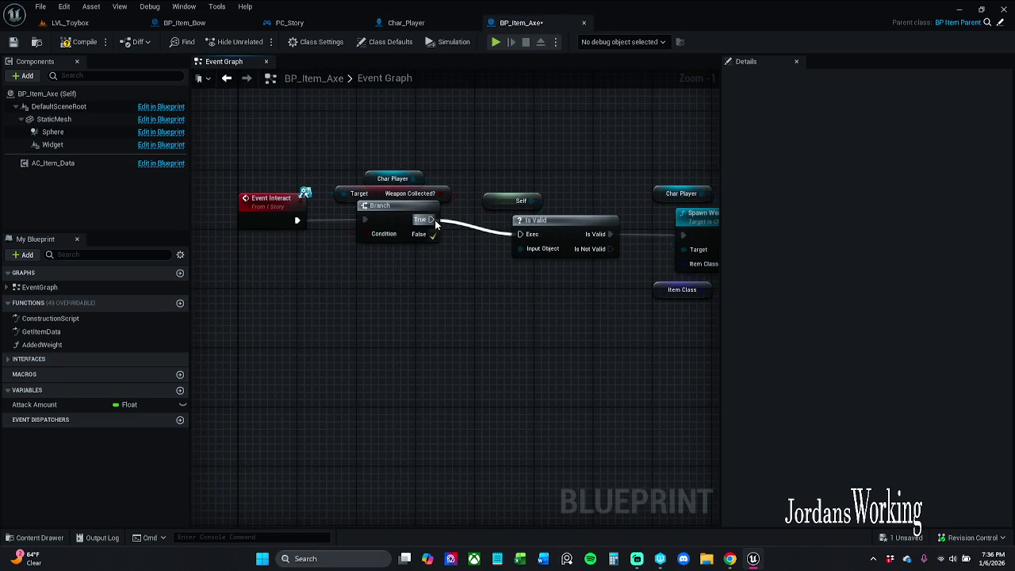
Step: Refresh all nodes in the axe's Event Interact chain, then save BP_Item_Axe
{"action": "scroll", "coordinate": [429, 237], "scroll_direction": "down", "scroll_amount": 7}
{"action": "left_click_drag", "start_coordinate": [365, 182], "coordinate": [781, 308]}
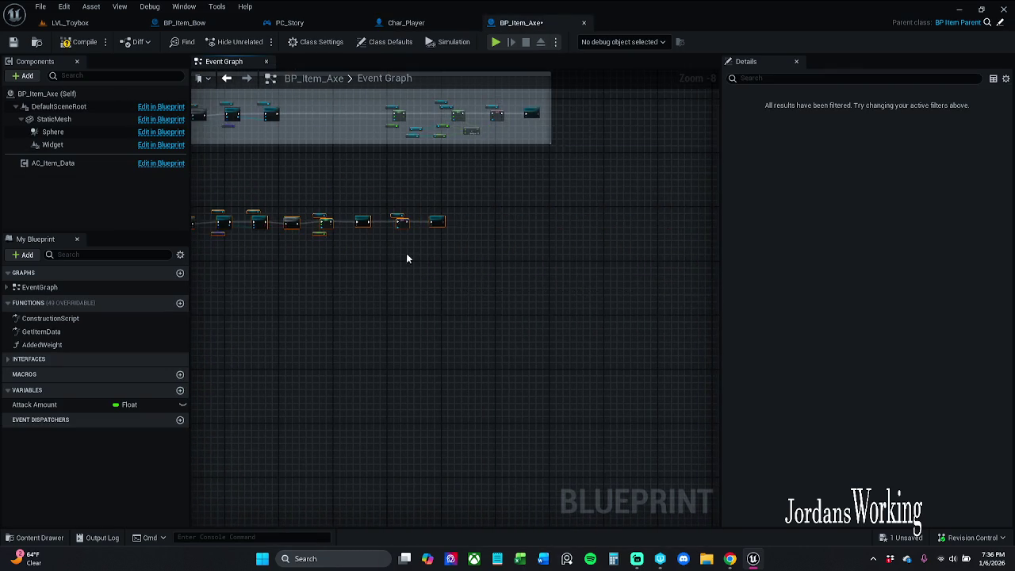
{"action": "scroll", "coordinate": [406, 253], "scroll_direction": "up", "scroll_amount": 5}
{"action": "right_click", "coordinate": [499, 236]}
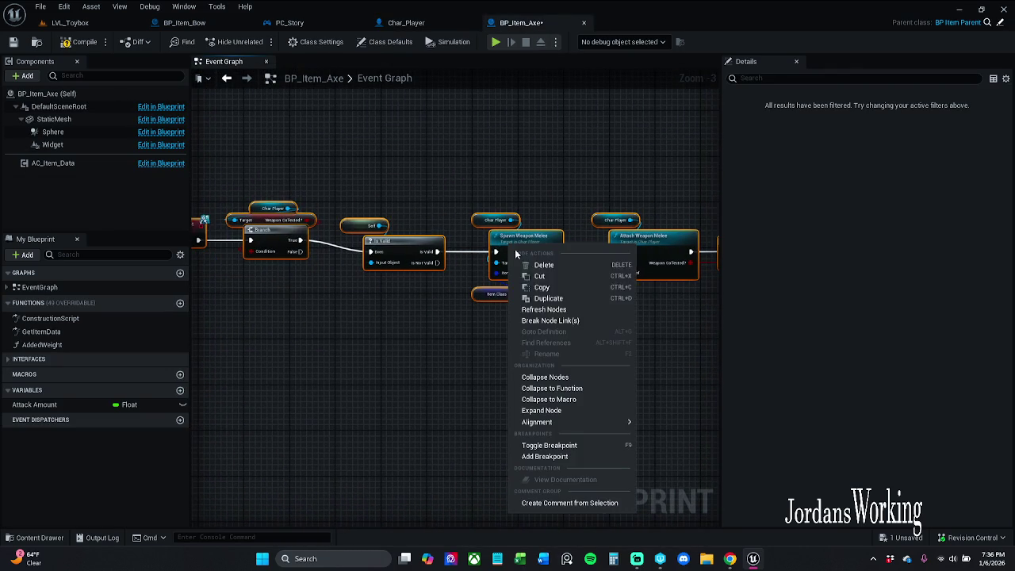
{"action": "left_click", "coordinate": [557, 309]}
{"action": "right_click", "coordinate": [365, 242]}
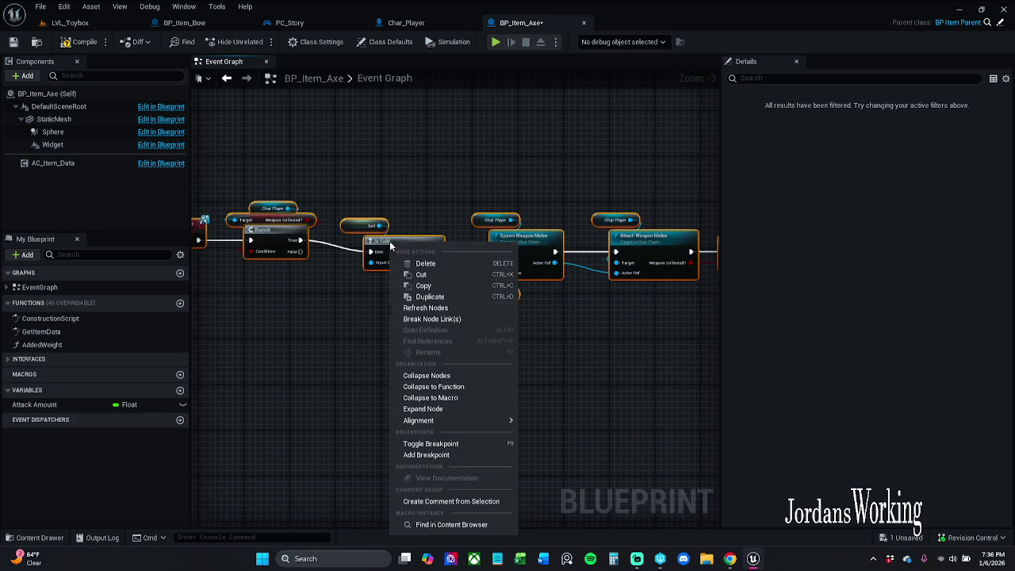
{"action": "left_click", "coordinate": [83, 44]}
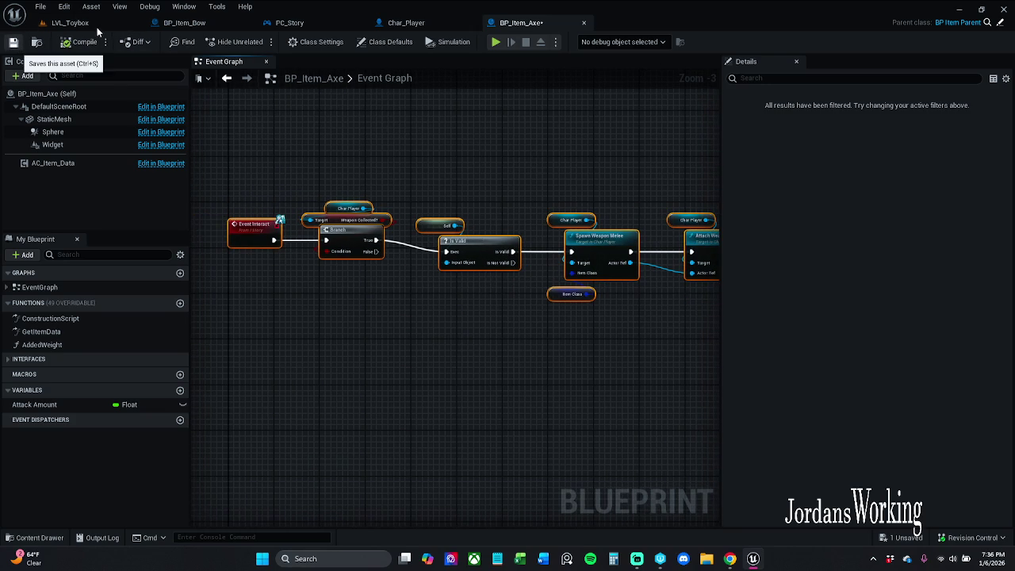
{"action": "key", "text": "ctrl+s"}
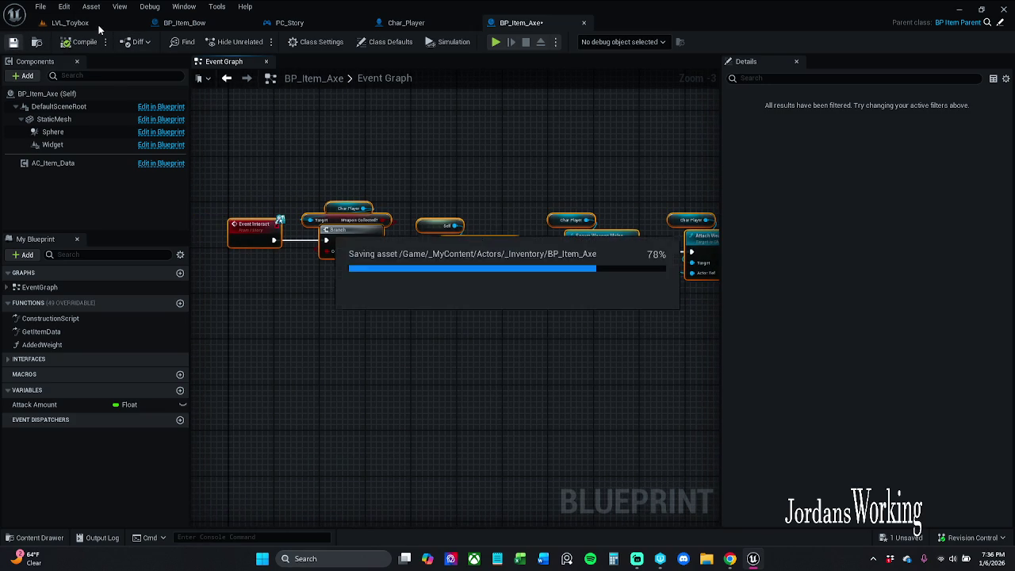
{"action": "left_click", "coordinate": [99, 29]}
{"action": "left_click", "coordinate": [258, 41]}
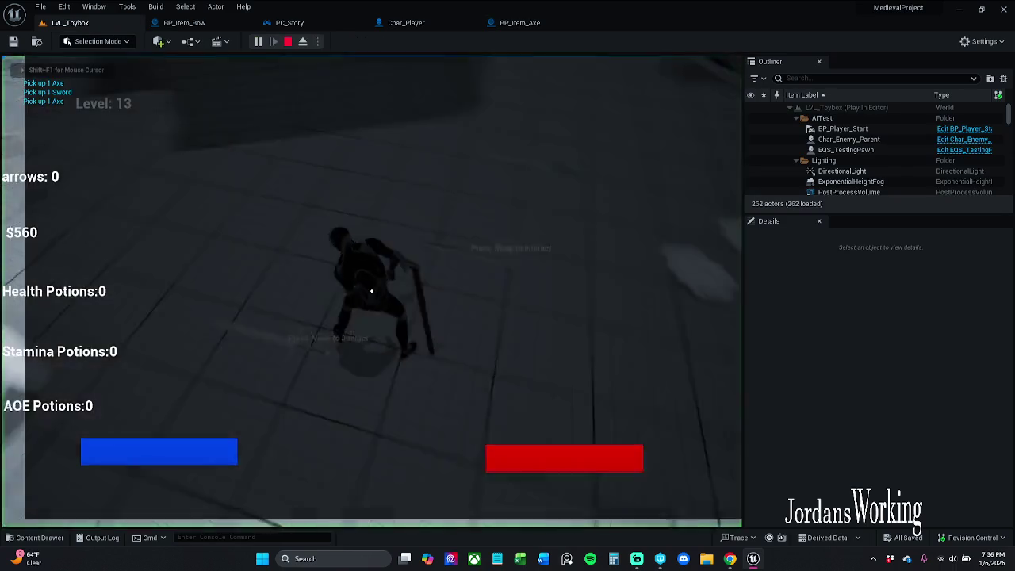
{"action": "key", "text": "w"}
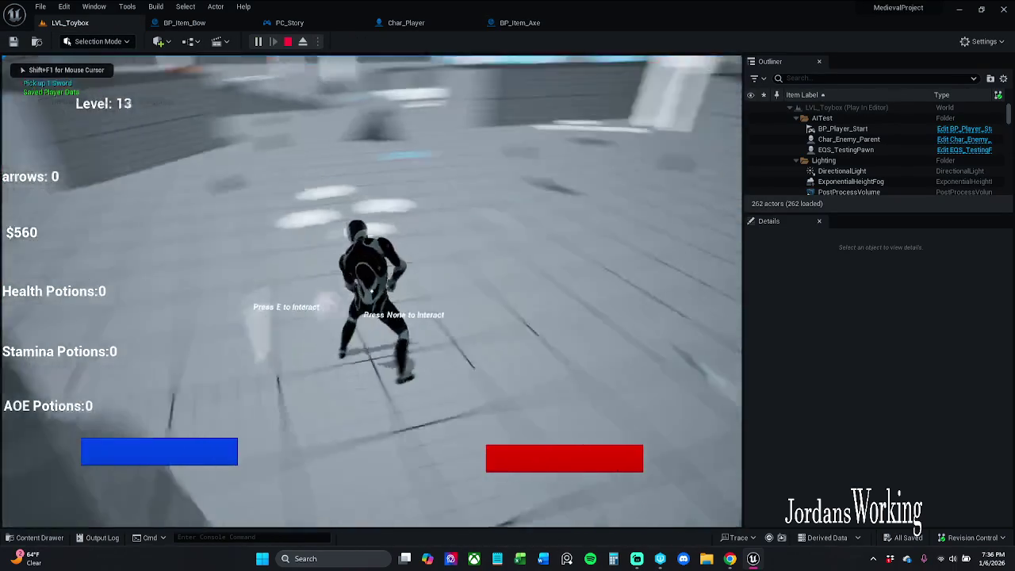
{"action": "key", "text": "e"}
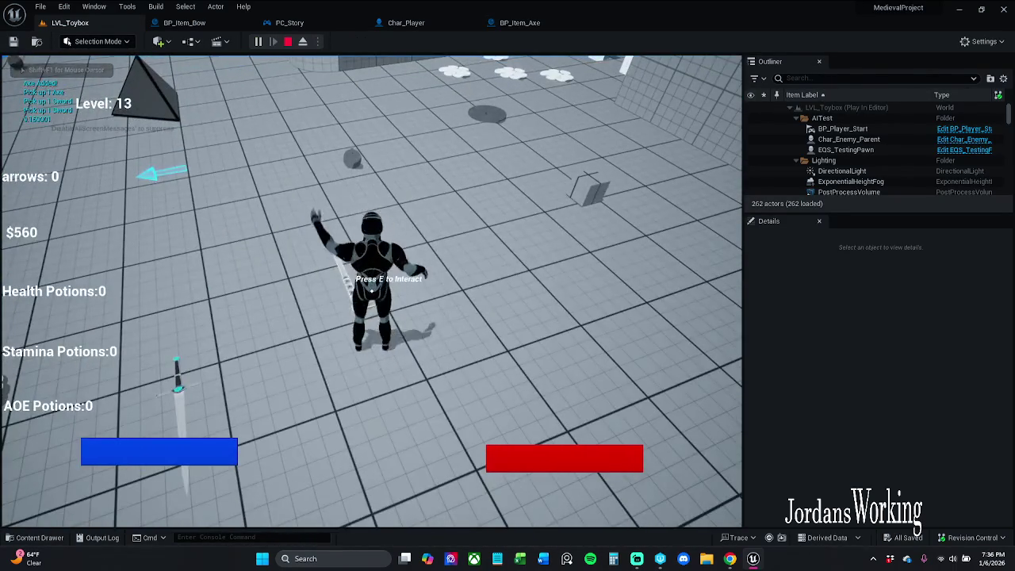
{"action": "key", "text": "w"}
{"action": "key", "text": "Escape"}
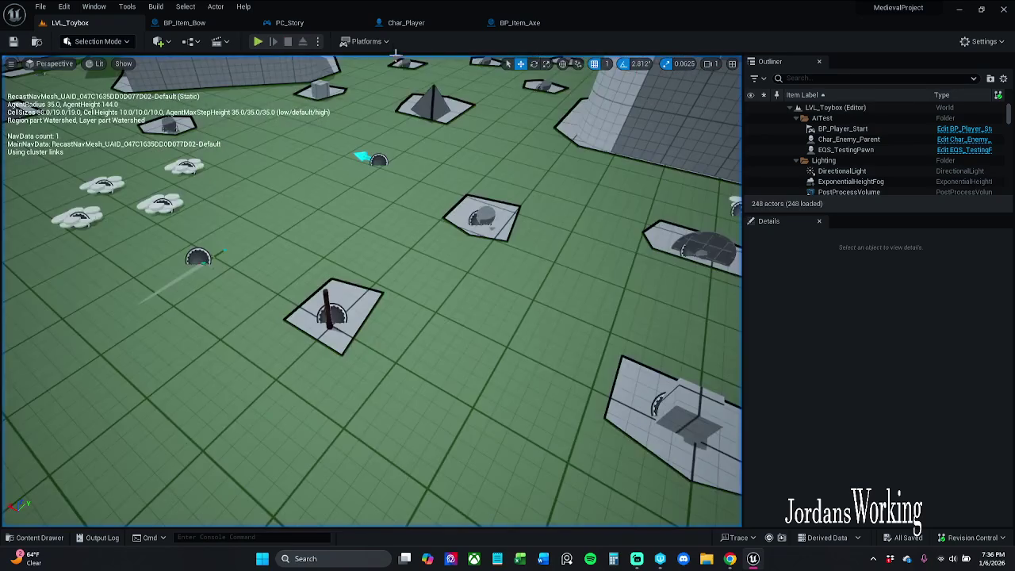
{"action": "left_click", "coordinate": [527, 23]}
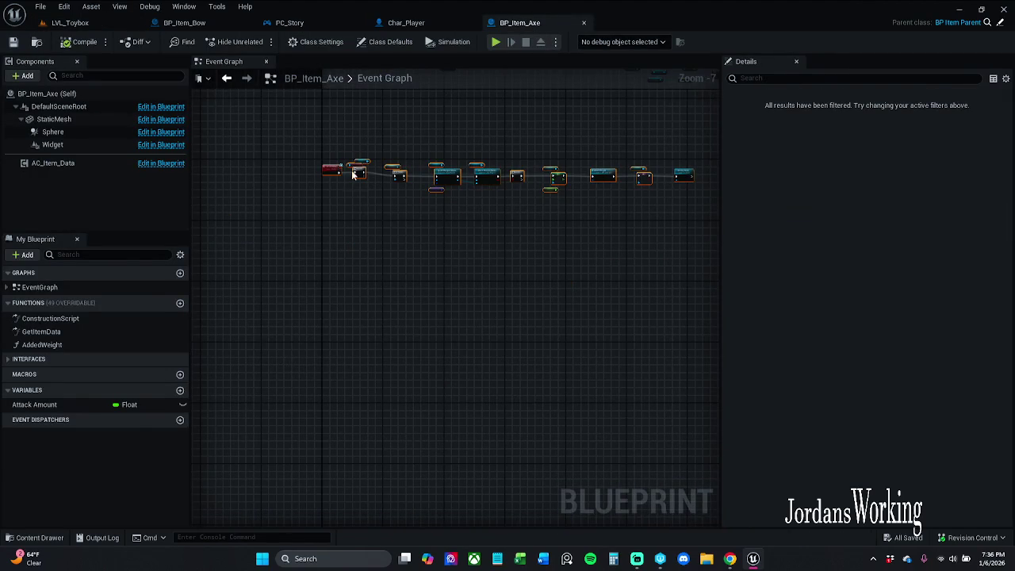
Step: Add breakpoints to the selected interact-chain nodes, then playtest LVL_Toybox and trigger them on the axe
{"action": "right_click", "coordinate": [359, 171]}
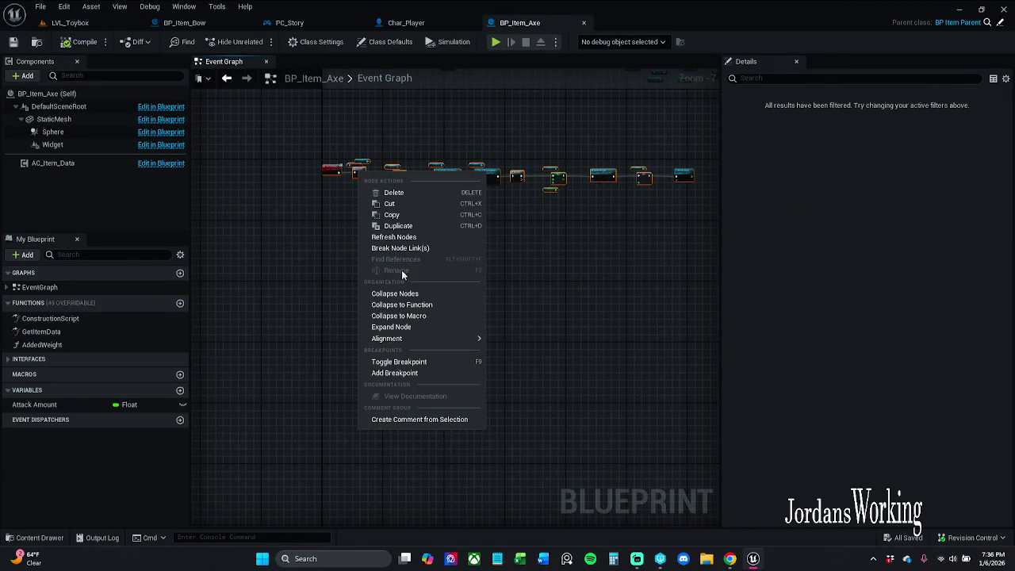
{"action": "left_click", "coordinate": [408, 361]}
{"action": "scroll", "coordinate": [379, 190], "scroll_direction": "up", "scroll_amount": 5}
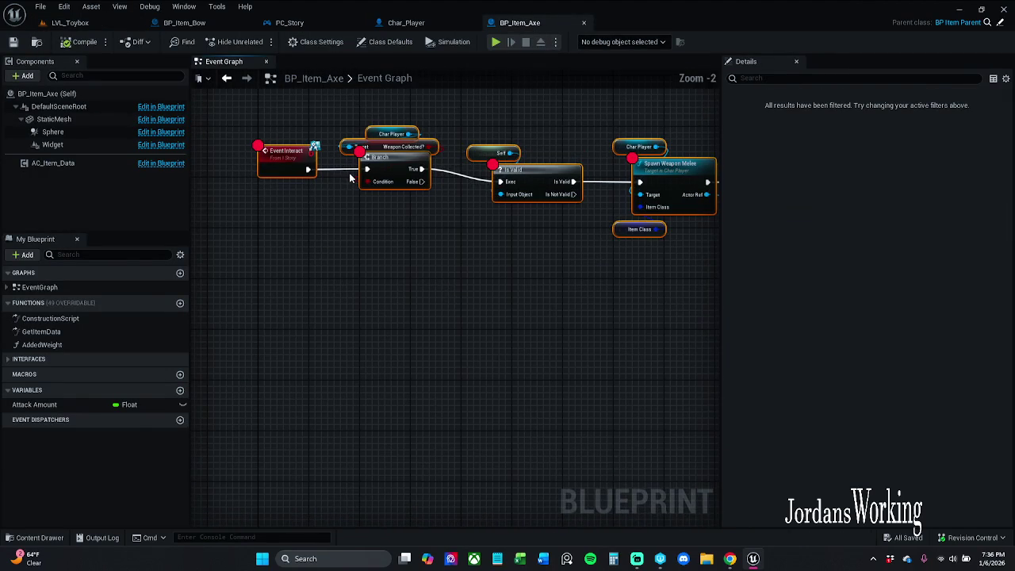
{"action": "left_click", "coordinate": [102, 26]}
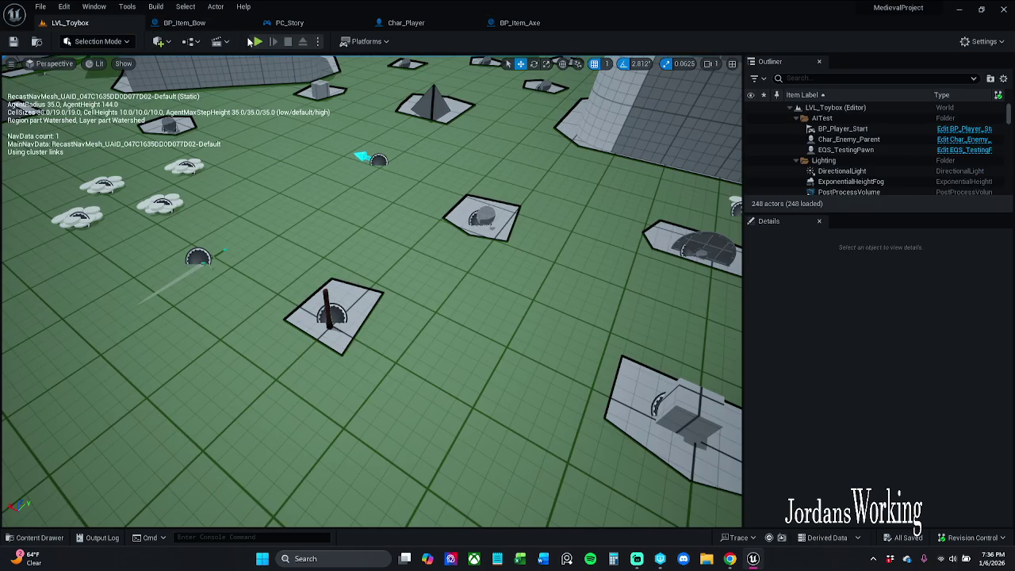
{"action": "left_click", "coordinate": [258, 44]}
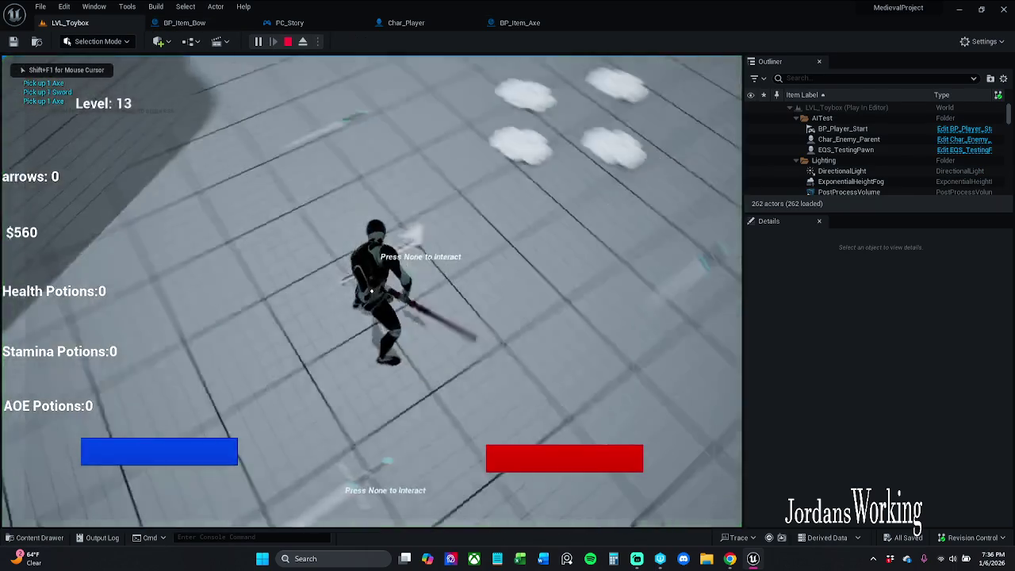
{"action": "key", "text": "e"}
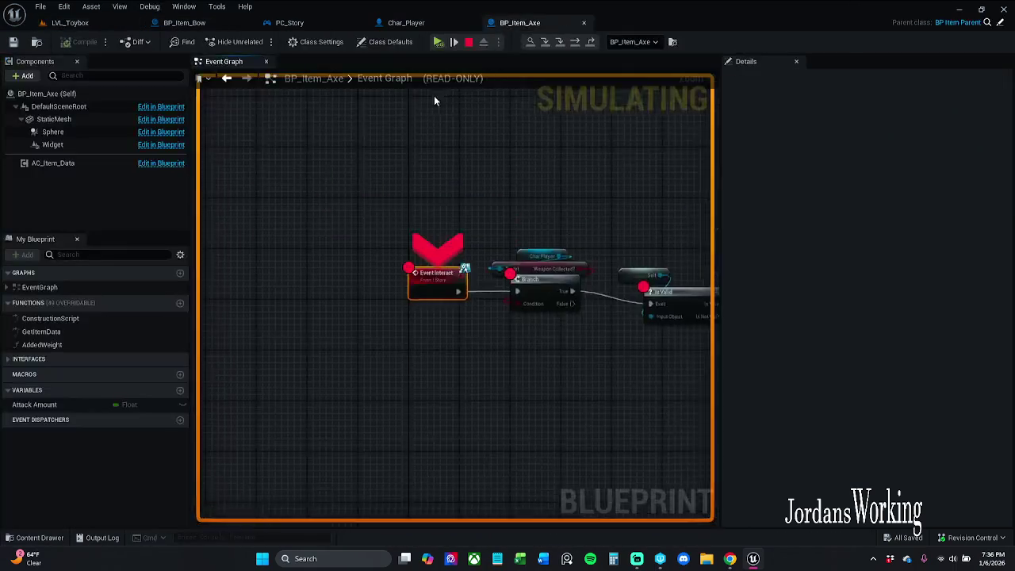
{"action": "left_click", "coordinate": [439, 45]}
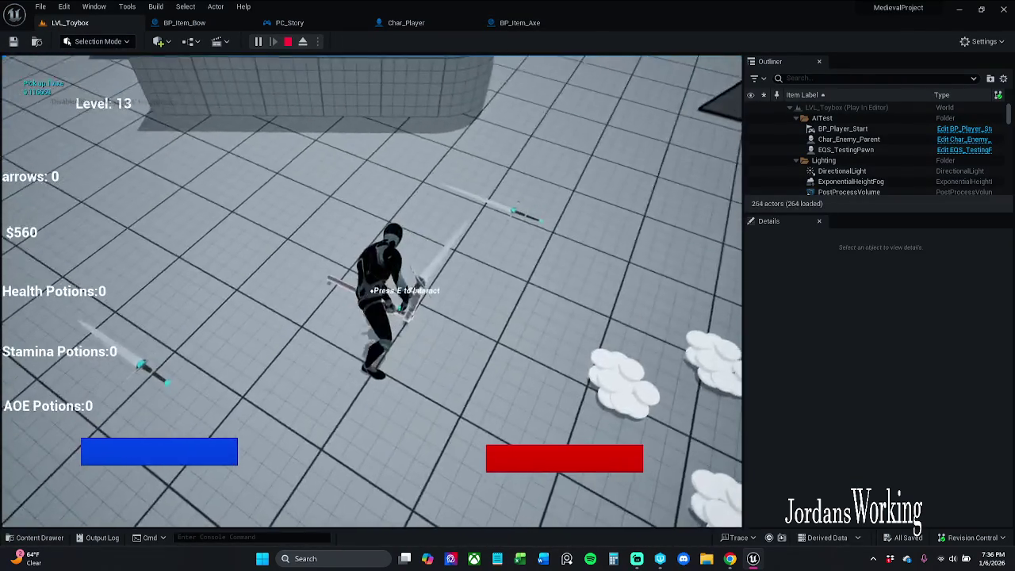
Step: Step through the axe's pickup logic to completion, resume, stop play and return to BP_Item_Axe
{"action": "key", "text": "e"}
{"action": "left_click", "coordinate": [438, 44]}
{"action": "left_click", "coordinate": [438, 43]}
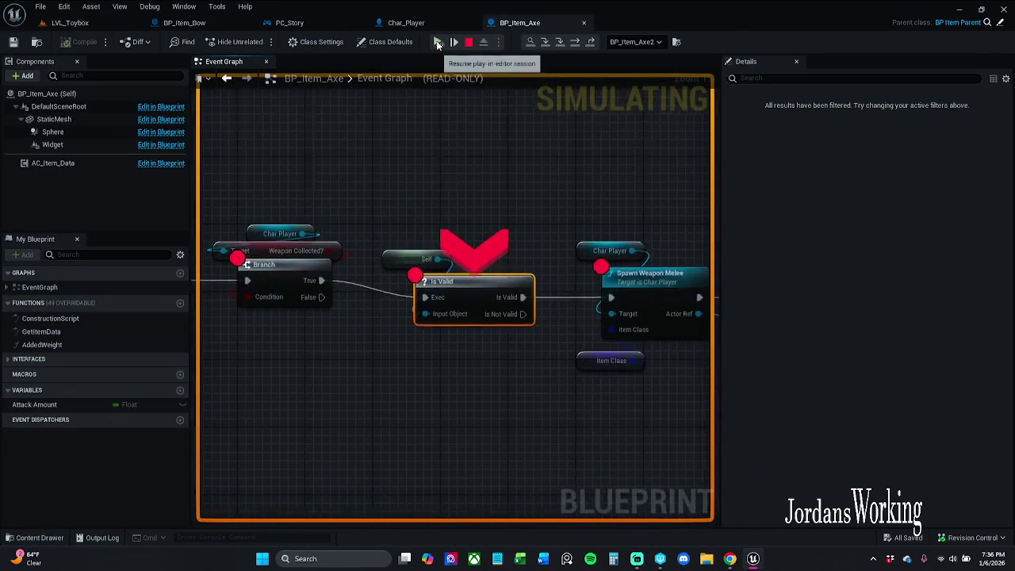
{"action": "left_click", "coordinate": [438, 43]}
{"action": "left_click", "coordinate": [438, 44]}
{"action": "left_click", "coordinate": [438, 44]}
{"action": "left_click", "coordinate": [437, 44]}
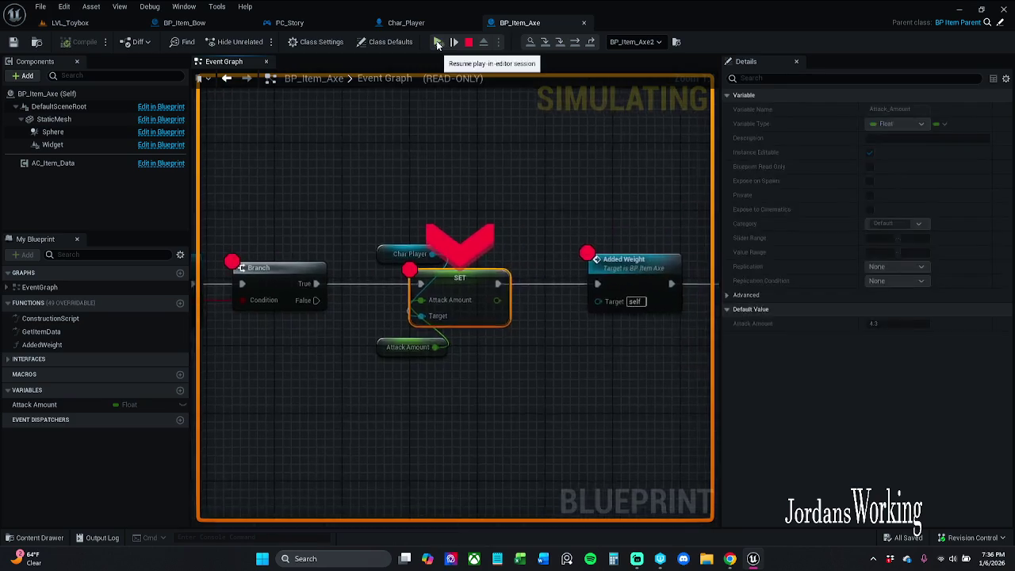
{"action": "left_click", "coordinate": [437, 43]}
{"action": "left_click", "coordinate": [437, 46]}
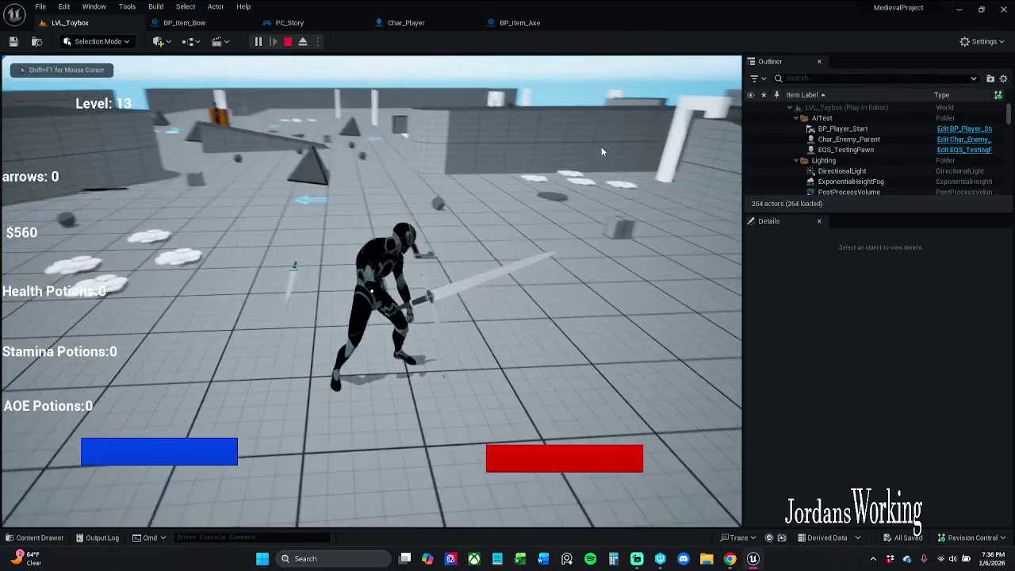
{"action": "key", "text": "Escape"}
{"action": "left_click", "coordinate": [523, 23]}
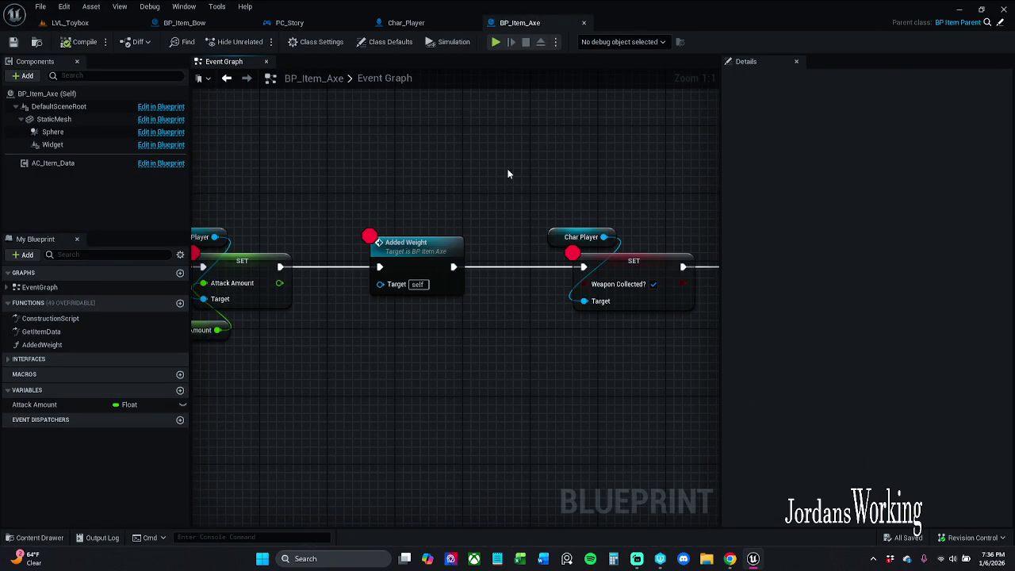
Step: Playtest LVL_Toybox, walking over to pick up the bow for 10 arrows, then stop
{"action": "scroll", "coordinate": [508, 173], "scroll_direction": "down", "scroll_amount": 2}
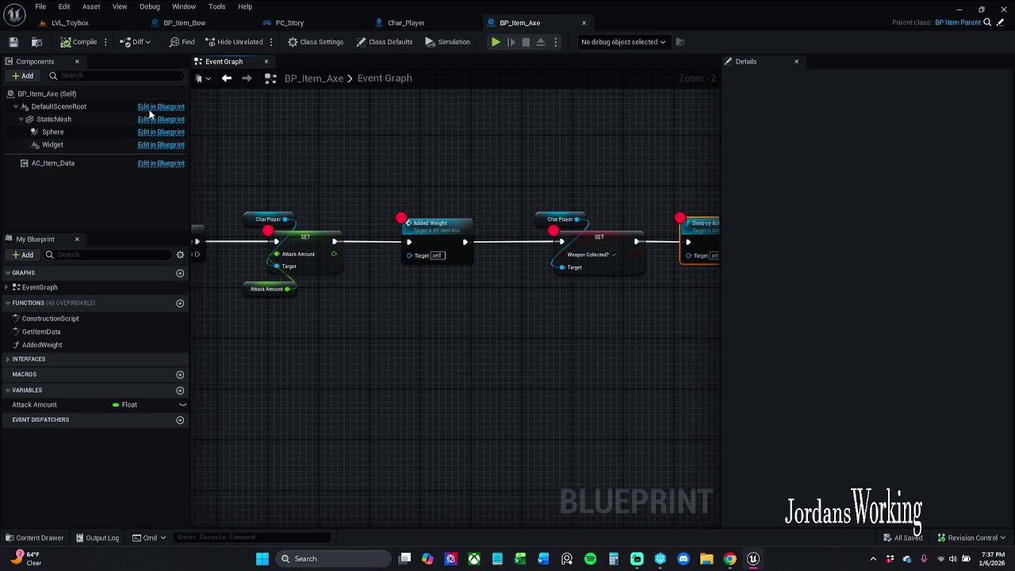
{"action": "left_click", "coordinate": [70, 23]}
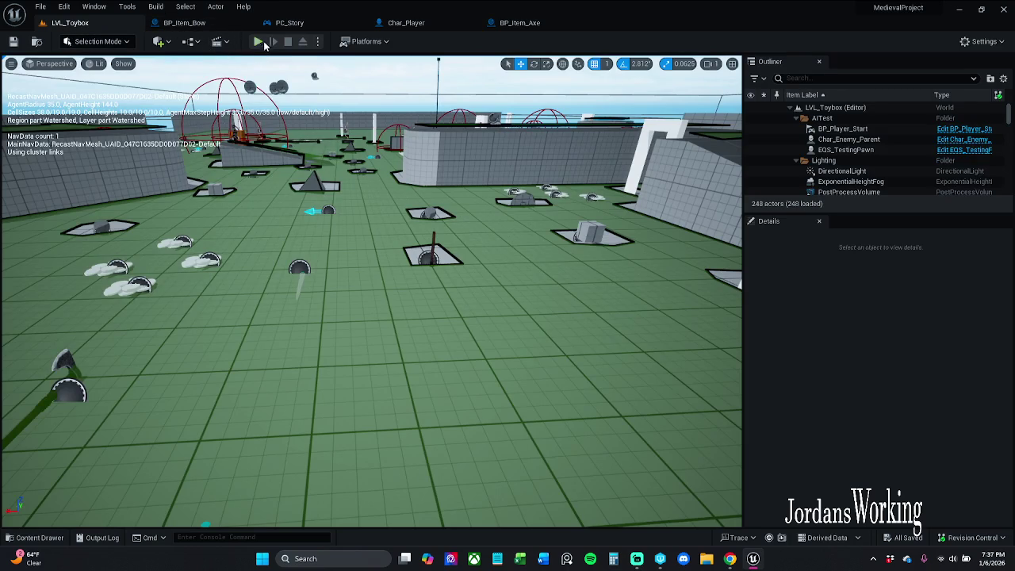
{"action": "left_click", "coordinate": [258, 41]}
{"action": "key", "text": "w"}
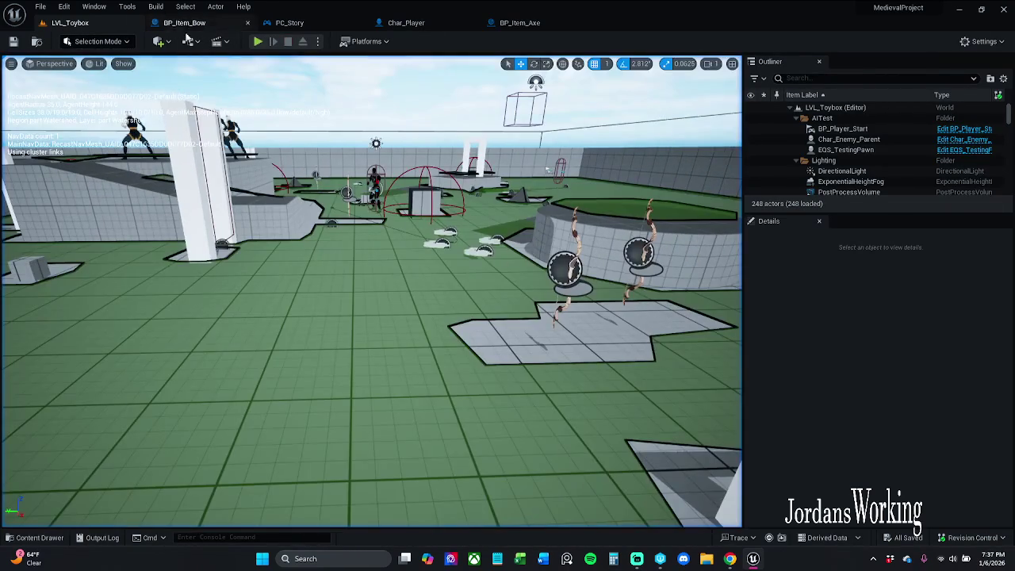
{"action": "key", "text": "Escape"}
Step: In BP_Item_Bow, unlink Event On Collected from Parent: On Collected and compile
{"action": "left_click", "coordinate": [189, 22]}
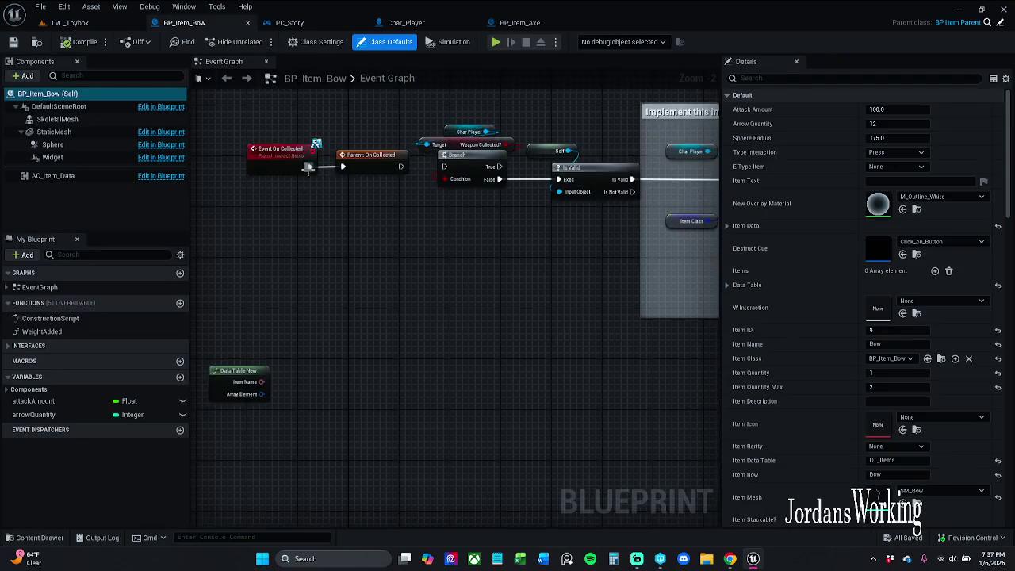
{"action": "scroll", "coordinate": [479, 317], "scroll_direction": "down", "scroll_amount": 3}
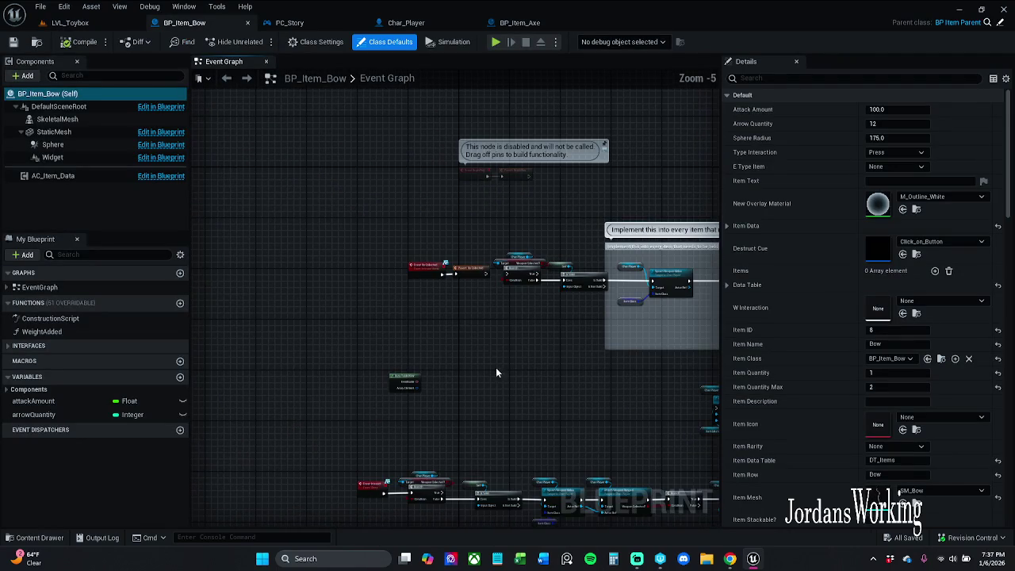
{"action": "scroll", "coordinate": [442, 299], "scroll_direction": "up", "scroll_amount": 3}
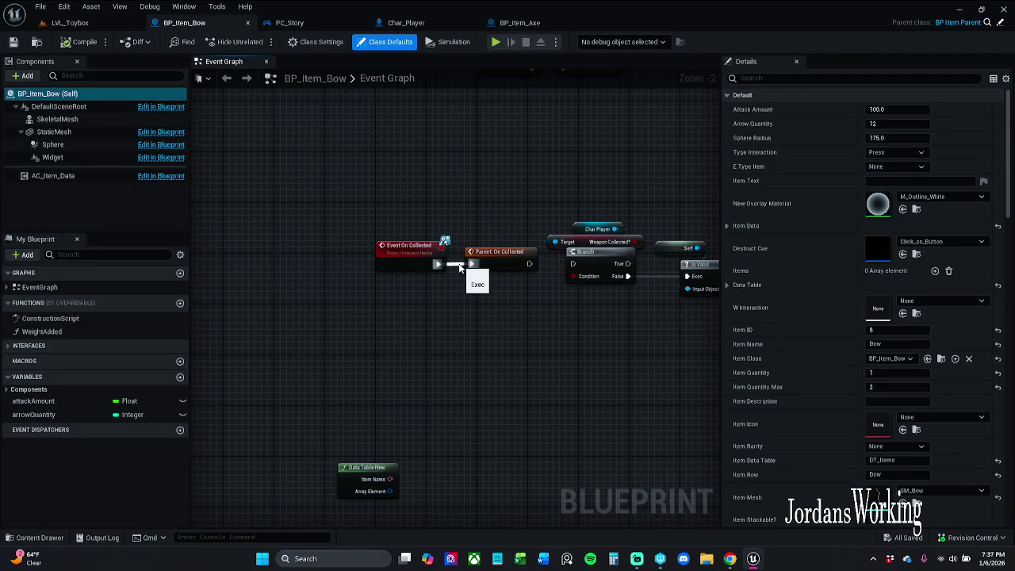
{"action": "left_click", "coordinate": [460, 266], "text": "alt"}
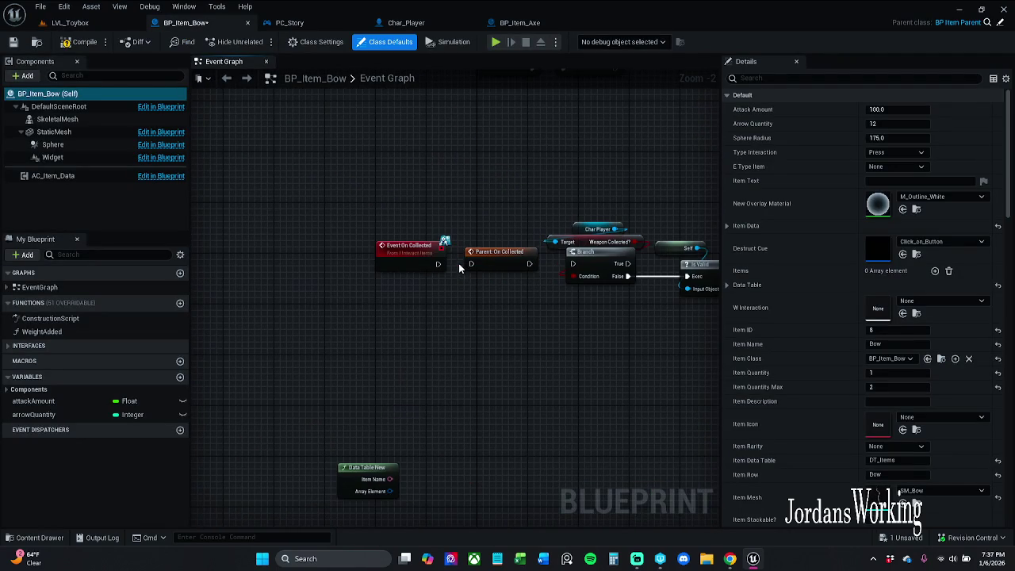
{"action": "left_click", "coordinate": [79, 42]}
Step: Retest LVL_Toybox, picking up the bow for 12 arrows, then return to BP_Item_Bow
{"action": "left_click", "coordinate": [96, 24]}
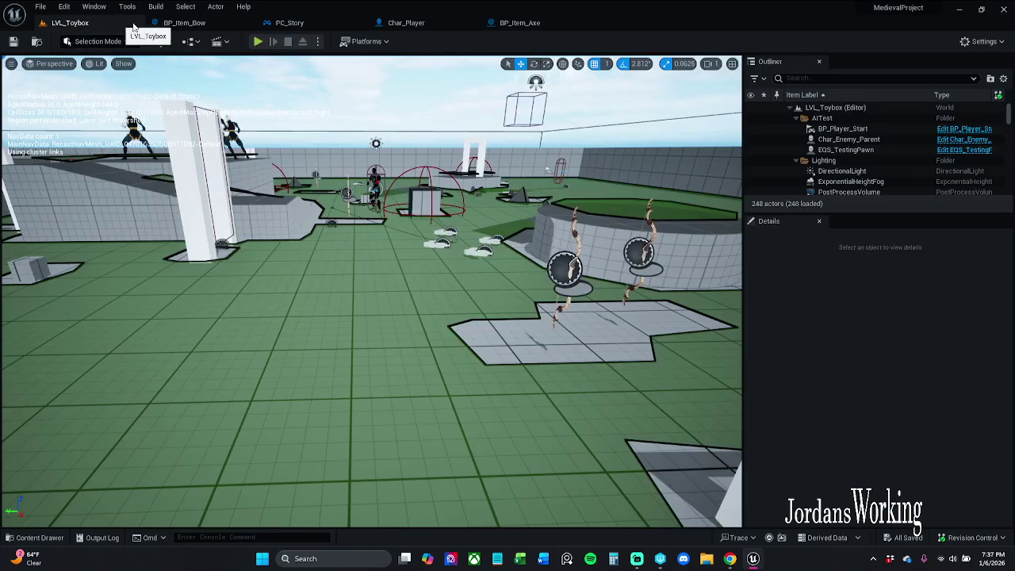
{"action": "left_click", "coordinate": [259, 42]}
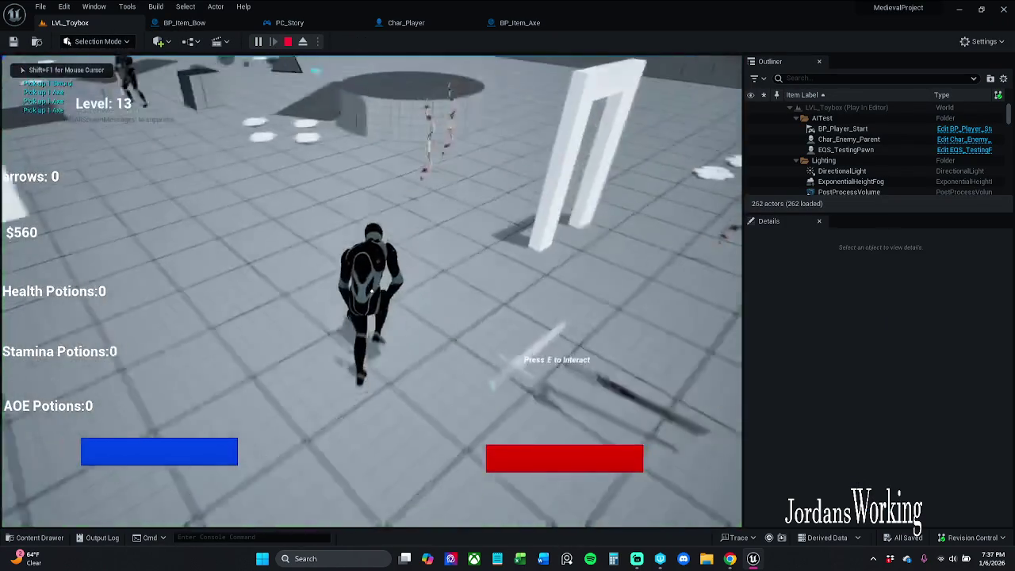
{"action": "key", "text": "e"}
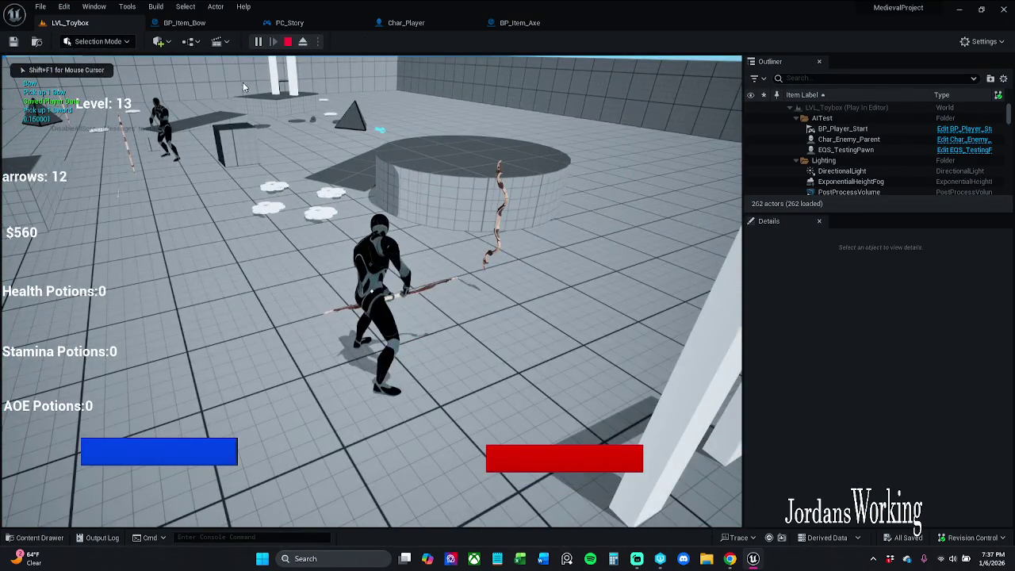
{"action": "key", "text": "Escape"}
{"action": "left_click", "coordinate": [184, 22]}
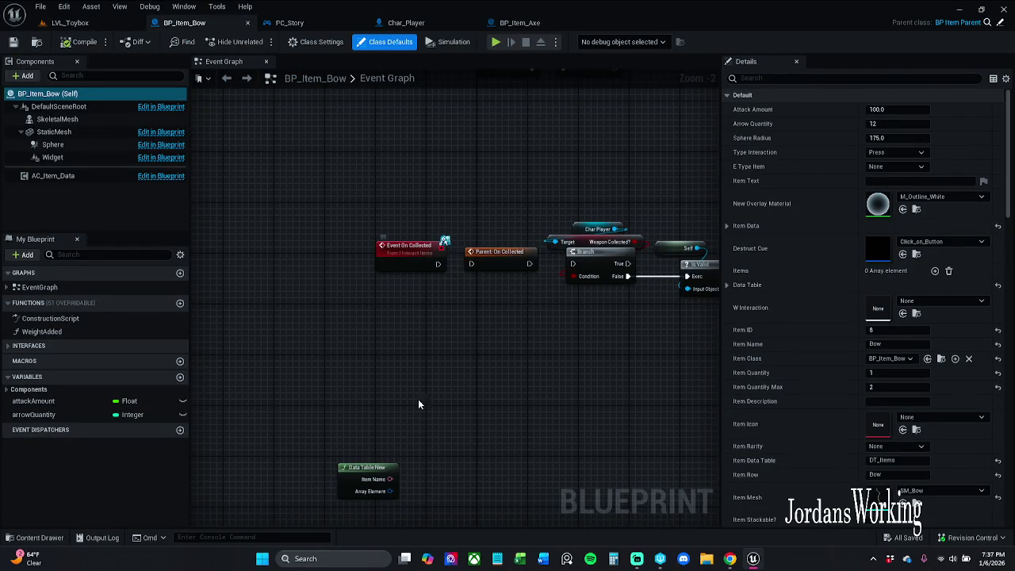
Step: Review BP_Item_Bow's spawn and Attach Weapon to Hand nodes, then BP_Item_Axe's Spawn and Attach Weapon Melee nodes
{"action": "mouse_move", "coordinate": [418, 404]}
{"action": "left_mouse_down"}
{"action": "mouse_move", "coordinate": [460, 107]}
{"action": "mouse_move", "coordinate": [267, 62]}
{"action": "left_mouse_up"}
{"action": "left_click_drag", "start_coordinate": [555, 312], "coordinate": [377, 268]}
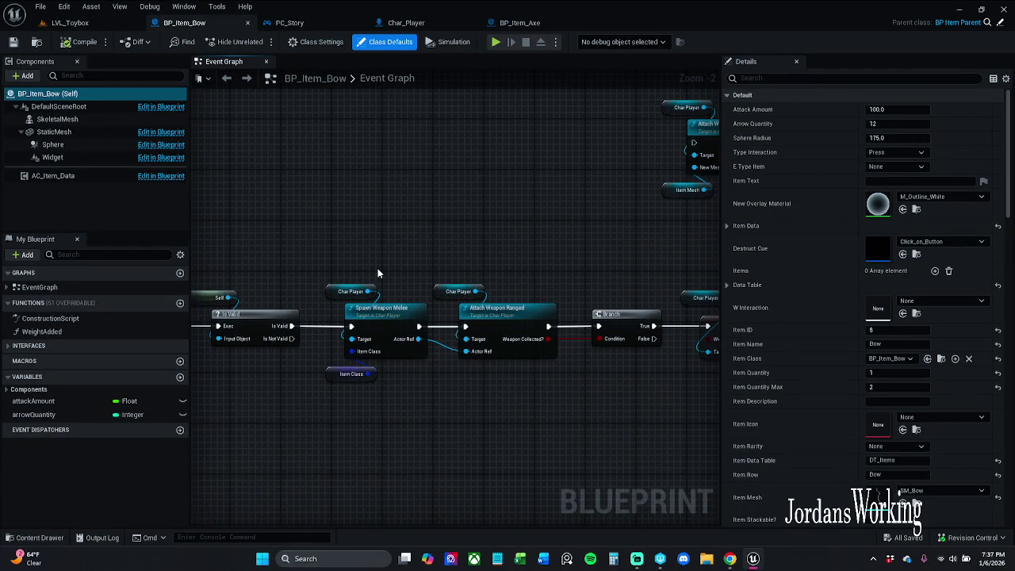
{"action": "mouse_move", "coordinate": [509, 272]}
{"action": "left_mouse_down"}
{"action": "mouse_move", "coordinate": [372, 253]}
{"action": "mouse_move", "coordinate": [412, 250]}
{"action": "left_mouse_up"}
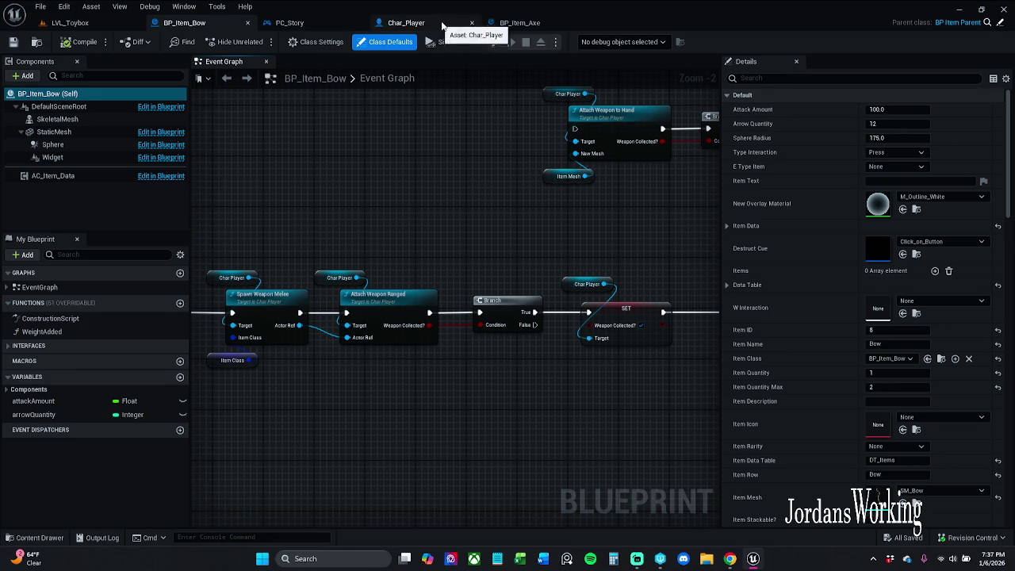
{"action": "left_click", "coordinate": [517, 22]}
{"action": "left_click_drag", "start_coordinate": [567, 178], "coordinate": [709, 177]}
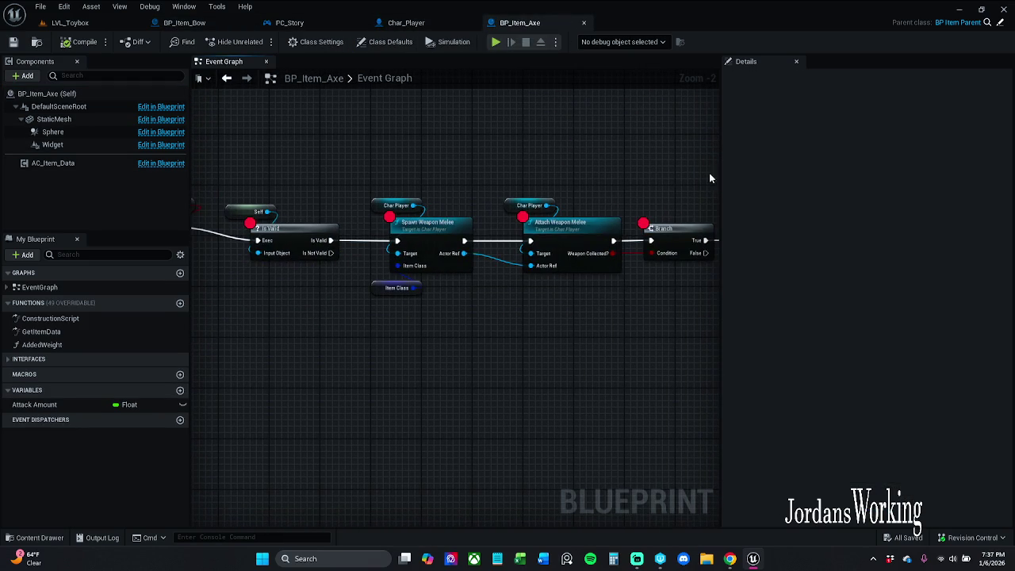
{"action": "scroll", "coordinate": [588, 203], "scroll_direction": "up", "scroll_amount": 2}
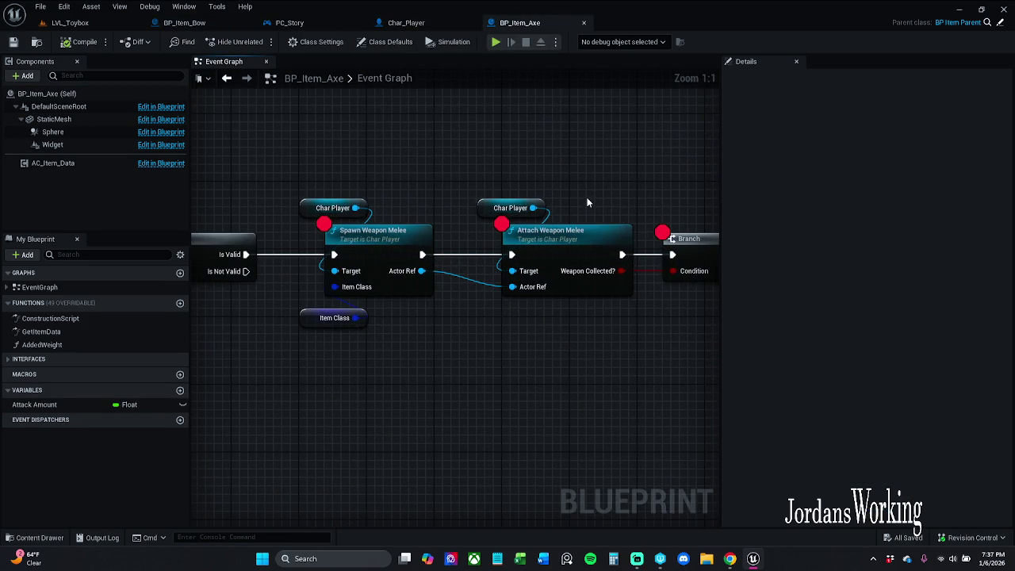
Step: Check Char_Player's Attach Weapon Ranged and PC_Story, then dock the BP_Item_Axe tab beside BP_Item_Bow
{"action": "left_click", "coordinate": [408, 23]}
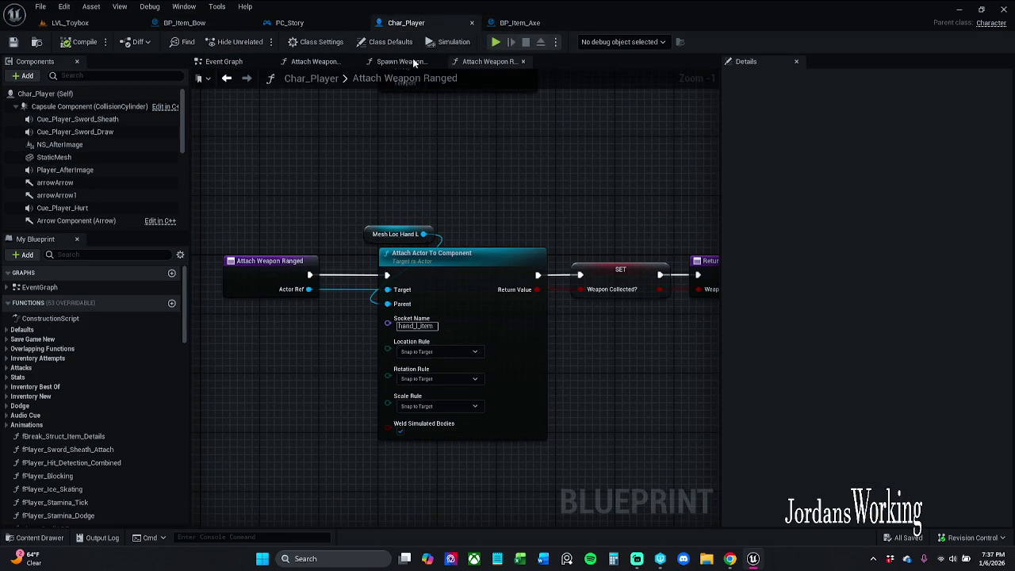
{"action": "left_click", "coordinate": [333, 25]}
{"action": "left_click", "coordinate": [186, 23]}
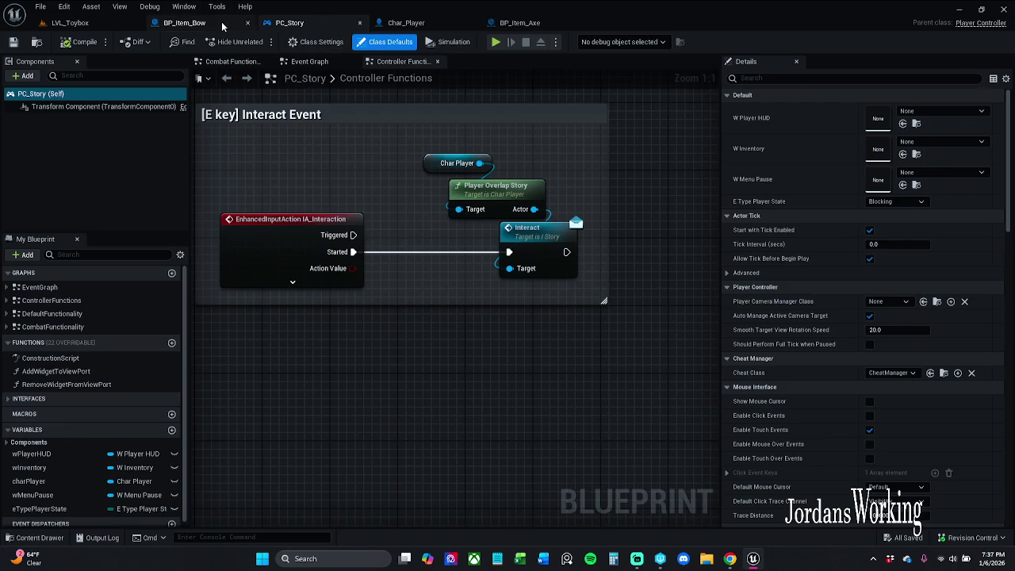
{"action": "left_click", "coordinate": [520, 22]}
{"action": "left_click_drag", "start_coordinate": [520, 23], "coordinate": [330, 22]}
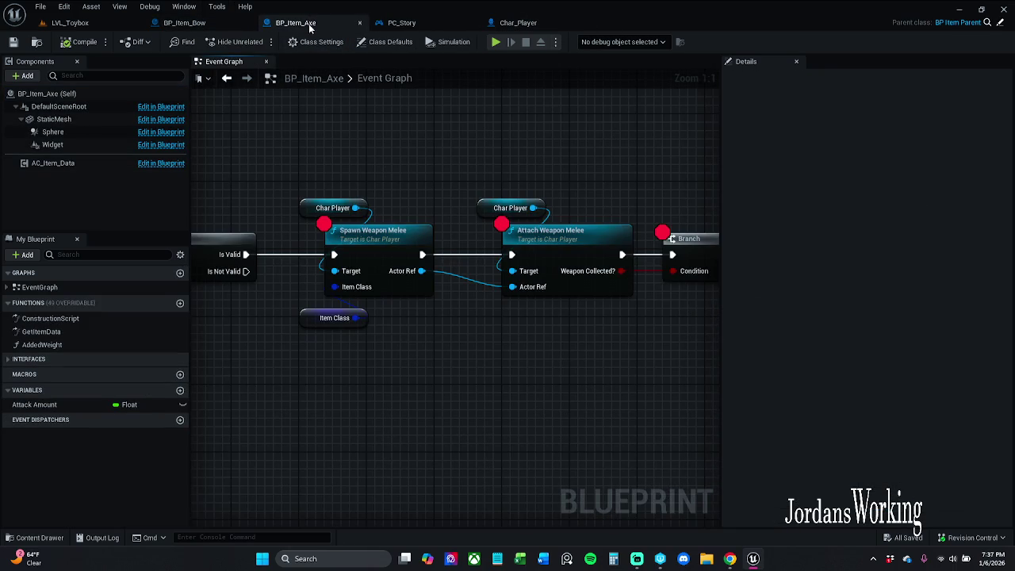
{"action": "left_click_drag", "start_coordinate": [398, 199], "coordinate": [555, 189]}
{"action": "scroll", "coordinate": [555, 189], "scroll_direction": "down", "scroll_amount": 2}
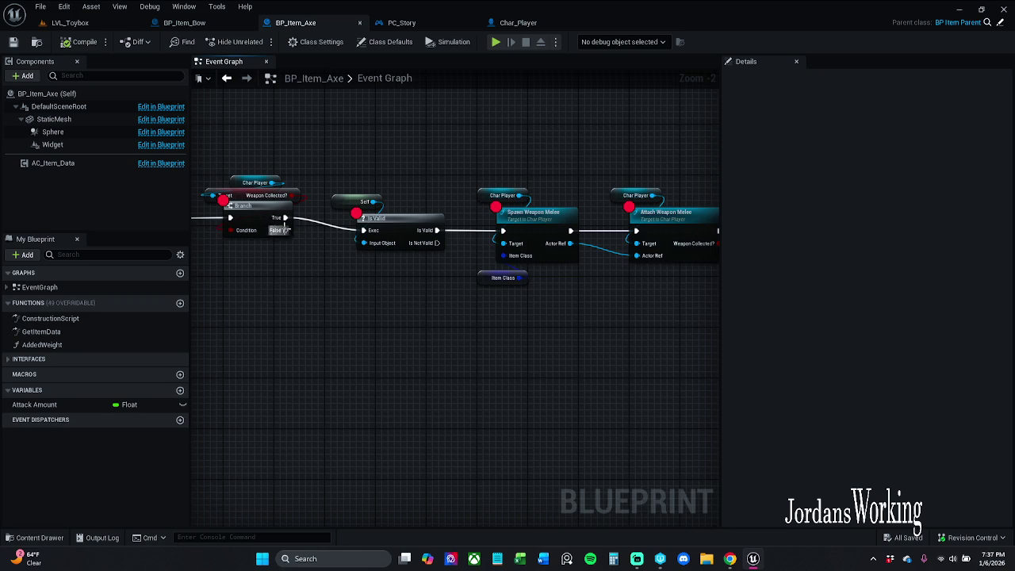
Step: Select all BP_Item_Axe graph nodes, apply Refresh Nodes to them, and save the blueprint
{"action": "left_click_drag", "start_coordinate": [284, 229], "coordinate": [410, 235]}
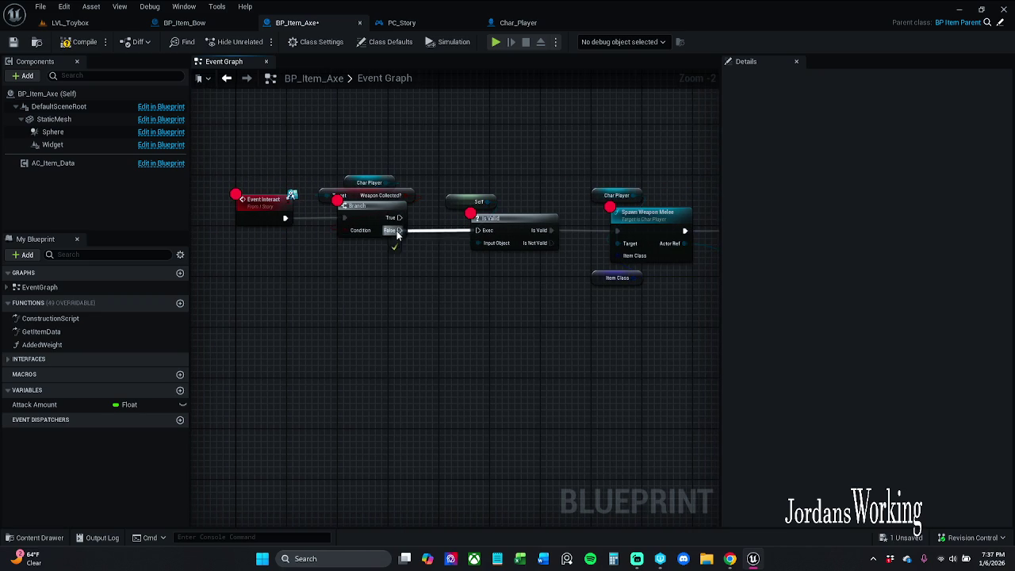
{"action": "scroll", "coordinate": [287, 149], "scroll_direction": "down", "scroll_amount": 2}
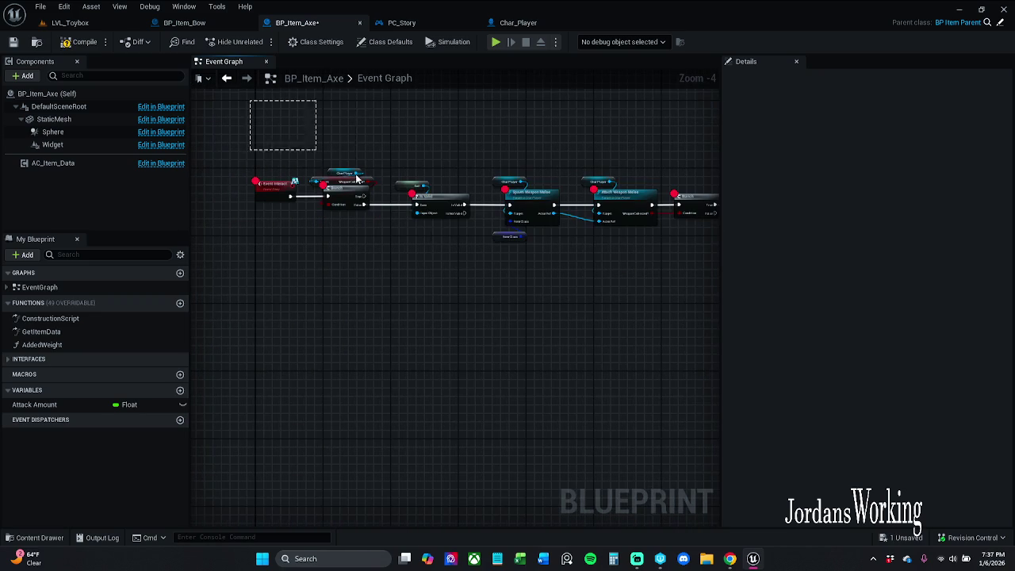
{"action": "key", "text": "ctrl+a"}
{"action": "key", "text": "Home"}
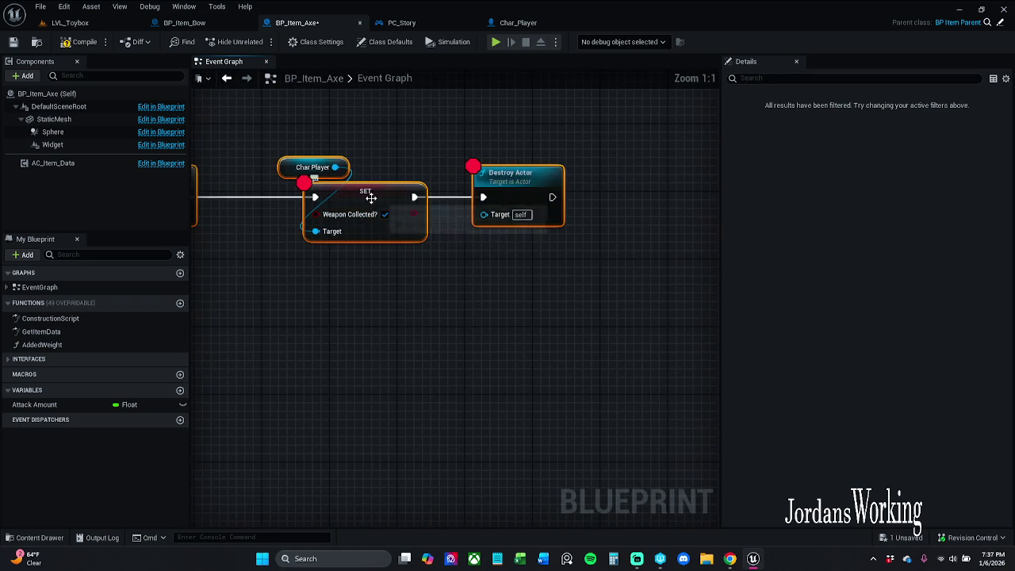
{"action": "right_click", "coordinate": [370, 198]}
{"action": "left_click", "coordinate": [426, 257]}
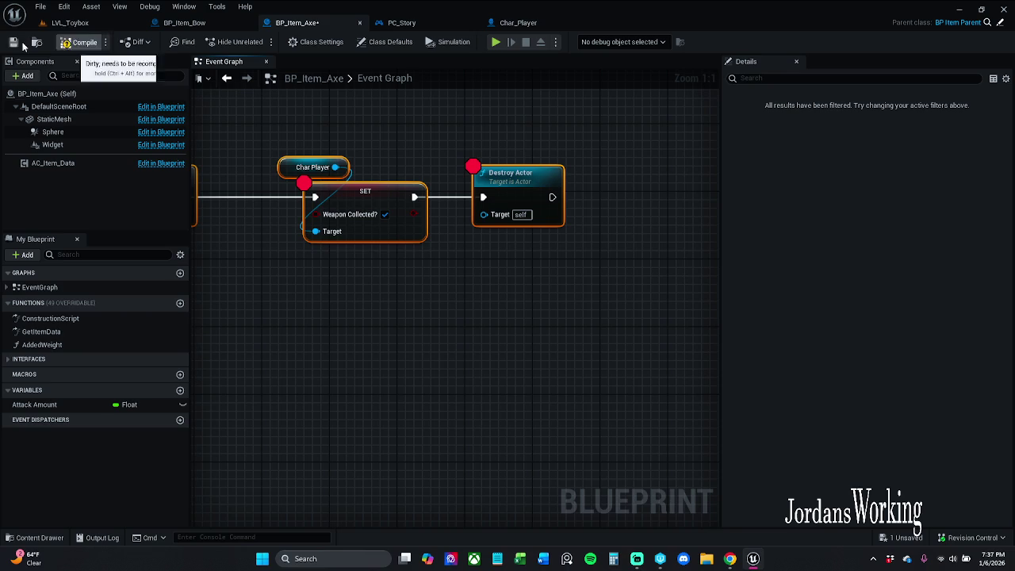
{"action": "left_click", "coordinate": [13, 42]}
Step: Start a LVL_Toybox play test and interact with the axe pickup
{"action": "left_click", "coordinate": [87, 25]}
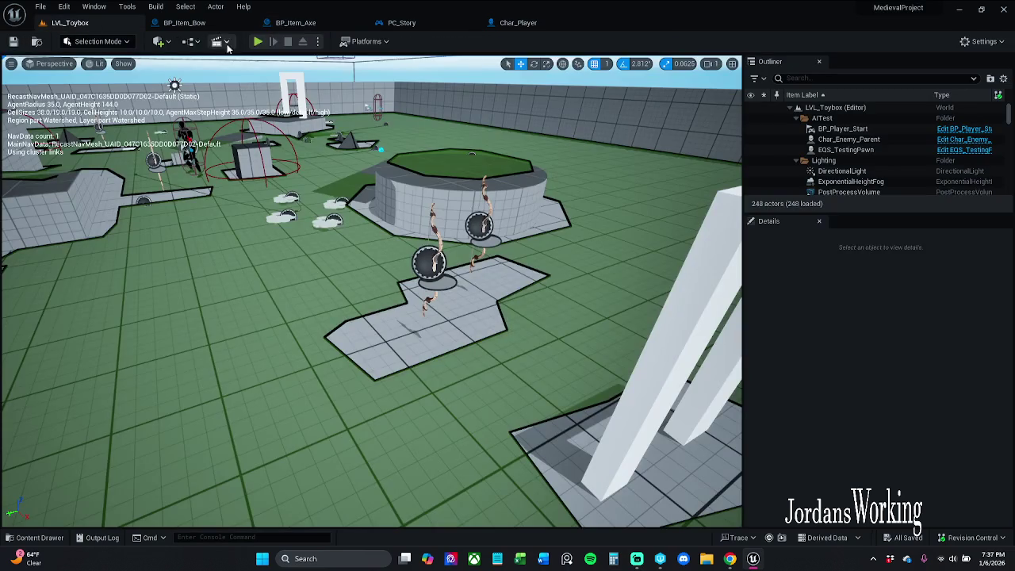
{"action": "left_click", "coordinate": [258, 46]}
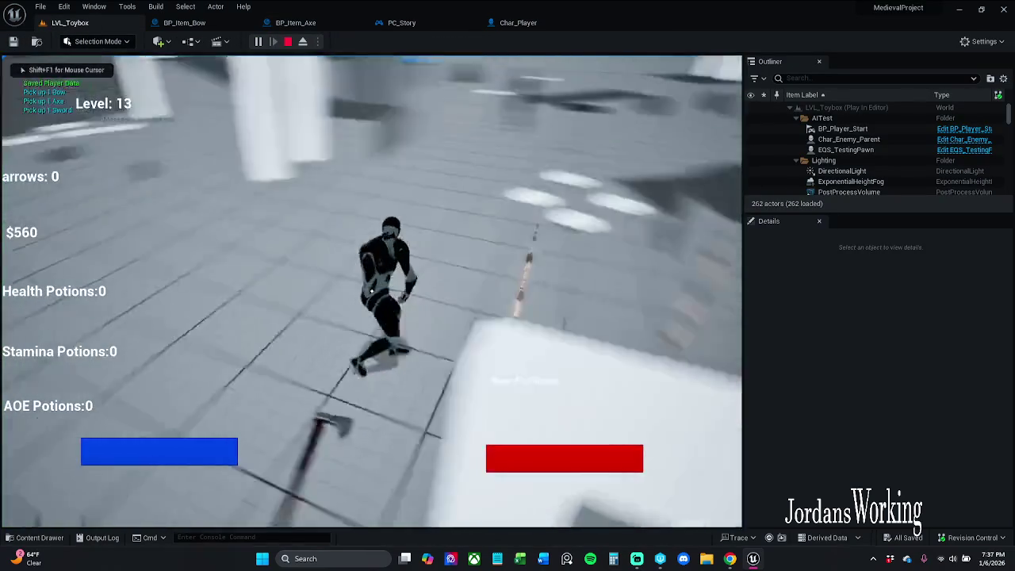
{"action": "key", "text": "e"}
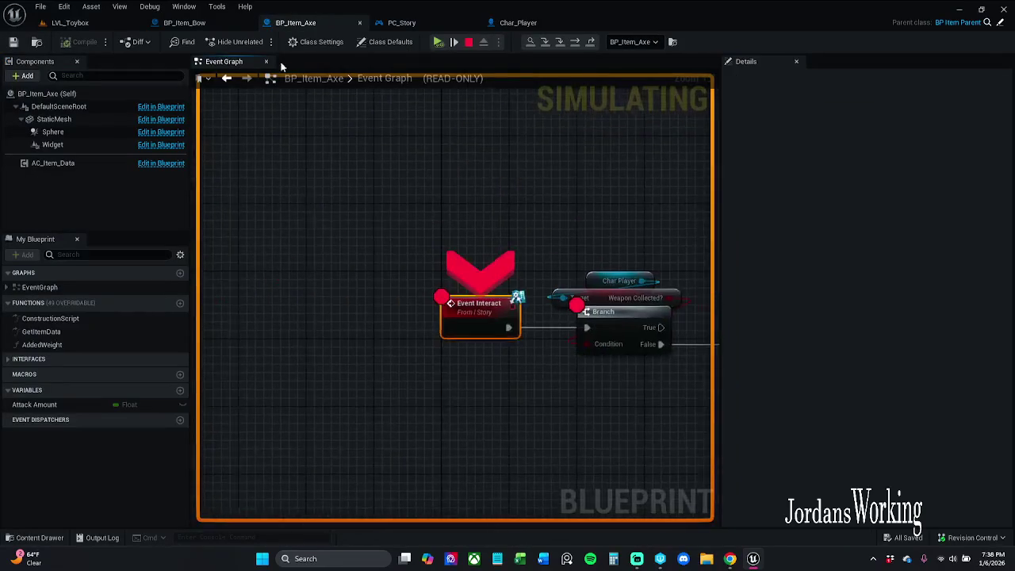
Step: Step the axe pickup logic through its breakpoints to Destroy Actor, resume, and end play with Esc
{"action": "left_click", "coordinate": [436, 42]}
{"action": "left_click", "coordinate": [436, 43]}
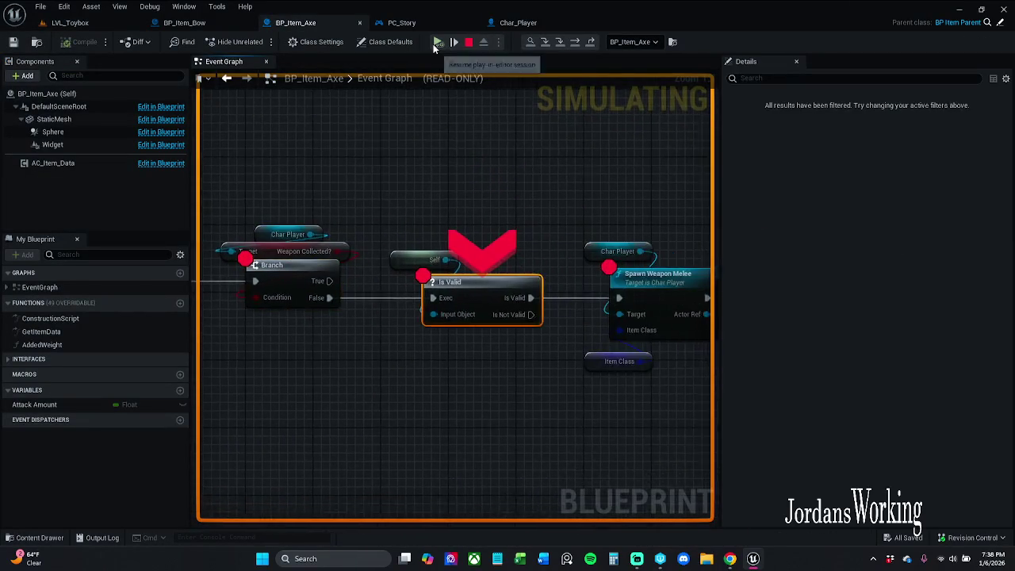
{"action": "left_click", "coordinate": [437, 43]}
{"action": "left_click", "coordinate": [436, 43]}
{"action": "left_click", "coordinate": [434, 46]}
{"action": "left_click", "coordinate": [434, 46]}
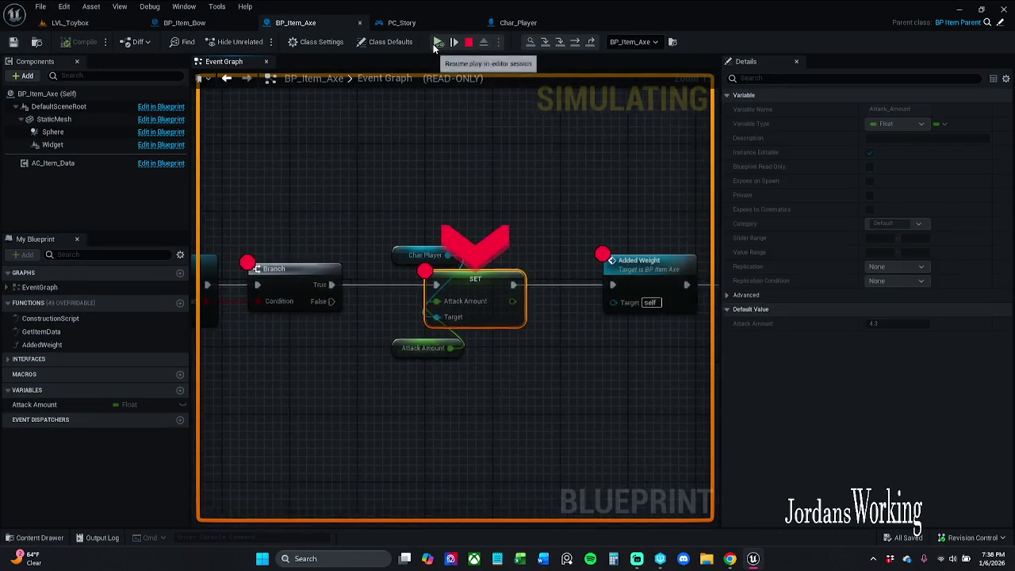
{"action": "left_click", "coordinate": [434, 46]}
{"action": "left_click", "coordinate": [434, 46]}
{"action": "left_click", "coordinate": [434, 46]}
{"action": "left_click", "coordinate": [434, 46]}
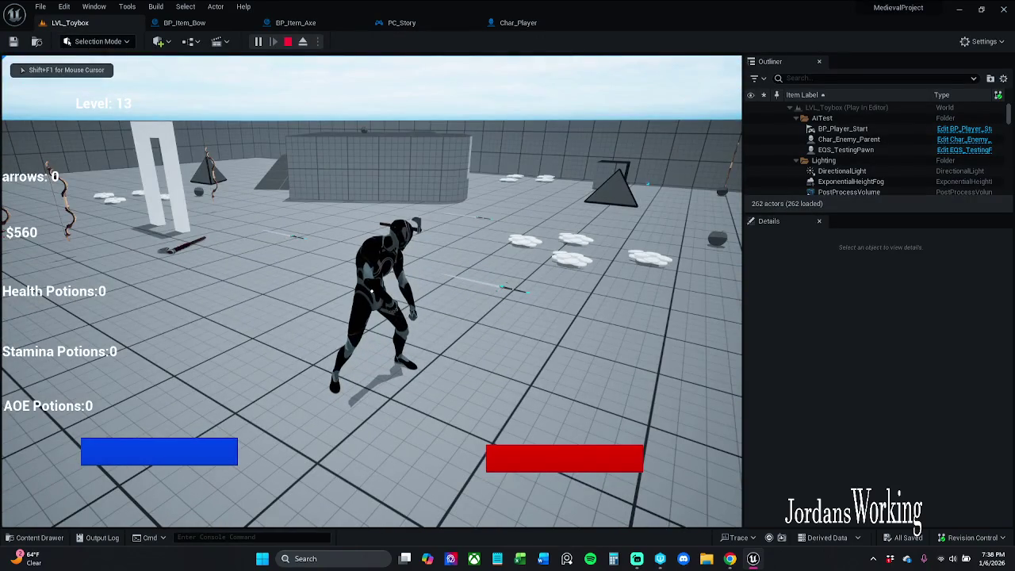
{"action": "key", "text": "Escape"}
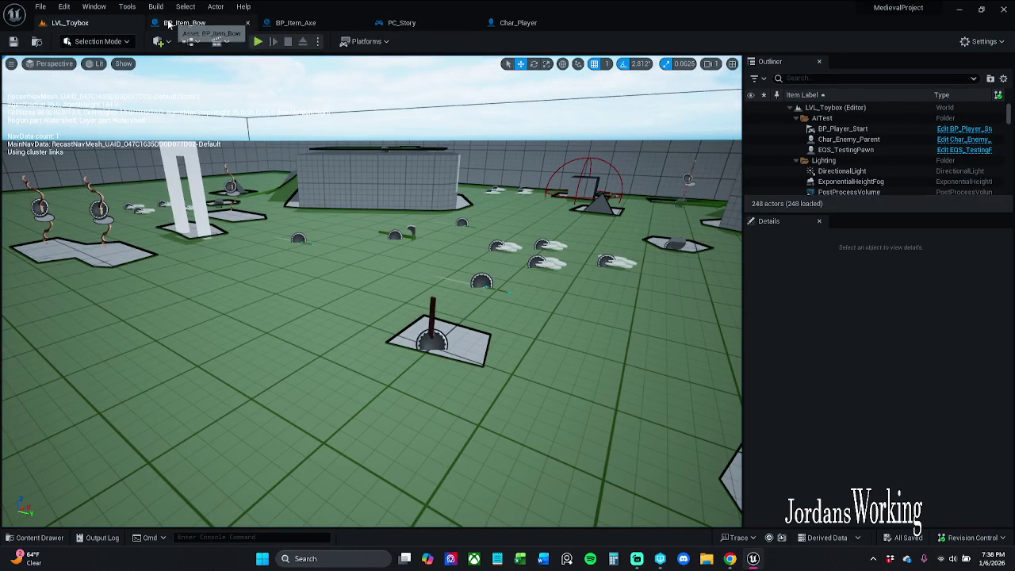
Step: Duplicate BP_Item_Axe's Spawn and Attach Weapon Melee nodes and move the copy above the SET node
{"action": "left_click", "coordinate": [295, 22]}
{"action": "mouse_move", "coordinate": [582, 165]}
{"action": "left_mouse_down"}
{"action": "mouse_move", "coordinate": [1011, 171]}
{"action": "mouse_move", "coordinate": [944, 171]}
{"action": "left_mouse_up"}
{"action": "scroll", "coordinate": [496, 323], "scroll_direction": "down", "scroll_amount": 3}
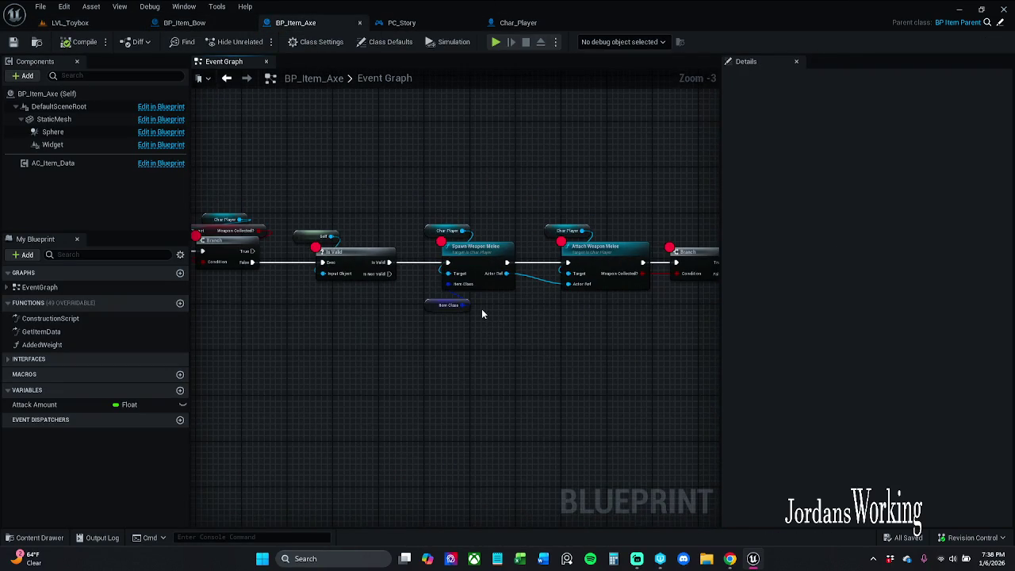
{"action": "scroll", "coordinate": [481, 309], "scroll_direction": "up", "scroll_amount": 2}
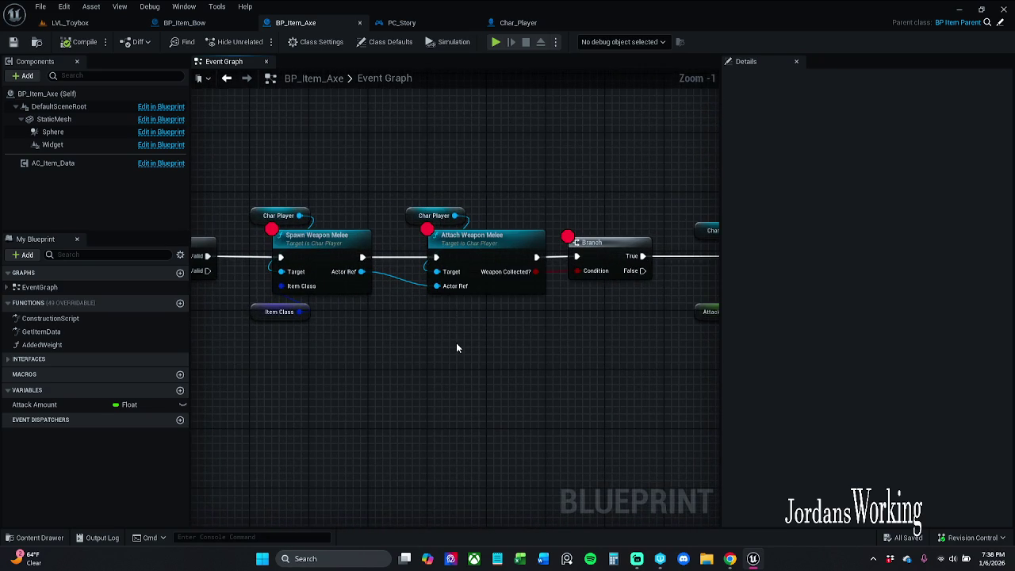
{"action": "left_click_drag", "start_coordinate": [251, 182], "coordinate": [535, 375]}
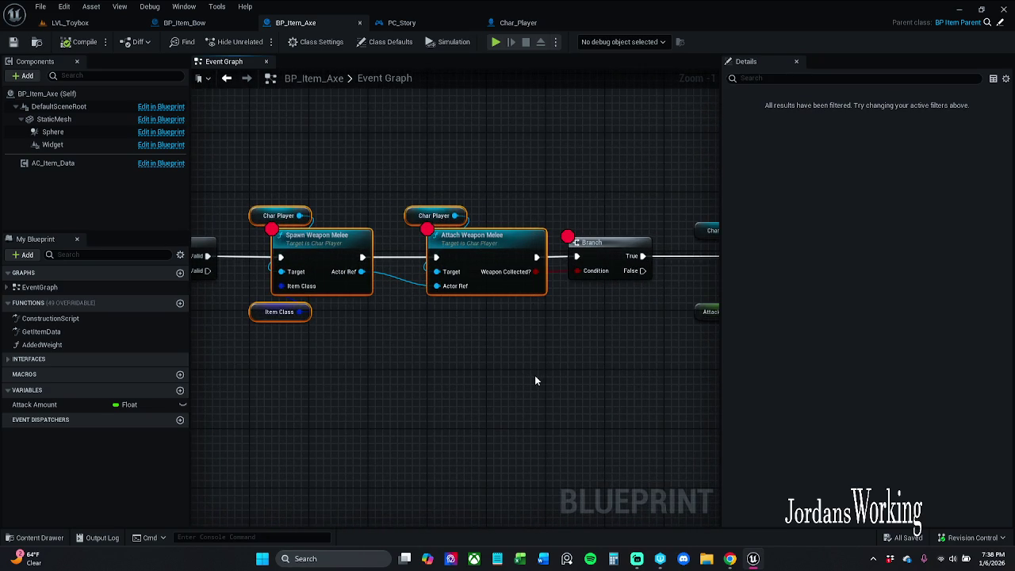
{"action": "key", "text": "ctrl+v"}
{"action": "mouse_move", "coordinate": [405, 401]}
{"action": "left_mouse_down"}
{"action": "mouse_move", "coordinate": [589, 121]}
{"action": "mouse_move", "coordinate": [626, 141]}
{"action": "mouse_move", "coordinate": [609, 133]}
{"action": "left_mouse_up"}
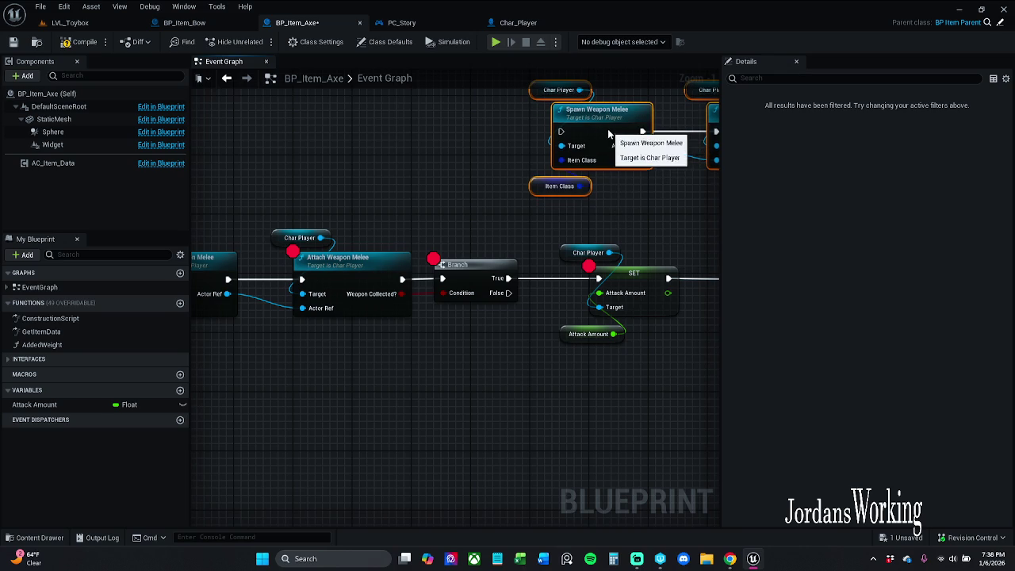
{"action": "left_click", "coordinate": [644, 229]}
Step: Wire the Branch False output into the copied Spawn Weapon Melee node, comparing with BP_Item_Bow
{"action": "left_click_drag", "start_coordinate": [505, 292], "coordinate": [508, 293]}
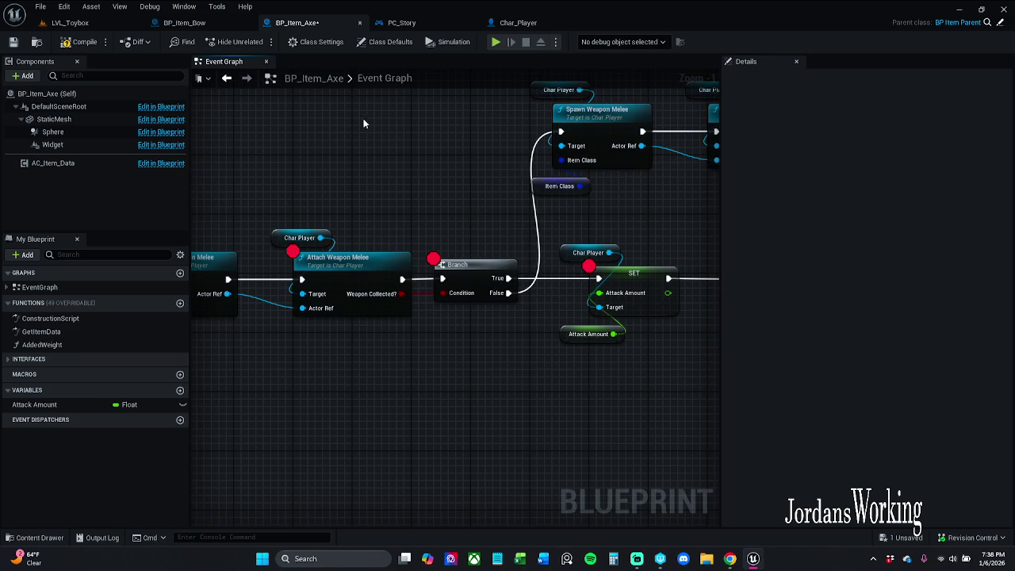
{"action": "left_click", "coordinate": [253, 23]}
{"action": "scroll", "coordinate": [404, 227], "scroll_direction": "down", "scroll_amount": 1}
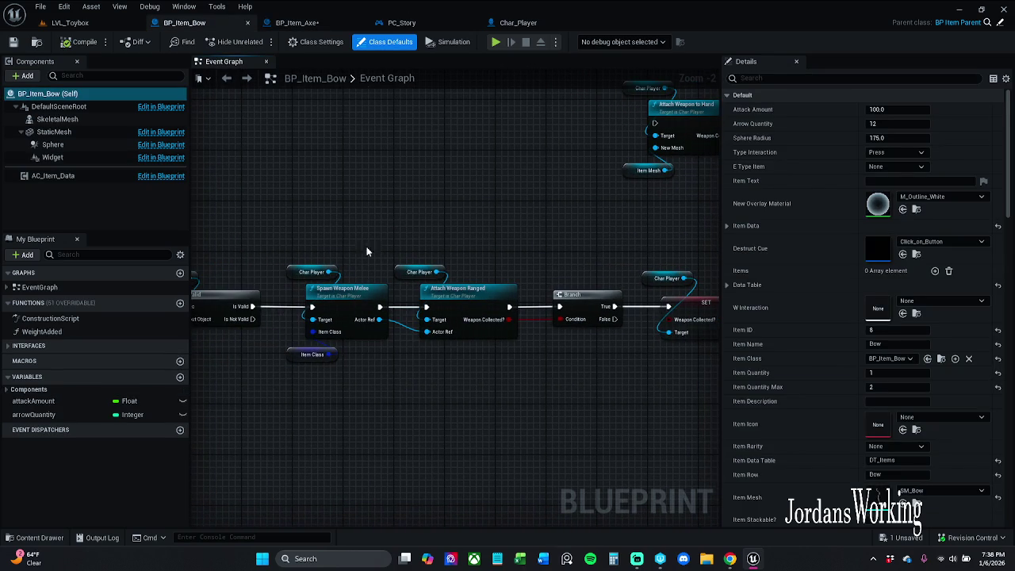
{"action": "left_click", "coordinate": [270, 23]}
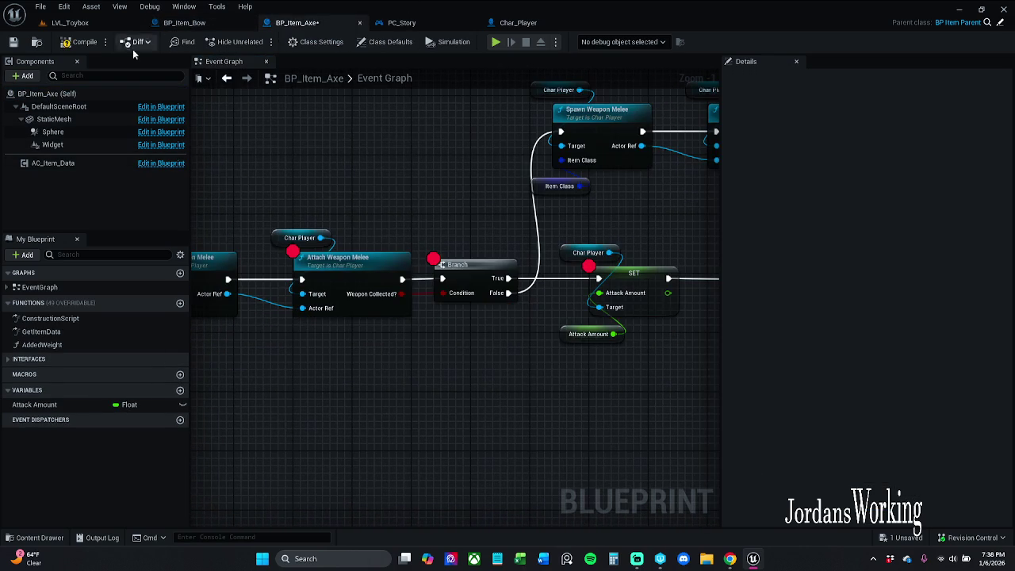
{"action": "left_click", "coordinate": [83, 25]}
Step: Play-test an axe pickup, stepping through every breakpoint until play resumes, then stop with Esc
{"action": "left_click", "coordinate": [259, 40]}
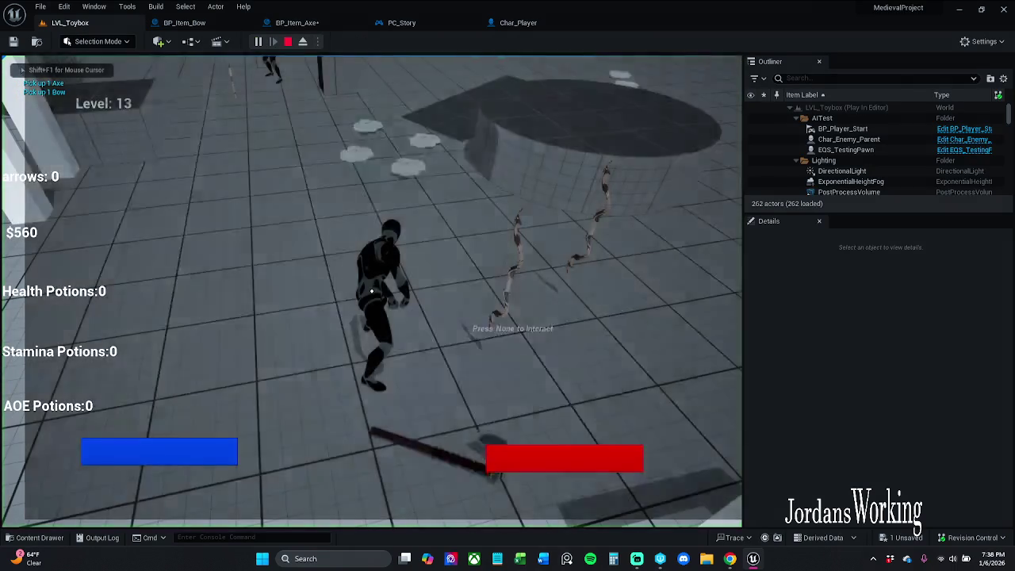
{"action": "key", "text": "e"}
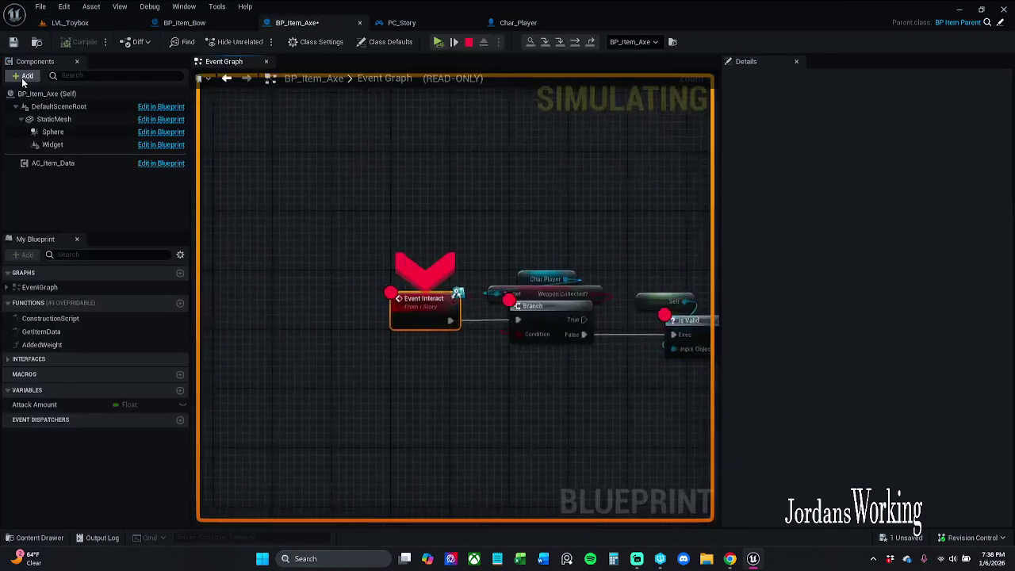
{"action": "left_click", "coordinate": [438, 41]}
{"action": "left_click", "coordinate": [439, 41]}
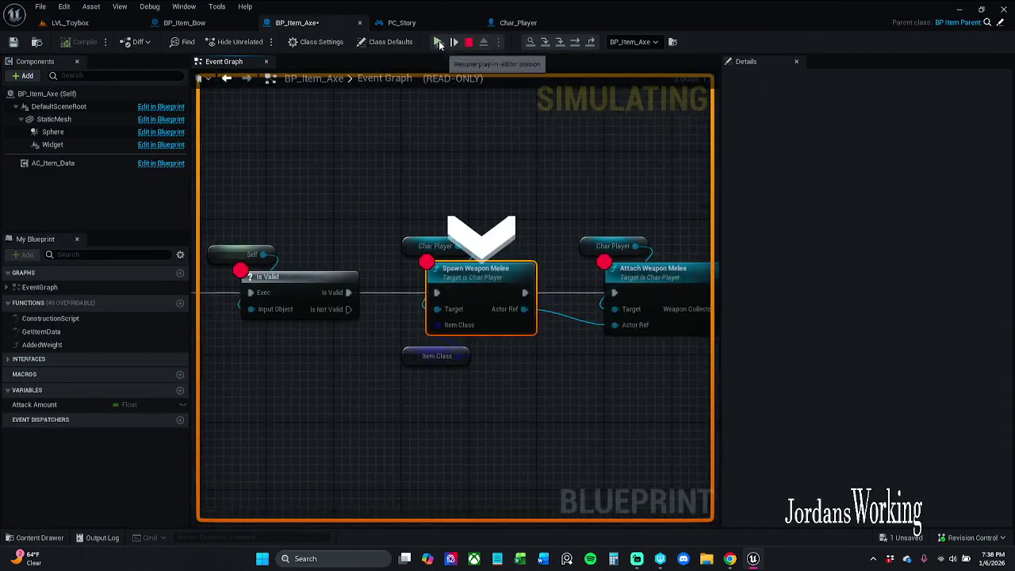
{"action": "left_click", "coordinate": [439, 42]}
{"action": "left_click", "coordinate": [438, 41]}
{"action": "left_click", "coordinate": [439, 41]}
{"action": "left_click", "coordinate": [438, 41]}
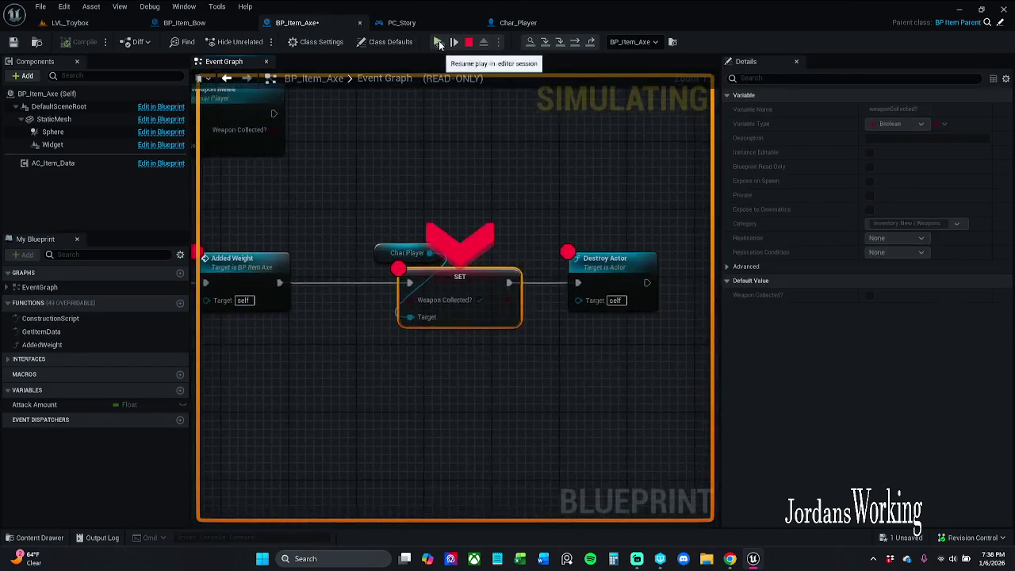
{"action": "left_click", "coordinate": [438, 42]}
{"action": "left_click", "coordinate": [439, 41]}
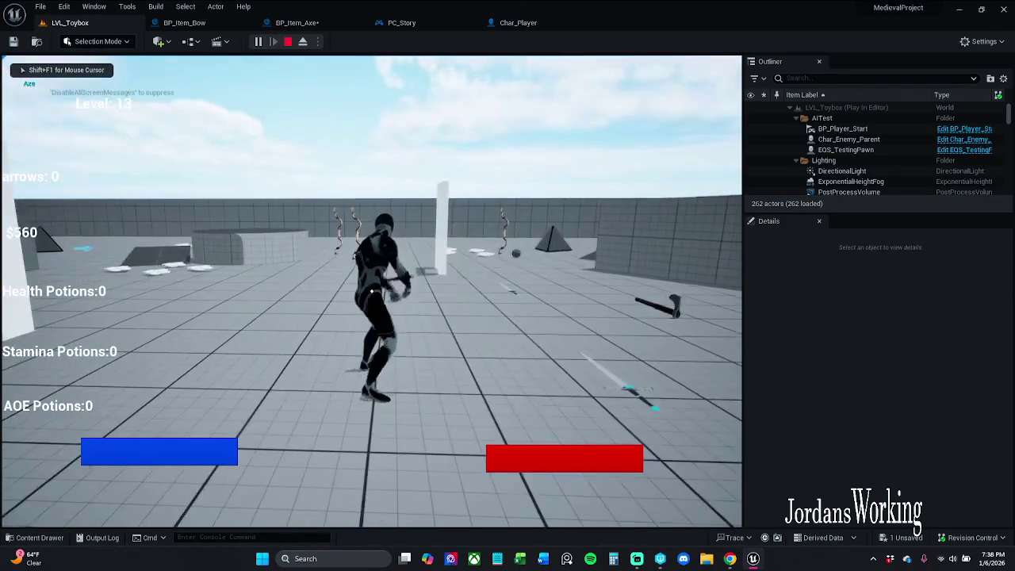
{"action": "key", "text": "Escape"}
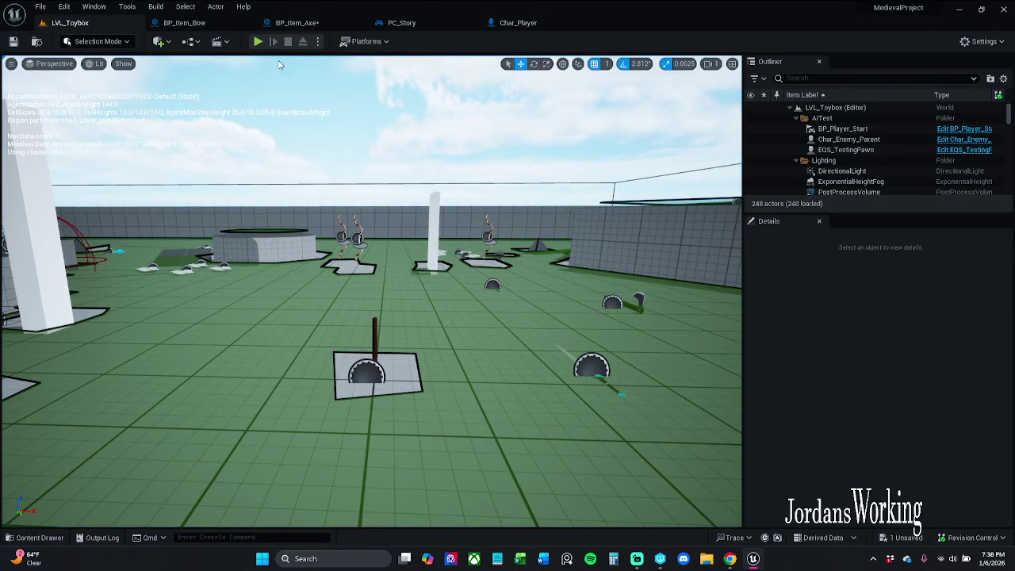
Step: Run a second play test, pick up an axe, step with F10, resume, and end the session
{"action": "left_click", "coordinate": [536, 26]}
{"action": "left_click", "coordinate": [80, 23]}
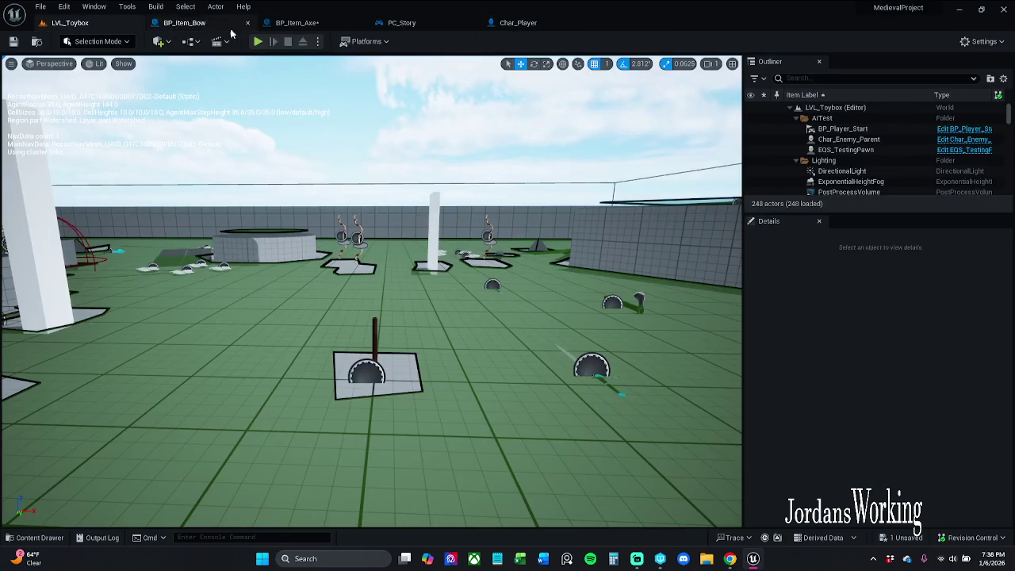
{"action": "left_click", "coordinate": [259, 42]}
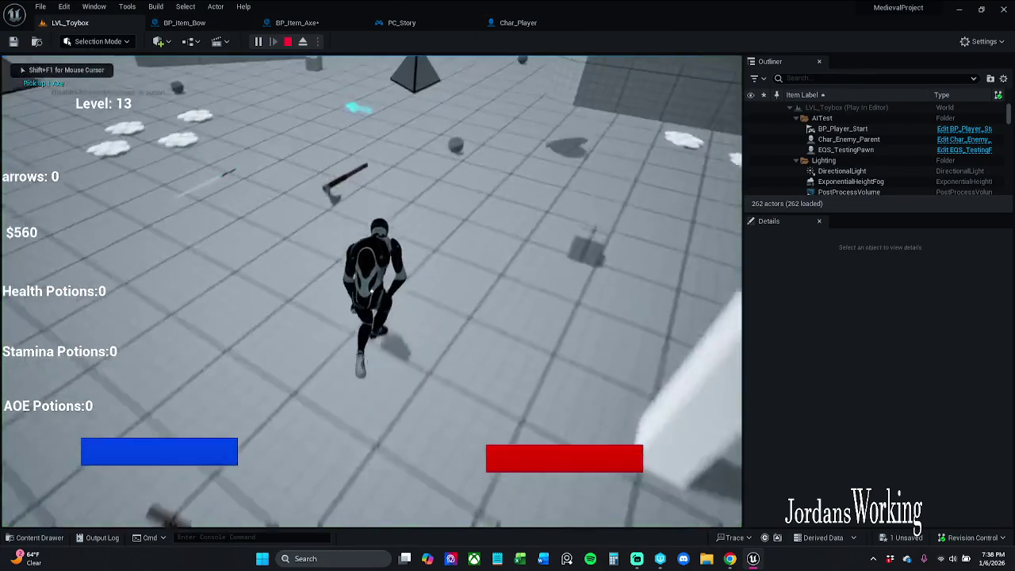
{"action": "key", "text": "e"}
{"action": "key", "text": "F10"}
{"action": "key", "text": "F10"}
{"action": "key", "text": "F10"}
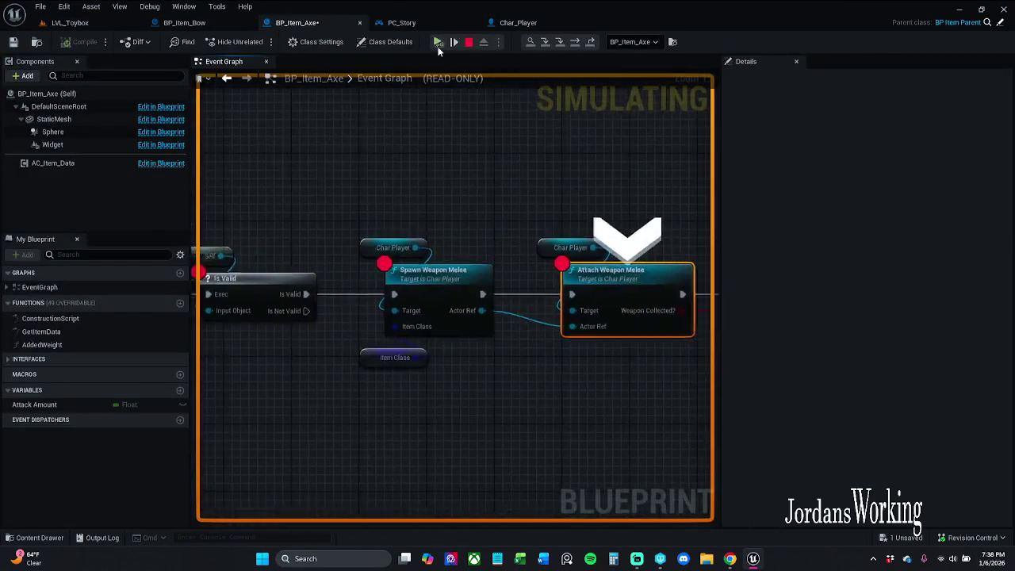
{"action": "left_click", "coordinate": [438, 44]}
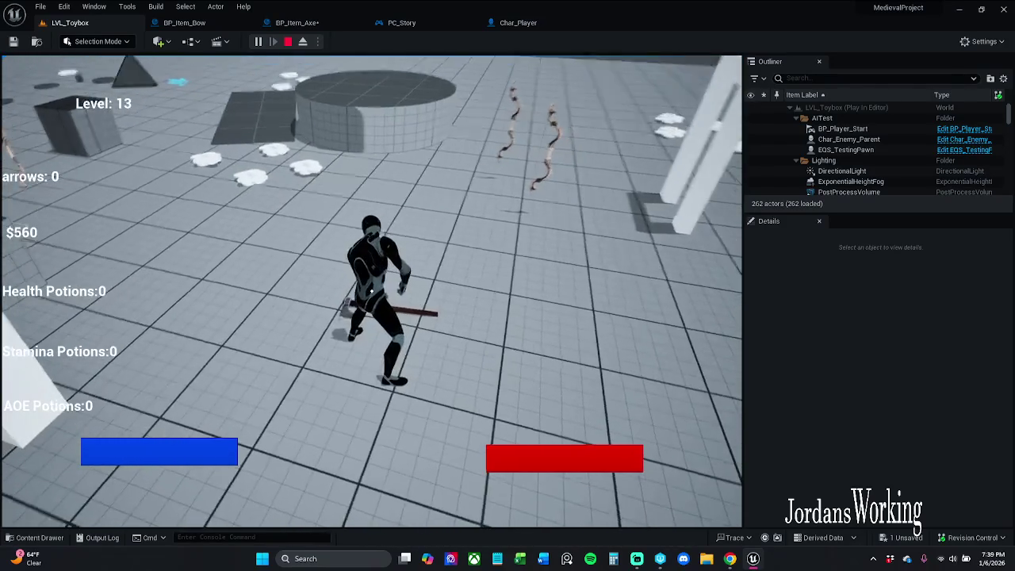
{"action": "key", "text": "Escape"}
Step: Select nodes in BP_Item_Axe's pickup graph and toggle their breakpoints
{"action": "left_click", "coordinate": [280, 28]}
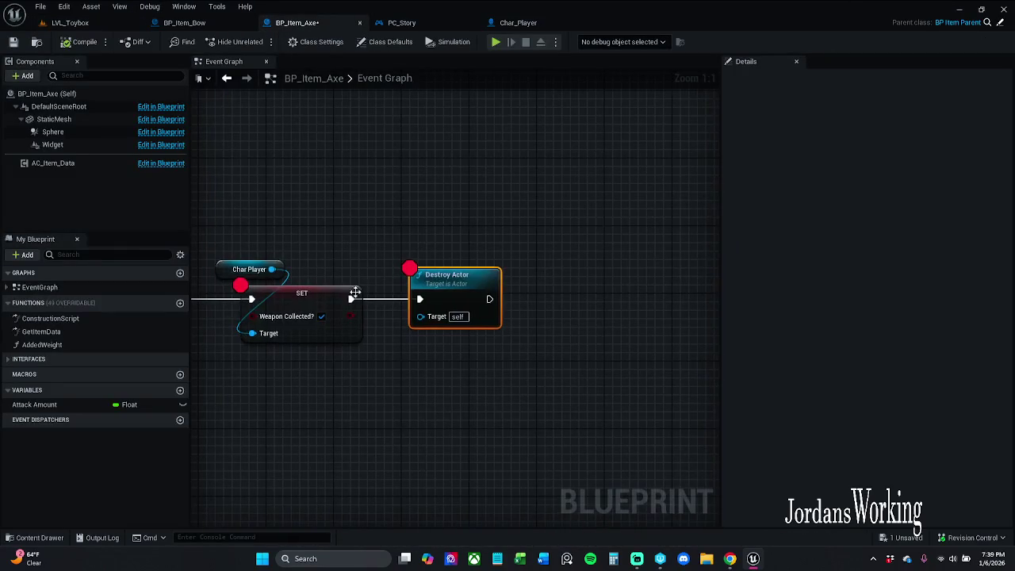
{"action": "scroll", "coordinate": [429, 246], "scroll_direction": "down", "scroll_amount": 6}
{"action": "left_click_drag", "start_coordinate": [429, 246], "coordinate": [508, 251]}
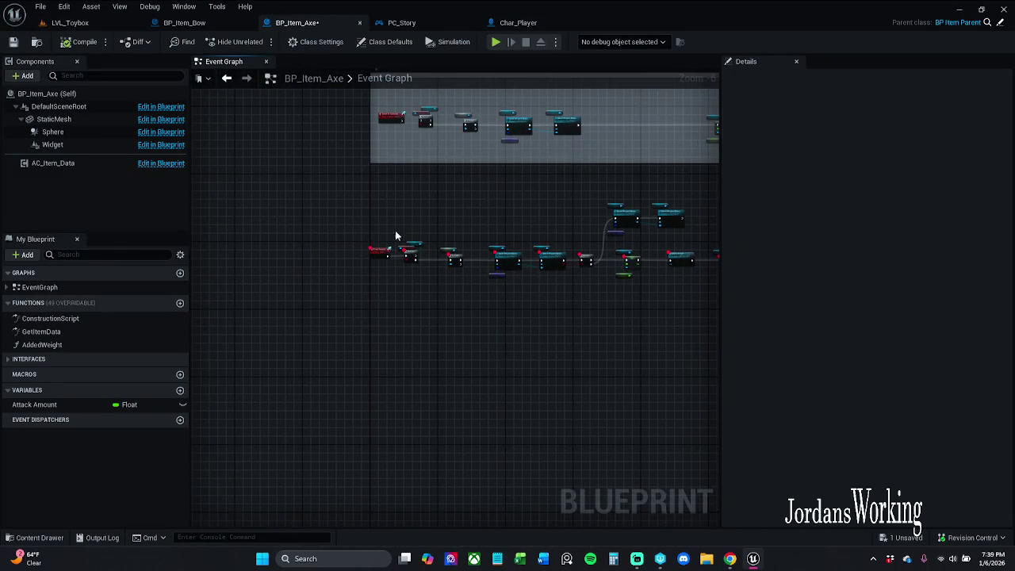
{"action": "left_click_drag", "start_coordinate": [601, 338], "coordinate": [742, 353]}
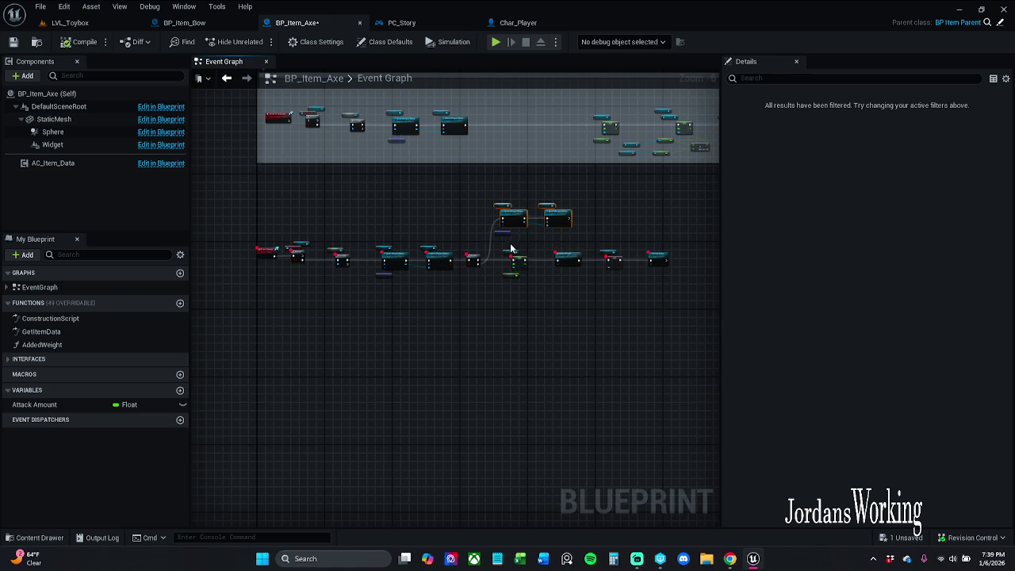
{"action": "right_click", "coordinate": [523, 228]}
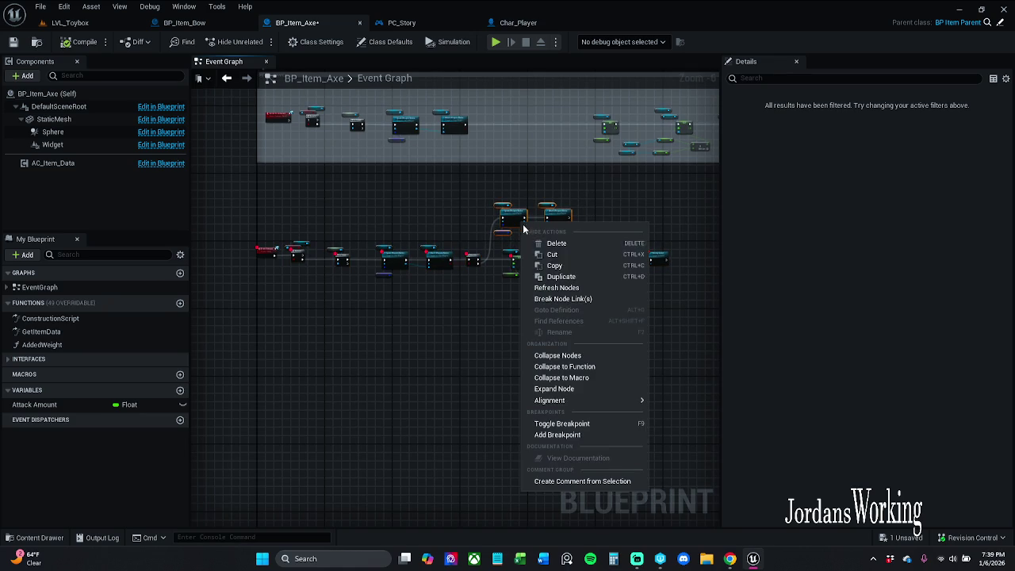
{"action": "mouse_move", "coordinate": [590, 399]}
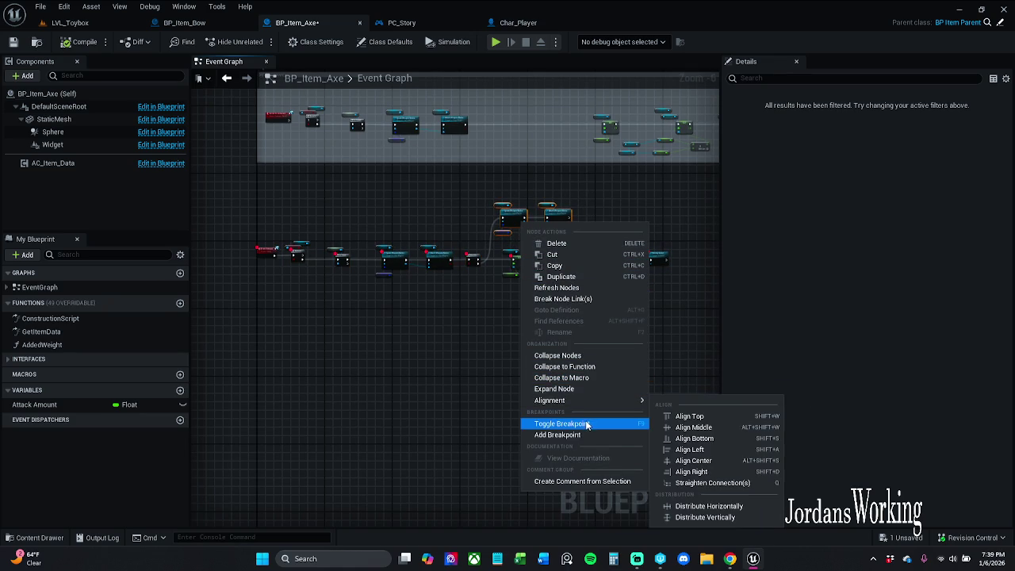
{"action": "left_click", "coordinate": [682, 307]}
Step: Remove the breakpoints from the lower row of pickup nodes and return to LVL_Toybox
{"action": "mouse_move", "coordinate": [589, 242]}
{"action": "left_mouse_down"}
{"action": "mouse_move", "coordinate": [306, 182]}
{"action": "mouse_move", "coordinate": [203, 205]}
{"action": "left_mouse_up"}
{"action": "right_click", "coordinate": [286, 263]}
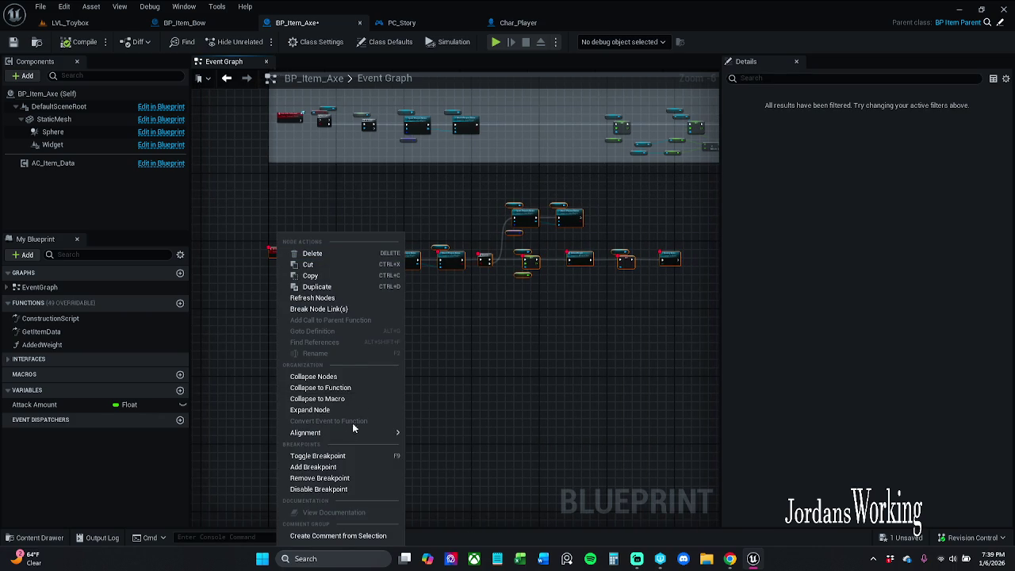
{"action": "left_click", "coordinate": [345, 457]}
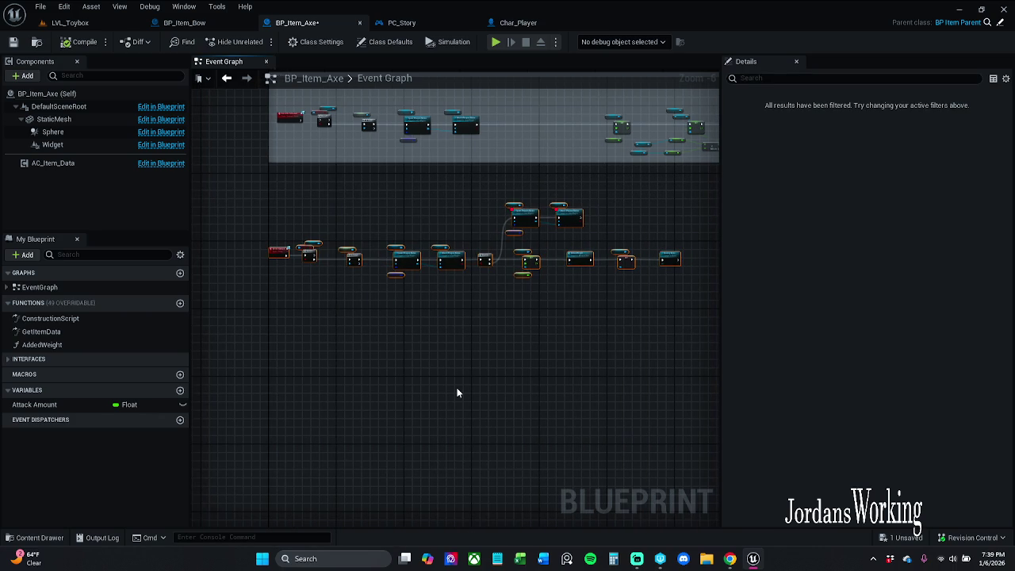
{"action": "scroll", "coordinate": [313, 281], "scroll_direction": "up", "scroll_amount": 4}
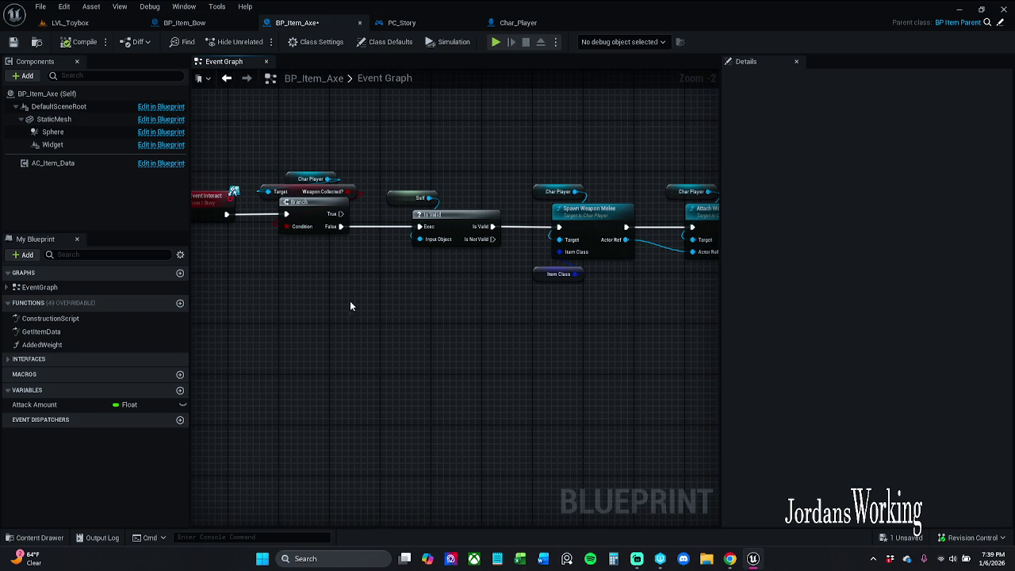
{"action": "left_click", "coordinate": [69, 23]}
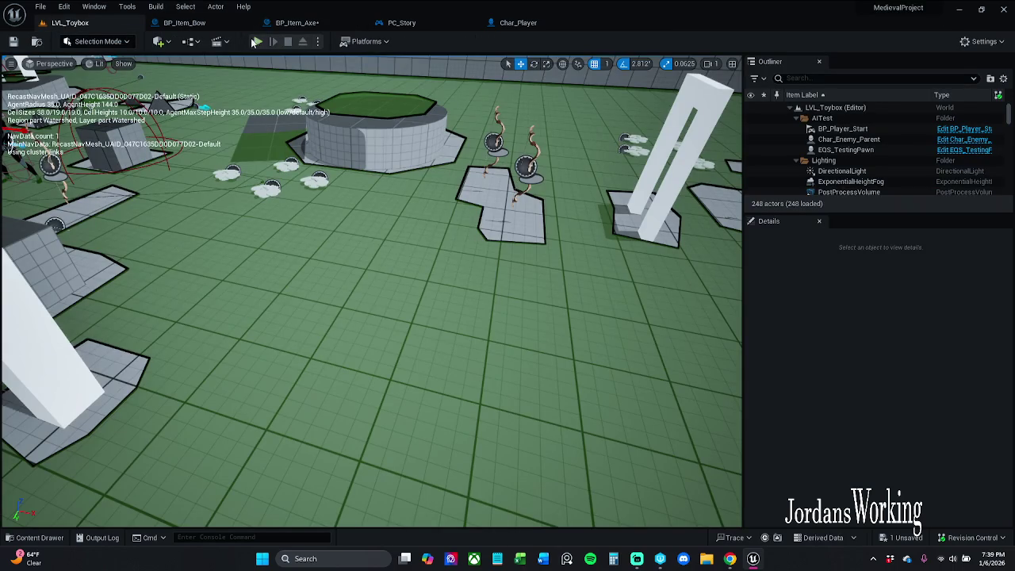
Step: Start a play test, run to an axe pickup, collect it, and pause the game
{"action": "left_click", "coordinate": [255, 41]}
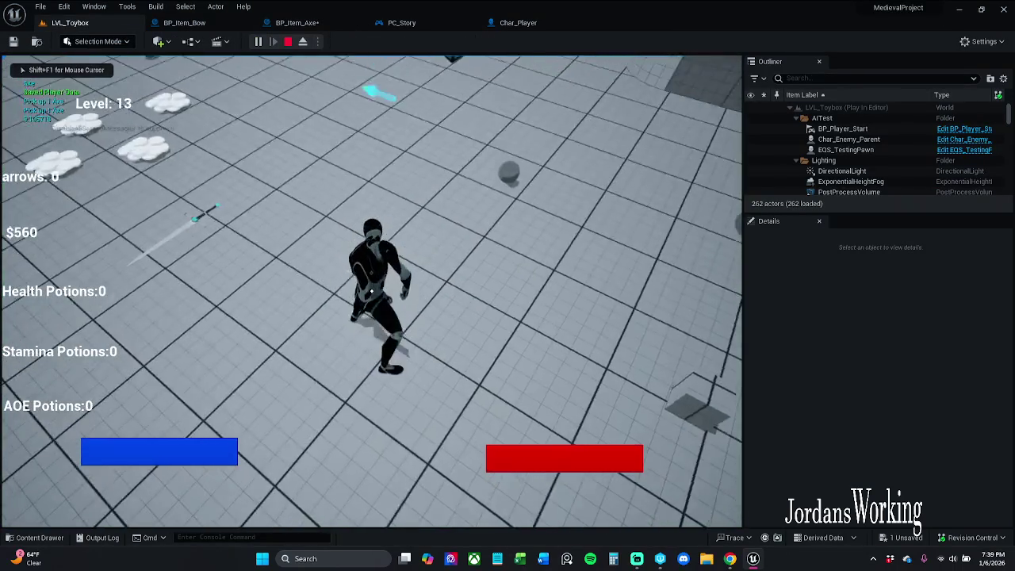
{"action": "key", "text": "w"}
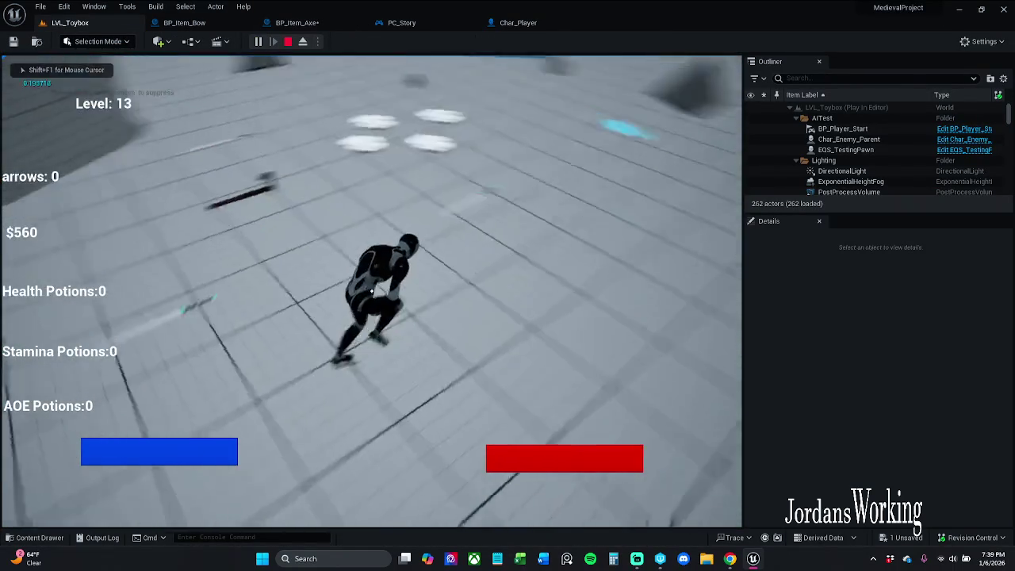
{"action": "key", "text": "w"}
{"action": "key", "text": "e"}
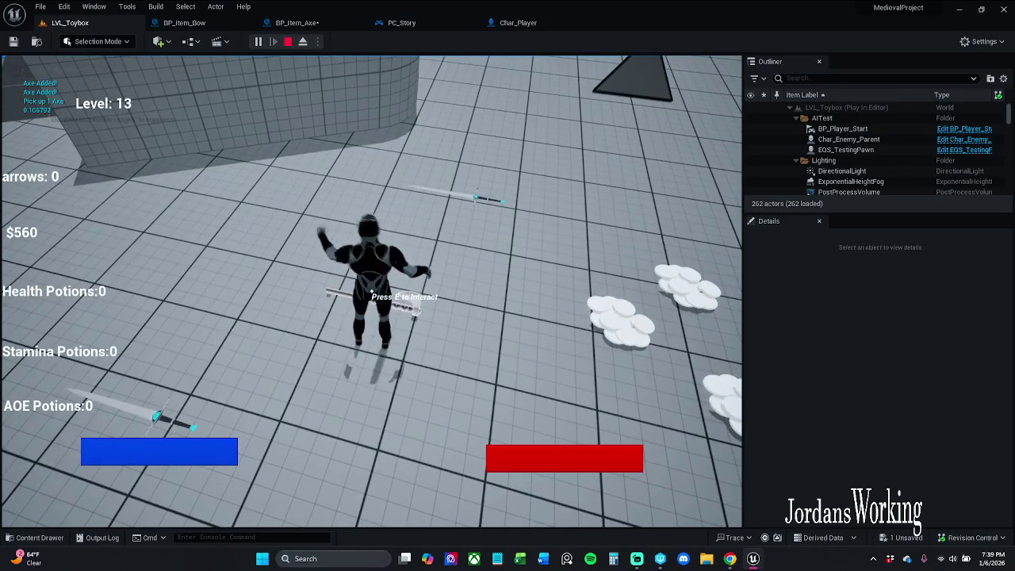
{"action": "key", "text": "p"}
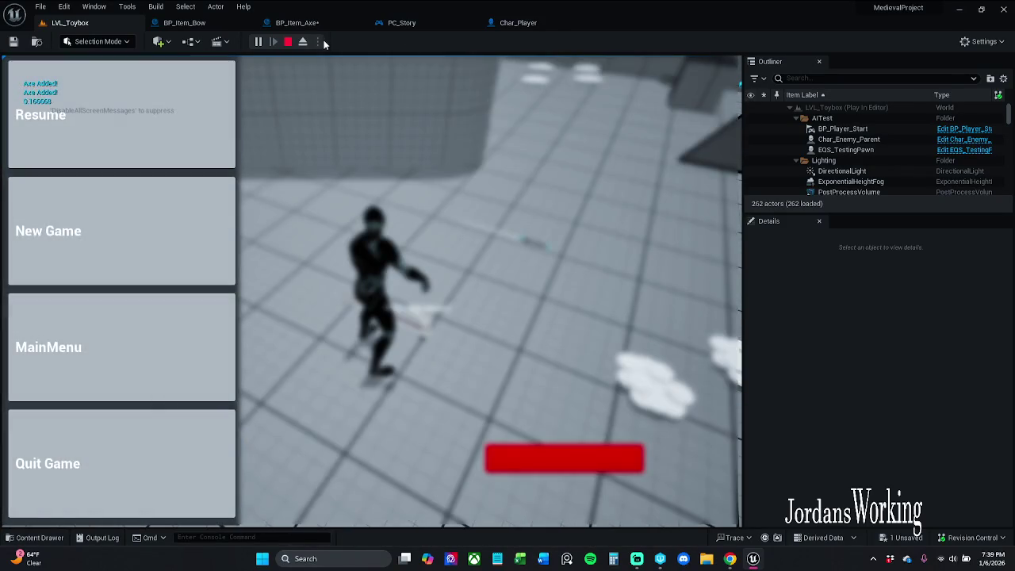
Step: Stop the simulation and add breakpoints to BP_Item_Axe's Branch and Is Valid nodes
{"action": "left_click", "coordinate": [309, 23]}
{"action": "left_click_drag", "start_coordinate": [423, 193], "coordinate": [527, 193]}
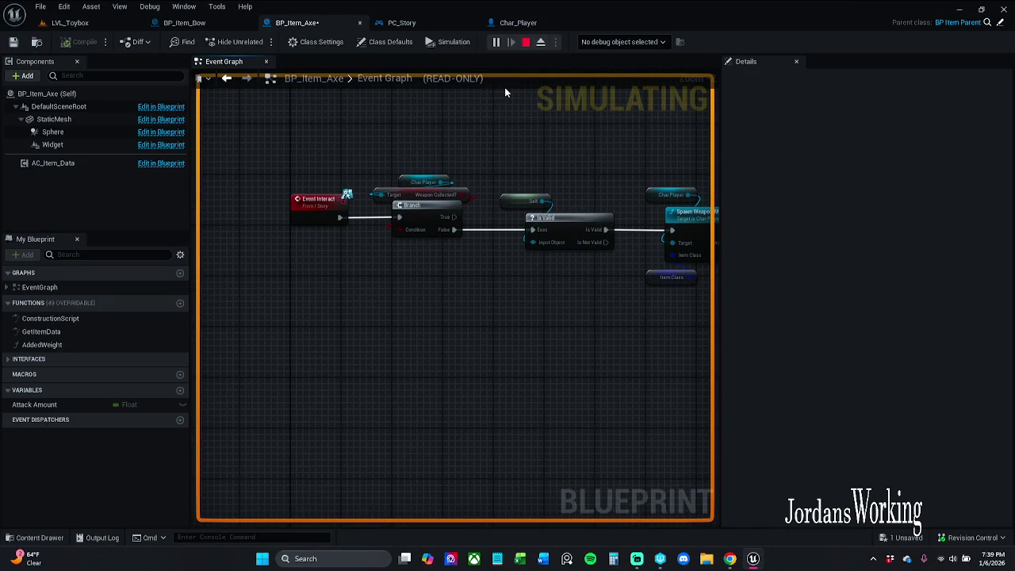
{"action": "left_click", "coordinate": [527, 46]}
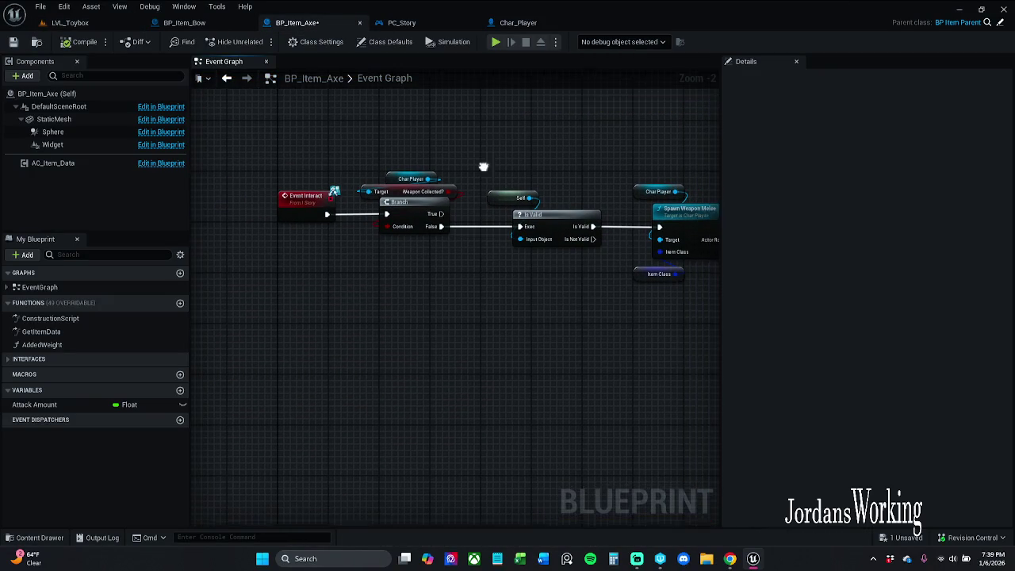
{"action": "right_click", "coordinate": [367, 211]}
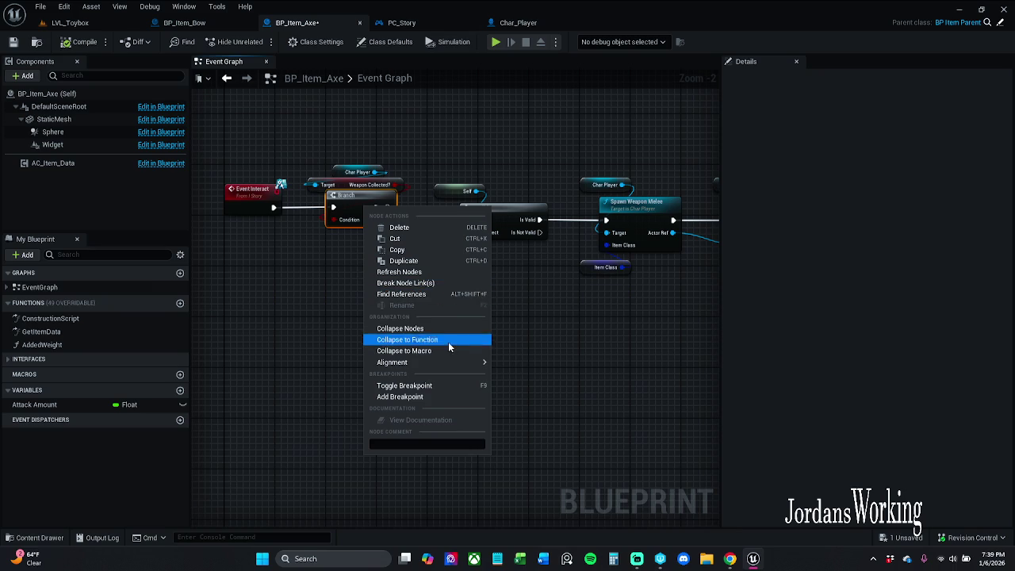
{"action": "left_click", "coordinate": [301, 283]}
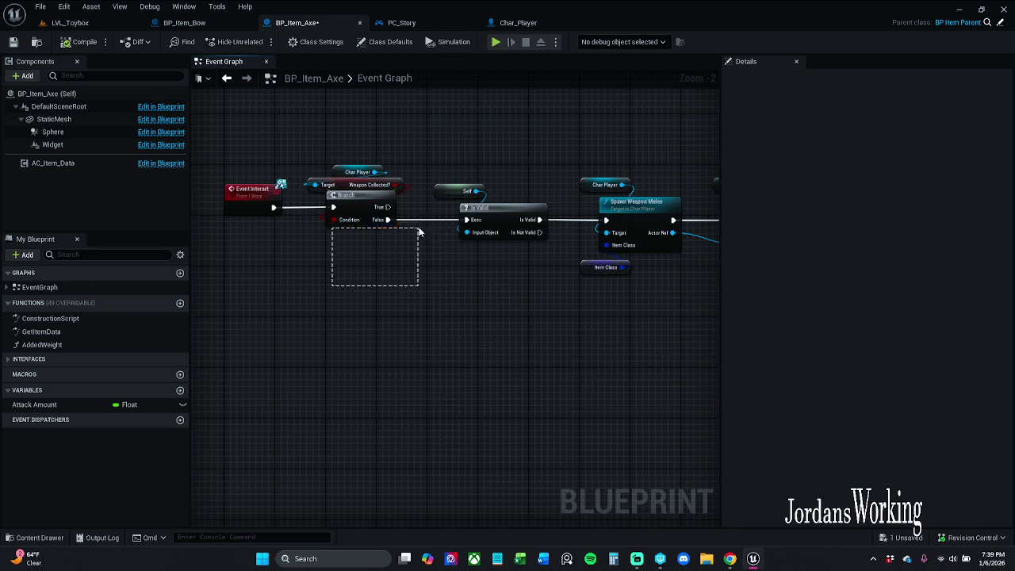
{"action": "left_click_drag", "start_coordinate": [419, 231], "coordinate": [476, 218]}
{"action": "right_click", "coordinate": [489, 216]}
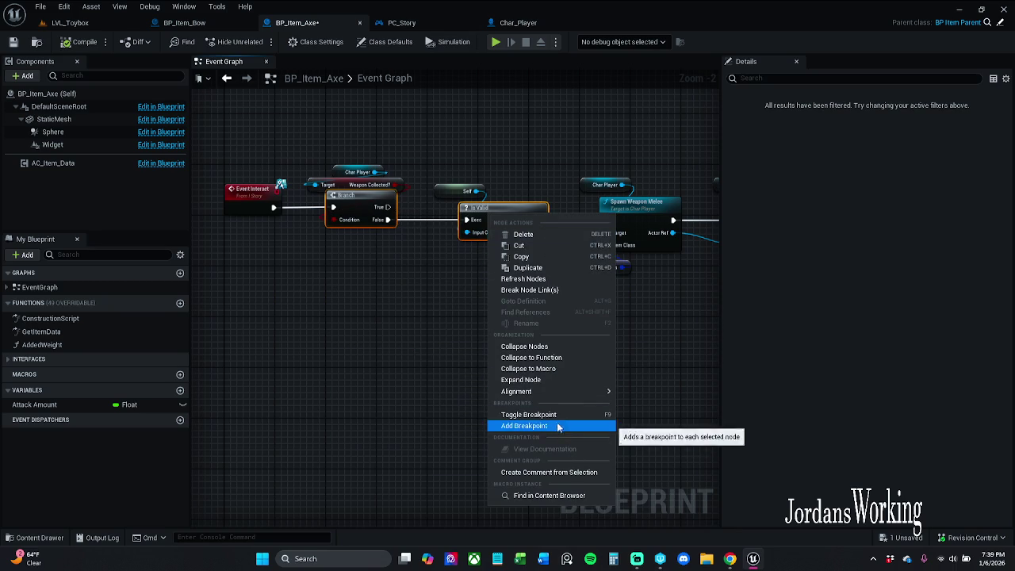
{"action": "left_click", "coordinate": [525, 426]}
Step: Play LVL_Toybox, pick up an axe to hit the Branch breakpoint, and resume
{"action": "left_click", "coordinate": [69, 22]}
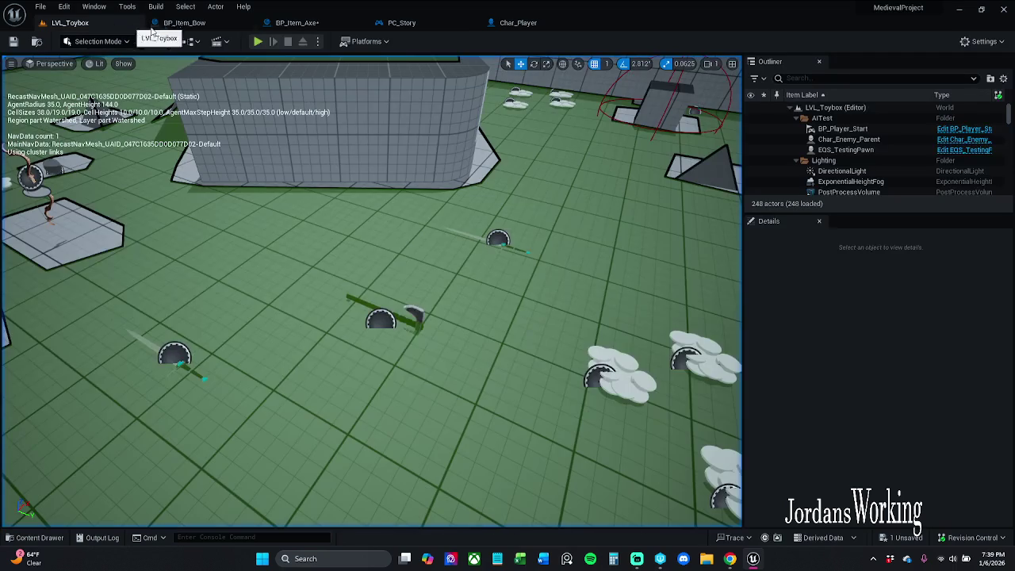
{"action": "left_click", "coordinate": [272, 40]}
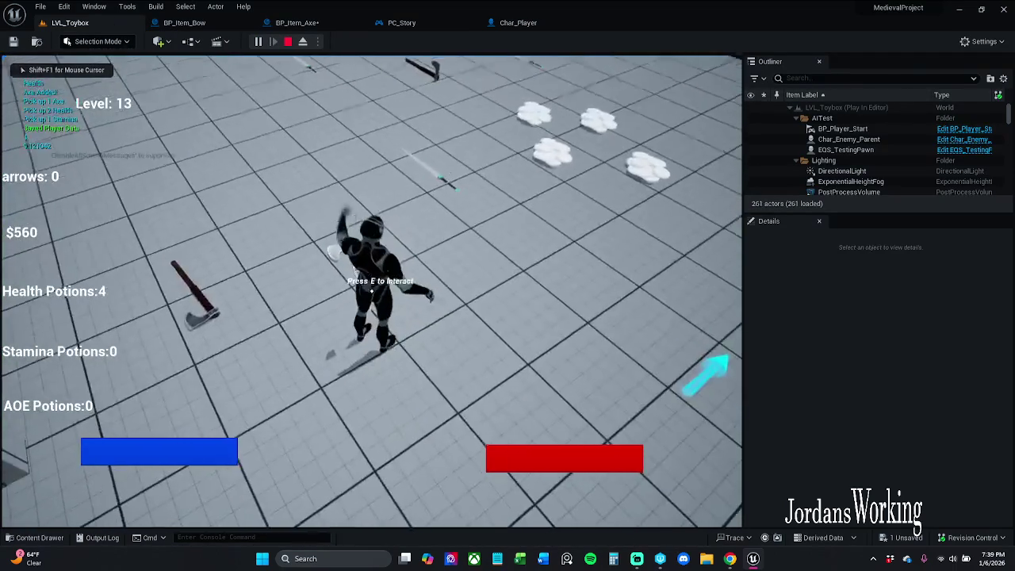
{"action": "key", "text": "e"}
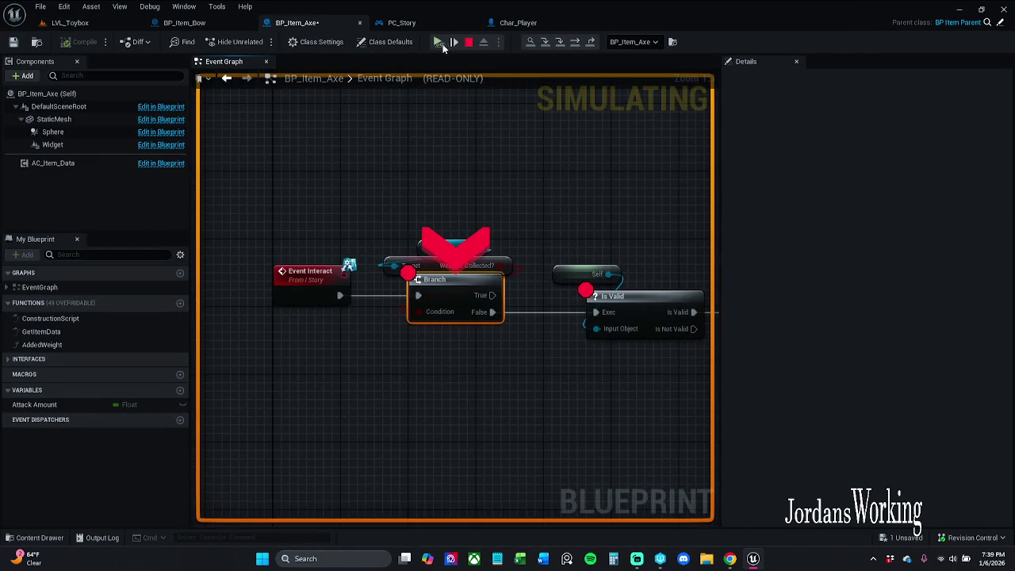
{"action": "left_click", "coordinate": [438, 43]}
{"action": "left_click", "coordinate": [438, 43]}
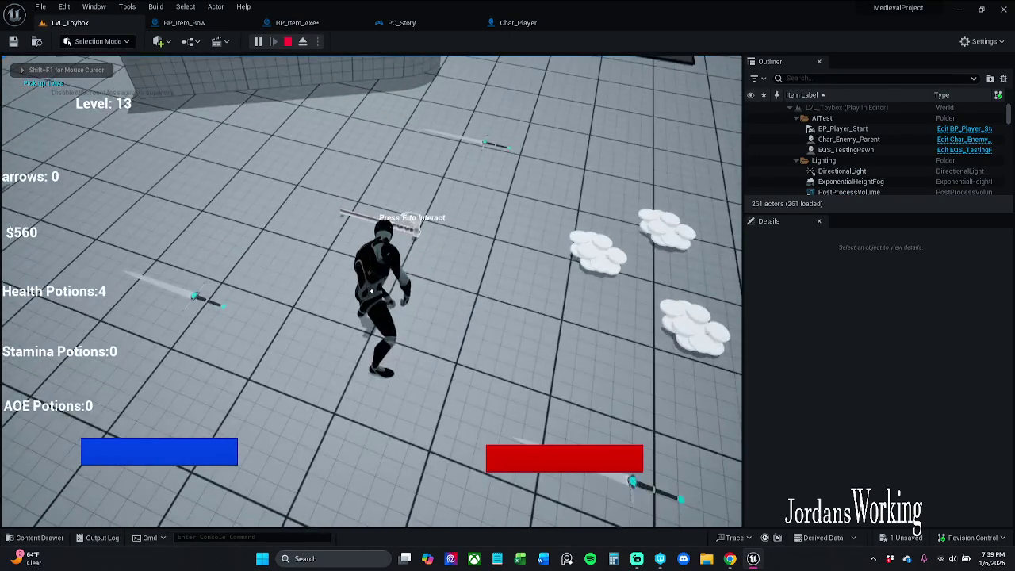
Step: Pick up more axes, resuming at each breakpoint, then end play and reopen BP_Item_Axe's graph
{"action": "key", "text": "e"}
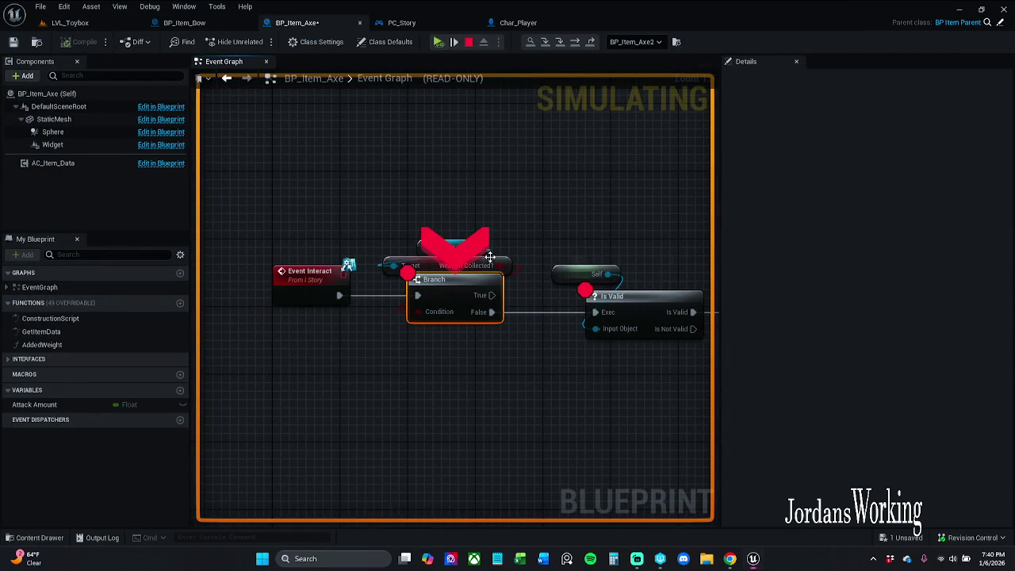
{"action": "mouse_move", "coordinate": [488, 248]}
{"action": "left_click", "coordinate": [453, 36]}
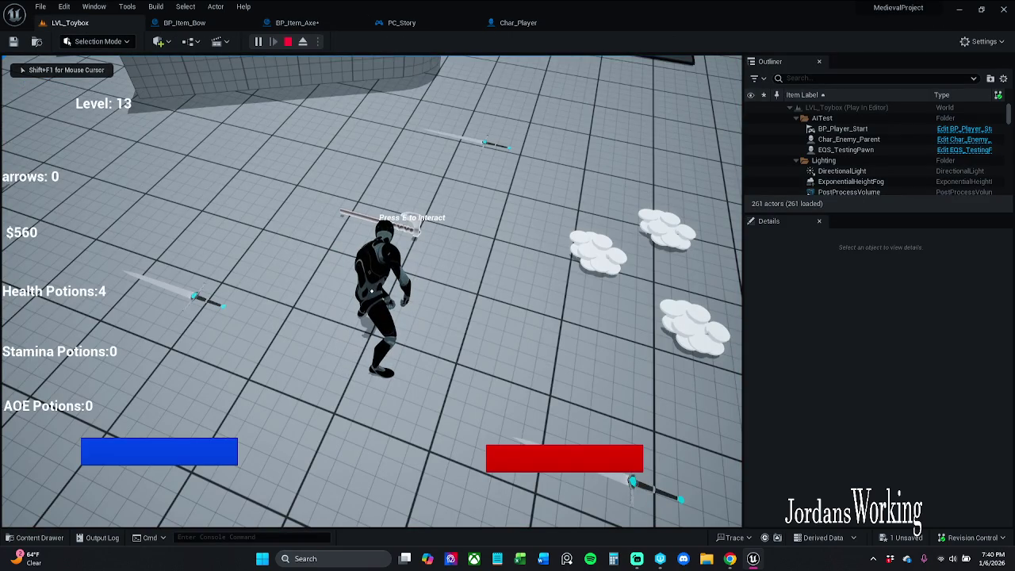
{"action": "key", "text": "e"}
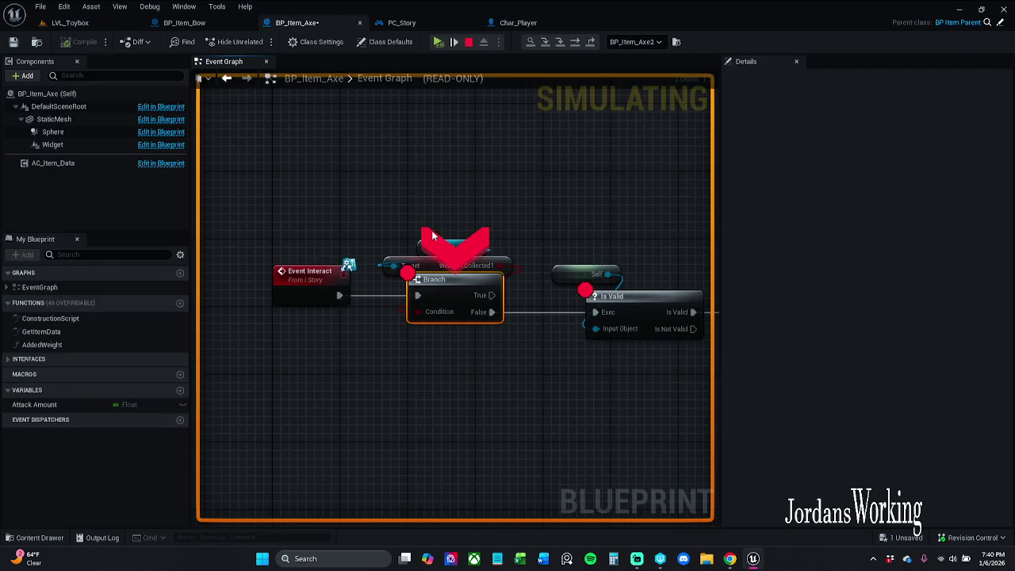
{"action": "left_click", "coordinate": [440, 41]}
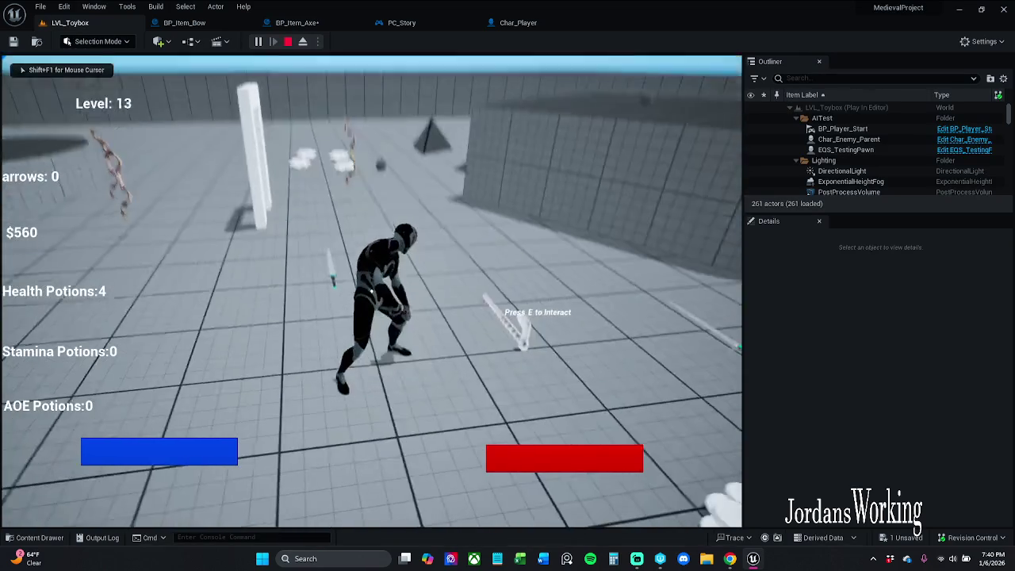
{"action": "key", "text": "Escape"}
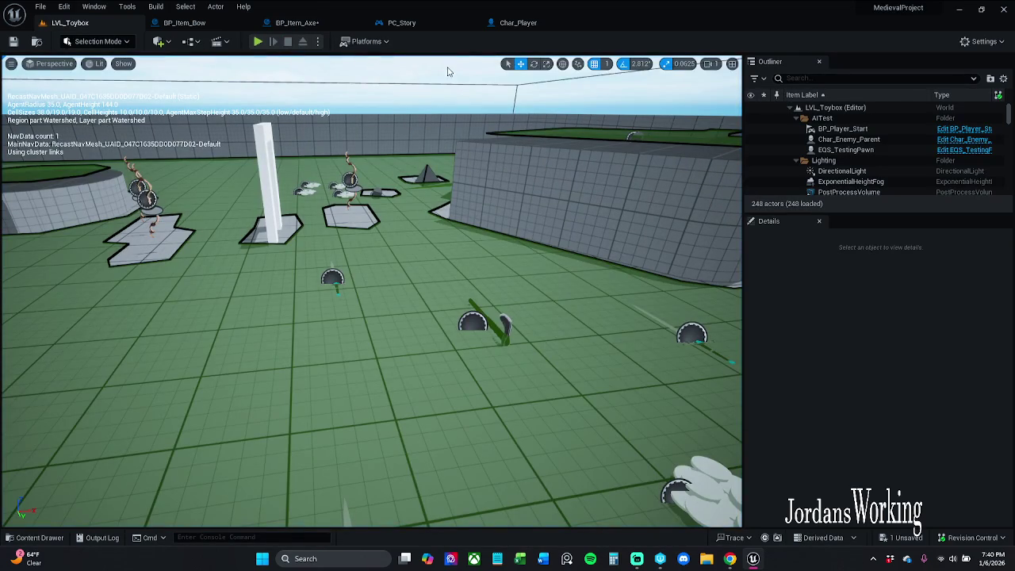
{"action": "left_click", "coordinate": [317, 28]}
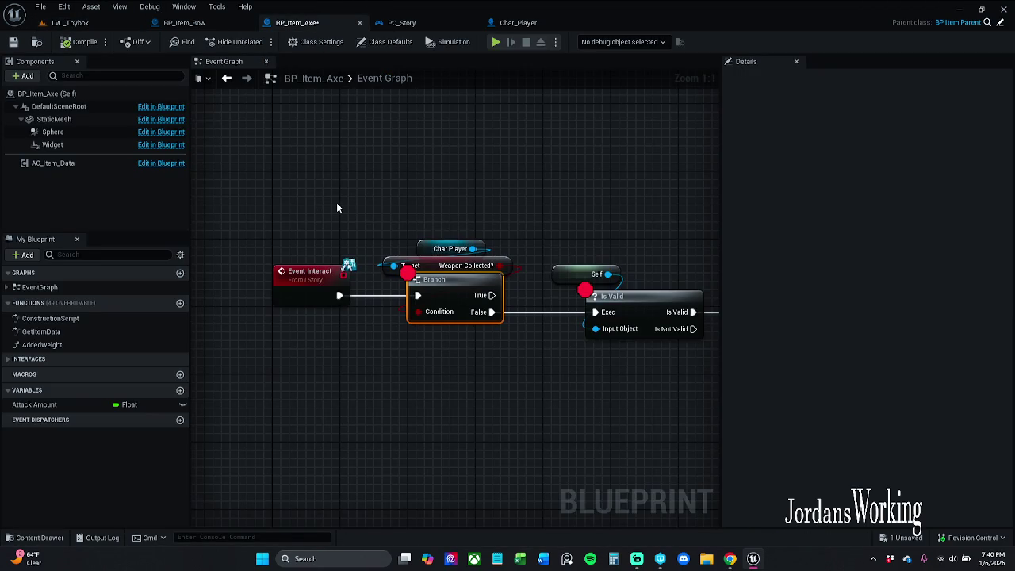
Step: Shift BP_Item_Bow's Attach Weapon Ranged and Branch nodes further right and save the blueprint
{"action": "left_click", "coordinate": [184, 23]}
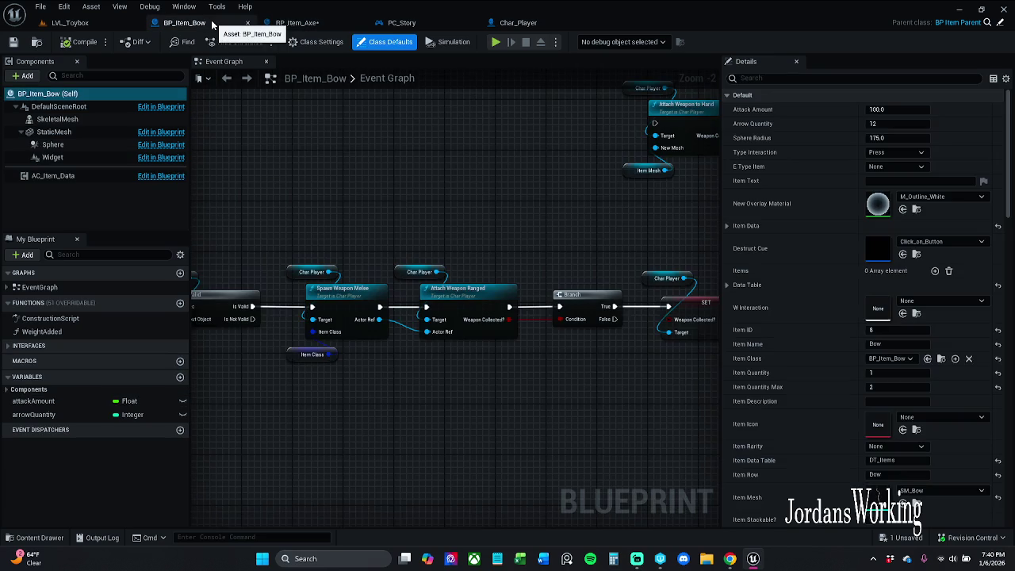
{"action": "mouse_move", "coordinate": [368, 142]}
{"action": "left_mouse_down"}
{"action": "mouse_move", "coordinate": [276, 213]}
{"action": "mouse_move", "coordinate": [287, 202]}
{"action": "mouse_move", "coordinate": [663, 341]}
{"action": "mouse_move", "coordinate": [761, 345]}
{"action": "mouse_move", "coordinate": [833, 380]}
{"action": "mouse_move", "coordinate": [918, 449]}
{"action": "left_mouse_up"}
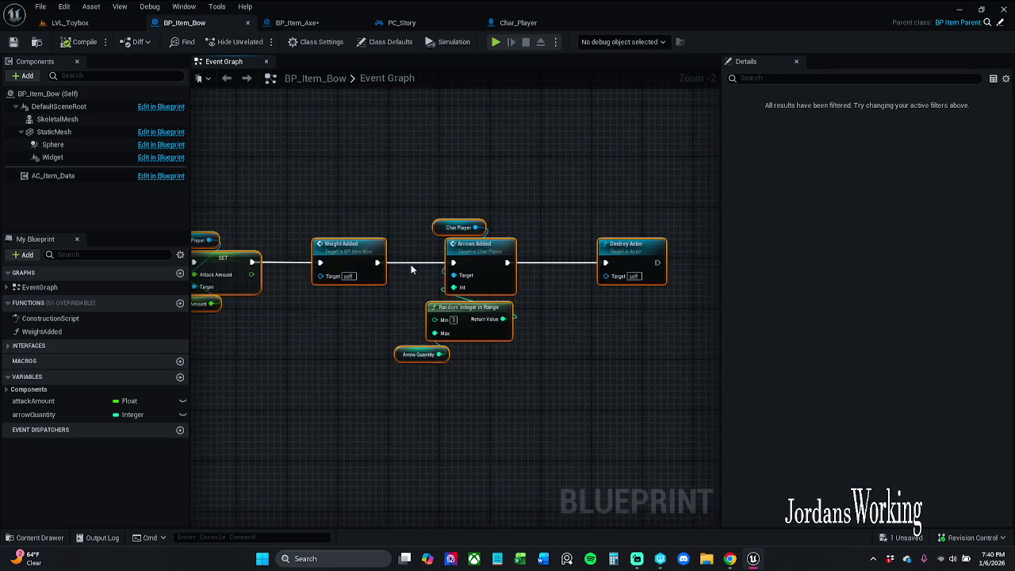
{"action": "scroll", "coordinate": [560, 286], "scroll_direction": "down", "scroll_amount": 6}
{"action": "scroll", "coordinate": [560, 286], "scroll_direction": "up", "scroll_amount": 6}
{"action": "mouse_move", "coordinate": [536, 281]}
{"action": "left_mouse_down"}
{"action": "mouse_move", "coordinate": [578, 270]}
{"action": "mouse_move", "coordinate": [921, 255]}
{"action": "left_mouse_up"}
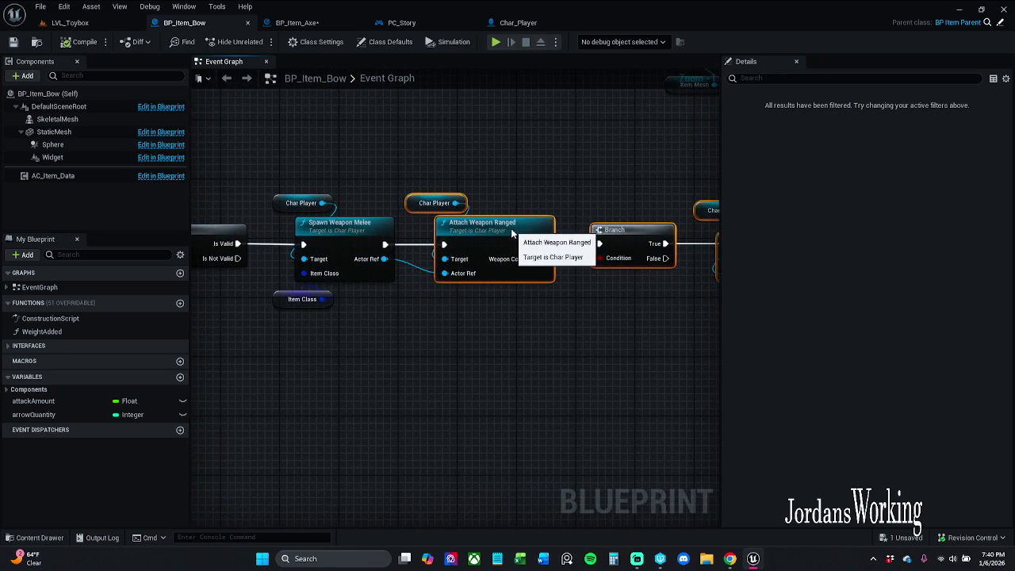
{"action": "left_click_drag", "start_coordinate": [492, 223], "coordinate": [499, 223]}
{"action": "left_click", "coordinate": [511, 162]}
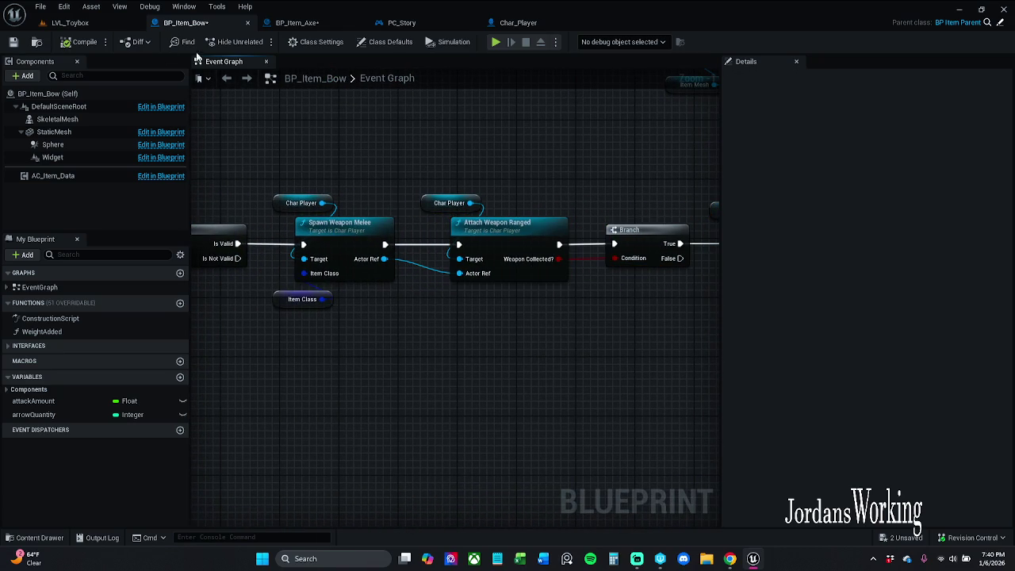
{"action": "left_click", "coordinate": [13, 43]}
{"action": "left_click", "coordinate": [307, 23]}
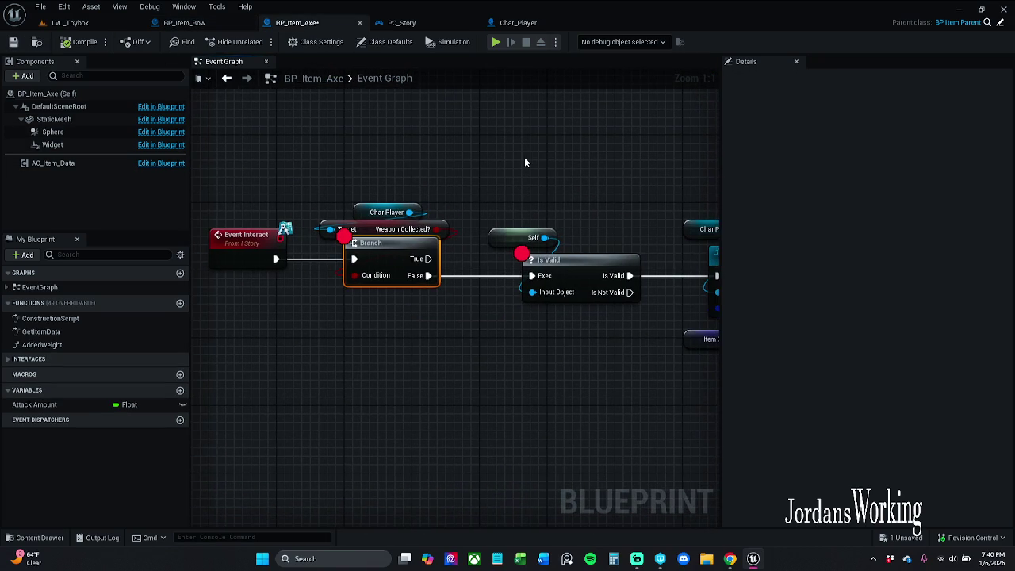
Step: Save BP_Item_Axe and inspect the Item Class getter beside the first Branch
{"action": "left_click", "coordinate": [14, 42]}
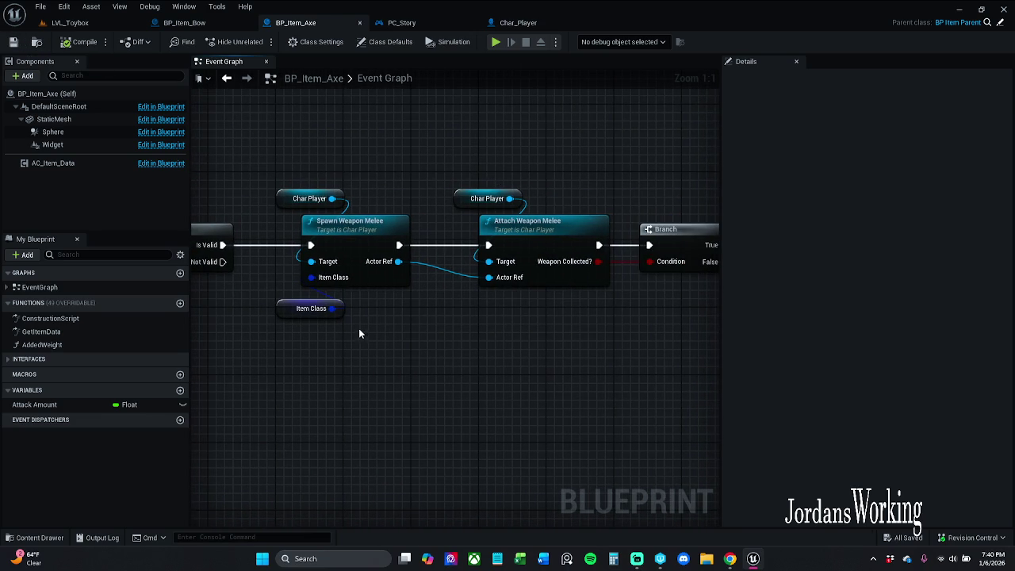
{"action": "left_click", "coordinate": [341, 311]}
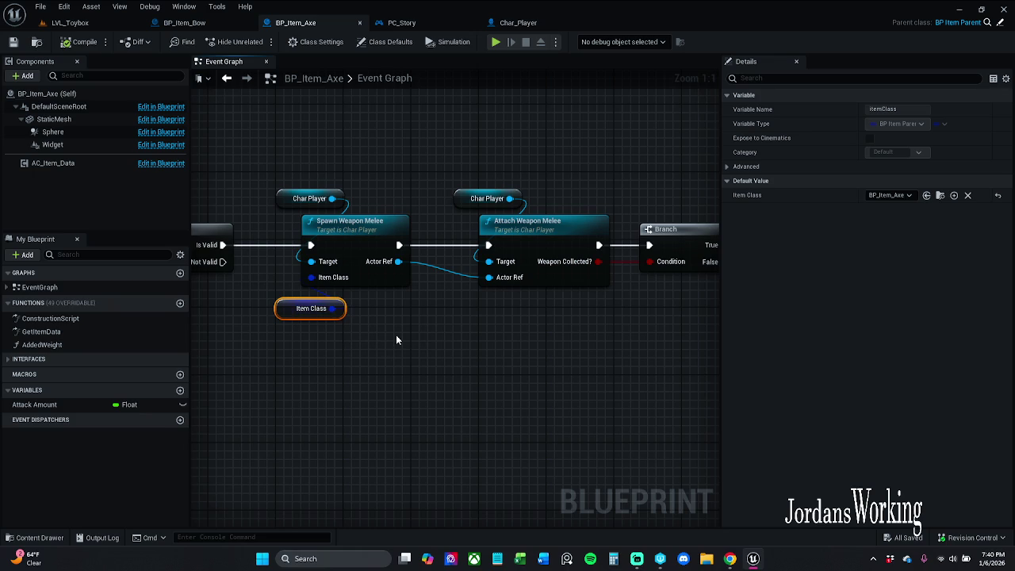
{"action": "left_click_drag", "start_coordinate": [410, 339], "coordinate": [356, 337]}
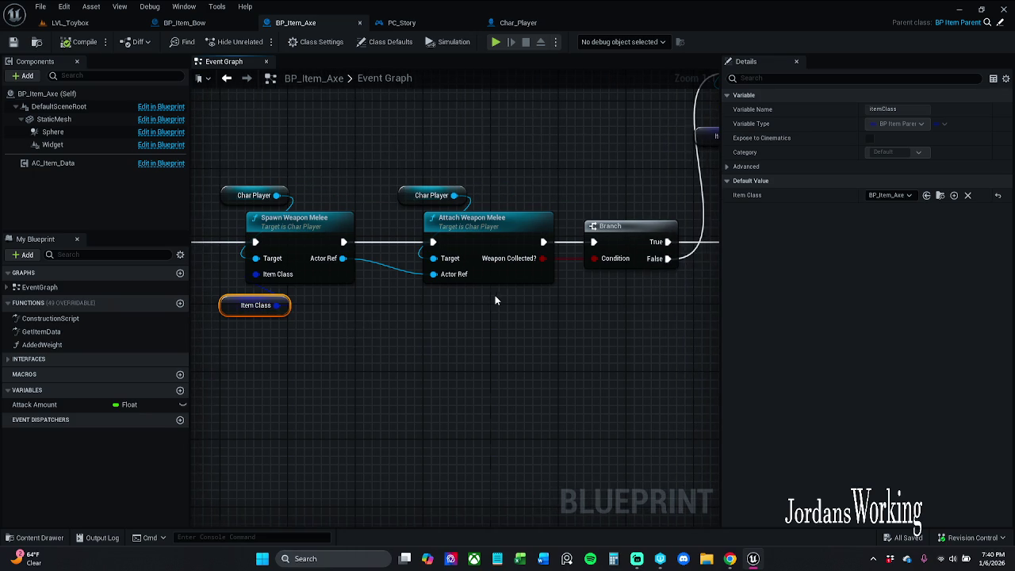
{"action": "scroll", "coordinate": [495, 300], "scroll_direction": "down", "scroll_amount": 2}
Step: Move Spawn and Attach Weapon Melee with getters above the first Branch, driven by its True output
{"action": "left_click_drag", "start_coordinate": [496, 181], "coordinate": [697, 248]}
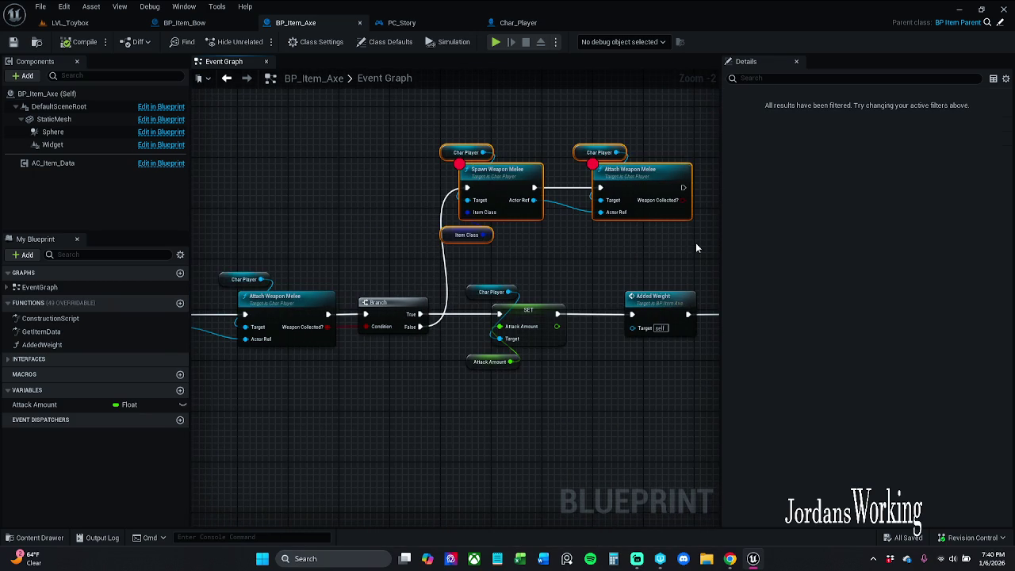
{"action": "key", "text": "Delete"}
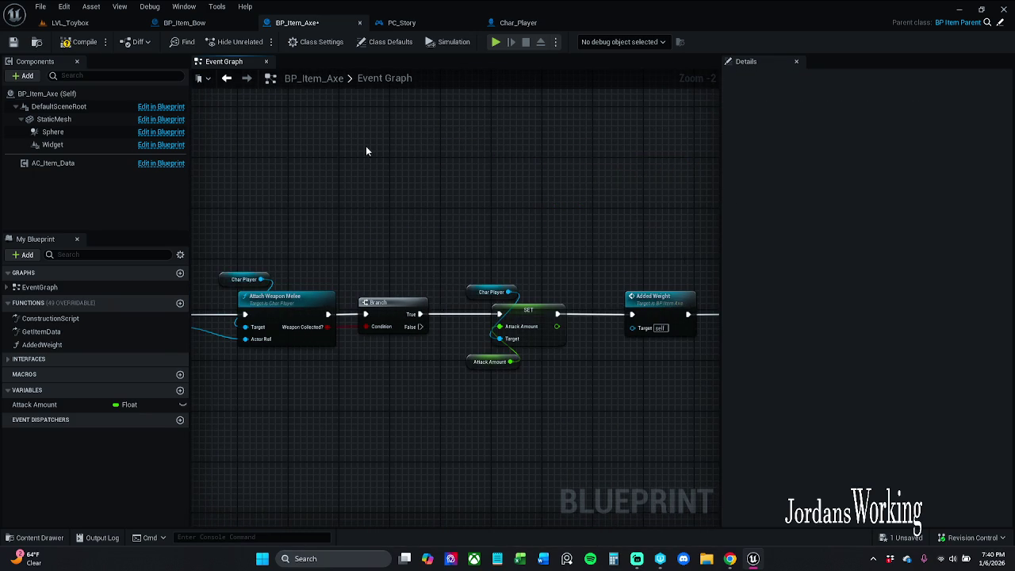
{"action": "key", "text": "ctrl+z"}
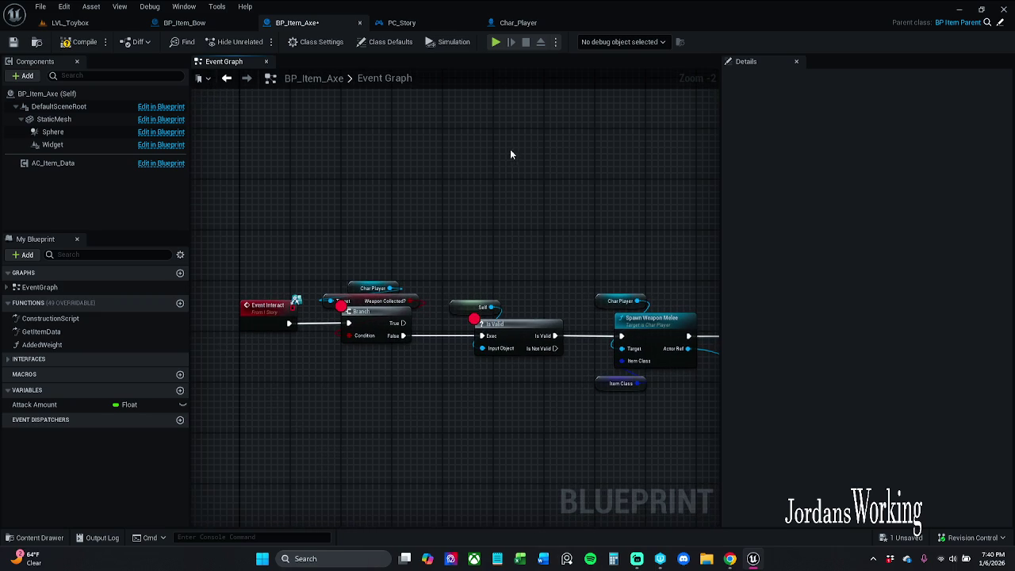
{"action": "key", "text": "ctrl+v"}
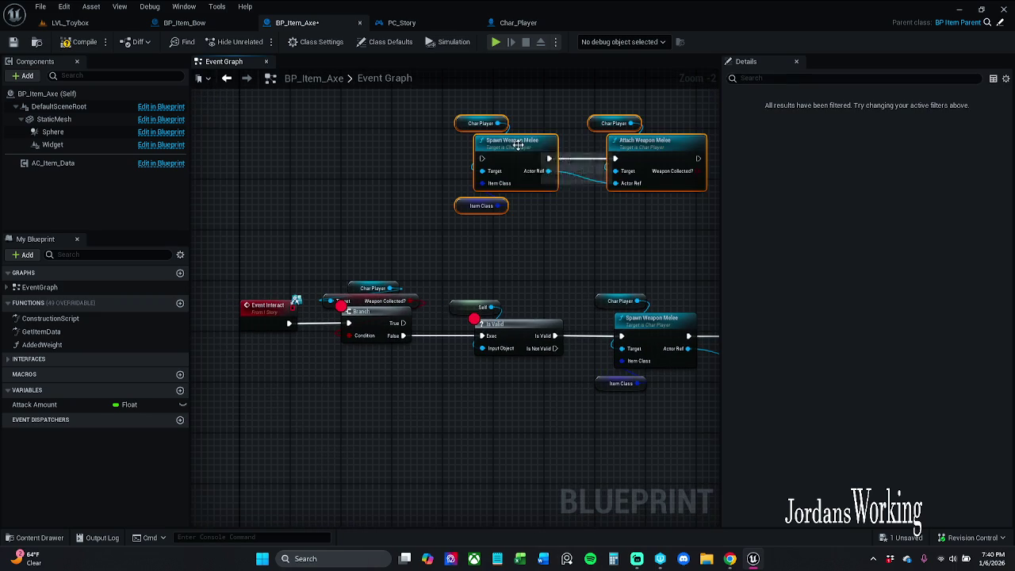
{"action": "mouse_move", "coordinate": [483, 159]}
{"action": "left_mouse_down"}
{"action": "mouse_move", "coordinate": [413, 332]}
{"action": "mouse_move", "coordinate": [402, 324]}
{"action": "left_mouse_up"}
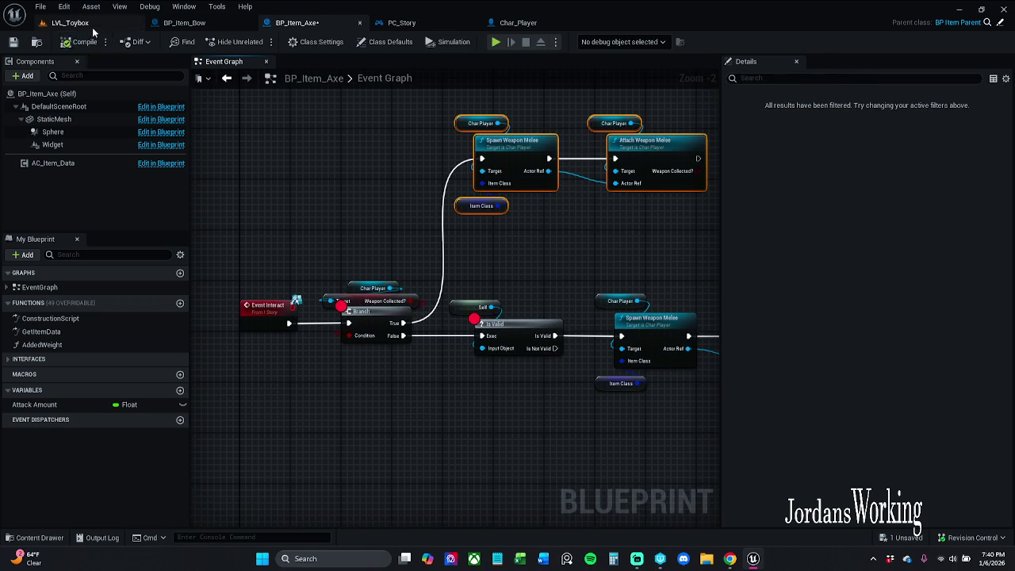
{"action": "left_click", "coordinate": [70, 22]}
Step: Play-test the level, picking up axes with E and resuming past each breakpoint, then stop
{"action": "key", "text": "alt+p"}
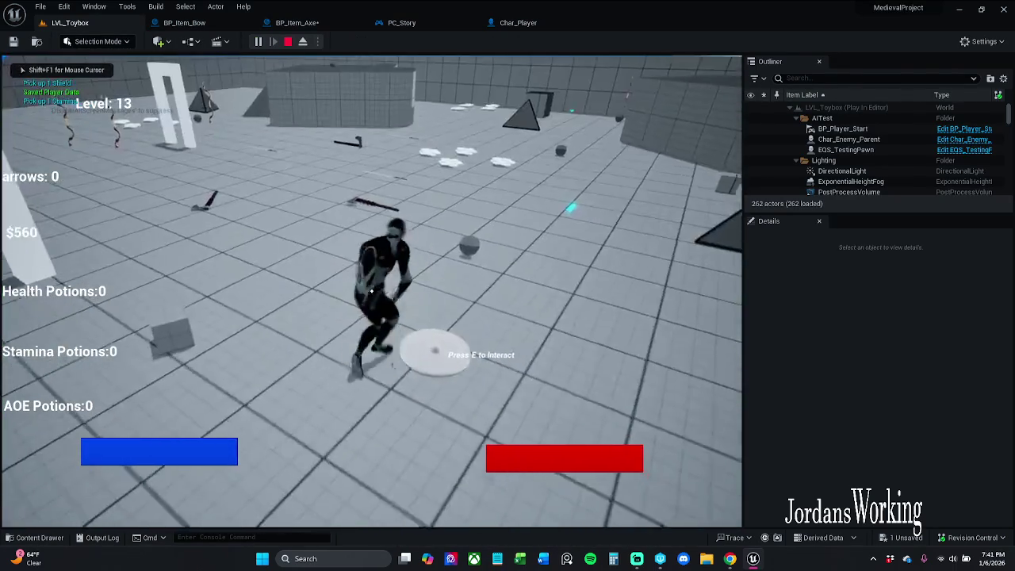
{"action": "key", "text": "e"}
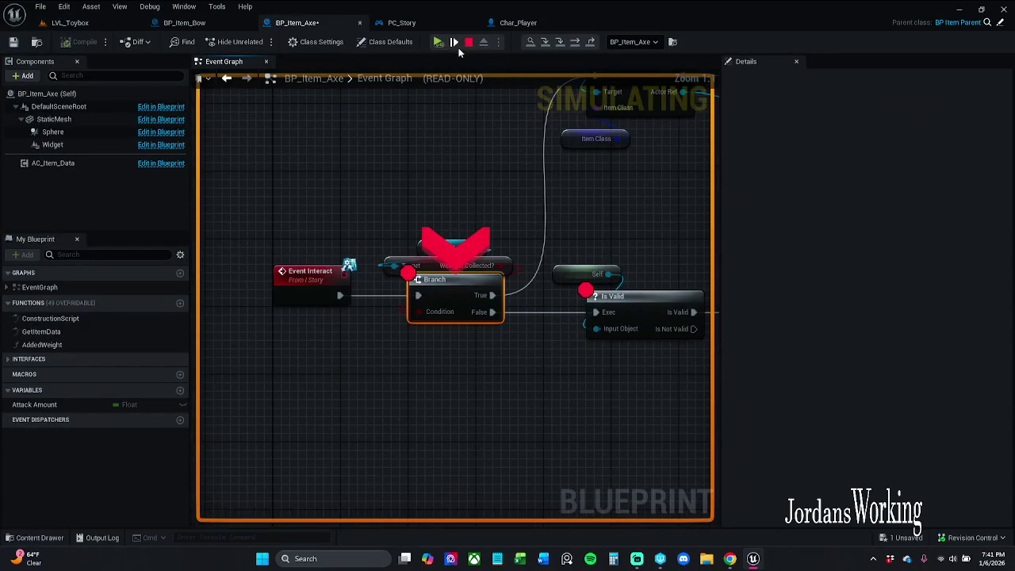
{"action": "left_click", "coordinate": [440, 43]}
{"action": "left_click", "coordinate": [440, 43]}
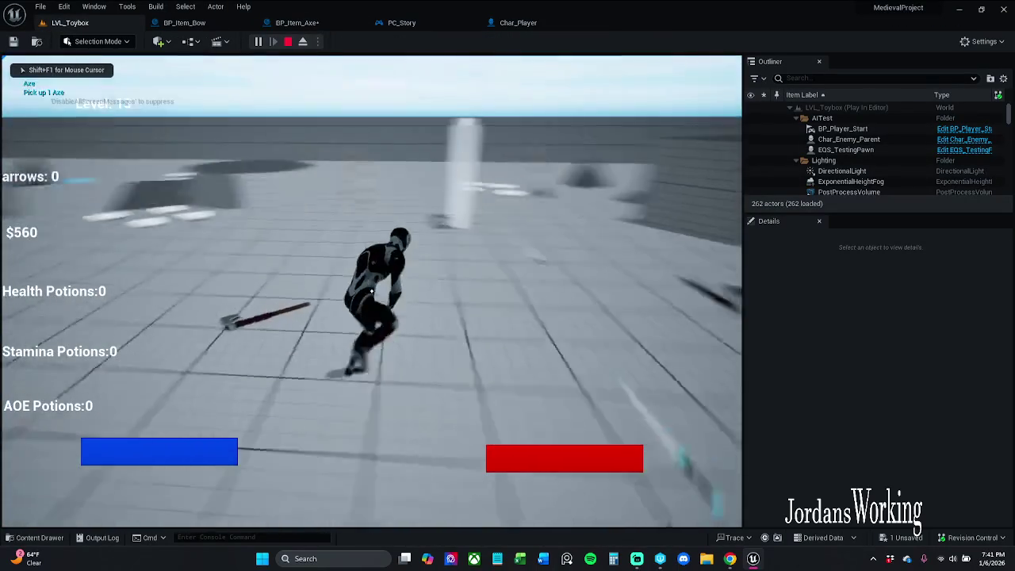
{"action": "key", "text": "w"}
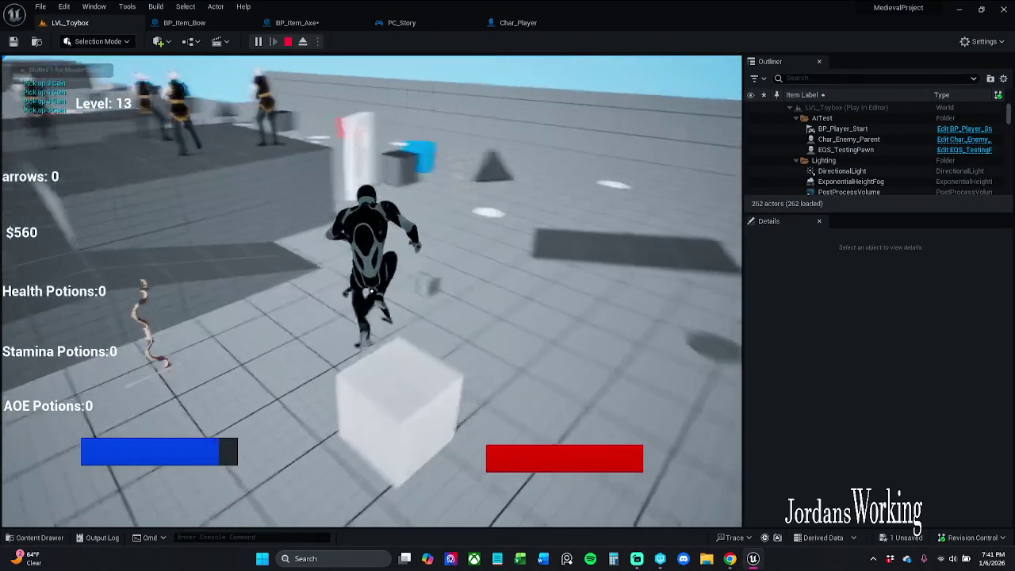
{"action": "key", "text": "w"}
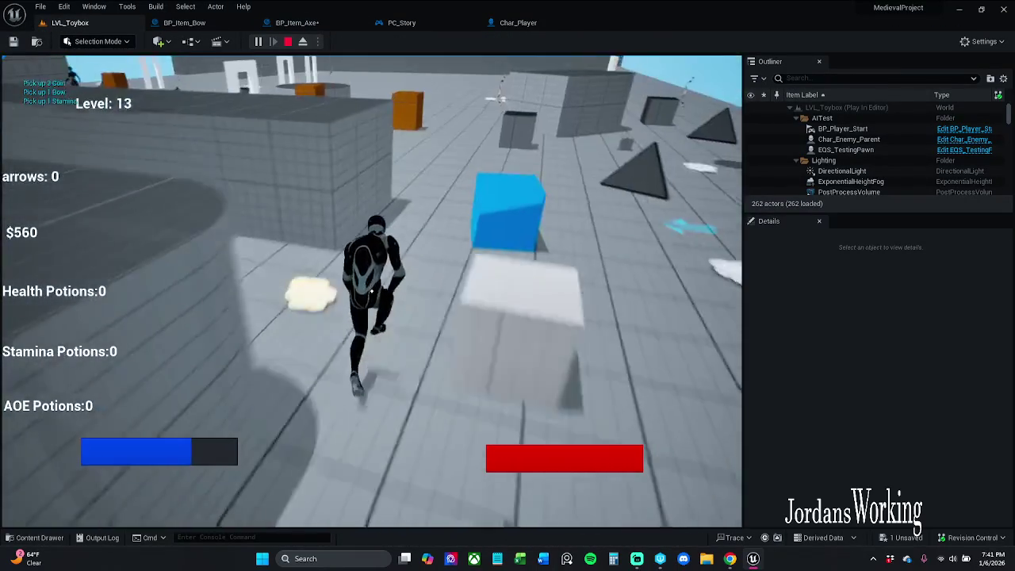
{"action": "key", "text": "w"}
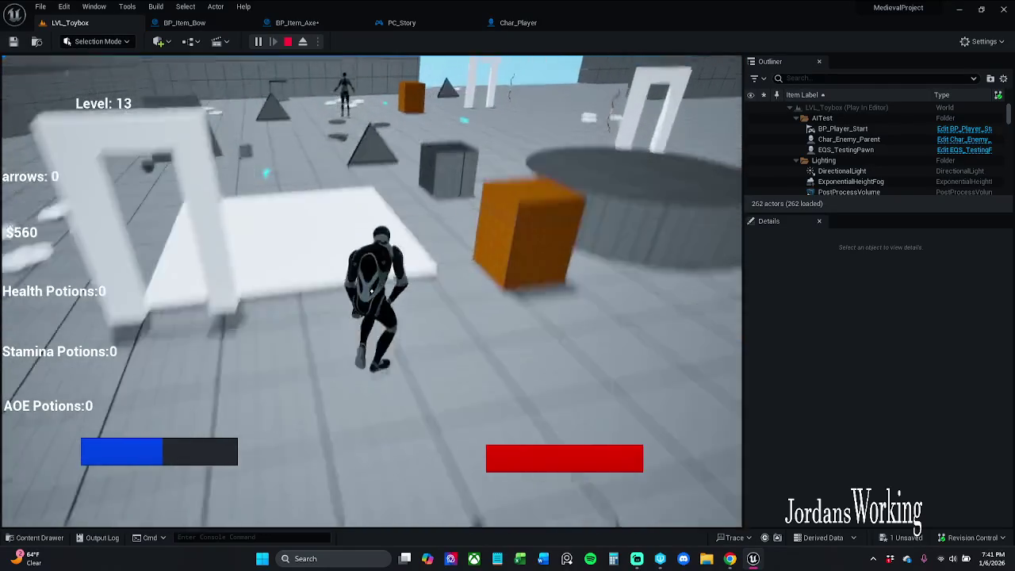
{"action": "key", "text": "w"}
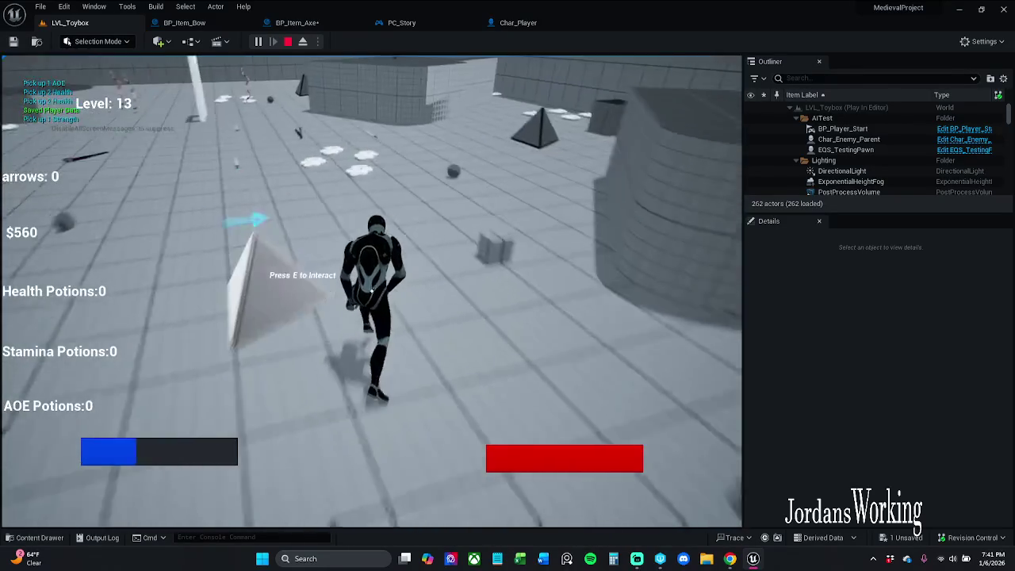
{"action": "key", "text": "w"}
{"action": "key", "text": "e"}
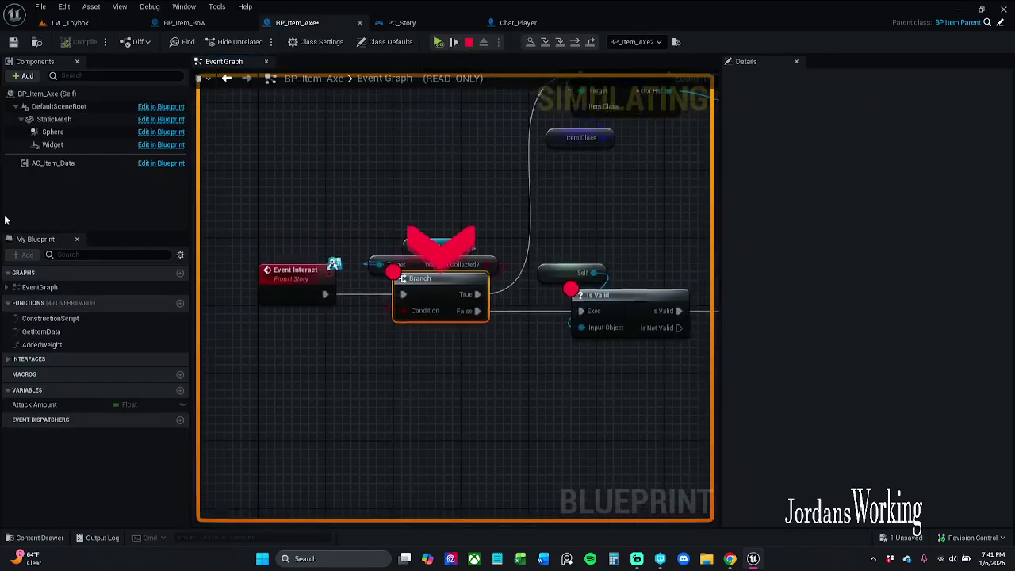
{"action": "left_click", "coordinate": [437, 43]}
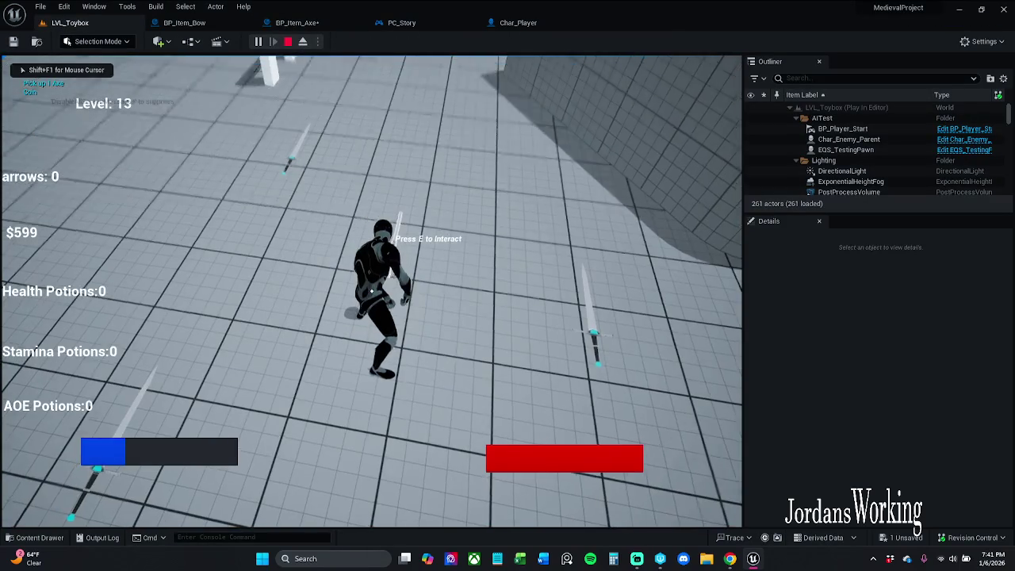
{"action": "key", "text": "Escape"}
Step: Toggle breakpoints on the Spawn and Attach Weapon Melee nodes in BP_Item_Axe
{"action": "left_click", "coordinate": [298, 23]}
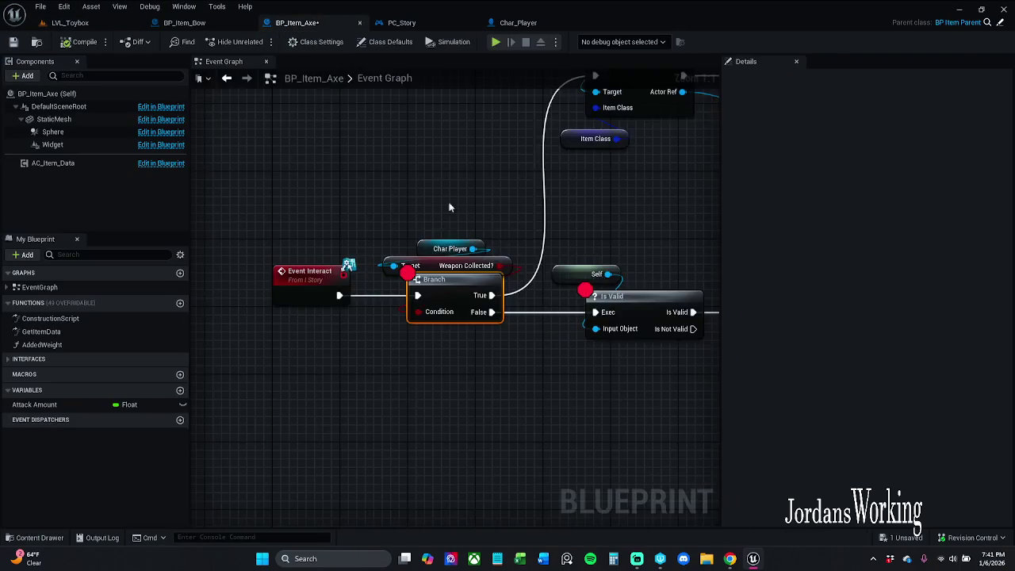
{"action": "left_click_drag", "start_coordinate": [387, 134], "coordinate": [602, 258]}
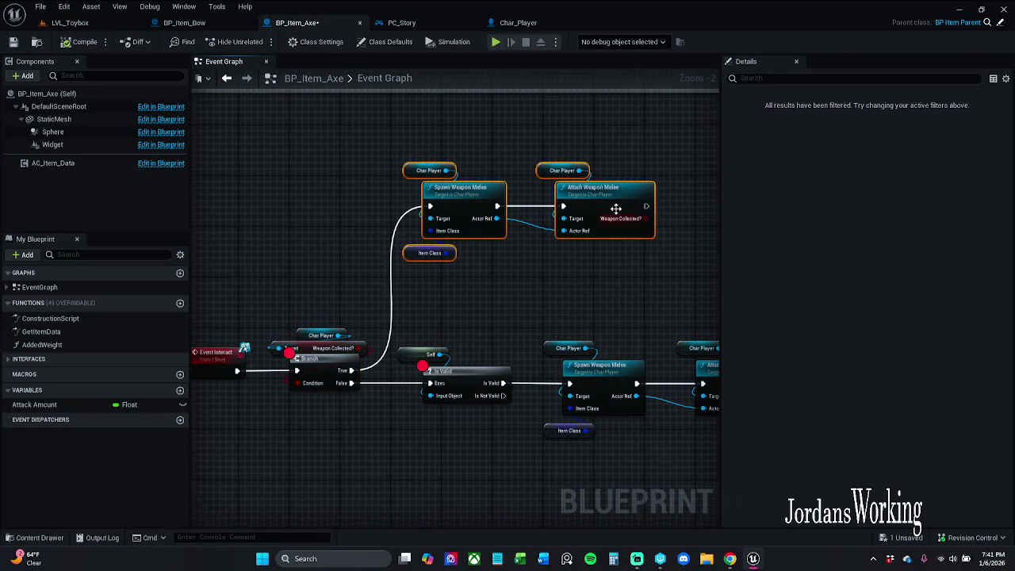
{"action": "right_click", "coordinate": [616, 208]}
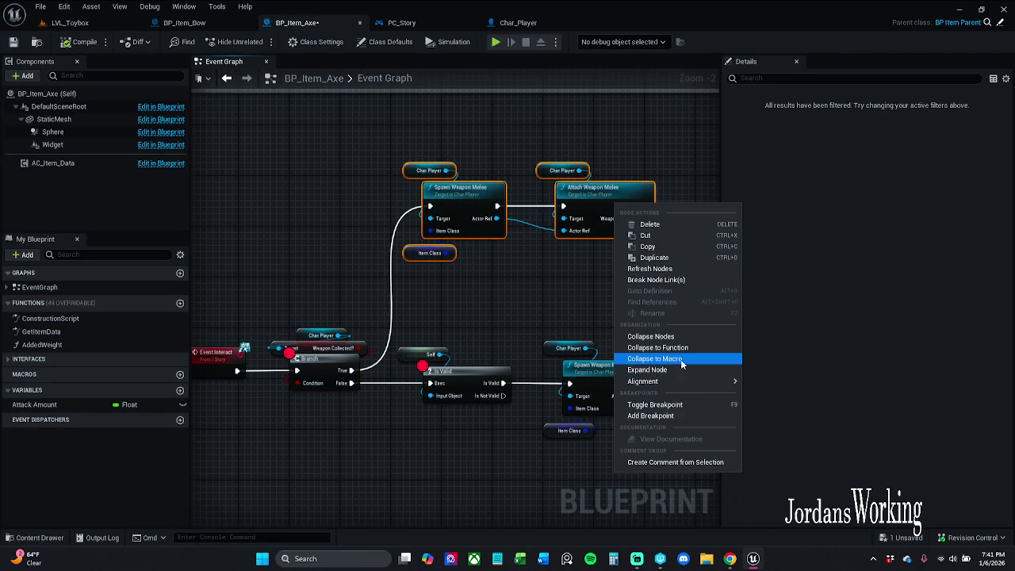
{"action": "left_click", "coordinate": [655, 405]}
{"action": "left_click", "coordinate": [507, 298]}
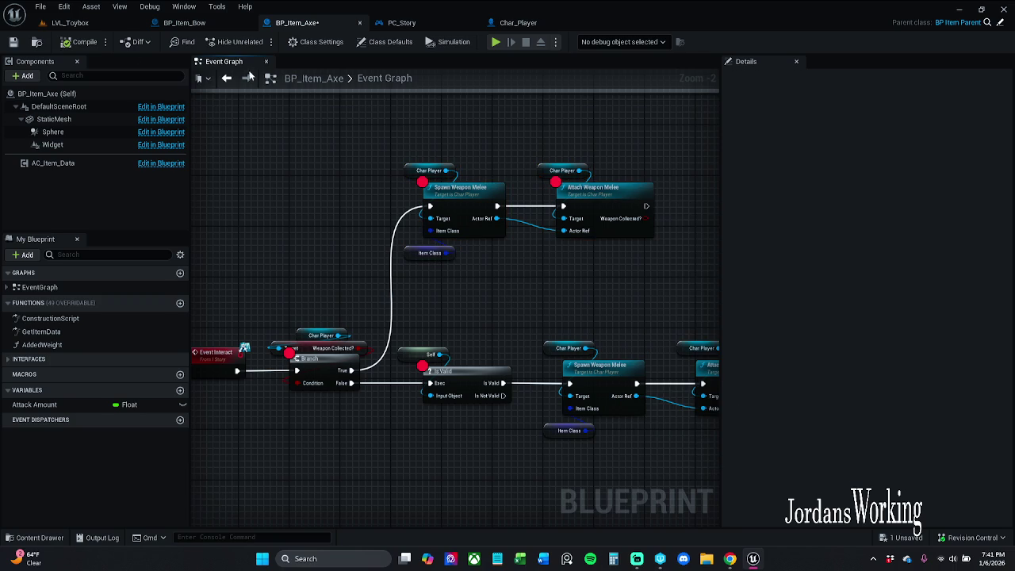
{"action": "left_click", "coordinate": [72, 23]}
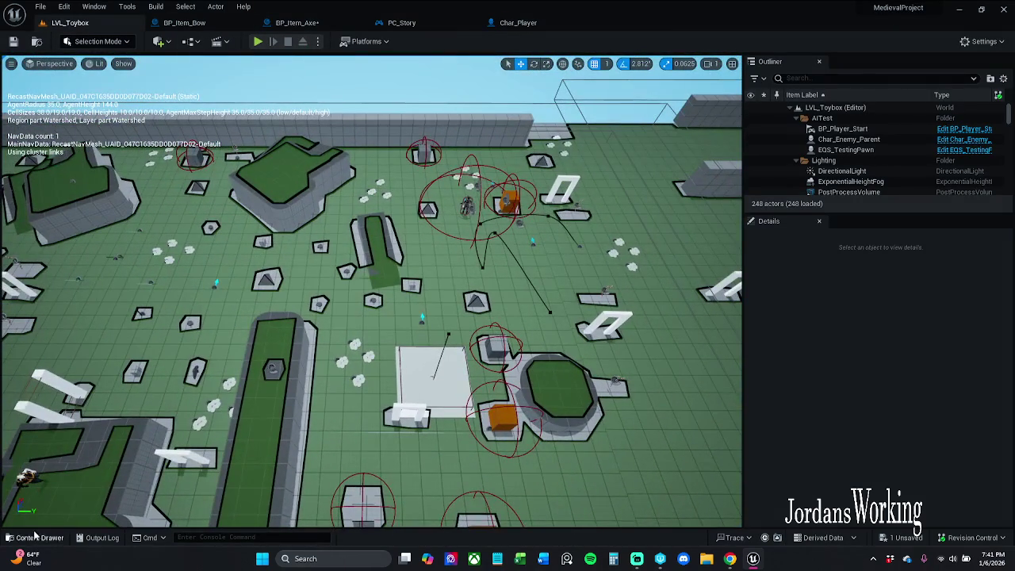
Step: Drag three BP_Item_Axe pickups from the Content Drawer into the level
{"action": "left_click", "coordinate": [35, 537]}
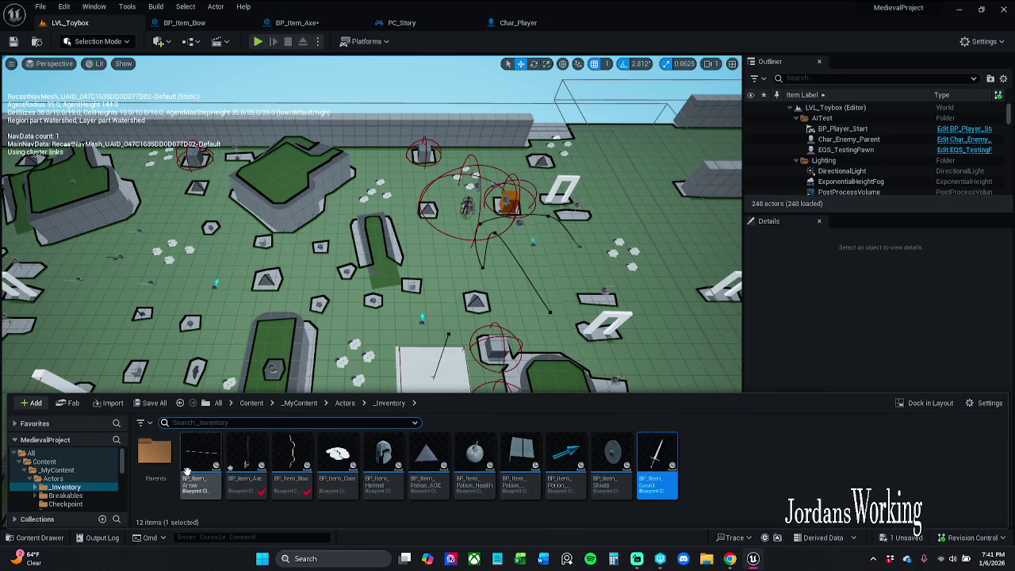
{"action": "left_click_drag", "start_coordinate": [246, 468], "coordinate": [340, 337]}
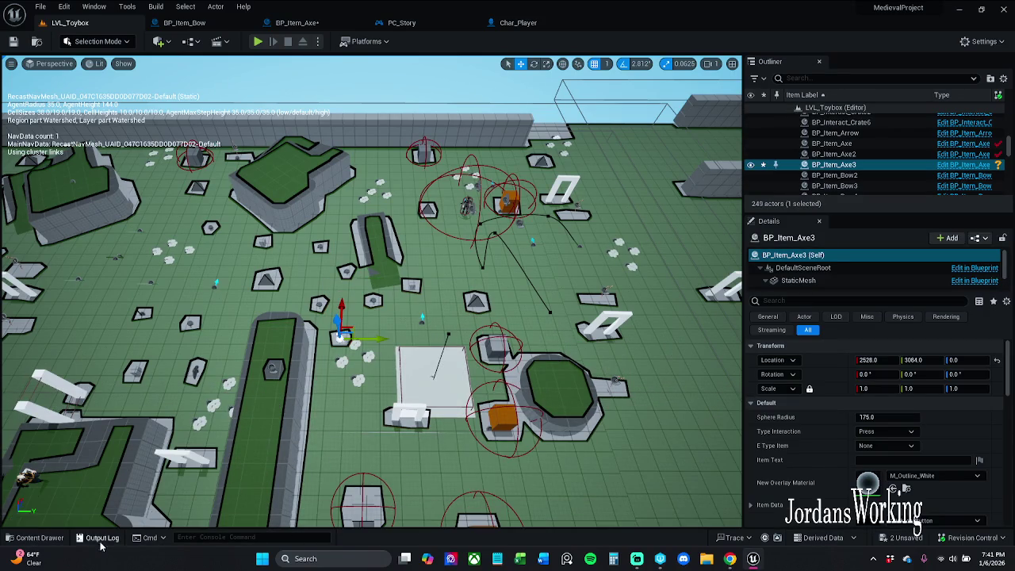
{"action": "left_click", "coordinate": [35, 537]}
{"action": "mouse_move", "coordinate": [246, 468]}
{"action": "left_mouse_down"}
{"action": "mouse_move", "coordinate": [464, 412]}
{"action": "mouse_move", "coordinate": [425, 341]}
{"action": "left_mouse_up"}
{"action": "left_click_drag", "start_coordinate": [378, 395], "coordinate": [379, 395]}
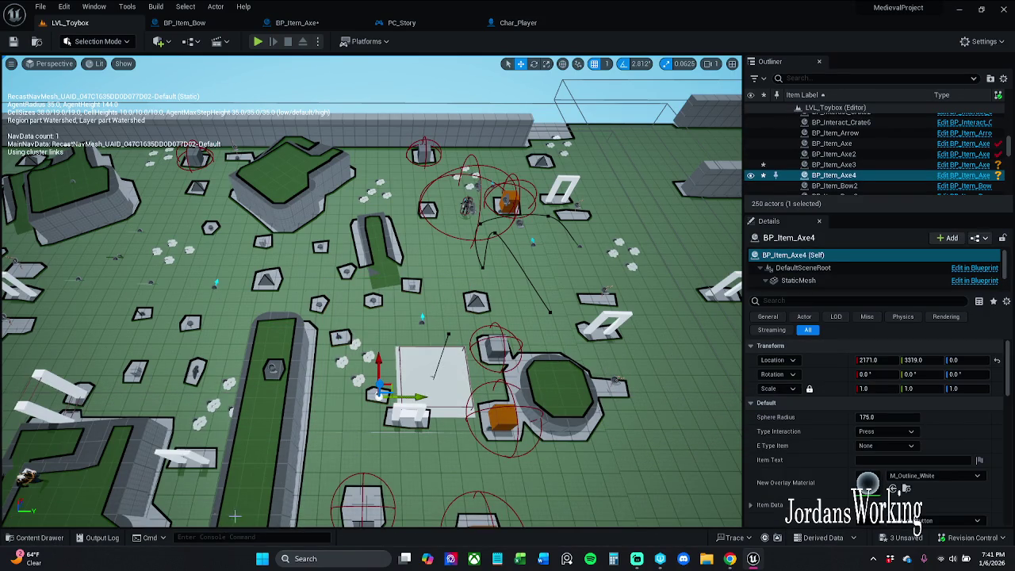
{"action": "left_click", "coordinate": [37, 537]}
{"action": "left_click_drag", "start_coordinate": [292, 468], "coordinate": [522, 419]}
{"action": "left_click_drag", "start_coordinate": [448, 444], "coordinate": [460, 436]}
{"action": "left_click", "coordinate": [46, 539]}
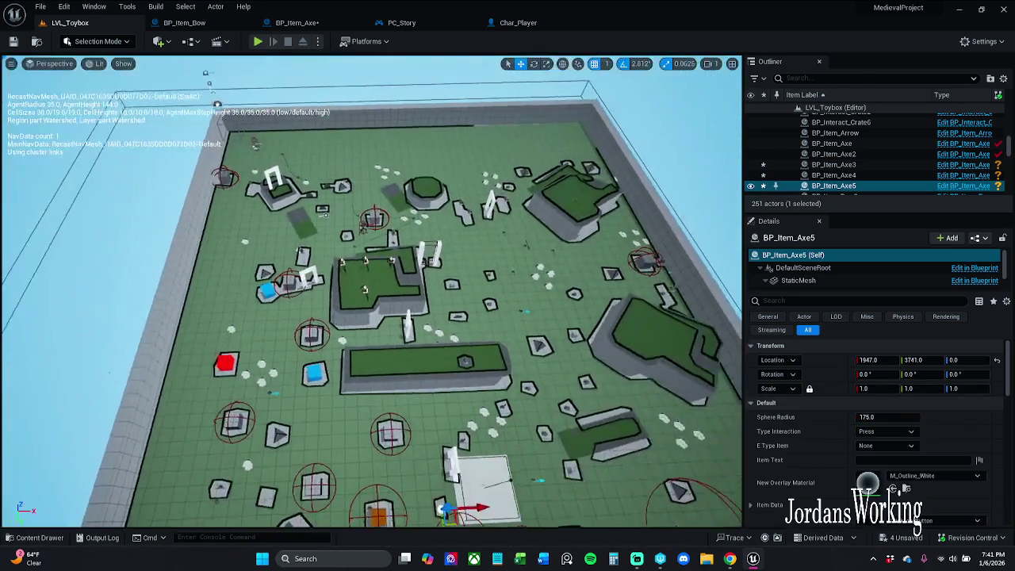
{"action": "left_click_drag", "start_coordinate": [372, 286], "coordinate": [379, 281]}
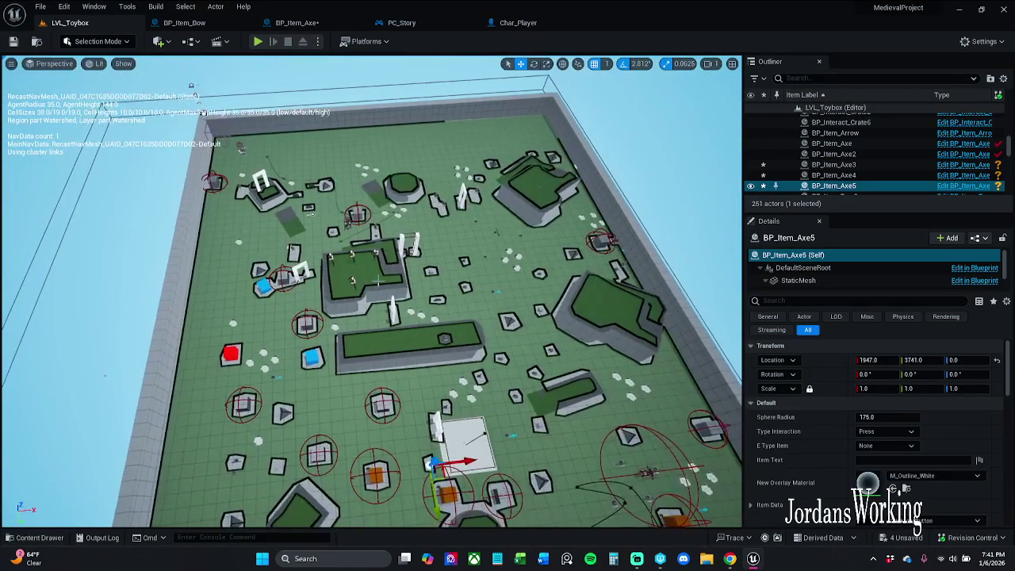
Step: Alt-drag two sets of copies of the selected axes, up to BP_Item_Axe11, and save the level
{"action": "left_click", "coordinate": [863, 165], "text": "ctrl"}
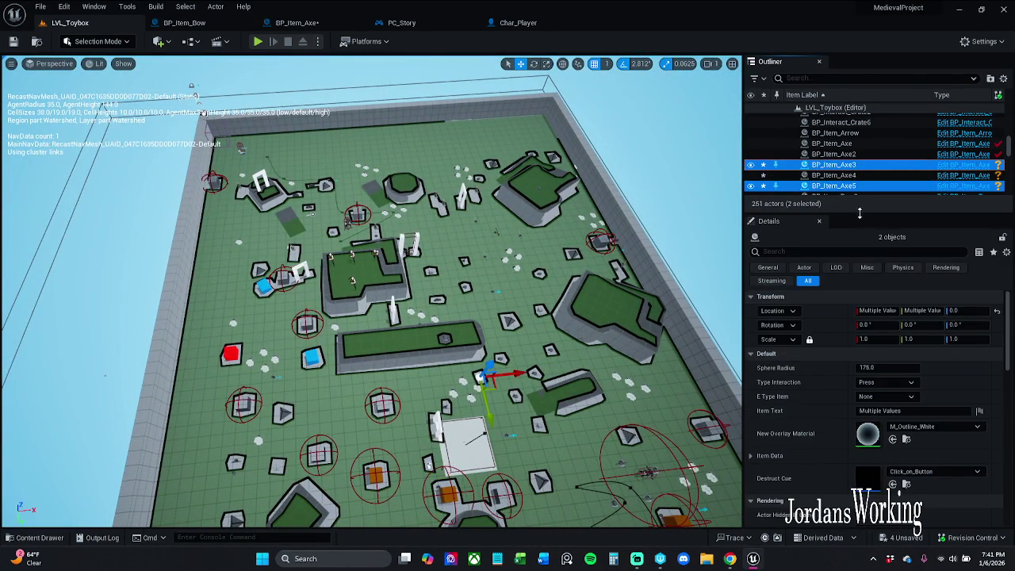
{"action": "left_click", "coordinate": [863, 175], "text": "ctrl"}
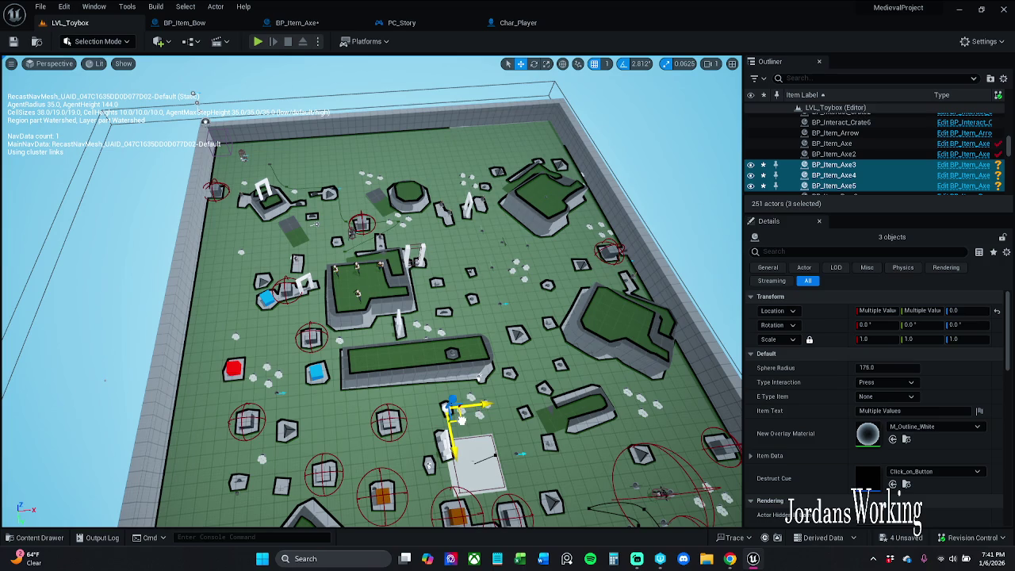
{"action": "mouse_move", "coordinate": [461, 418]}
{"action": "left_mouse_down"}
{"action": "mouse_move", "coordinate": [341, 302]}
{"action": "mouse_move", "coordinate": [260, 260]}
{"action": "mouse_move", "coordinate": [464, 464]}
{"action": "mouse_move", "coordinate": [565, 506]}
{"action": "mouse_move", "coordinate": [269, 485]}
{"action": "mouse_move", "coordinate": [238, 485]}
{"action": "mouse_move", "coordinate": [228, 498]}
{"action": "mouse_move", "coordinate": [239, 465]}
{"action": "left_mouse_up"}
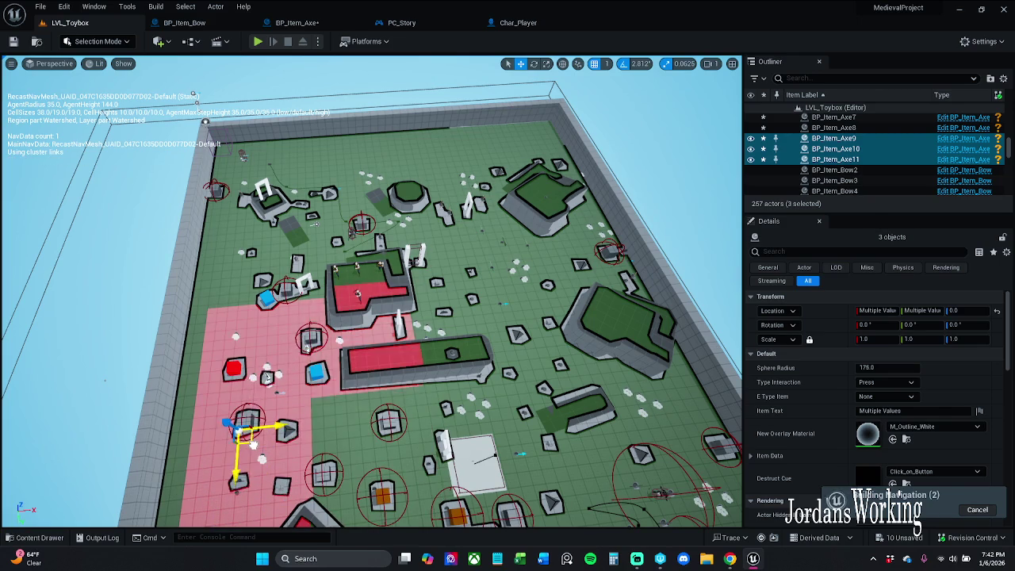
{"action": "left_click_drag", "start_coordinate": [289, 428], "coordinate": [326, 429]}
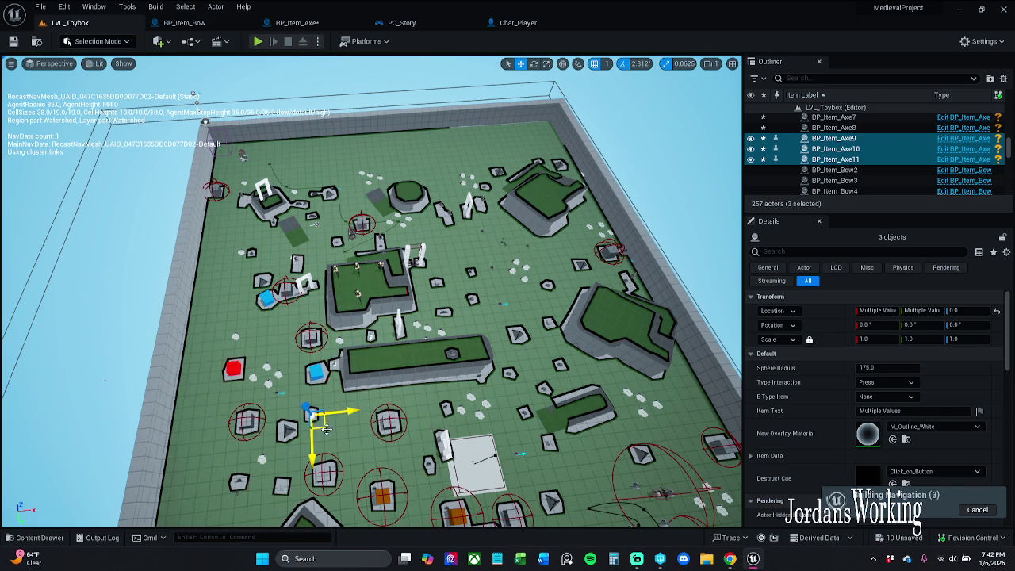
{"action": "key", "text": "ctrl+s"}
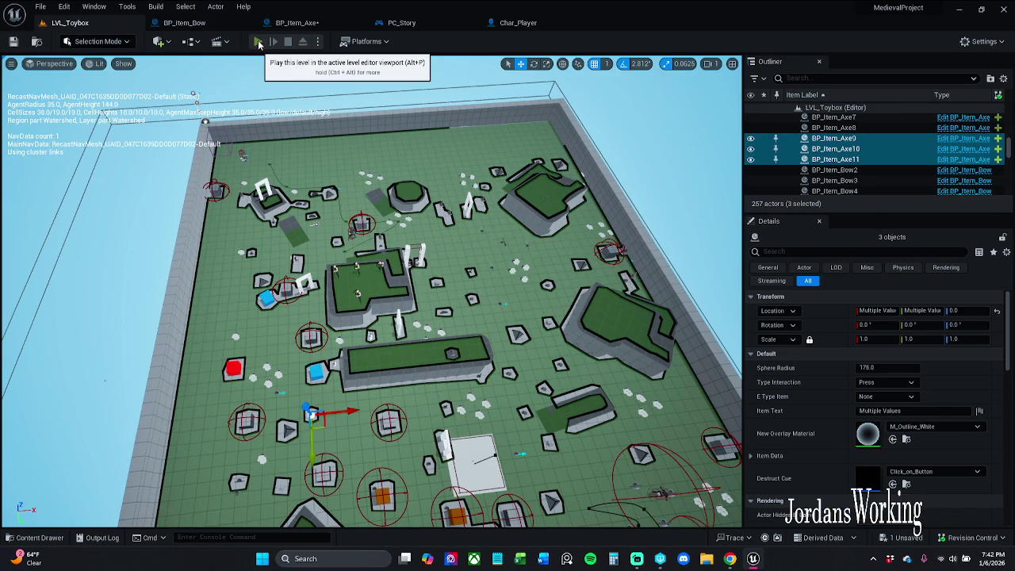
{"action": "left_click", "coordinate": [259, 42]}
{"action": "key", "text": "w"}
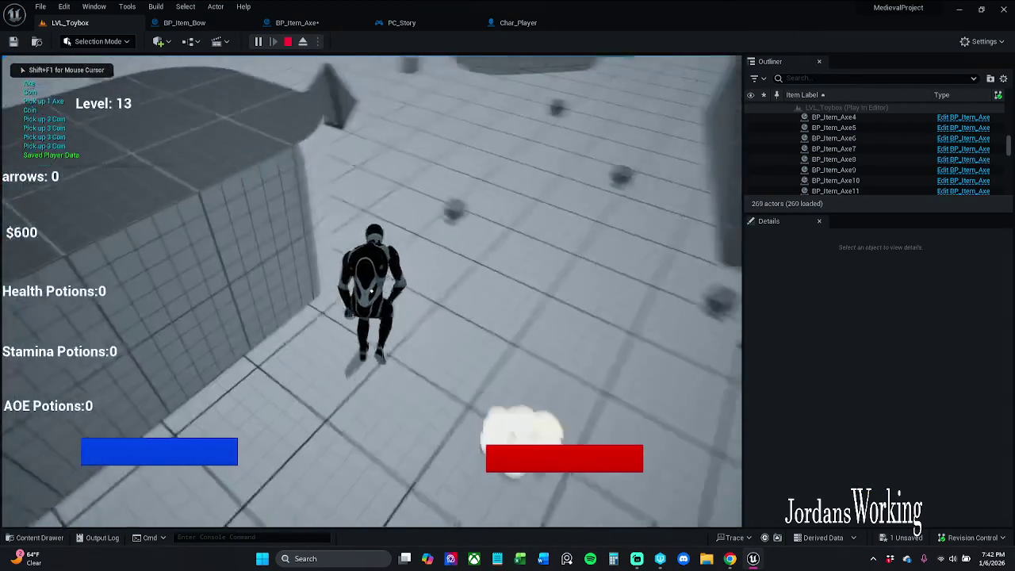
{"action": "key", "text": "w"}
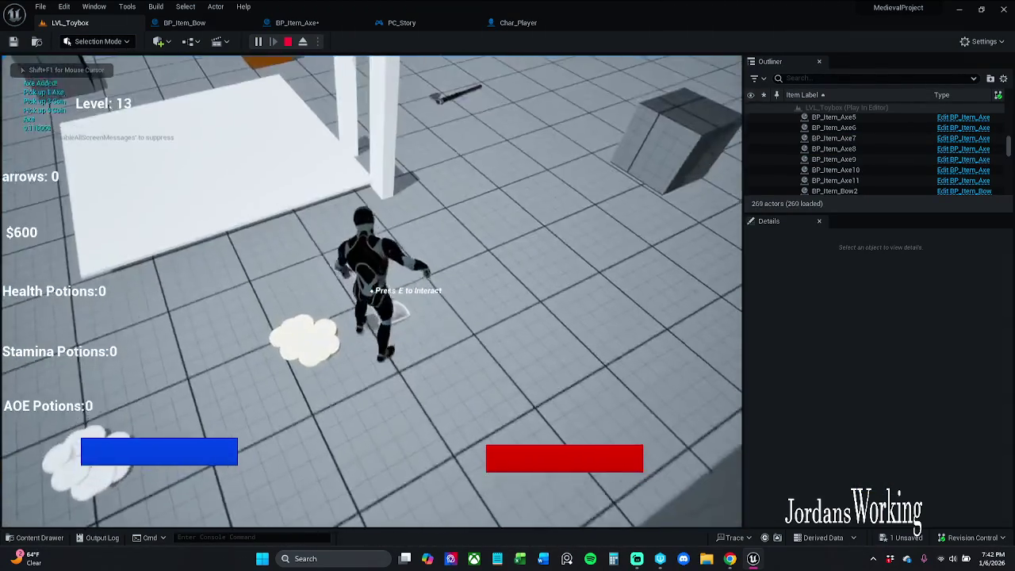
{"action": "key", "text": "w"}
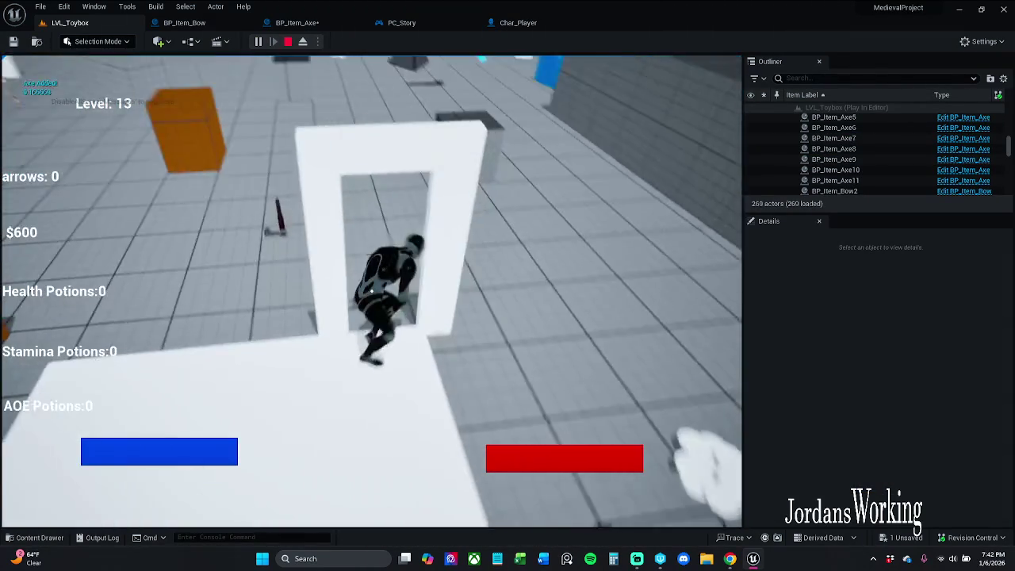
{"action": "key", "text": "w"}
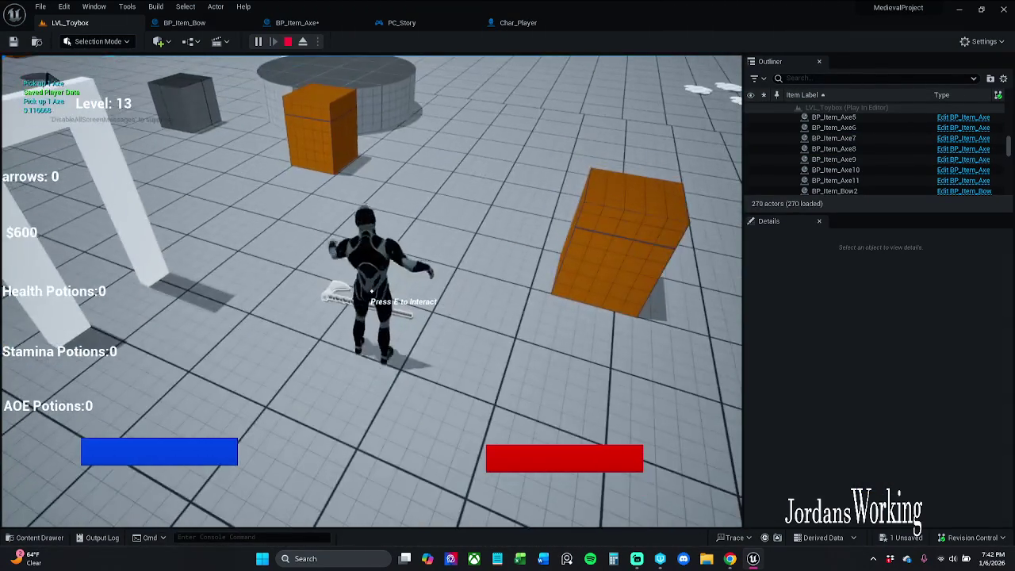
{"action": "key", "text": "Escape"}
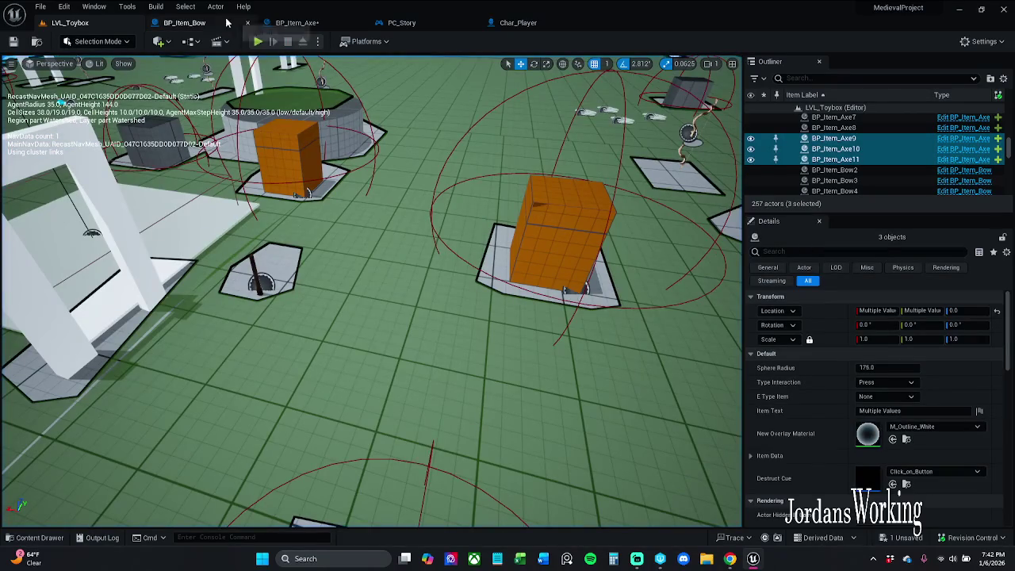
{"action": "left_click", "coordinate": [285, 22]}
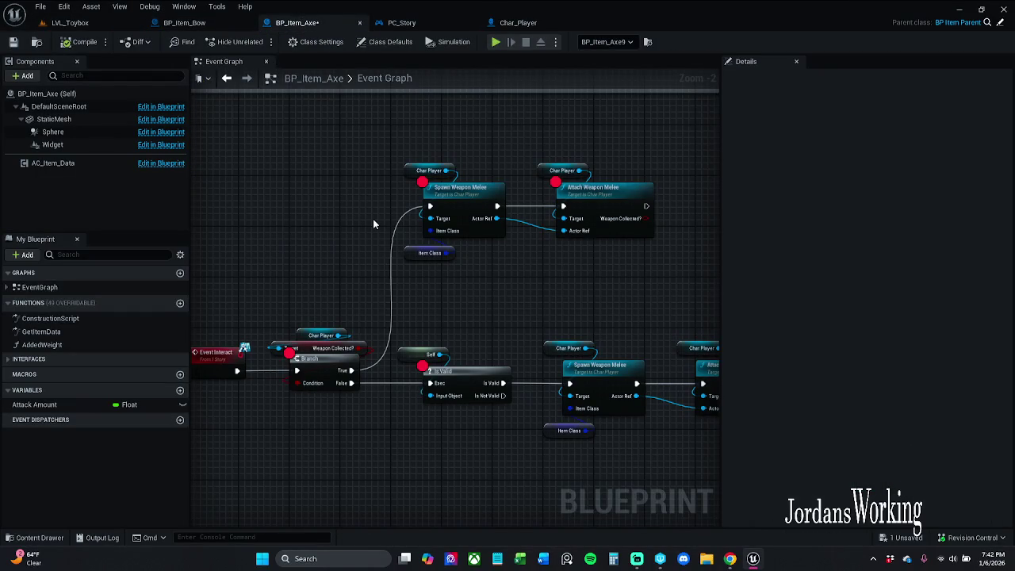
Step: Refresh the selected weapon nodes and compile BP_Item_Axe
{"action": "scroll", "coordinate": [372, 224], "scroll_direction": "down", "scroll_amount": 4}
{"action": "mouse_move", "coordinate": [277, 177]}
{"action": "left_mouse_down"}
{"action": "mouse_move", "coordinate": [560, 291]}
{"action": "mouse_move", "coordinate": [707, 329]}
{"action": "mouse_move", "coordinate": [651, 312]}
{"action": "left_mouse_up"}
{"action": "right_click", "coordinate": [625, 268]}
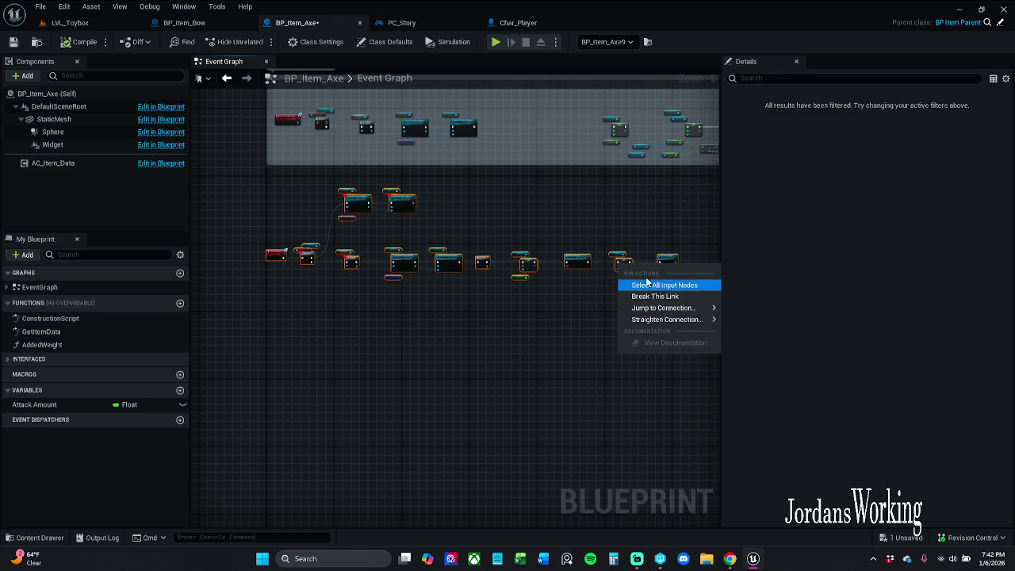
{"action": "right_click", "coordinate": [585, 266]}
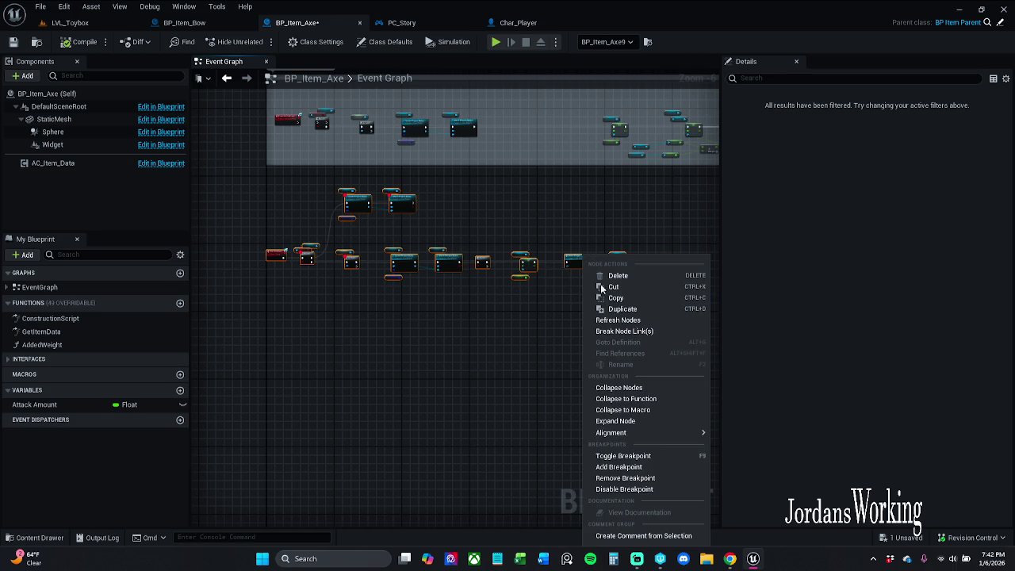
{"action": "left_click", "coordinate": [641, 323]}
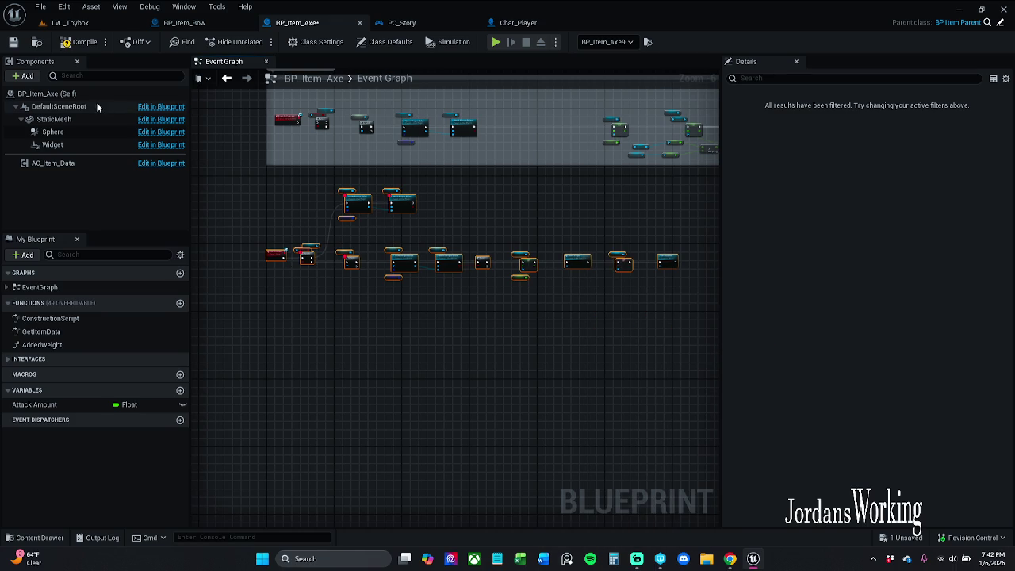
{"action": "left_click", "coordinate": [71, 45]}
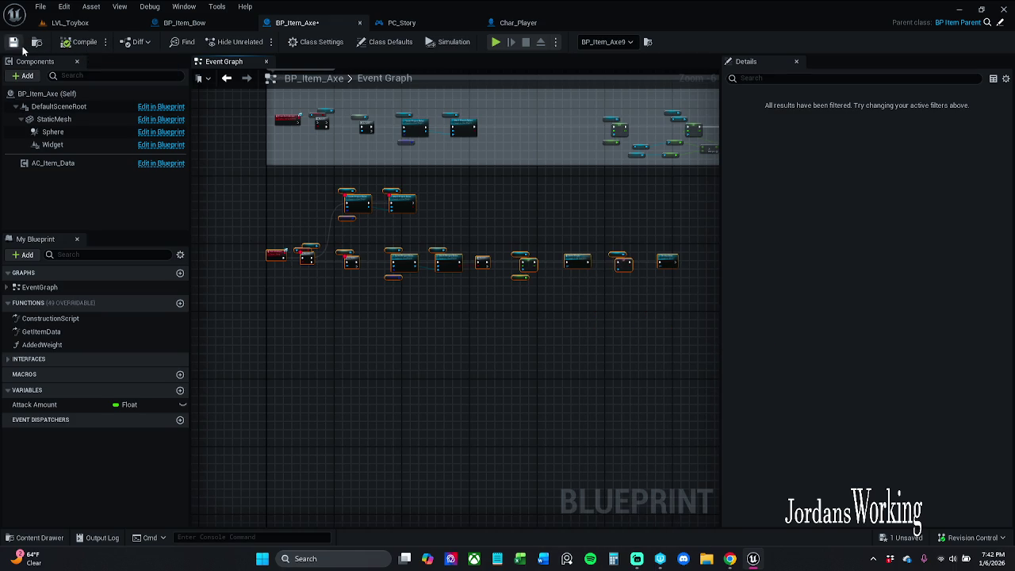
{"action": "left_click", "coordinate": [97, 26]}
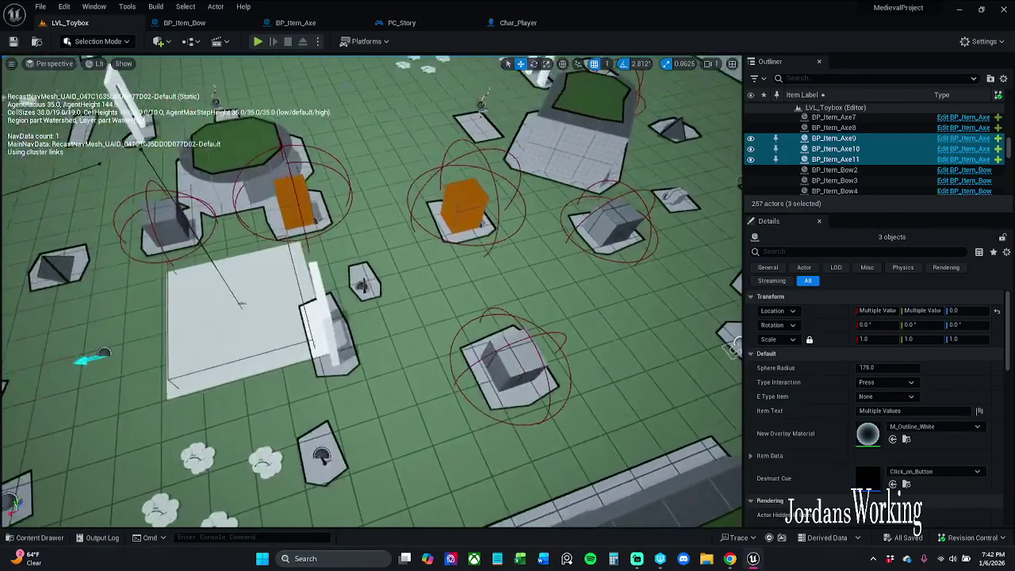
{"action": "left_click", "coordinate": [305, 27]}
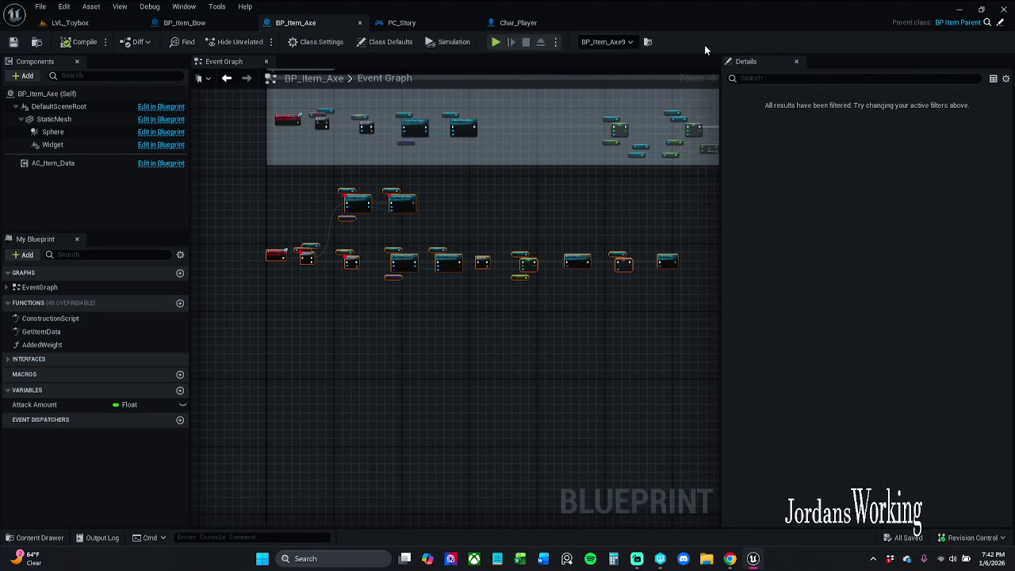
Step: Clear the debug object, then refresh all graph nodes and recompile BP_Item_Axe
{"action": "left_click", "coordinate": [622, 43]}
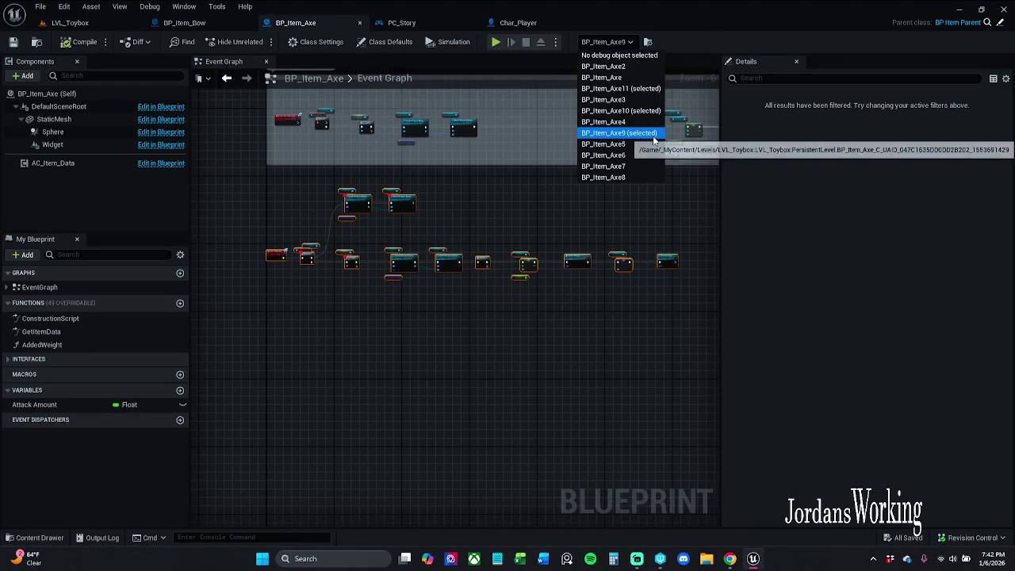
{"action": "left_click", "coordinate": [629, 59]}
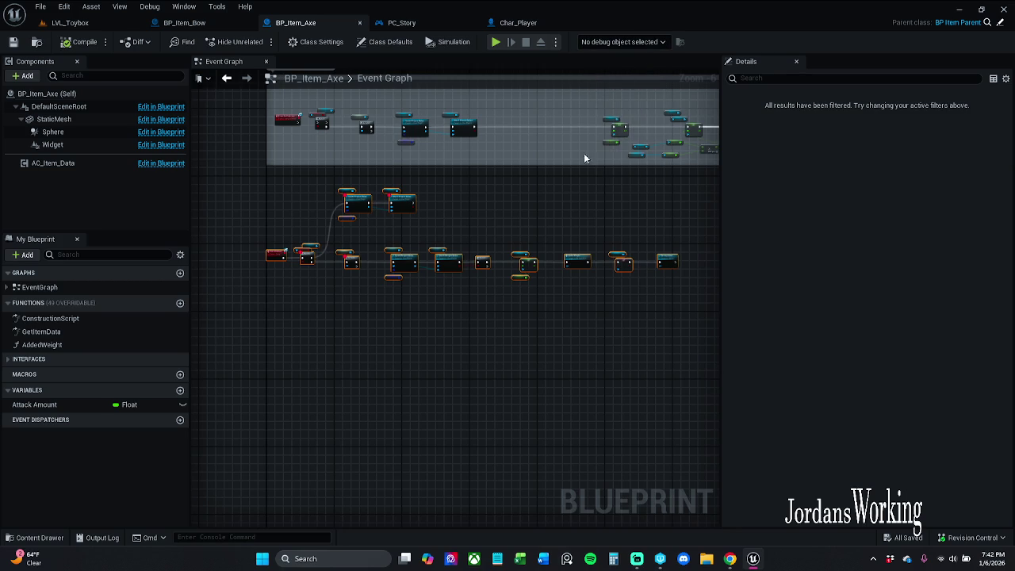
{"action": "scroll", "coordinate": [260, 120], "scroll_direction": "down", "scroll_amount": 4}
{"action": "left_click_drag", "start_coordinate": [259, 120], "coordinate": [249, 339]}
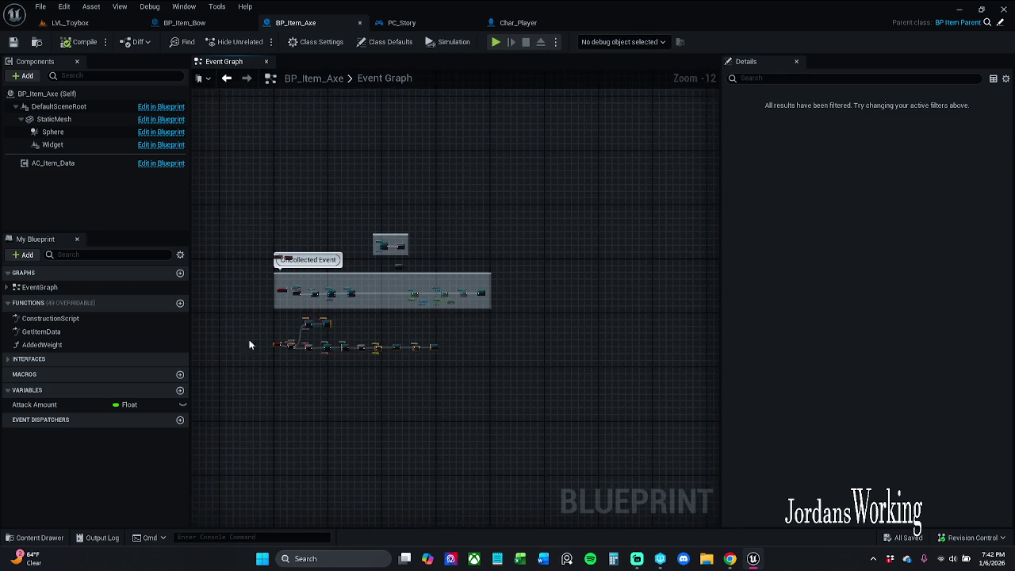
{"action": "left_click_drag", "start_coordinate": [488, 275], "coordinate": [492, 274]}
{"action": "scroll", "coordinate": [424, 345], "scroll_direction": "up", "scroll_amount": 6}
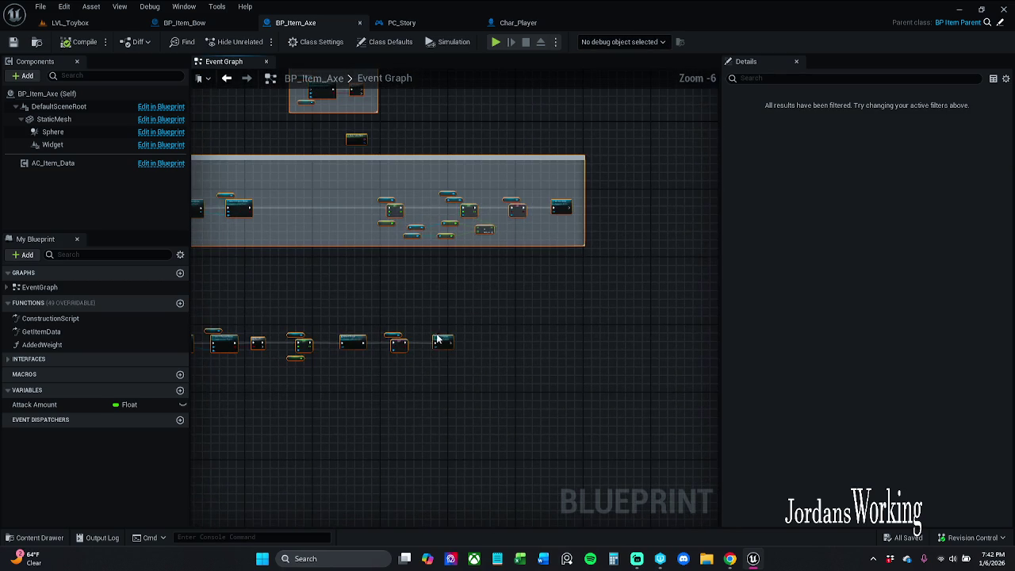
{"action": "right_click", "coordinate": [439, 336]}
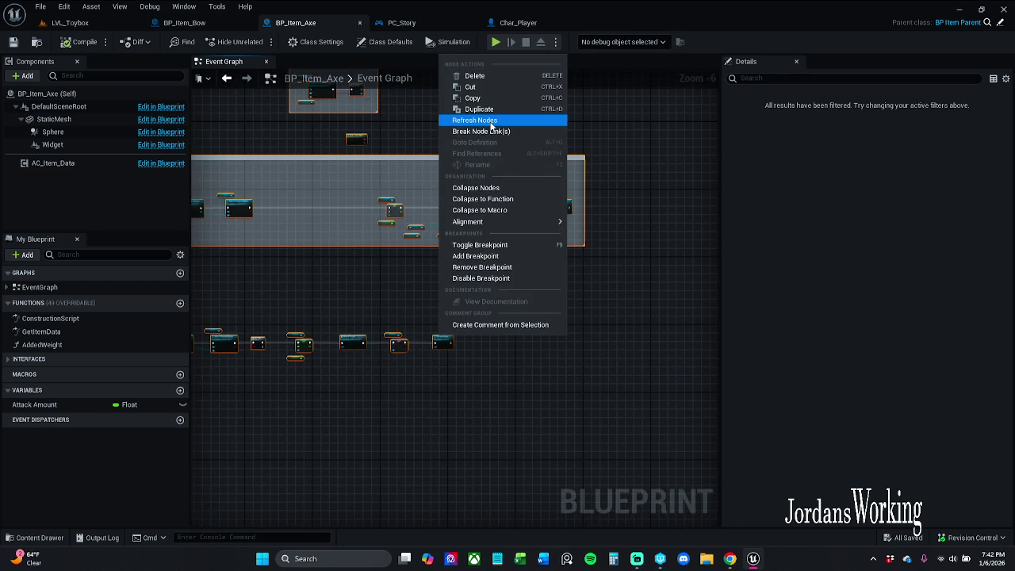
{"action": "left_click", "coordinate": [491, 120]}
{"action": "left_click", "coordinate": [79, 41]}
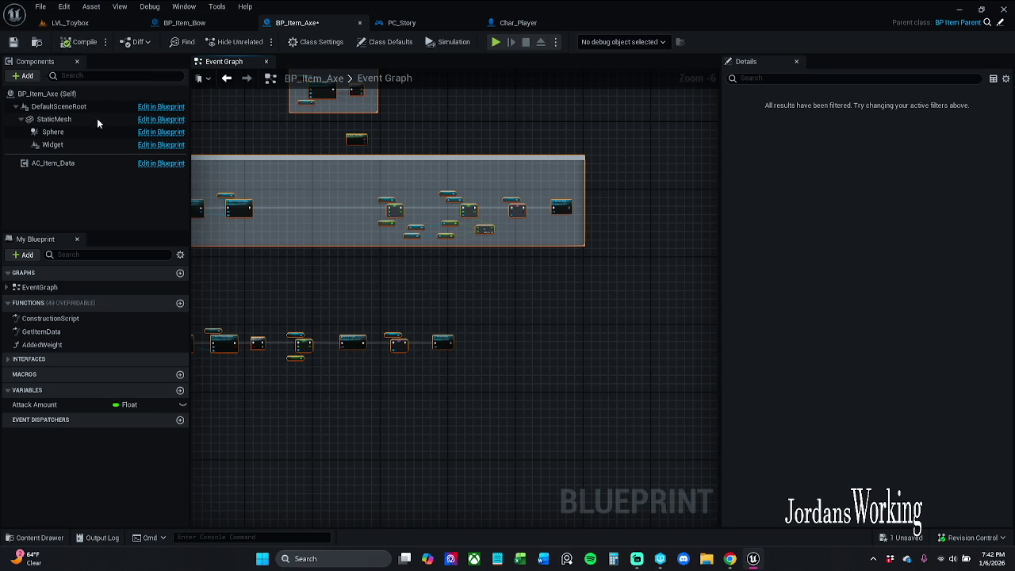
Step: Debug the BP_Item_Axe2 instance, refresh and recompile all nodes once more, and save the blueprint
{"action": "left_click_drag", "start_coordinate": [433, 236], "coordinate": [469, 218]}
{"action": "left_click", "coordinate": [648, 42]}
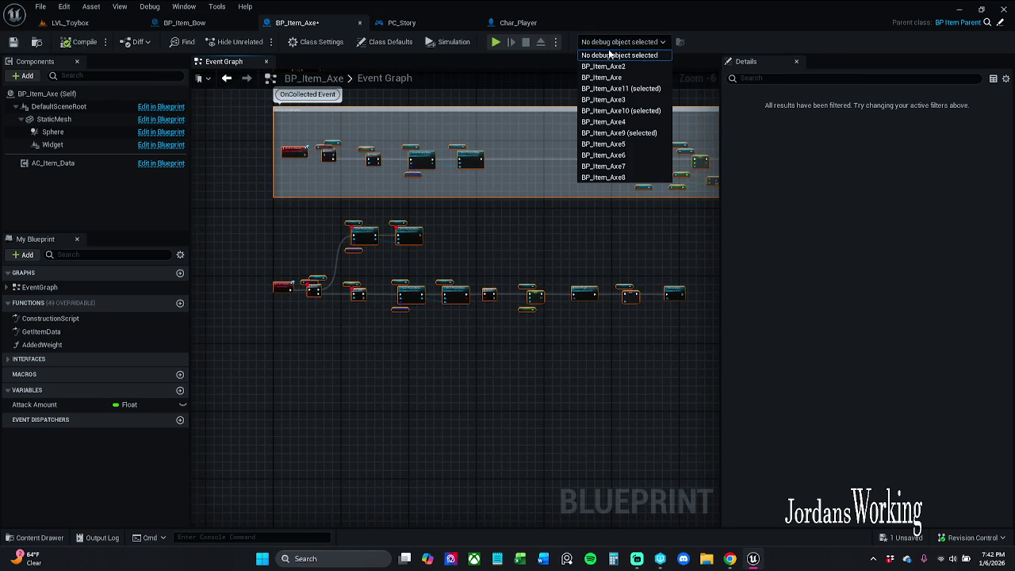
{"action": "left_click", "coordinate": [615, 66]}
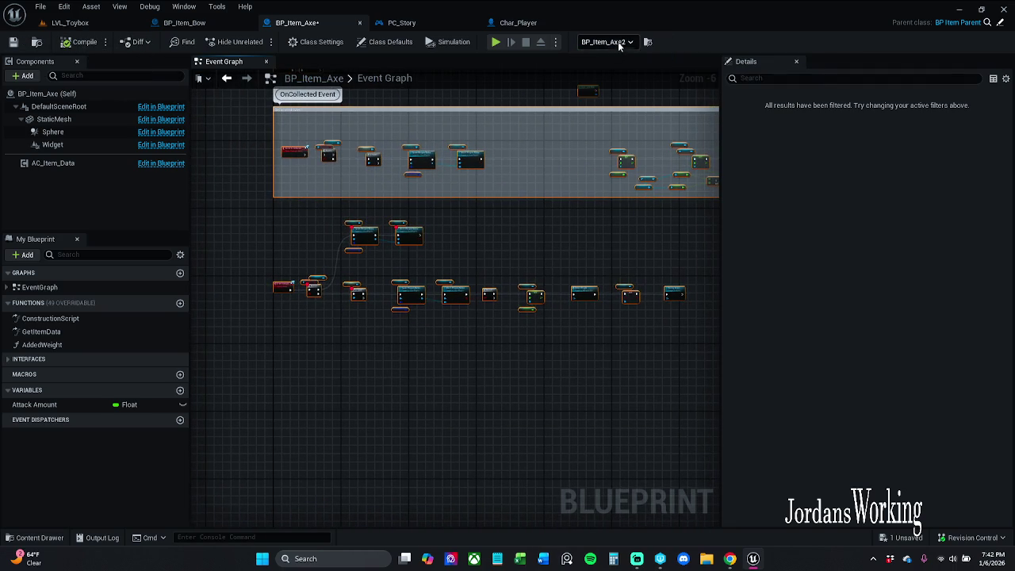
{"action": "left_click", "coordinate": [623, 44]}
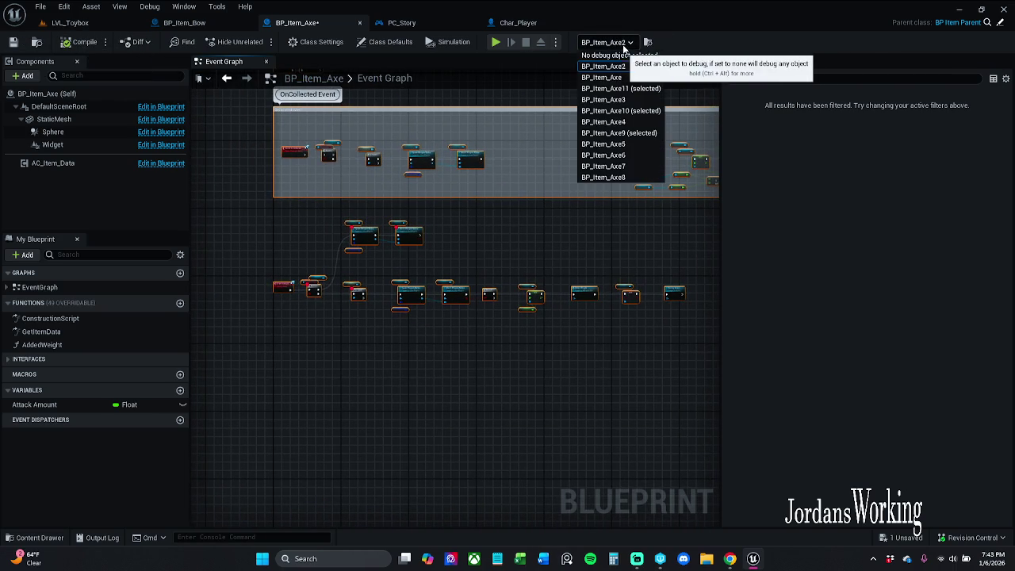
{"action": "key", "text": "Escape"}
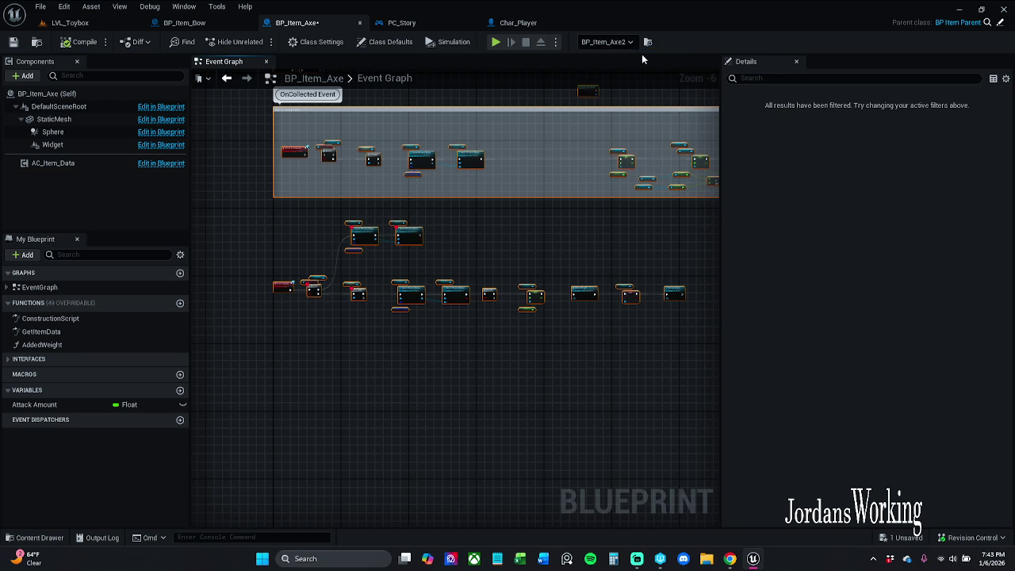
{"action": "scroll", "coordinate": [426, 204], "scroll_direction": "down", "scroll_amount": 6}
{"action": "left_click_drag", "start_coordinate": [313, 290], "coordinate": [679, 108]}
{"action": "scroll", "coordinate": [500, 256], "scroll_direction": "up", "scroll_amount": 6}
{"action": "right_click", "coordinate": [543, 232]}
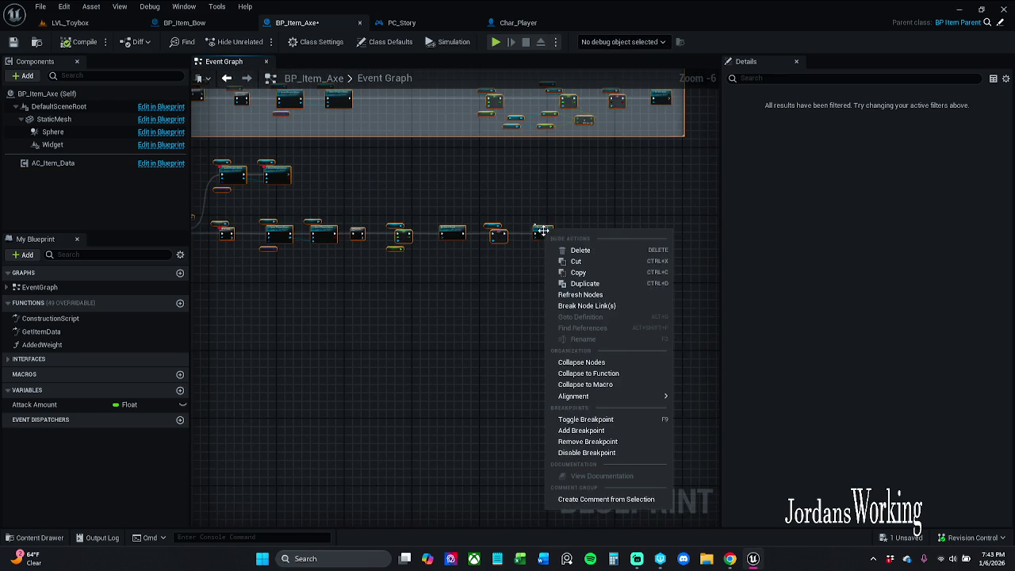
{"action": "left_click", "coordinate": [596, 294]}
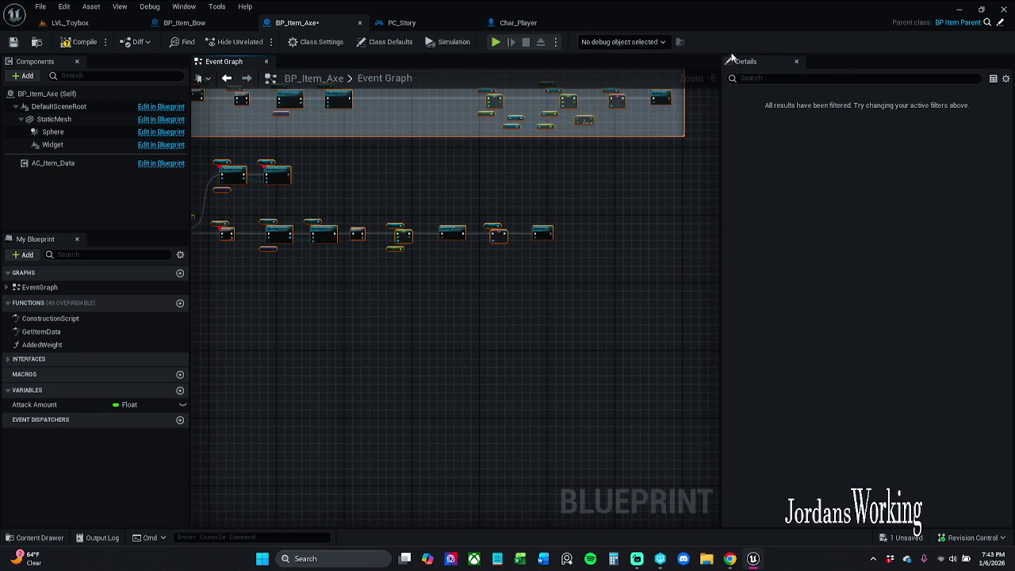
{"action": "left_click", "coordinate": [91, 45]}
{"action": "scroll", "coordinate": [404, 183], "scroll_direction": "up", "scroll_amount": 3}
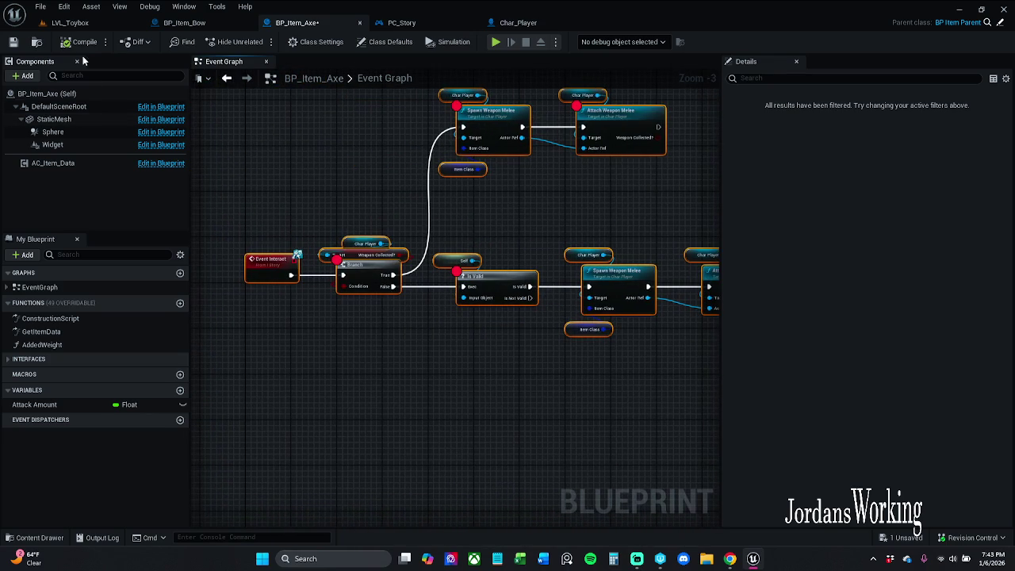
{"action": "left_click", "coordinate": [13, 41]}
Step: Play LVL_Toybox, pick up an axe, and resume past the Event Interact breakpoint
{"action": "left_click", "coordinate": [79, 22]}
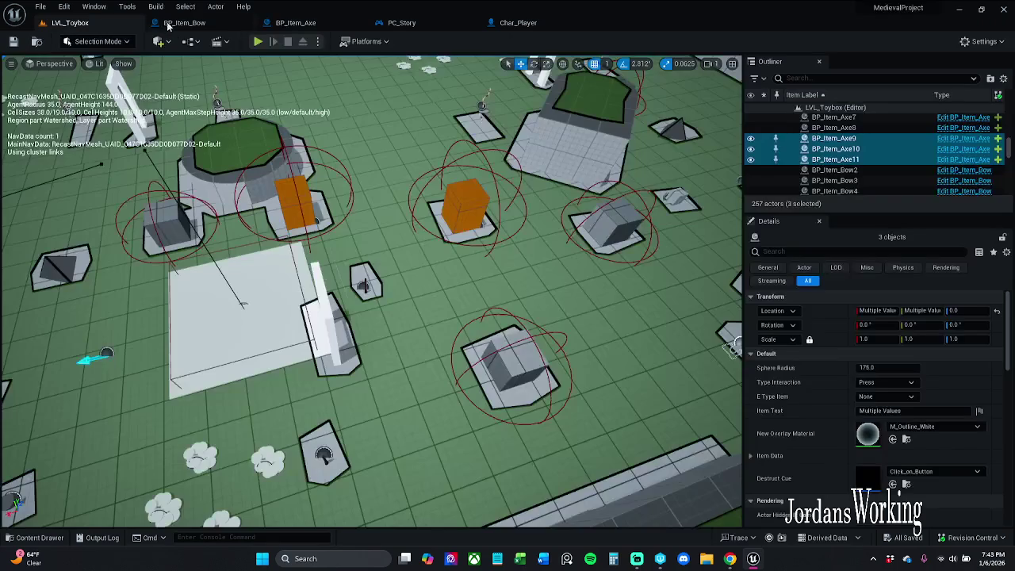
{"action": "left_click", "coordinate": [266, 43]}
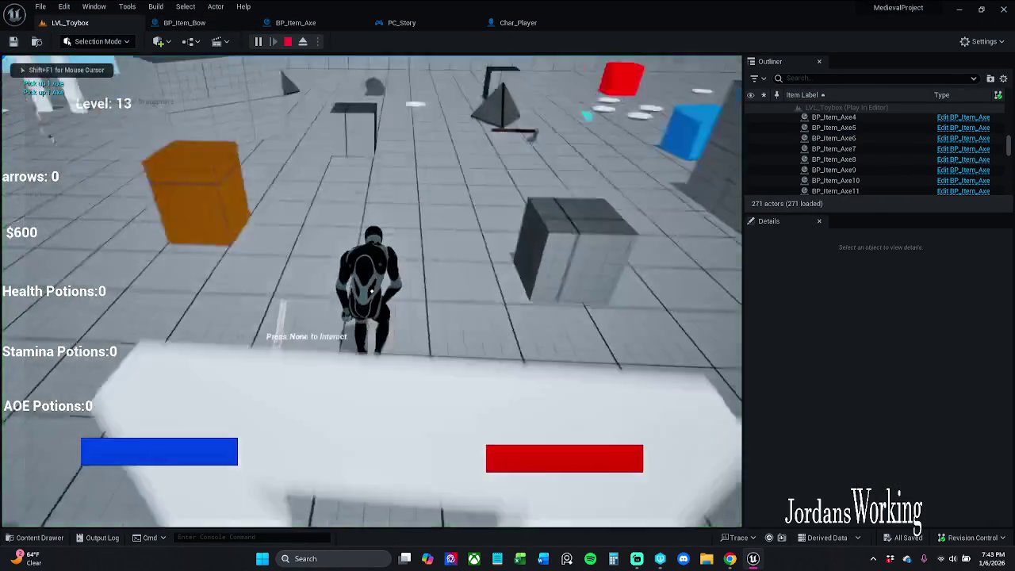
{"action": "key", "text": "e"}
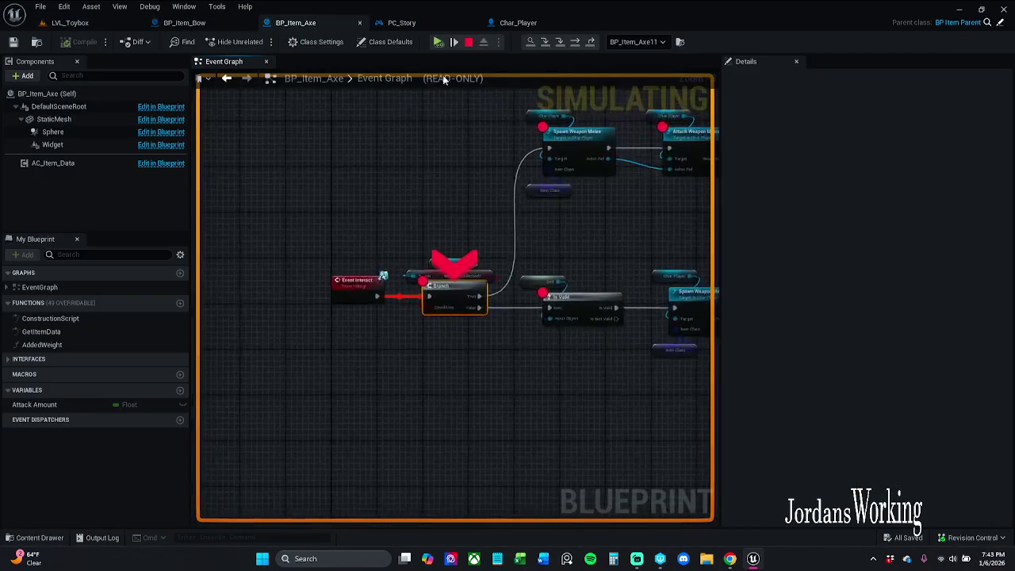
{"action": "left_click", "coordinate": [438, 42]}
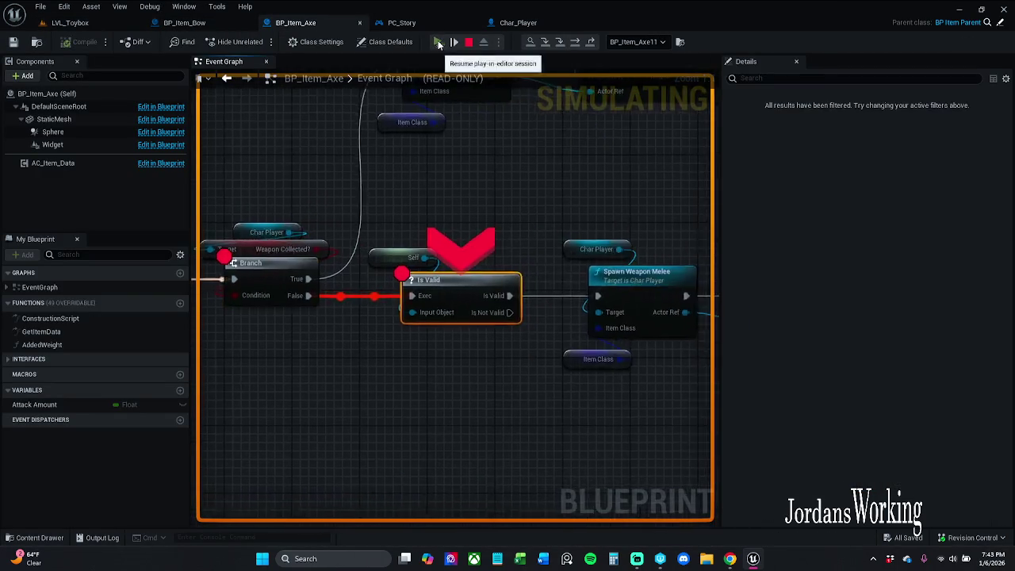
{"action": "left_click", "coordinate": [439, 42]}
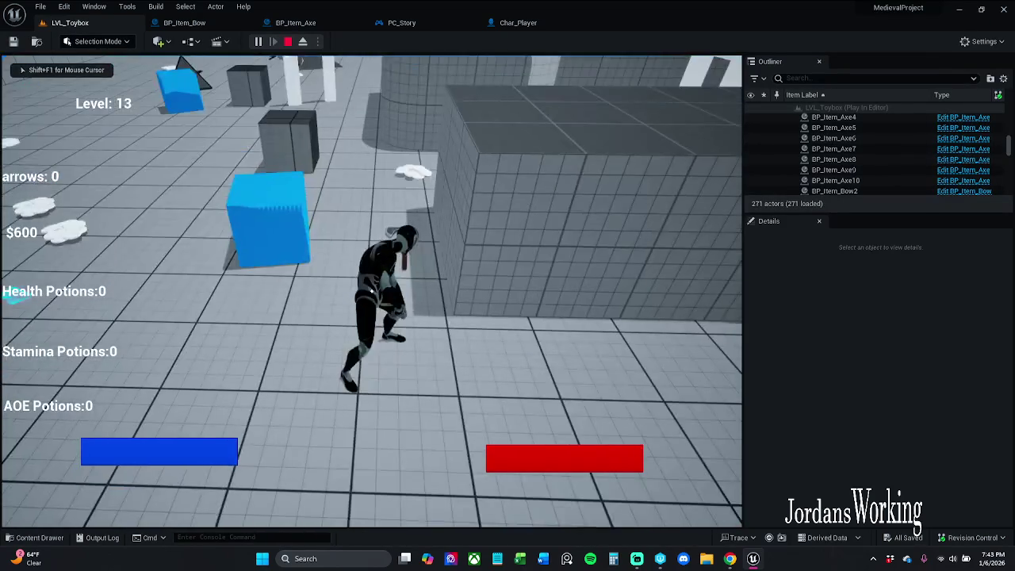
{"action": "key", "text": "Escape"}
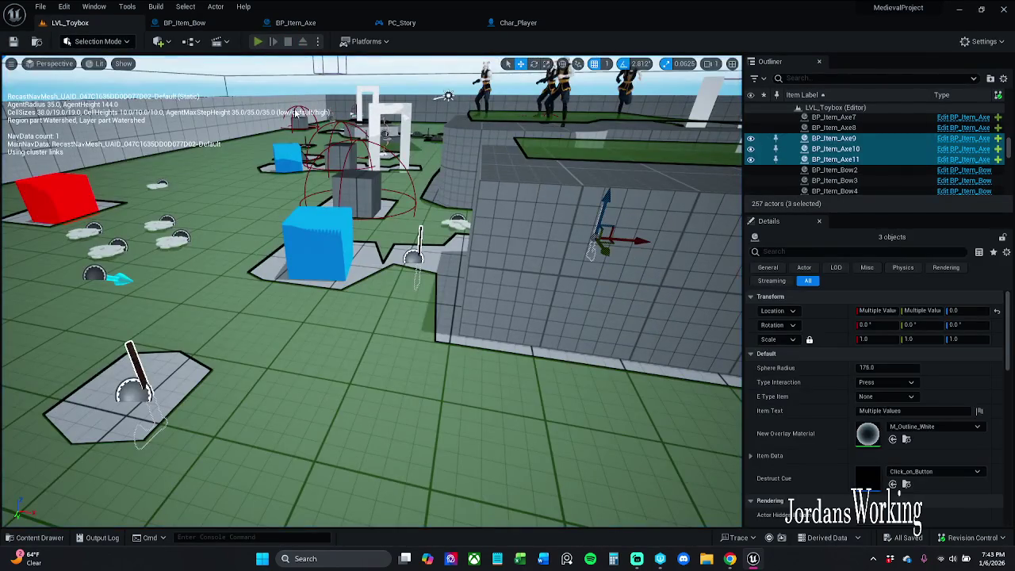
Step: Play again, pick up another axe, continue past the breakpoint, and walk toward the blue cube
{"action": "key", "text": "alt+p"}
{"action": "key", "text": "e"}
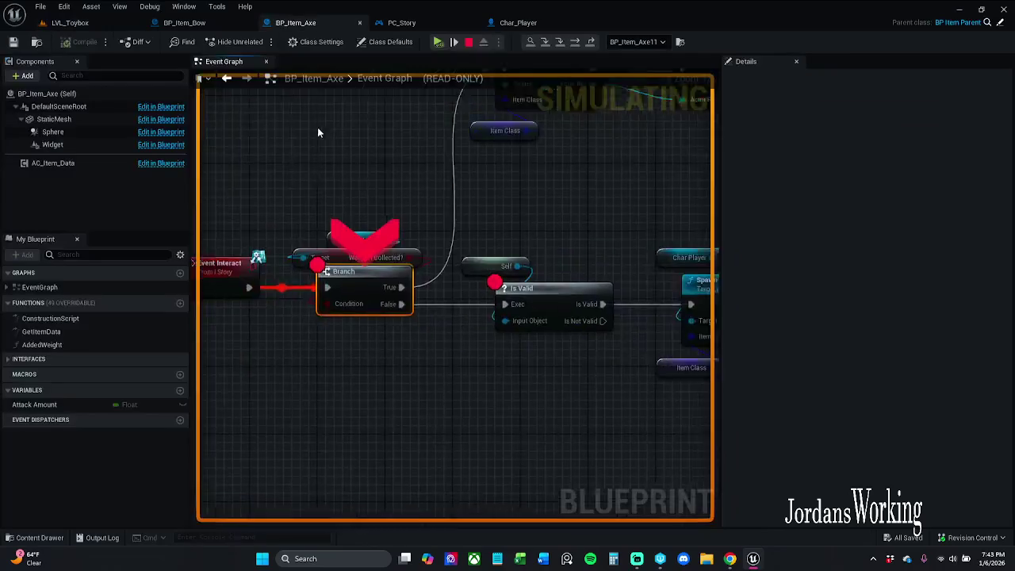
{"action": "left_click", "coordinate": [442, 42]}
{"action": "left_click", "coordinate": [442, 42]}
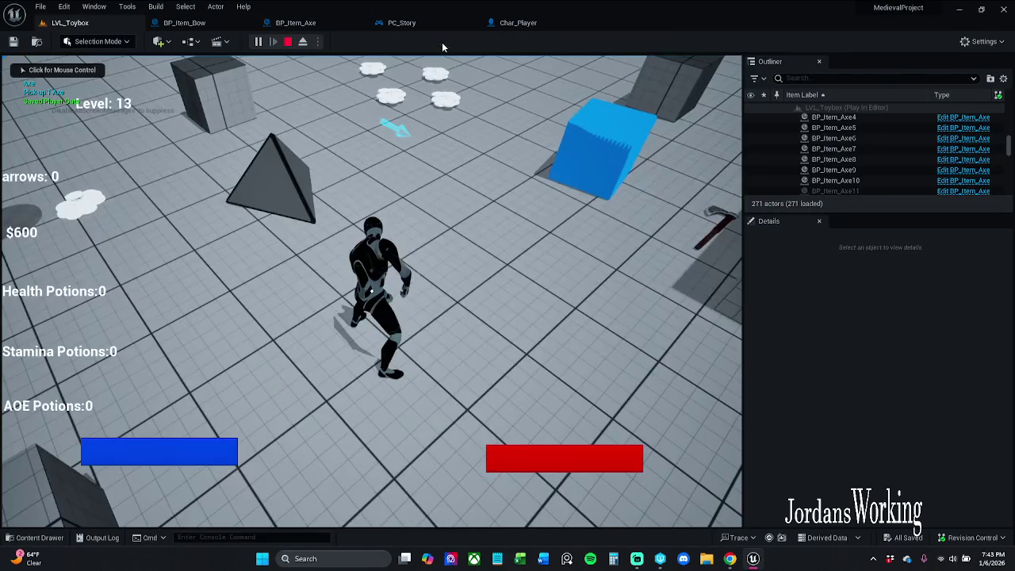
{"action": "left_click", "coordinate": [442, 87]}
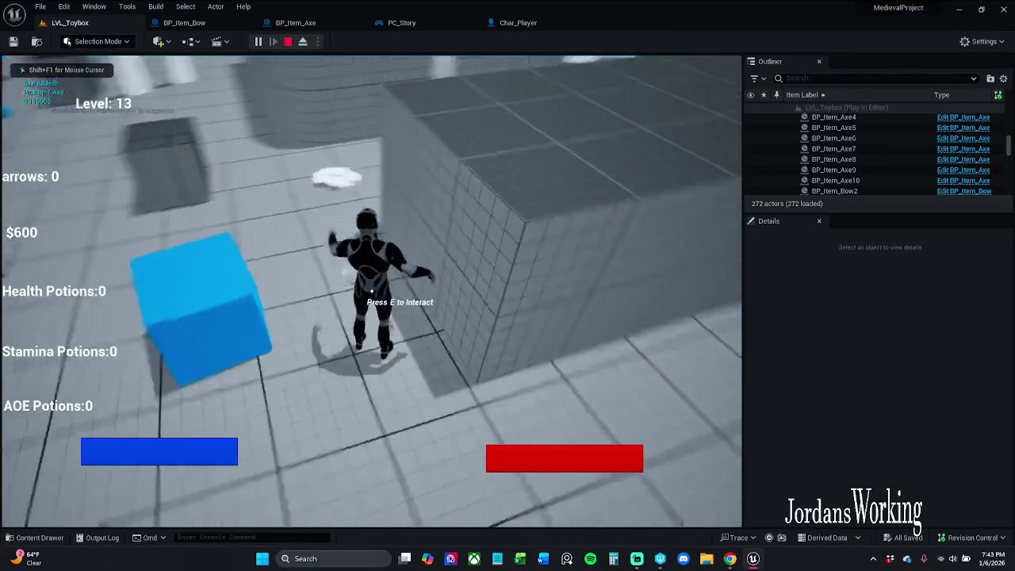
{"action": "key", "text": "w"}
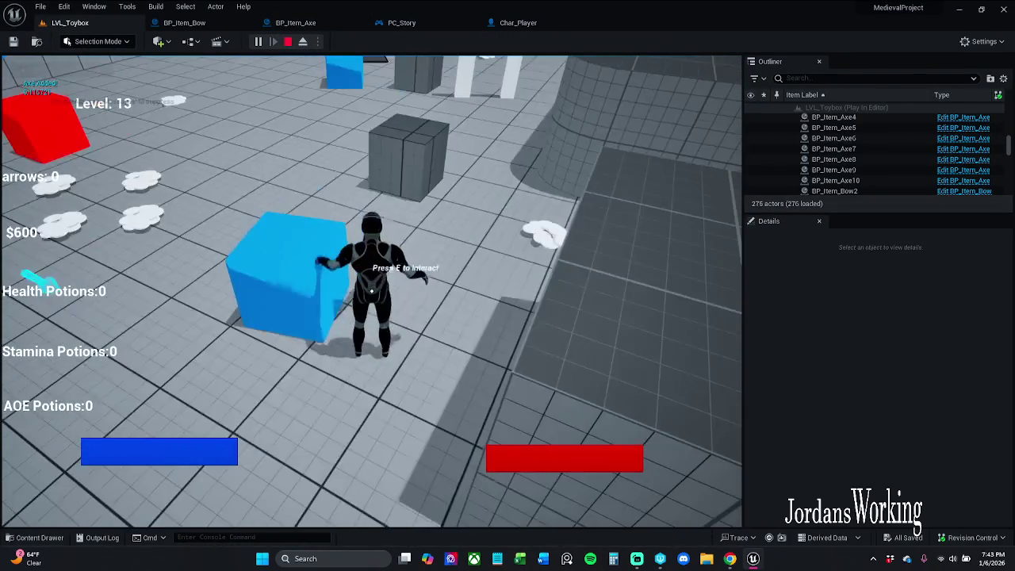
{"action": "key", "text": "Escape"}
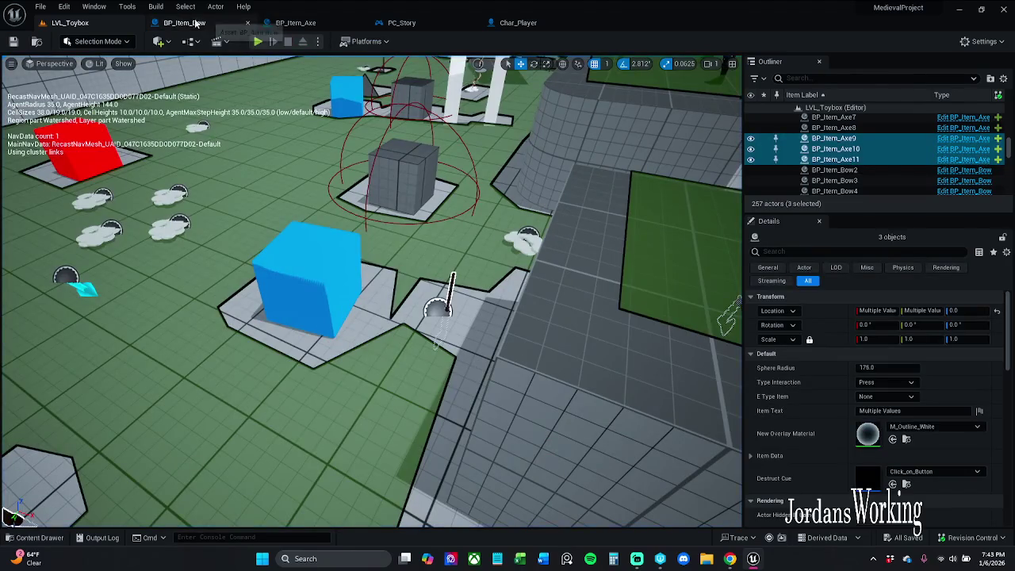
{"action": "left_click", "coordinate": [184, 22]}
Step: Inspect the Event Interact and Spawn Weapon Melee nodes in BP_Item_Axe
{"action": "left_click", "coordinate": [305, 22]}
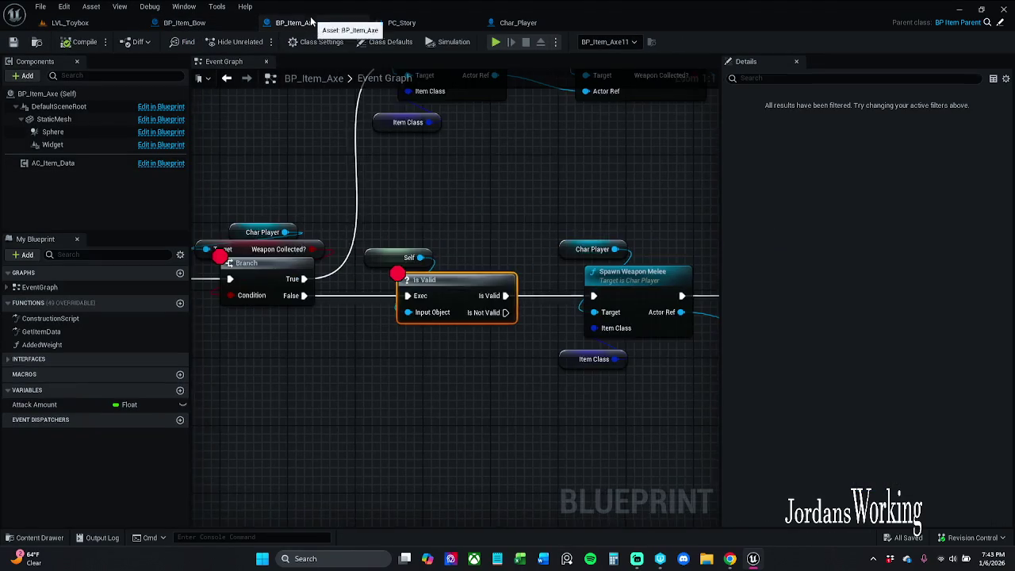
{"action": "left_click_drag", "start_coordinate": [407, 227], "coordinate": [538, 213]}
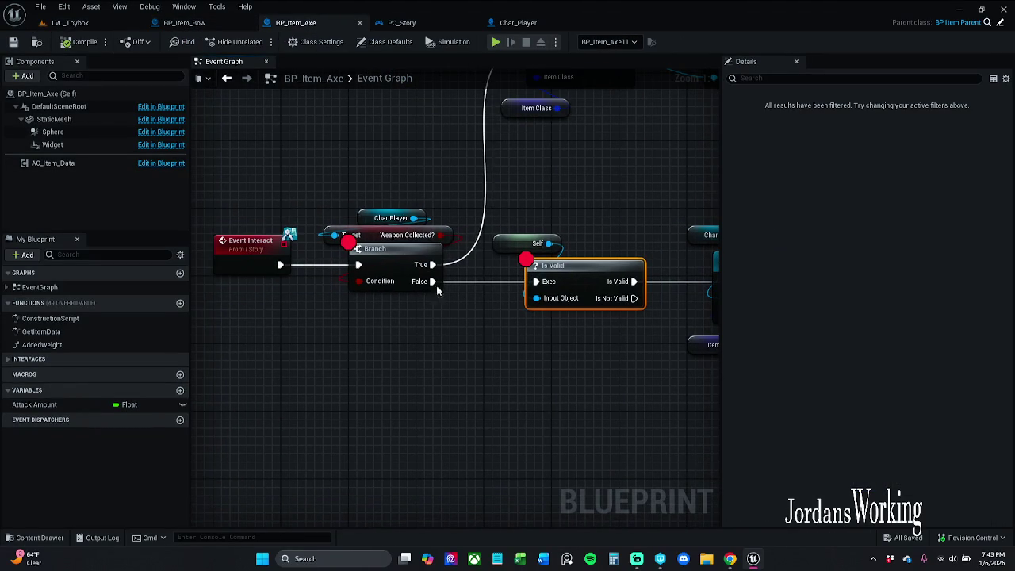
{"action": "left_click_drag", "start_coordinate": [438, 137], "coordinate": [370, 215]}
{"action": "scroll", "coordinate": [366, 216], "scroll_direction": "down", "scroll_amount": 2}
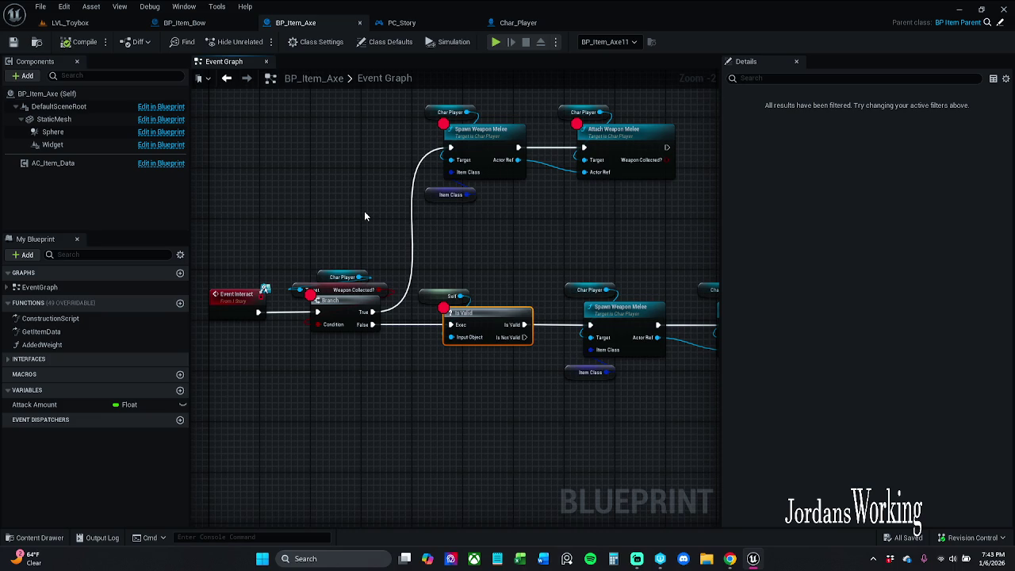
Step: Open the Spawn Weapon Melee function from BP_Item_Bow's Is Valid chain into Char_Player
{"action": "left_click", "coordinate": [206, 24]}
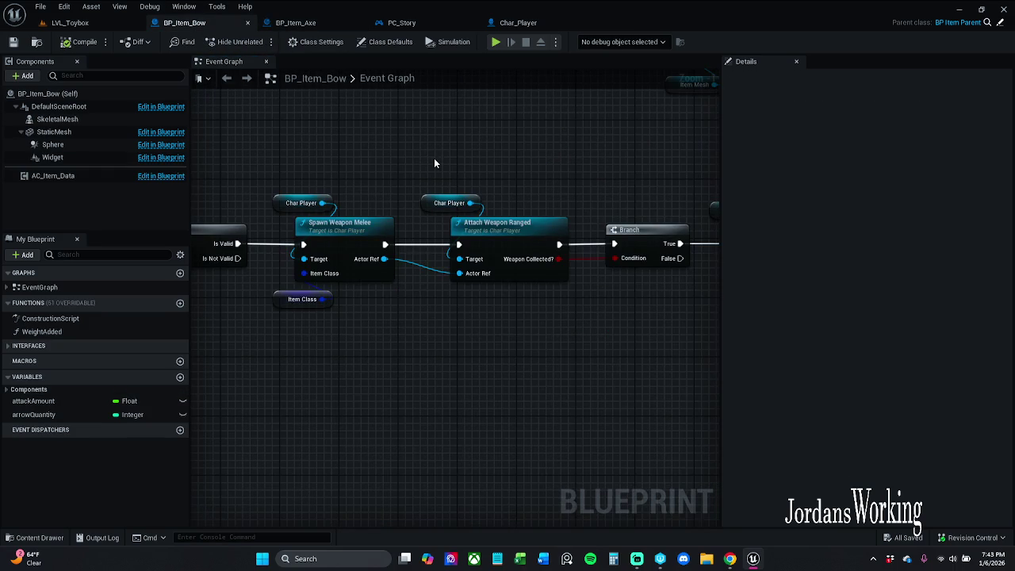
{"action": "left_click_drag", "start_coordinate": [434, 163], "coordinate": [508, 158]}
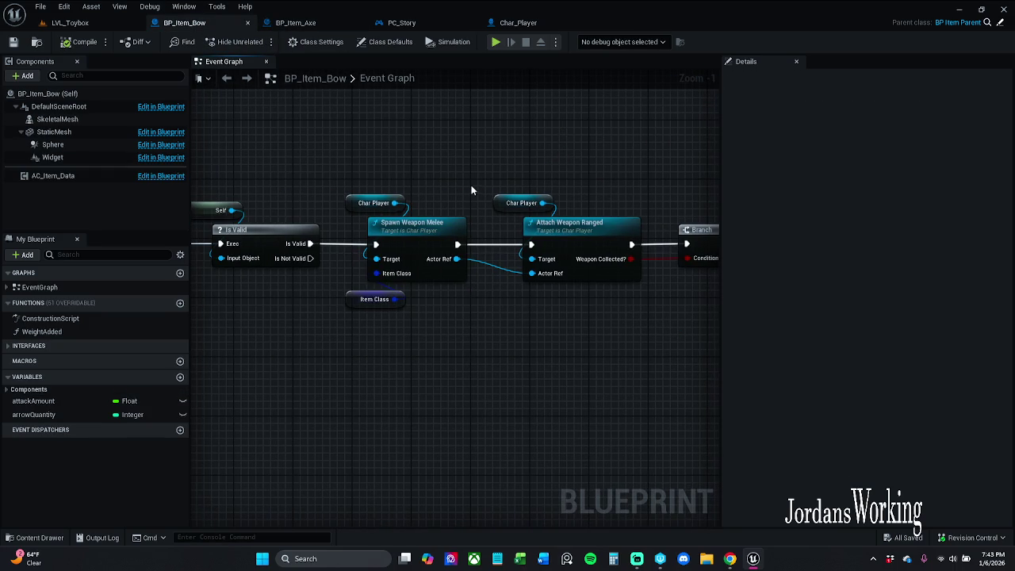
{"action": "double_click", "coordinate": [424, 227]}
{"action": "left_click_drag", "start_coordinate": [426, 230], "coordinate": [695, 233]}
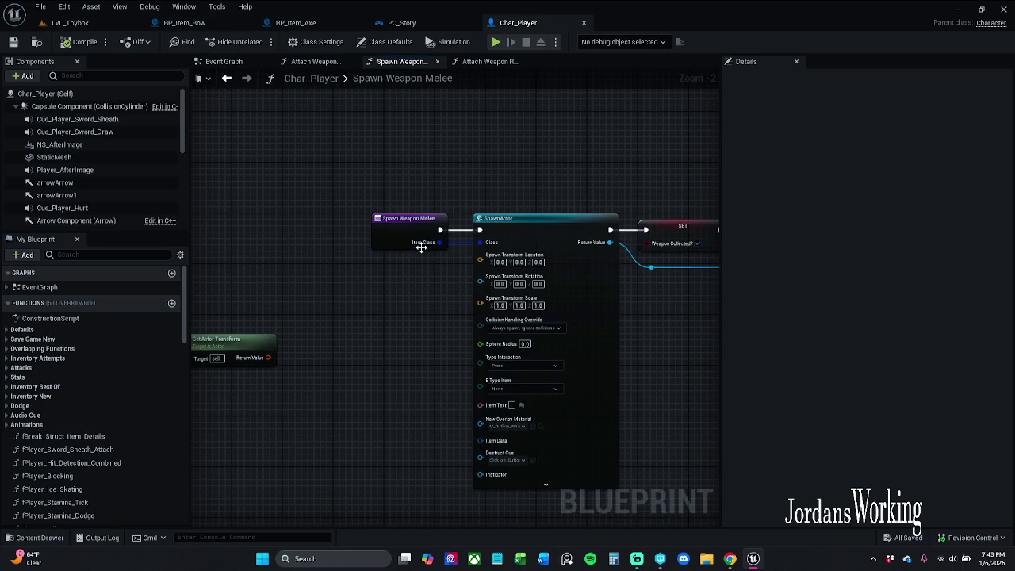
{"action": "scroll", "coordinate": [111, 361], "scroll_direction": "down", "scroll_amount": 10}
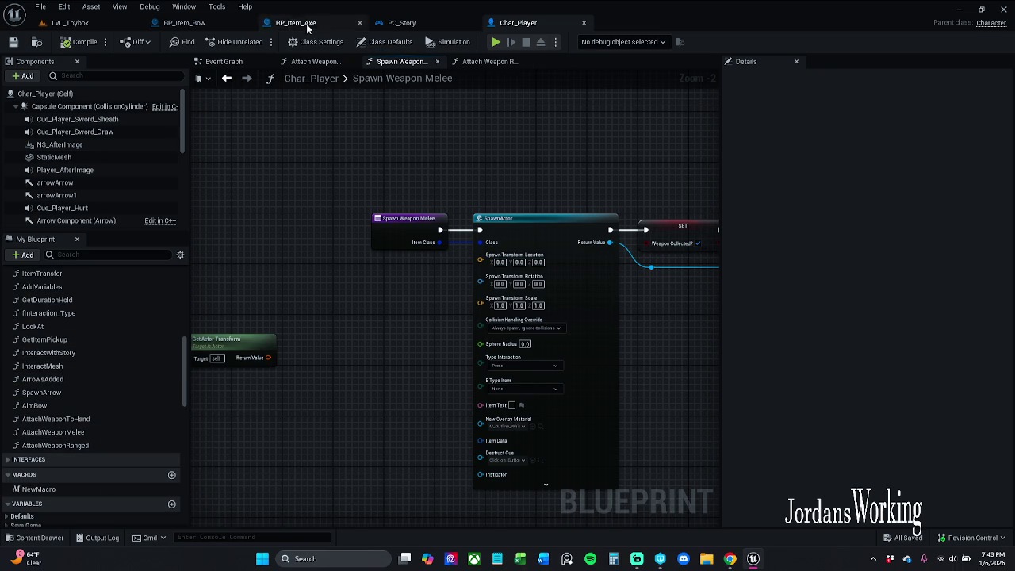
{"action": "left_click", "coordinate": [184, 23]}
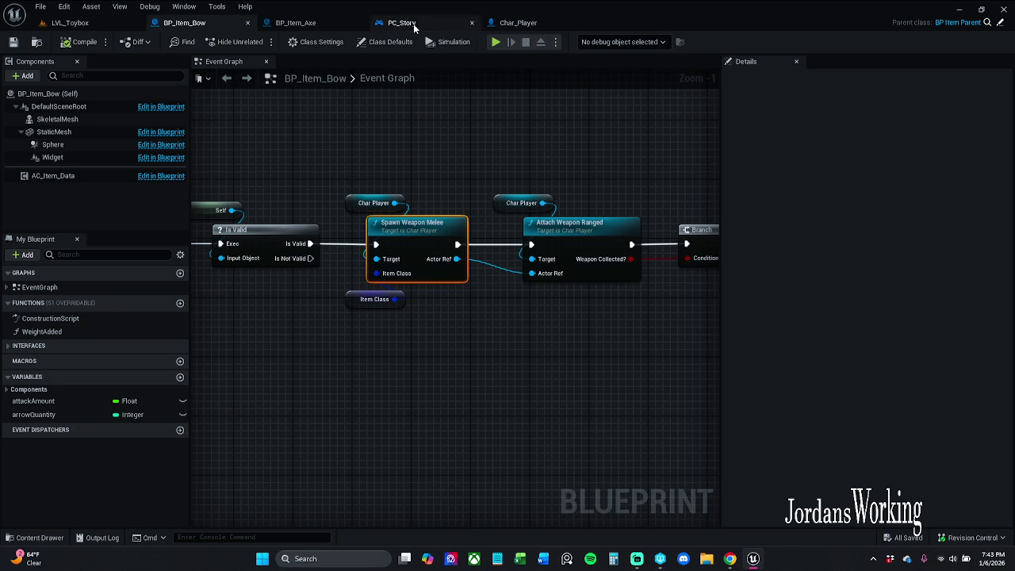
{"action": "left_click", "coordinate": [314, 27]}
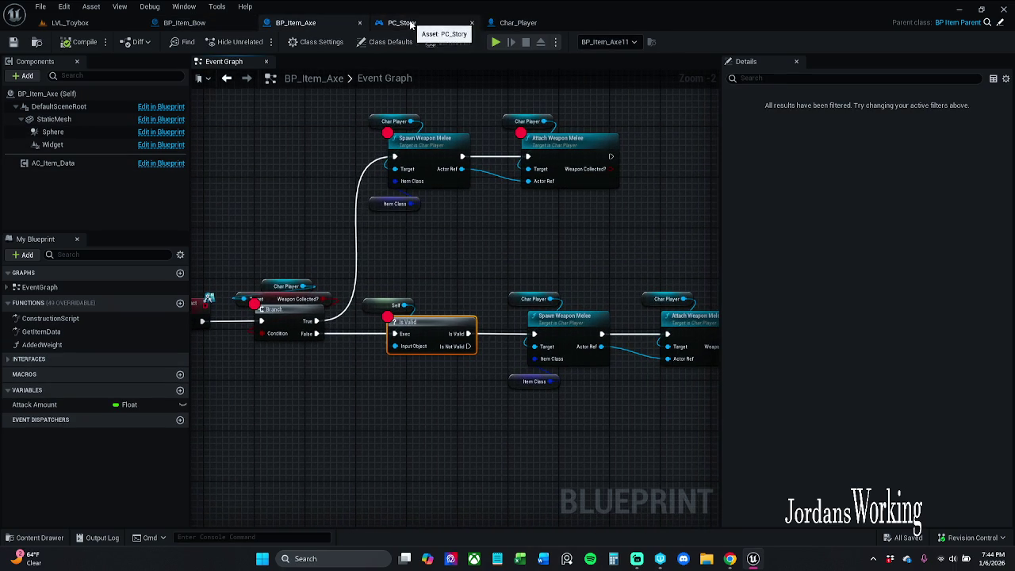
{"action": "left_click", "coordinate": [539, 22]}
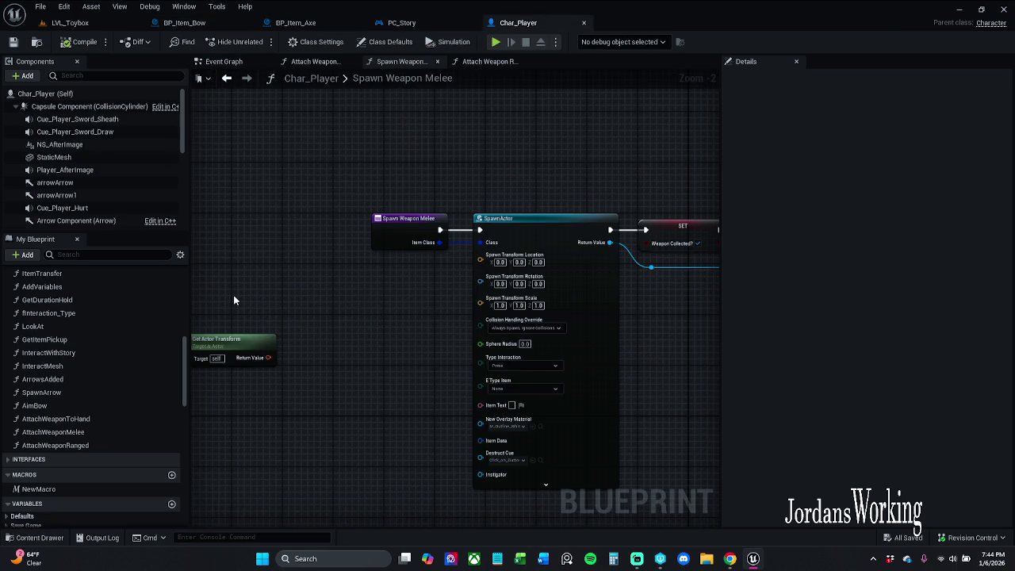
Step: Find SpawnWeaponMelee in My Blueprint, rename it SpawnWeapon, and save Char_Player
{"action": "double_click", "coordinate": [97, 433]}
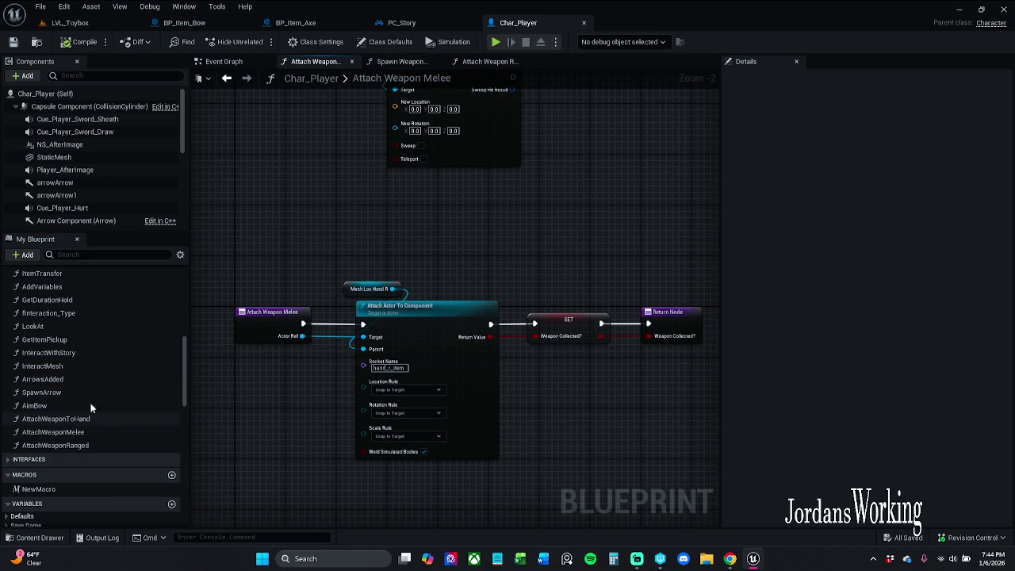
{"action": "scroll", "coordinate": [91, 408], "scroll_direction": "up", "scroll_amount": 10}
{"action": "type", "text": "spa"}
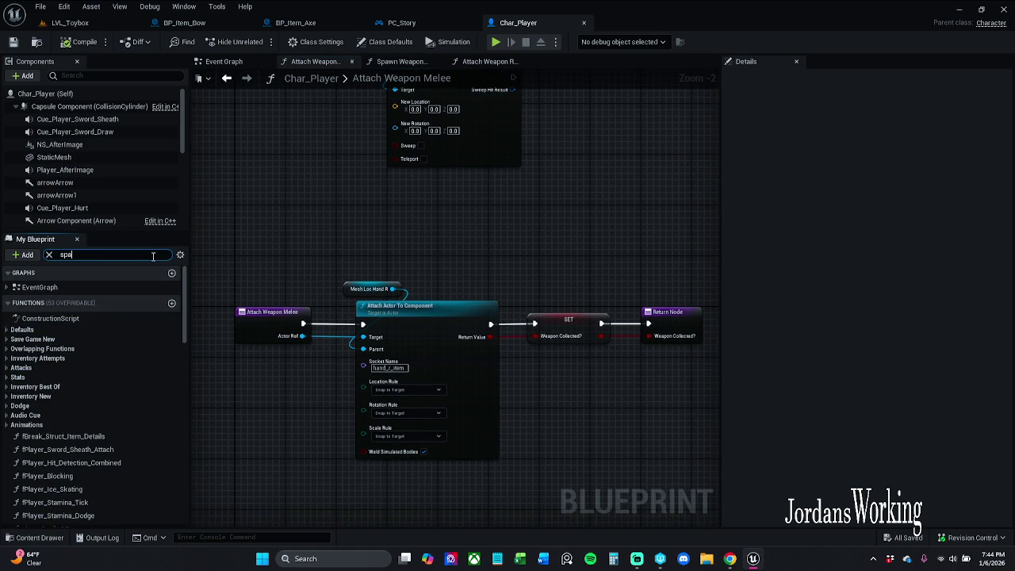
{"action": "type", "text": "wn"}
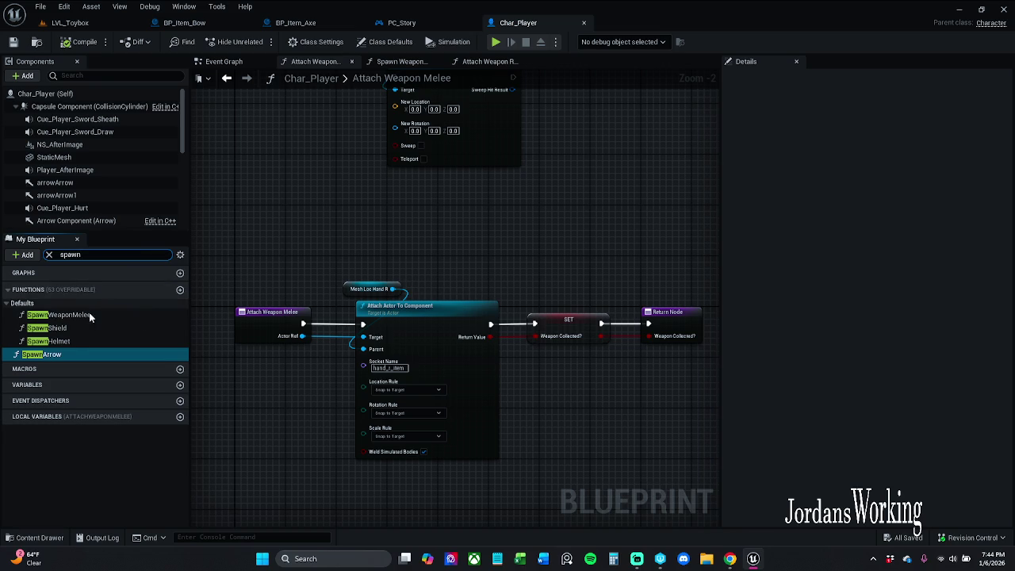
{"action": "double_click", "coordinate": [83, 316]}
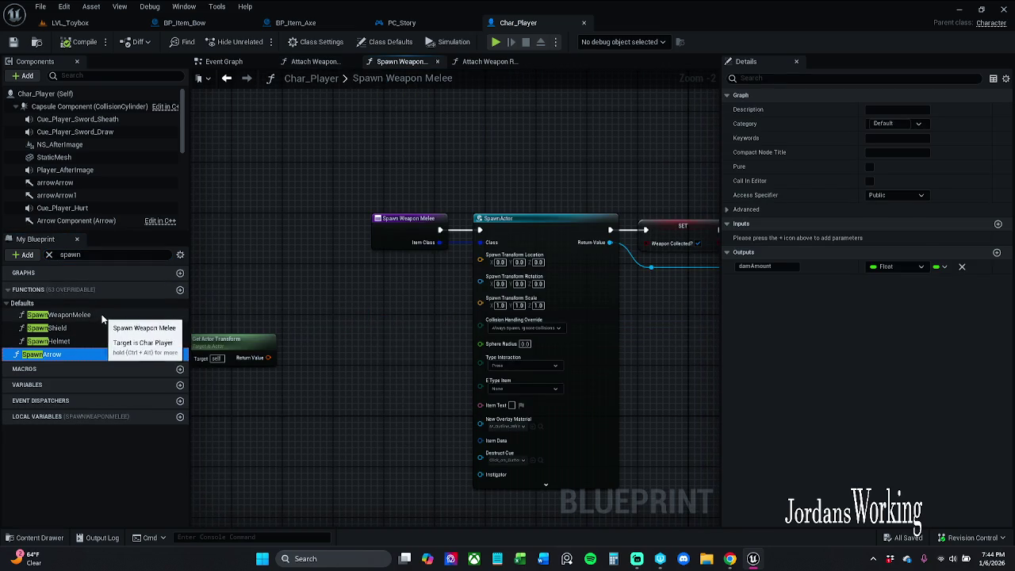
{"action": "left_click", "coordinate": [127, 323]}
{"action": "key", "text": "End"}
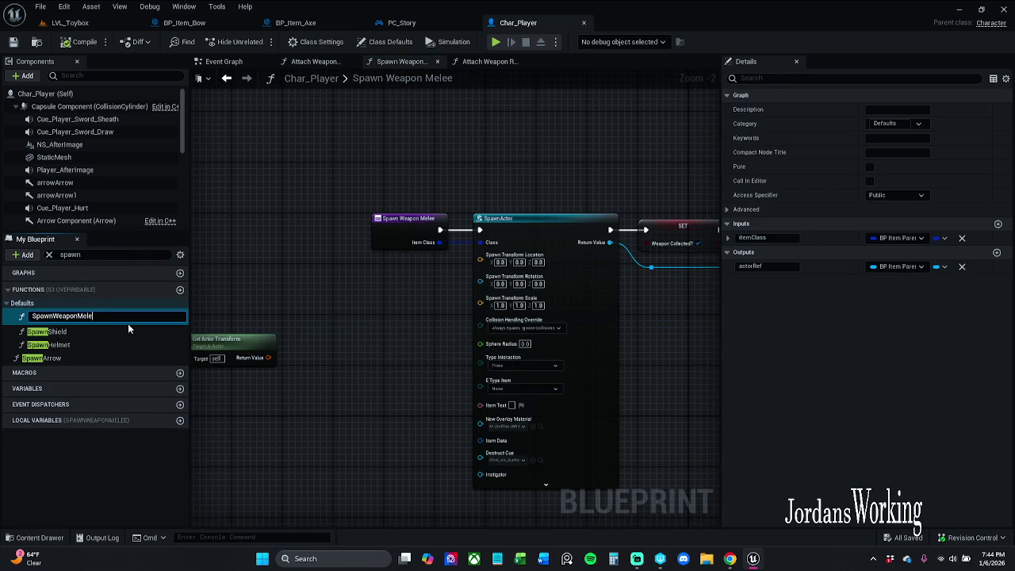
{"action": "key", "text": "BackSpace"}
{"action": "key", "text": "BackSpace"}
{"action": "key", "text": "BackSpace"}
{"action": "key", "text": "Return"}
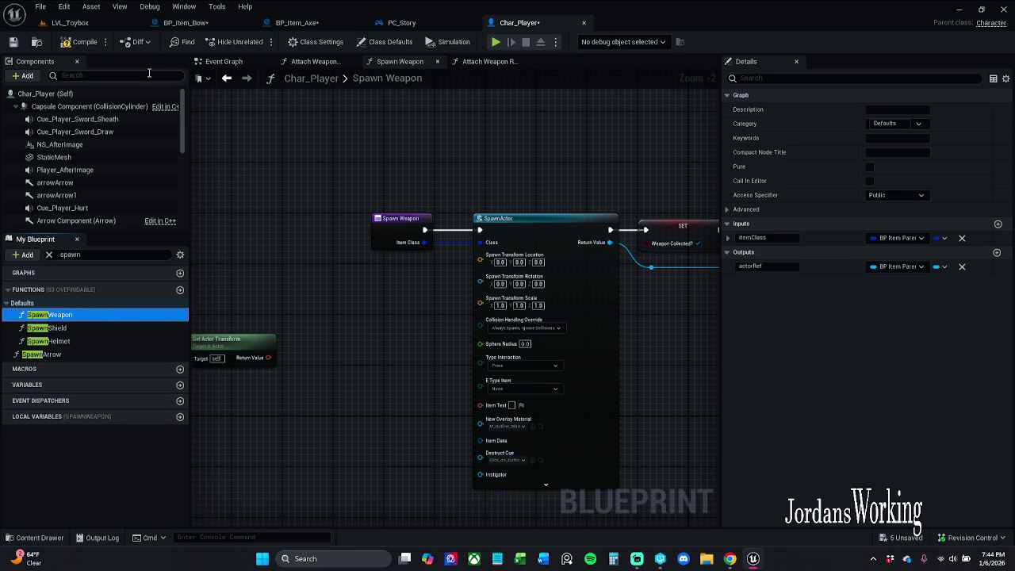
{"action": "left_click", "coordinate": [12, 42]}
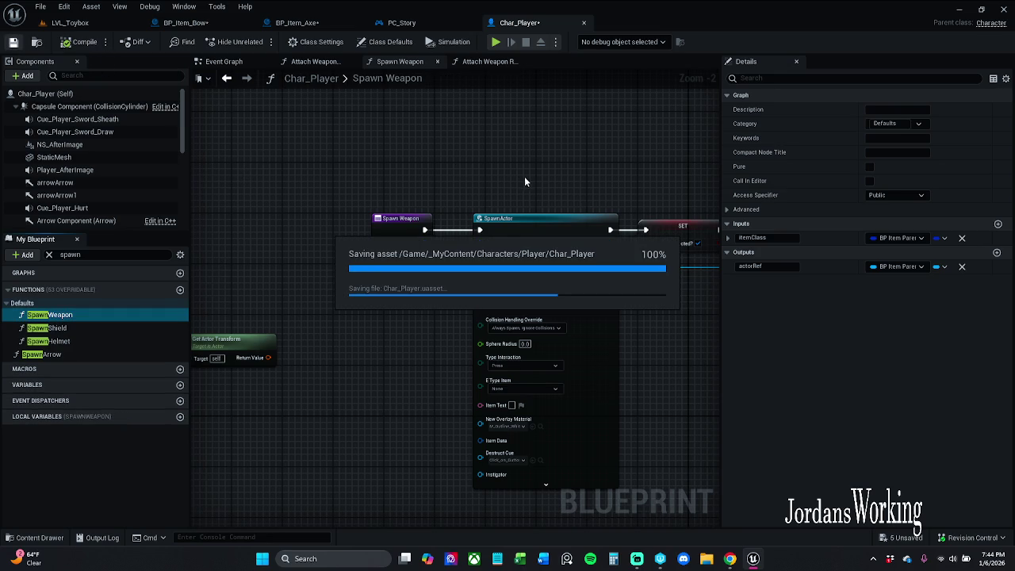
{"action": "left_click", "coordinate": [225, 62]}
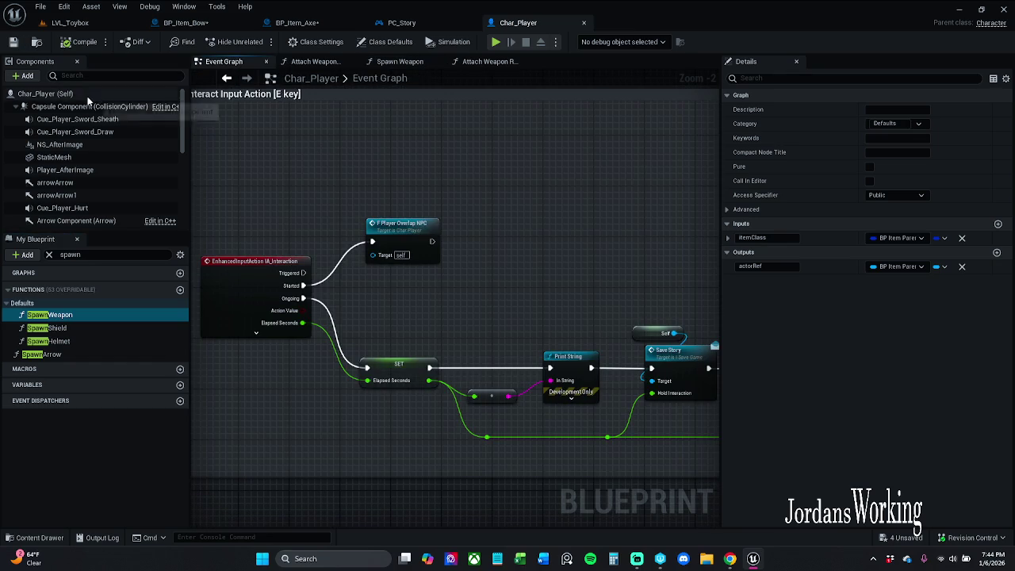
Step: Set the Mesh_Loc_HandR component's Static Mesh to SM_Axe
{"action": "left_click", "coordinate": [89, 95]}
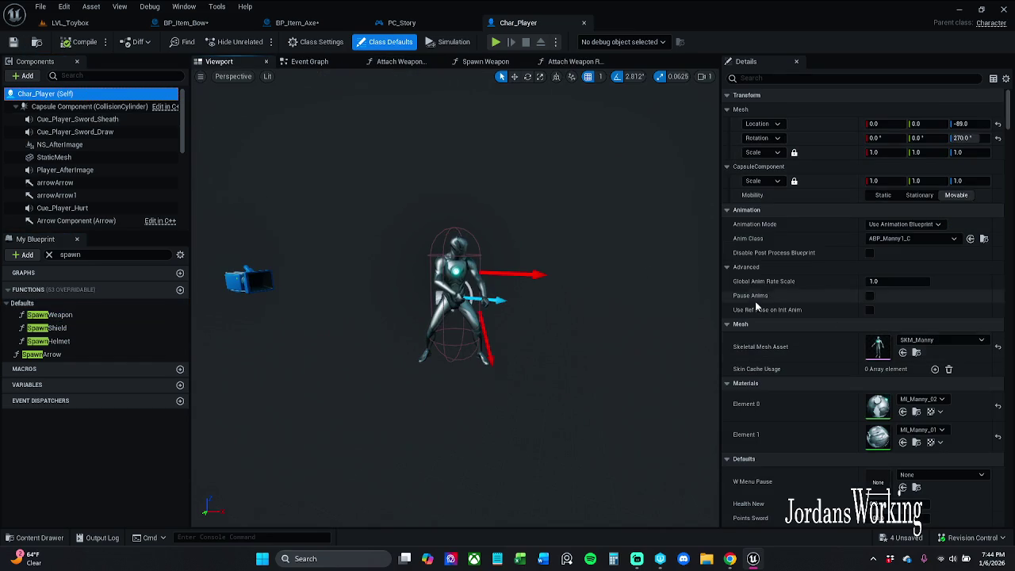
{"action": "scroll", "coordinate": [91, 199], "scroll_direction": "down", "scroll_amount": 3}
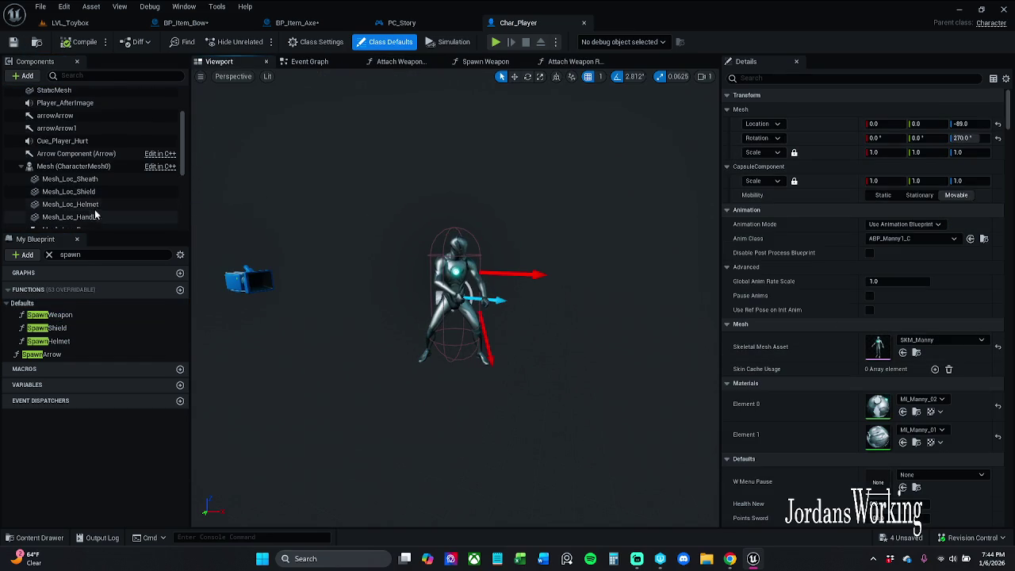
{"action": "scroll", "coordinate": [91, 198], "scroll_direction": "down", "scroll_amount": 2}
{"action": "left_click", "coordinate": [70, 163]}
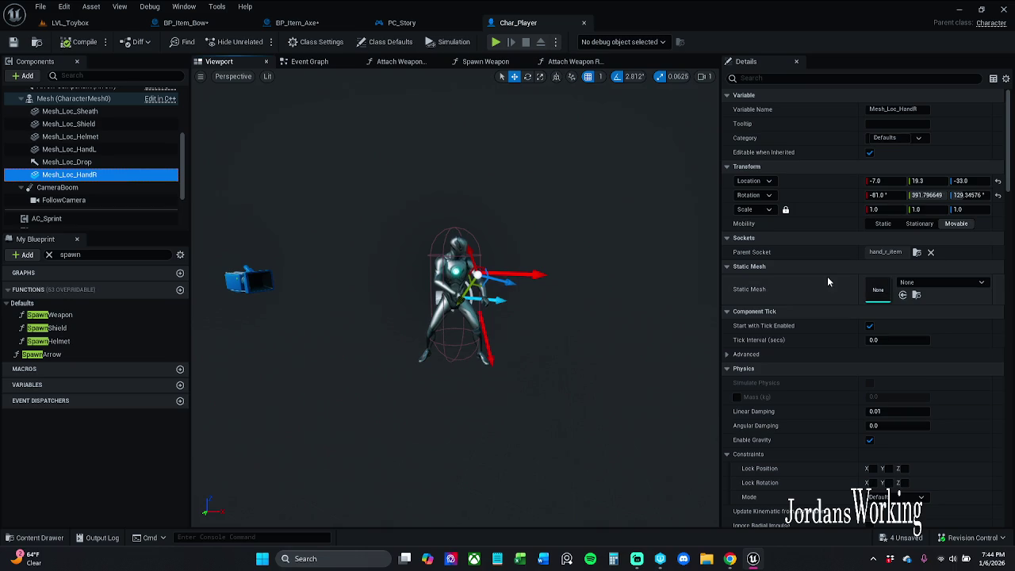
{"action": "left_click", "coordinate": [930, 283]}
{"action": "type", "text": "xe"}
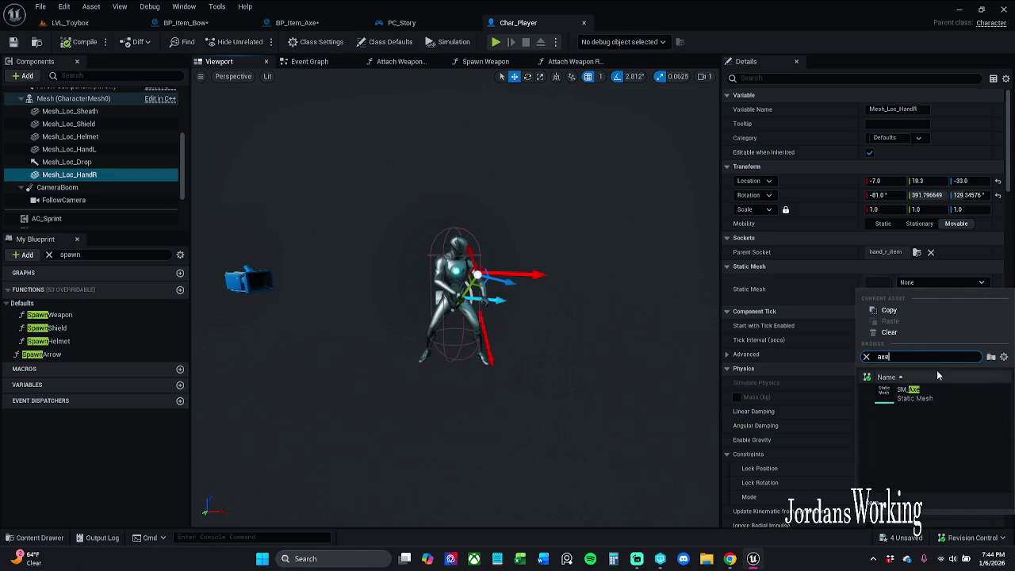
{"action": "left_click", "coordinate": [912, 392]}
Step: Rotate and move the axe into the character's grip, then compile and save Char_Player
{"action": "mouse_move", "coordinate": [620, 291]}
{"action": "left_mouse_down"}
{"action": "mouse_move", "coordinate": [619, 238]}
{"action": "mouse_move", "coordinate": [611, 301]}
{"action": "mouse_move", "coordinate": [611, 270]}
{"action": "left_mouse_up"}
{"action": "key", "text": "e"}
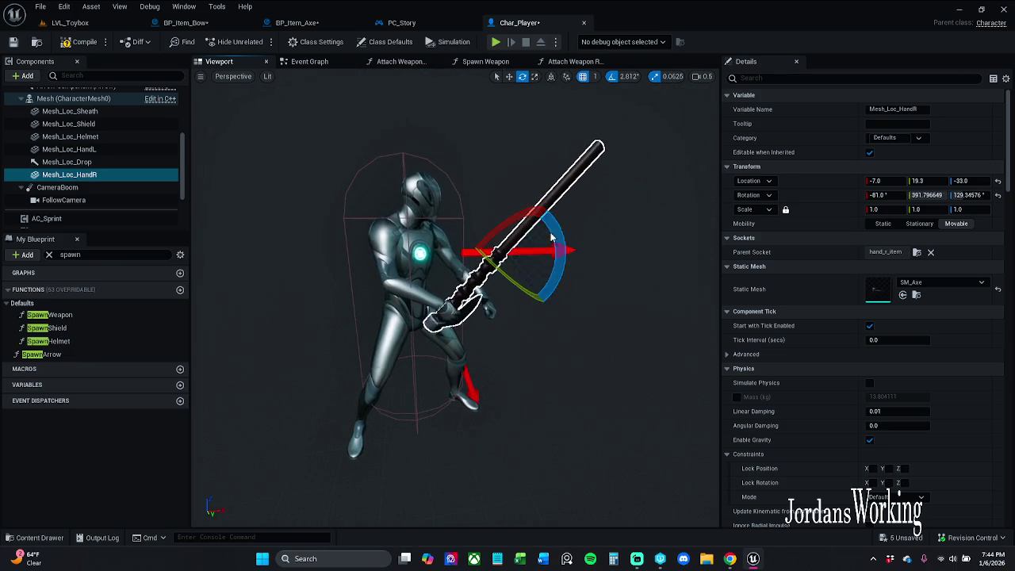
{"action": "mouse_move", "coordinate": [556, 238]}
{"action": "left_mouse_down"}
{"action": "mouse_move", "coordinate": [548, 258]}
{"action": "mouse_move", "coordinate": [568, 279]}
{"action": "mouse_move", "coordinate": [540, 321]}
{"action": "mouse_move", "coordinate": [555, 316]}
{"action": "mouse_move", "coordinate": [539, 317]}
{"action": "mouse_move", "coordinate": [539, 286]}
{"action": "mouse_move", "coordinate": [539, 309]}
{"action": "mouse_move", "coordinate": [547, 293]}
{"action": "mouse_move", "coordinate": [555, 305]}
{"action": "mouse_move", "coordinate": [579, 293]}
{"action": "mouse_move", "coordinate": [591, 302]}
{"action": "mouse_move", "coordinate": [582, 309]}
{"action": "mouse_move", "coordinate": [575, 298]}
{"action": "mouse_move", "coordinate": [426, 293]}
{"action": "left_mouse_up"}
{"action": "key", "text": "r"}
{"action": "left_click", "coordinate": [394, 313]}
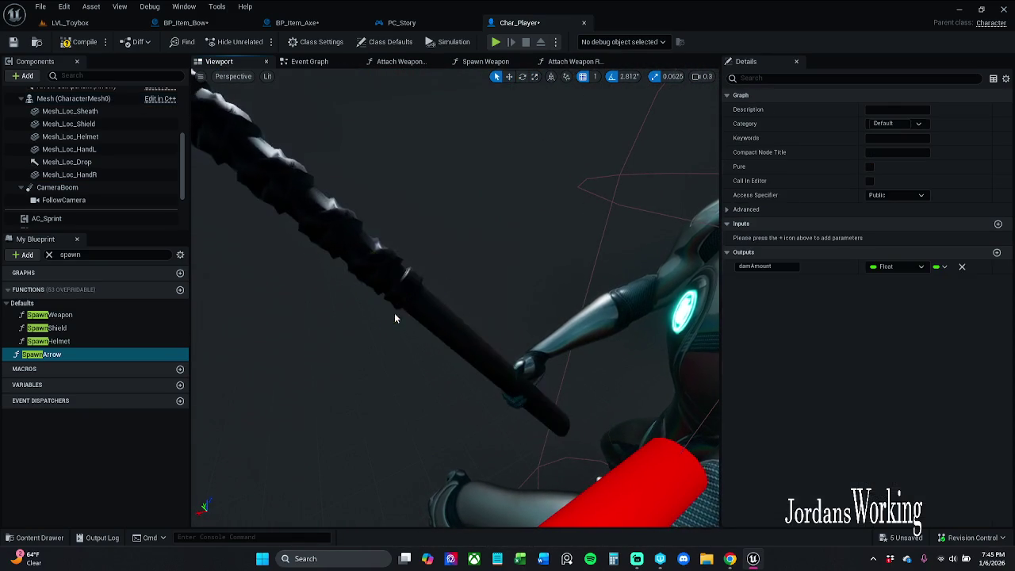
{"action": "left_click", "coordinate": [408, 301]}
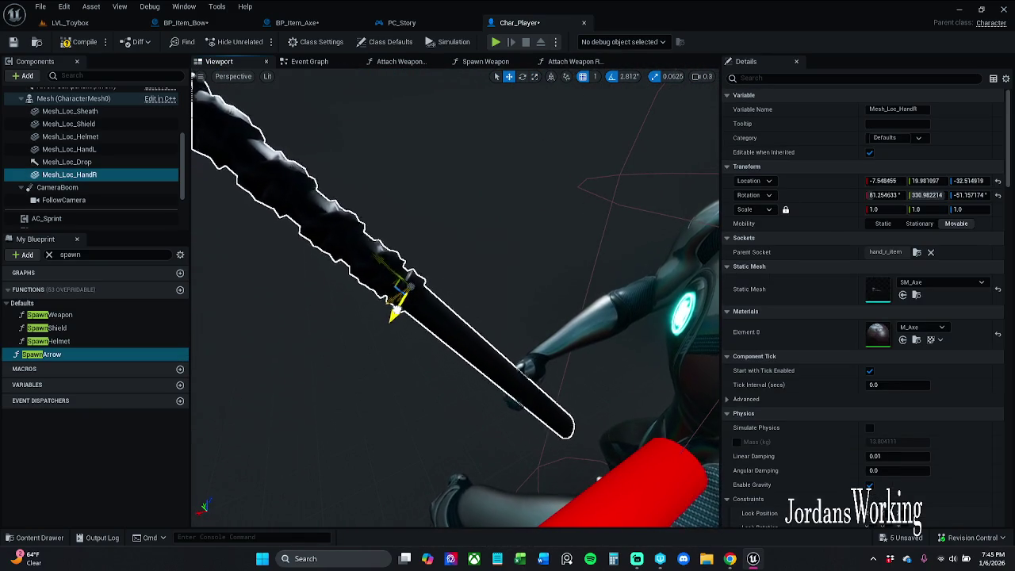
{"action": "mouse_move", "coordinate": [409, 300]}
{"action": "left_mouse_down"}
{"action": "mouse_move", "coordinate": [399, 293]}
{"action": "mouse_move", "coordinate": [380, 310]}
{"action": "mouse_move", "coordinate": [341, 300]}
{"action": "left_mouse_up"}
{"action": "left_click_drag", "start_coordinate": [381, 333], "coordinate": [401, 356]}
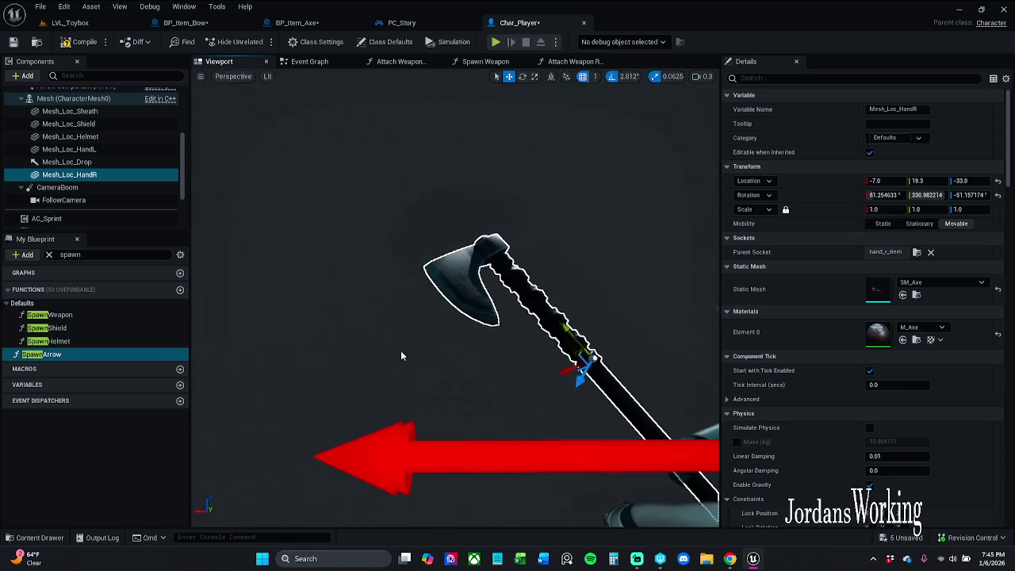
{"action": "left_click", "coordinate": [81, 41]}
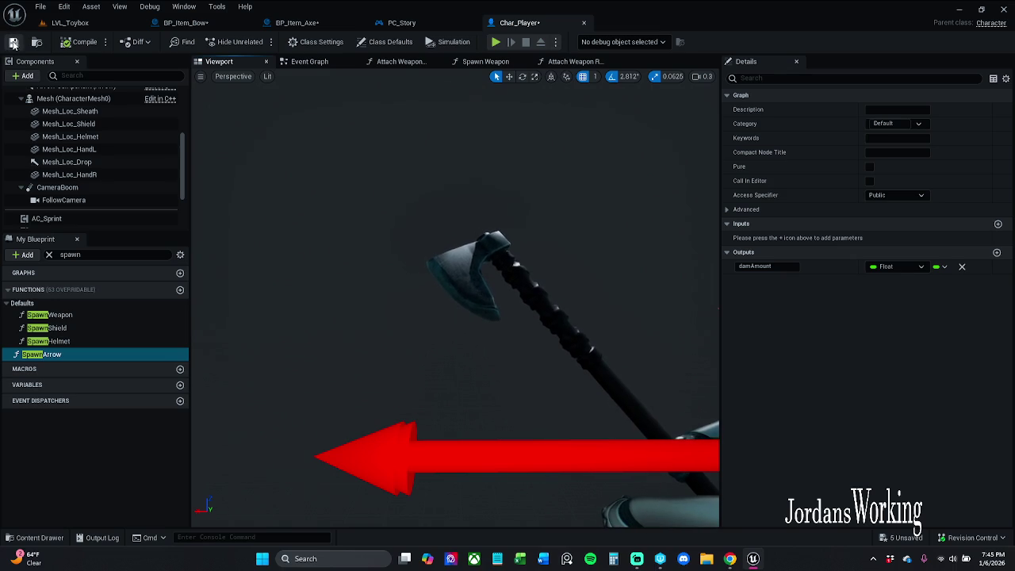
{"action": "left_click", "coordinate": [13, 42]}
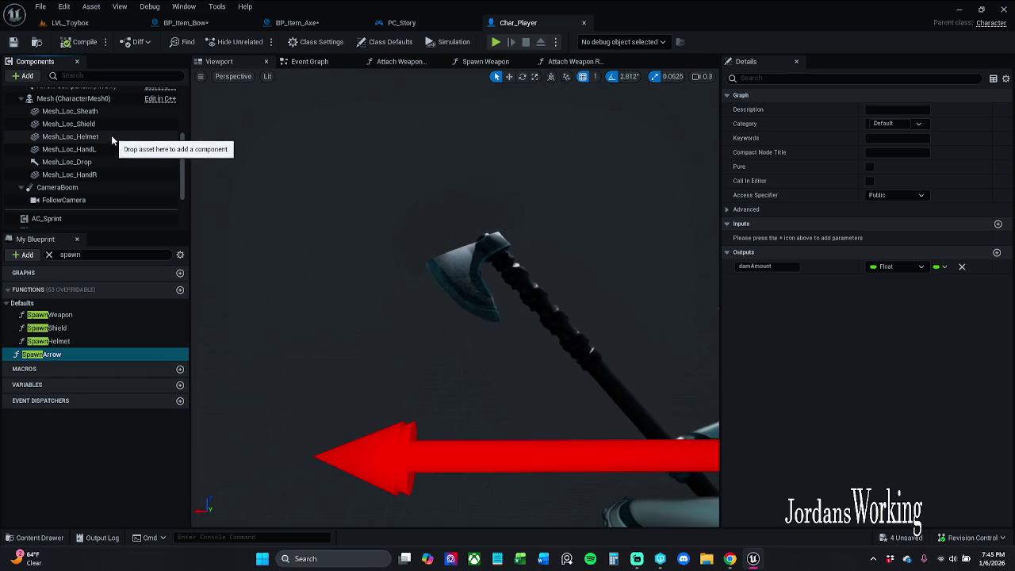
Step: Swap Mesh_Loc_HandR's mesh for SM_Sword and recompile Char_Player
{"action": "left_click", "coordinate": [88, 174]}
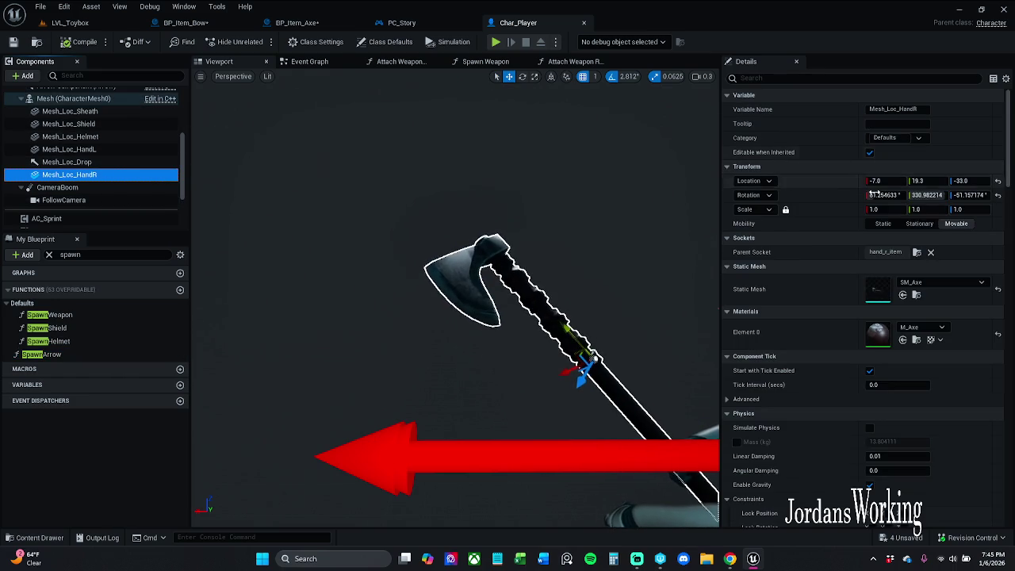
{"action": "left_click", "coordinate": [951, 284]}
{"action": "type", "text": "sword"}
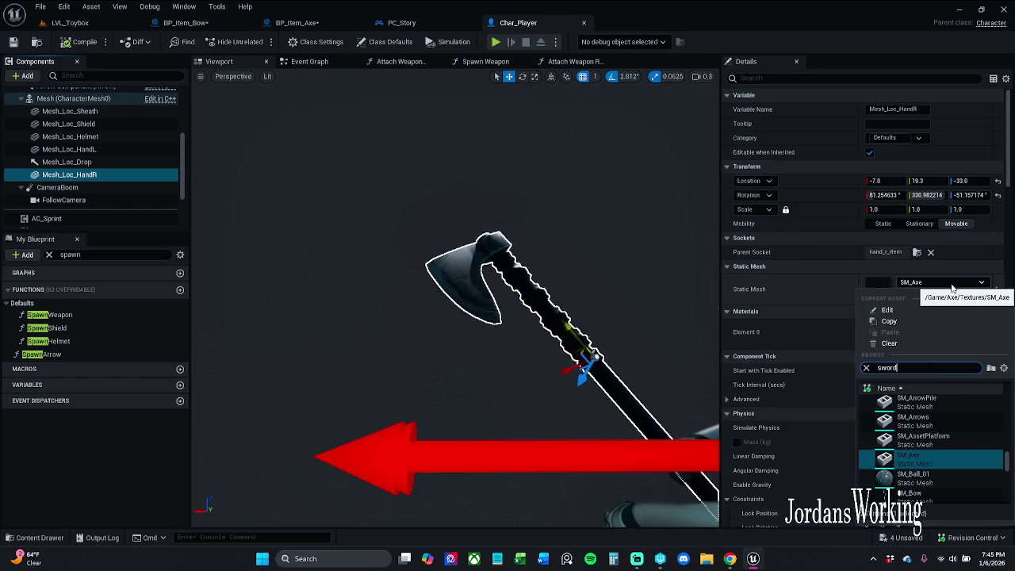
{"action": "left_click", "coordinate": [960, 400]}
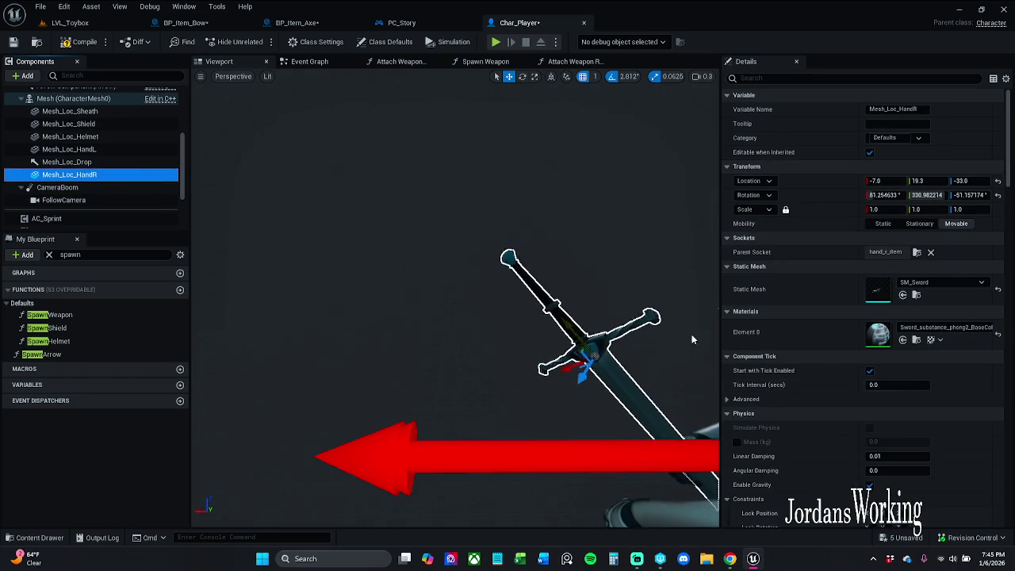
{"action": "left_click_drag", "start_coordinate": [691, 334], "coordinate": [659, 337]}
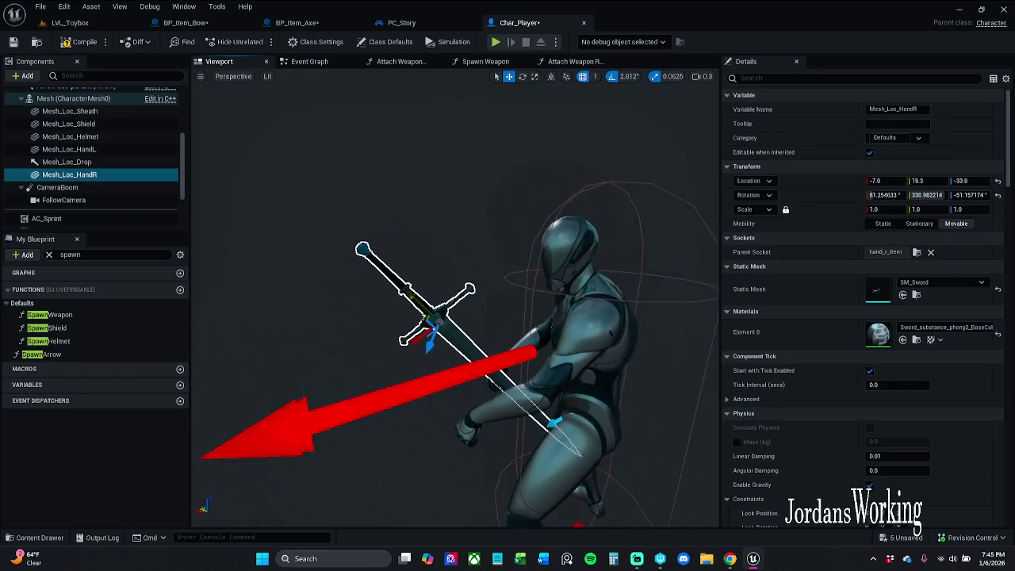
{"action": "left_click", "coordinate": [83, 41]}
{"action": "left_click", "coordinate": [80, 23]}
Step: Run a quick play test of the level, walking toward the axe, then stop it
{"action": "left_click", "coordinate": [258, 41]}
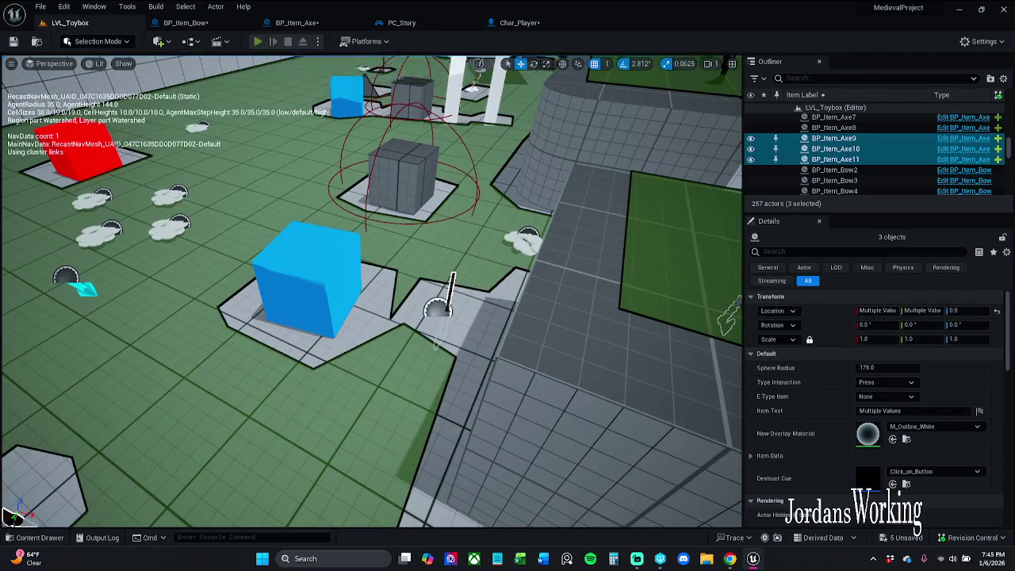
{"action": "key", "text": "w"}
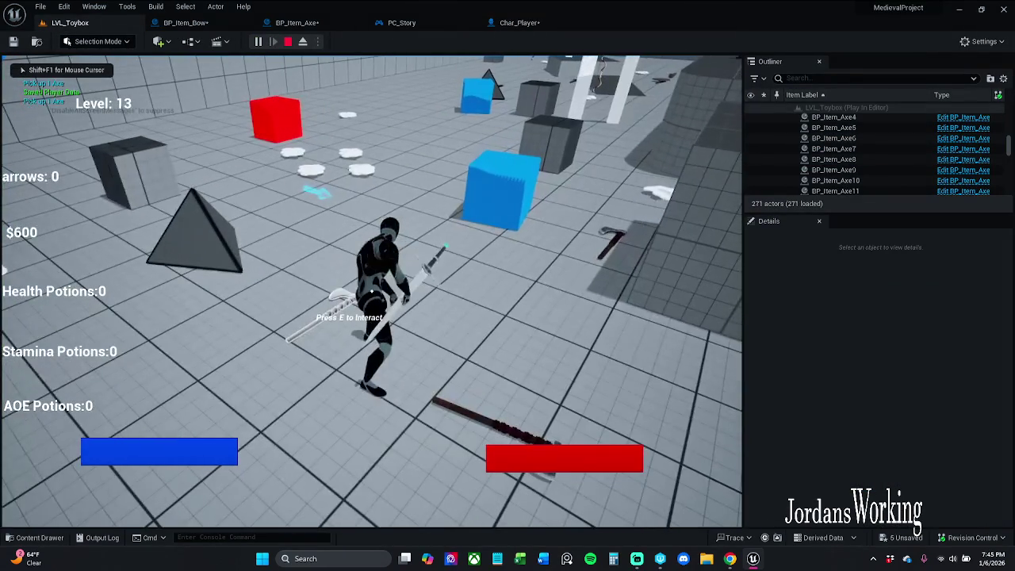
{"action": "key", "text": "Escape"}
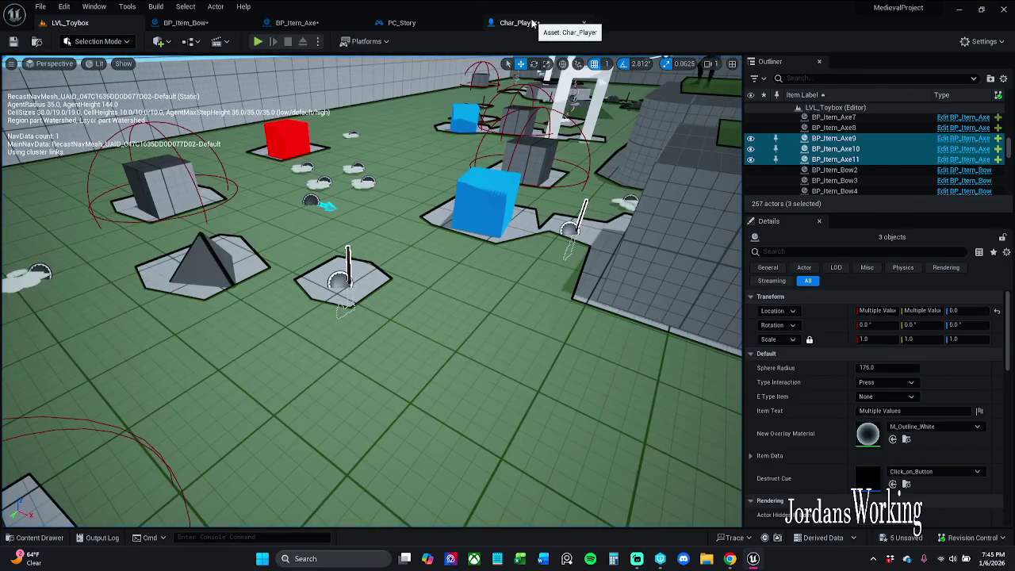
Step: In Char_Player, undo the sword preview on Mesh_Loc_HandR and compile
{"action": "left_click", "coordinate": [531, 23]}
{"action": "key", "text": "ctrl+z"}
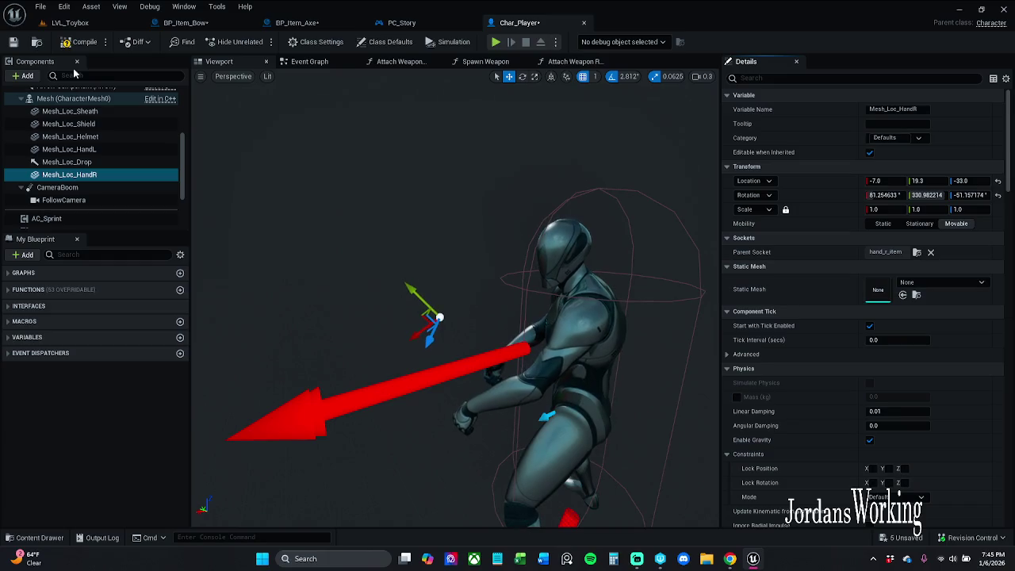
{"action": "left_click", "coordinate": [88, 39]}
Step: Play LVL_Toybox, interact with the axe pickup, and resume past the Event Interact breakpoints
{"action": "key", "text": "ctrl+Tab"}
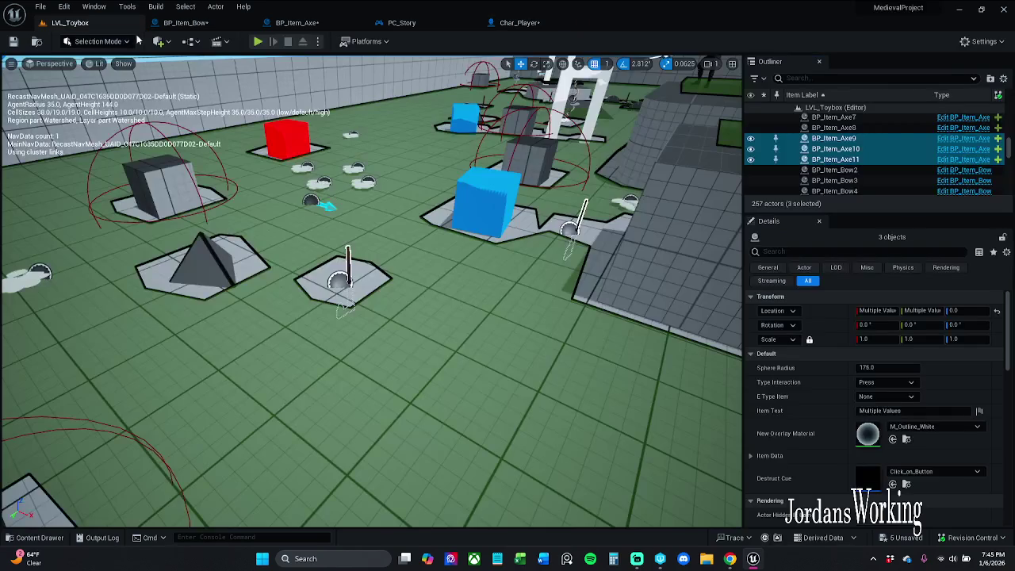
{"action": "key", "text": "alt+p"}
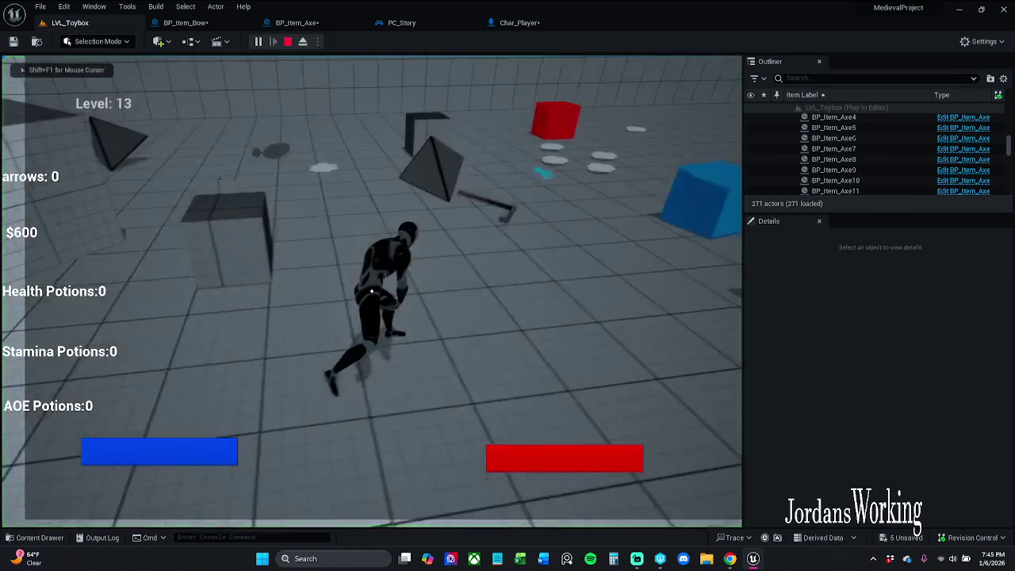
{"action": "key", "text": "e"}
{"action": "left_click", "coordinate": [439, 41]}
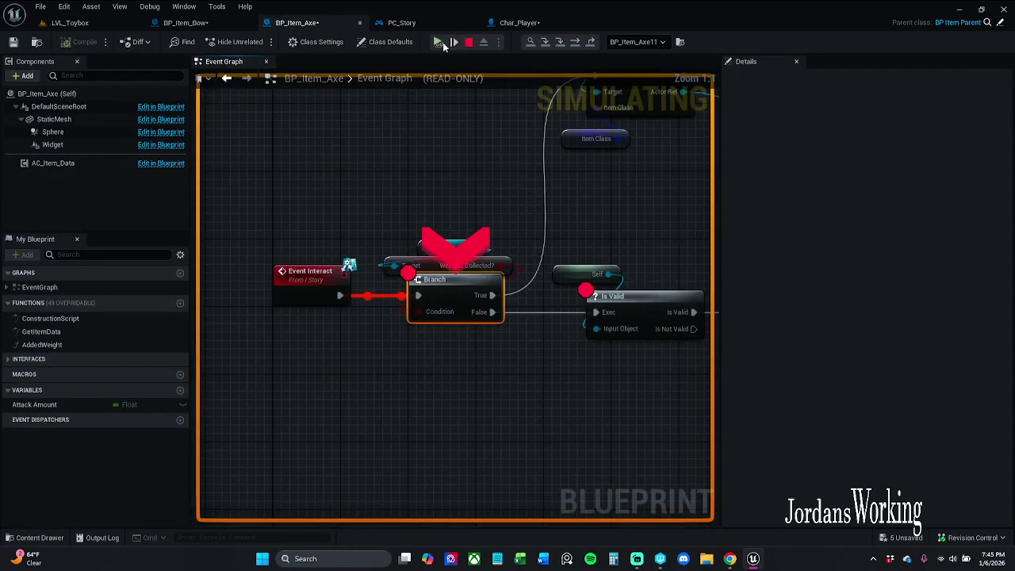
{"action": "left_click", "coordinate": [441, 42]}
{"action": "left_click", "coordinate": [439, 41]}
{"action": "left_click", "coordinate": [436, 96]}
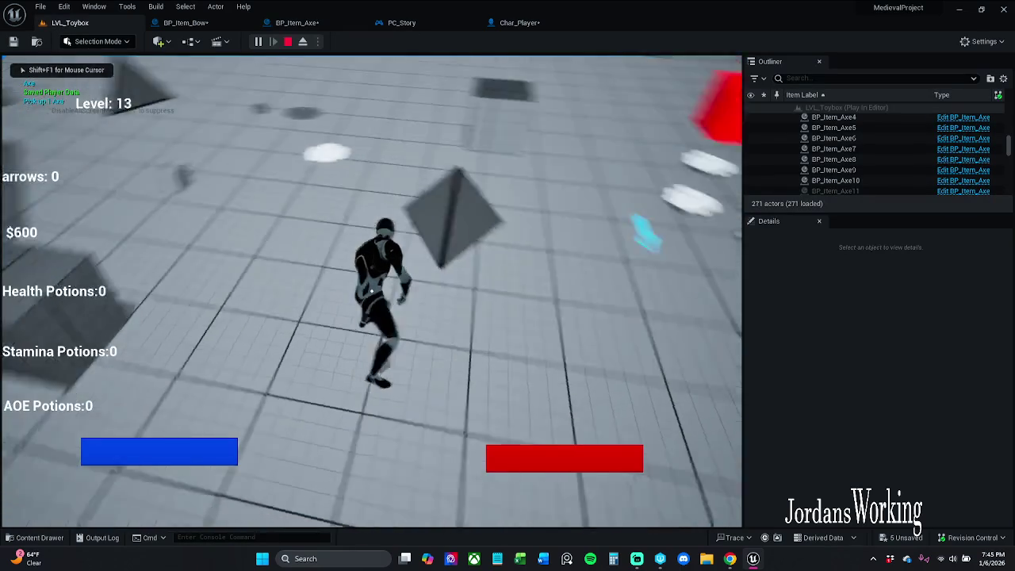
Step: Run through the level collecting axes, coins and swords, then stop PIE and reopen Char_Player
{"action": "key", "text": "w"}
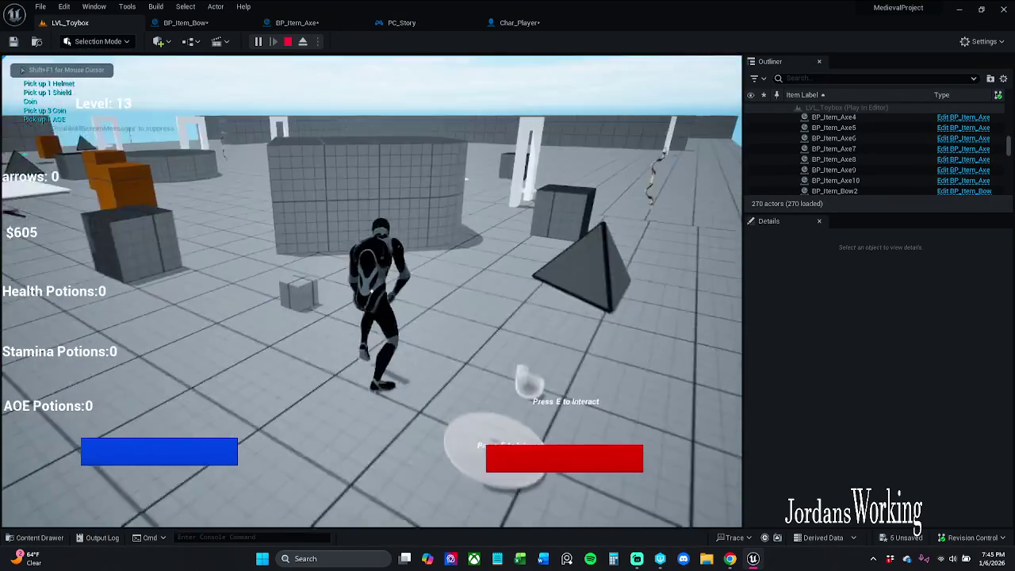
{"action": "key", "text": "w"}
{"action": "key", "text": "w"}
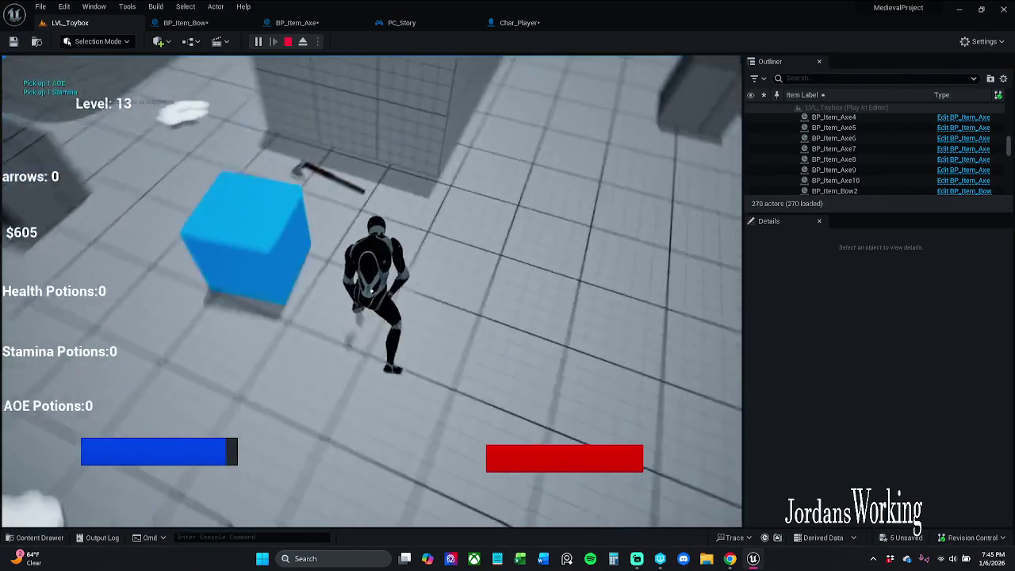
{"action": "key", "text": "e"}
{"action": "key", "text": "w"}
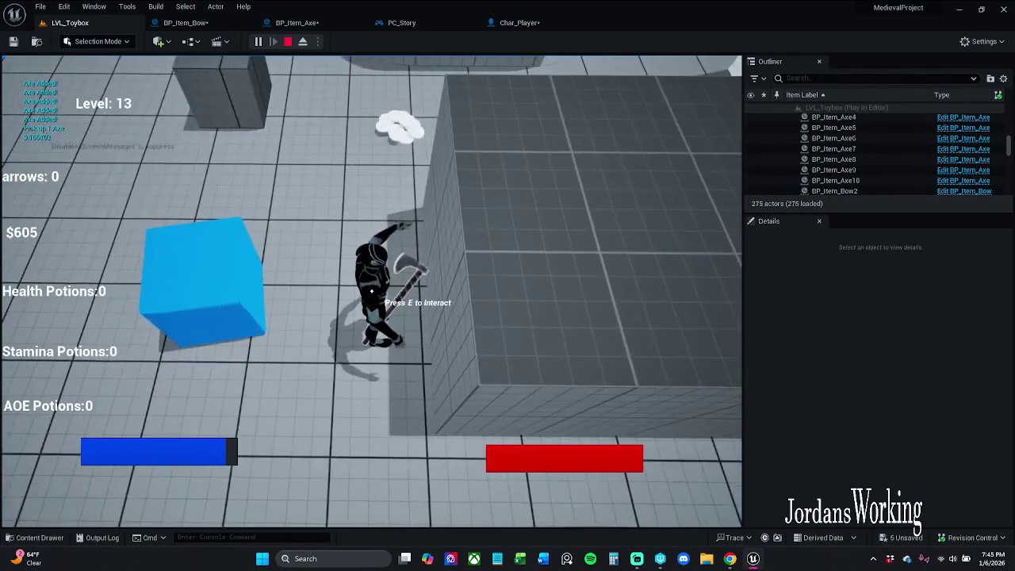
{"action": "key", "text": "w"}
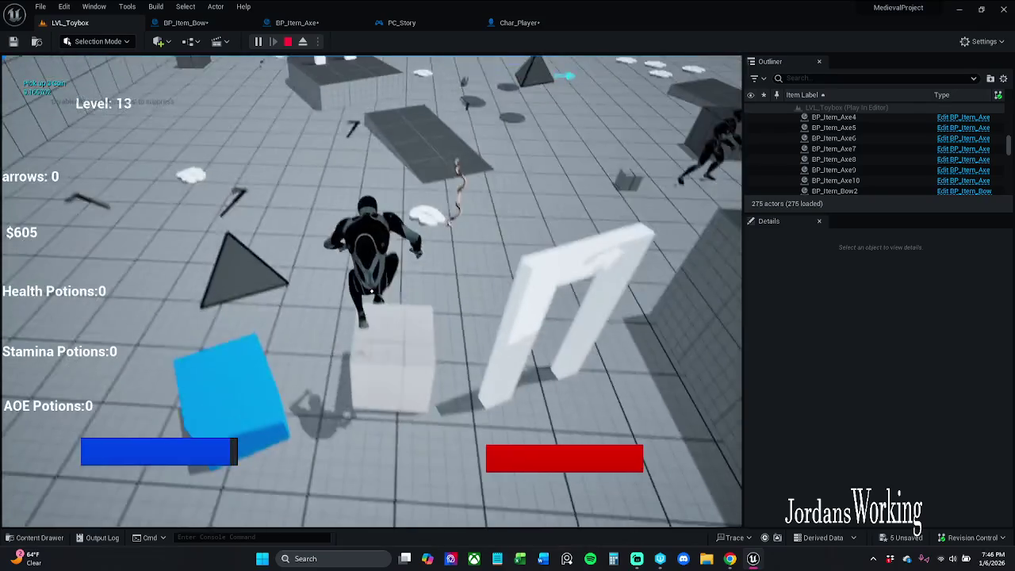
{"action": "key", "text": "w"}
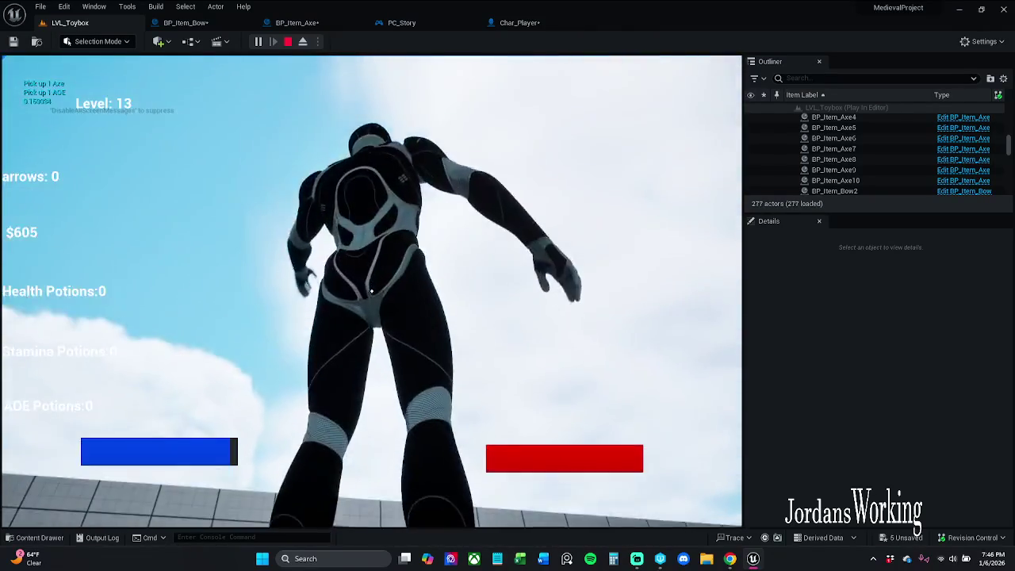
{"action": "key", "text": "w"}
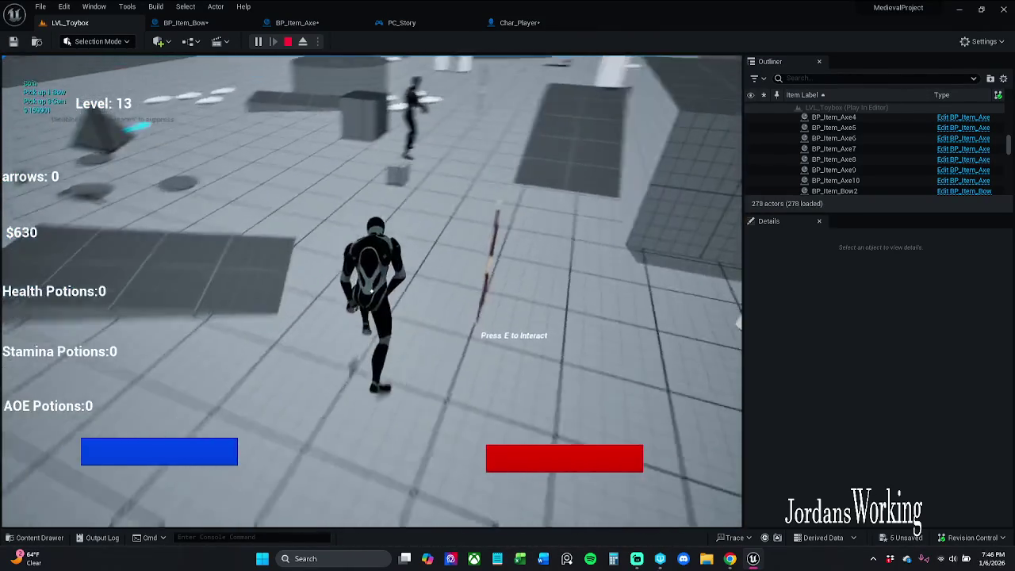
{"action": "key", "text": "w"}
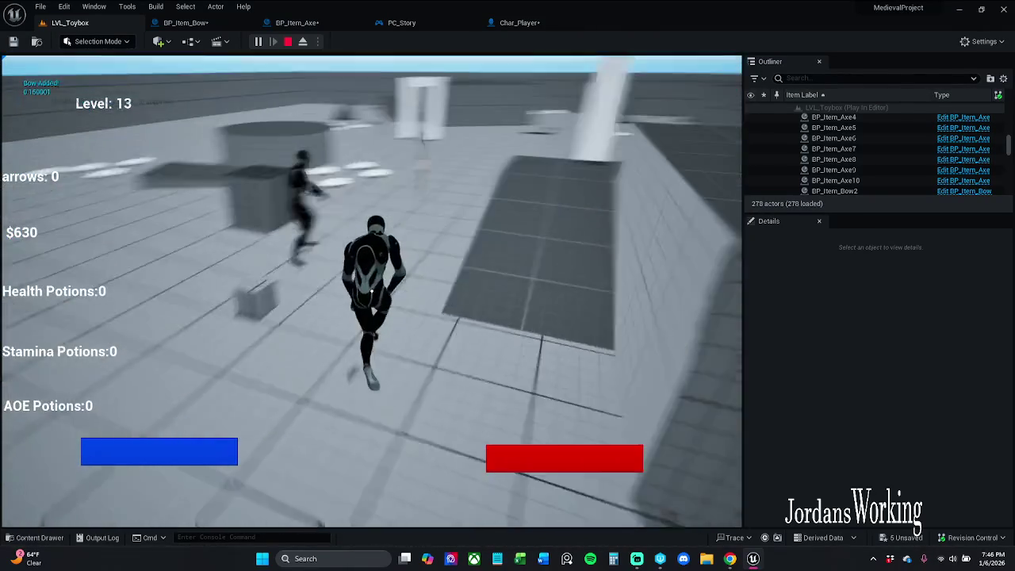
{"action": "key", "text": "w"}
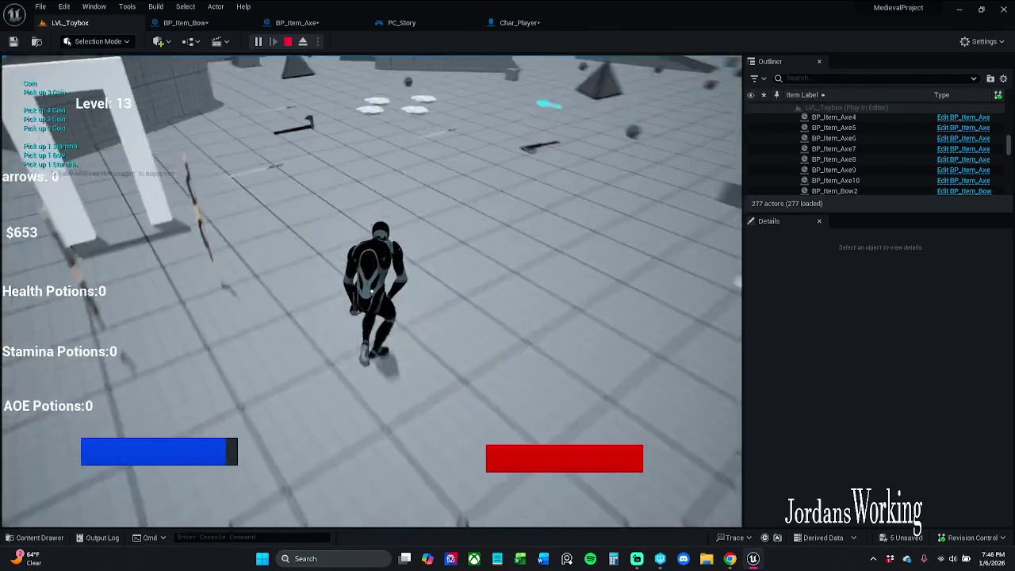
{"action": "key", "text": "w"}
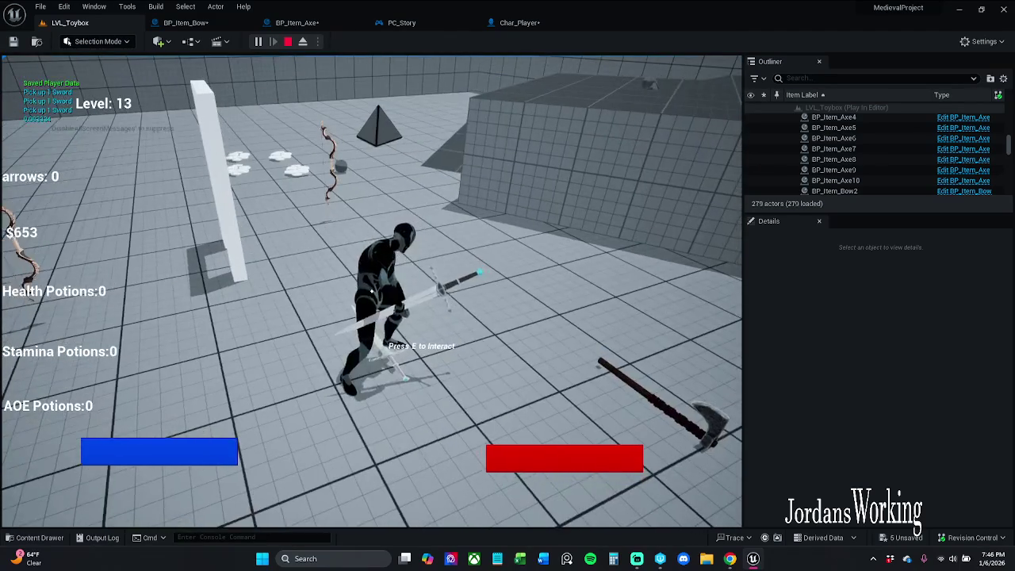
{"action": "key", "text": "w"}
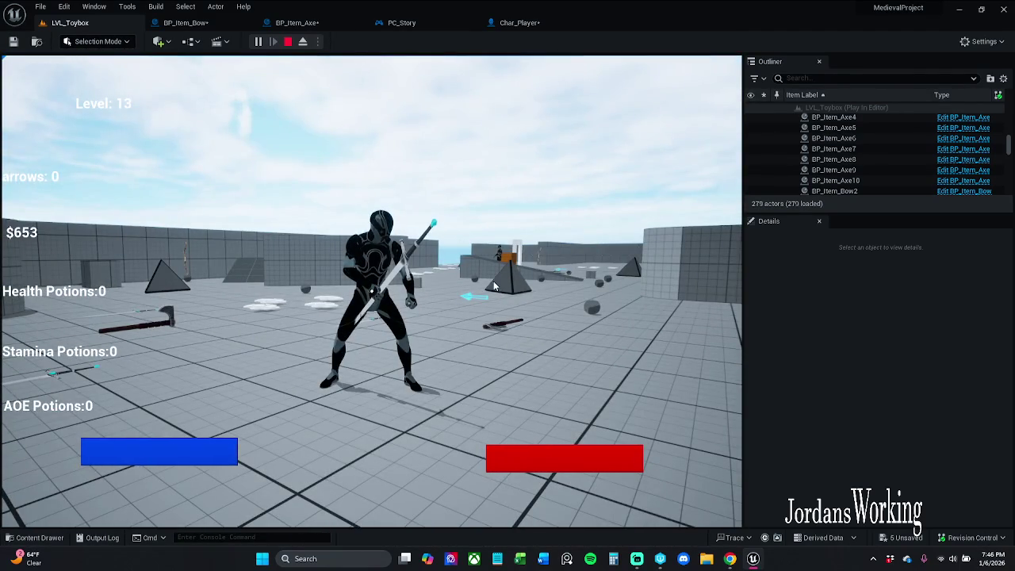
{"action": "key", "text": "Escape"}
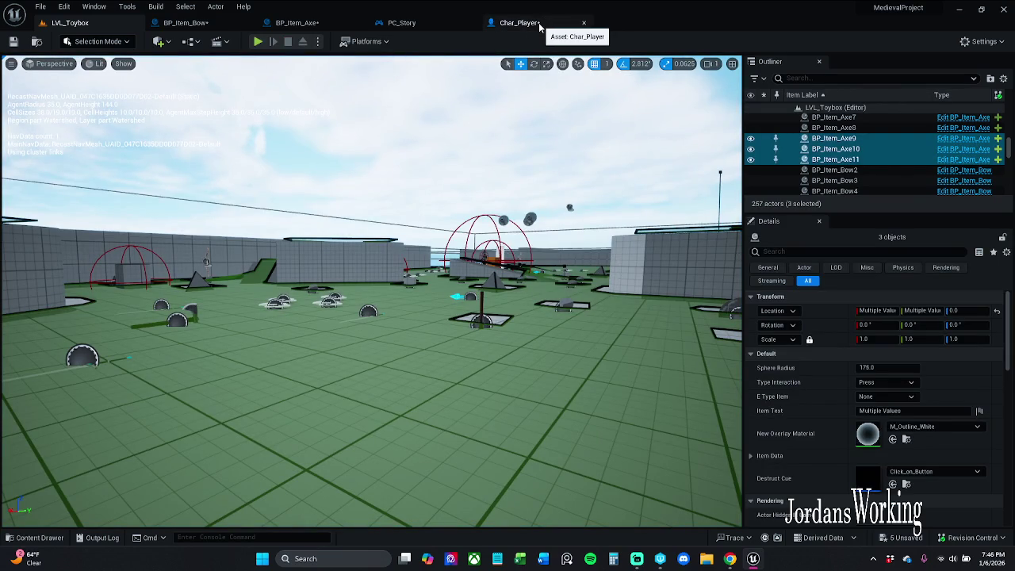
{"action": "left_click", "coordinate": [520, 22]}
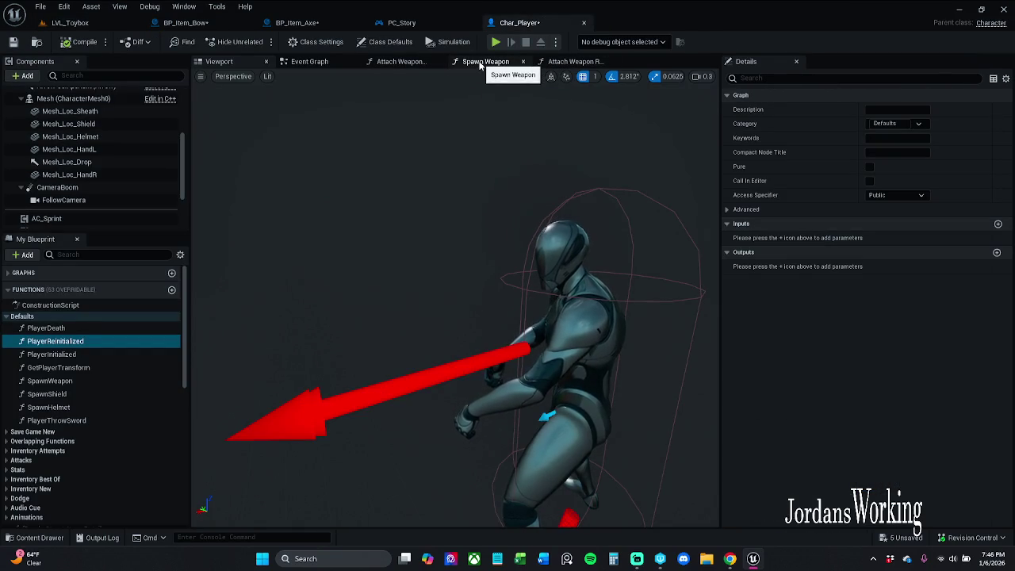
Step: Open the Spawn Weapon graph and reposition the Get Actor Transform node
{"action": "left_click", "coordinate": [500, 62]}
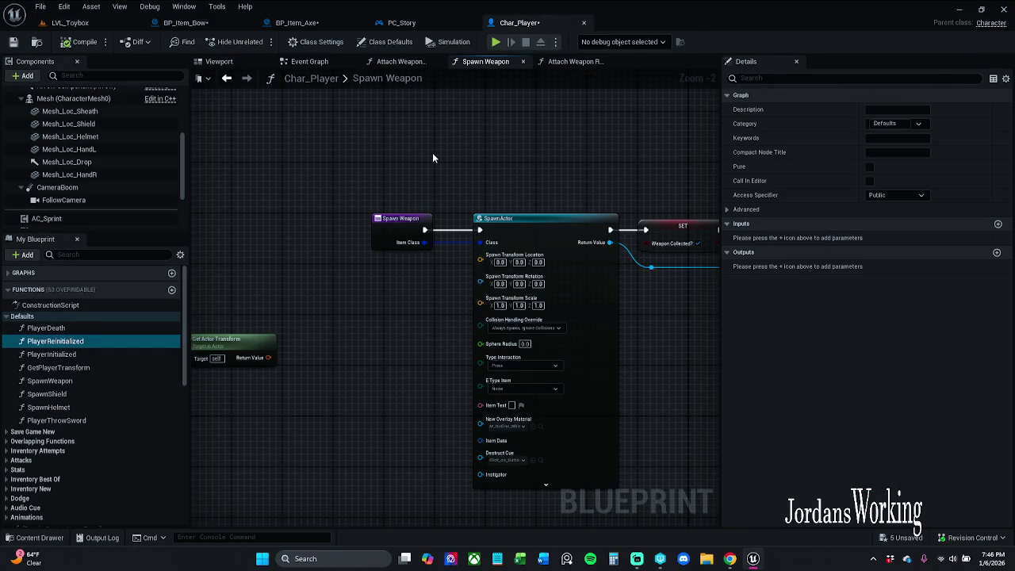
{"action": "left_click_drag", "start_coordinate": [435, 132], "coordinate": [545, 72]}
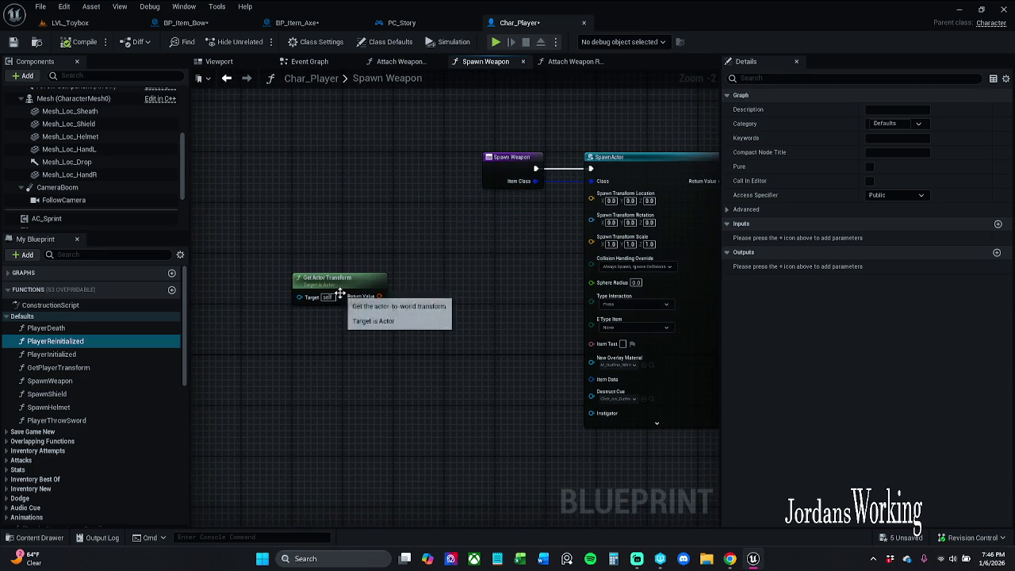
{"action": "left_click_drag", "start_coordinate": [421, 257], "coordinate": [346, 279]}
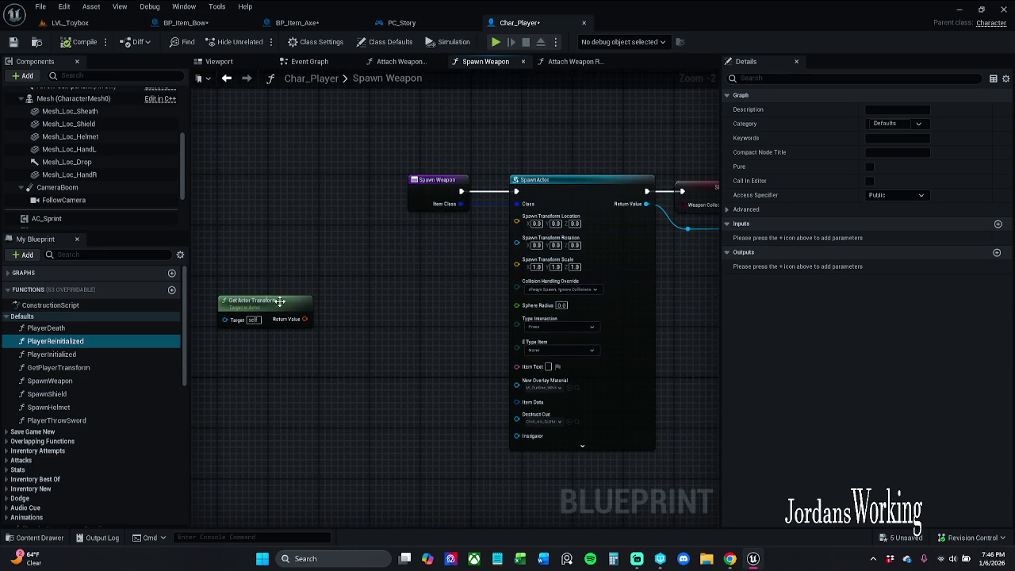
{"action": "mouse_move", "coordinate": [262, 302]}
{"action": "left_mouse_down"}
{"action": "mouse_move", "coordinate": [333, 260]}
{"action": "mouse_move", "coordinate": [317, 251]}
{"action": "left_mouse_up"}
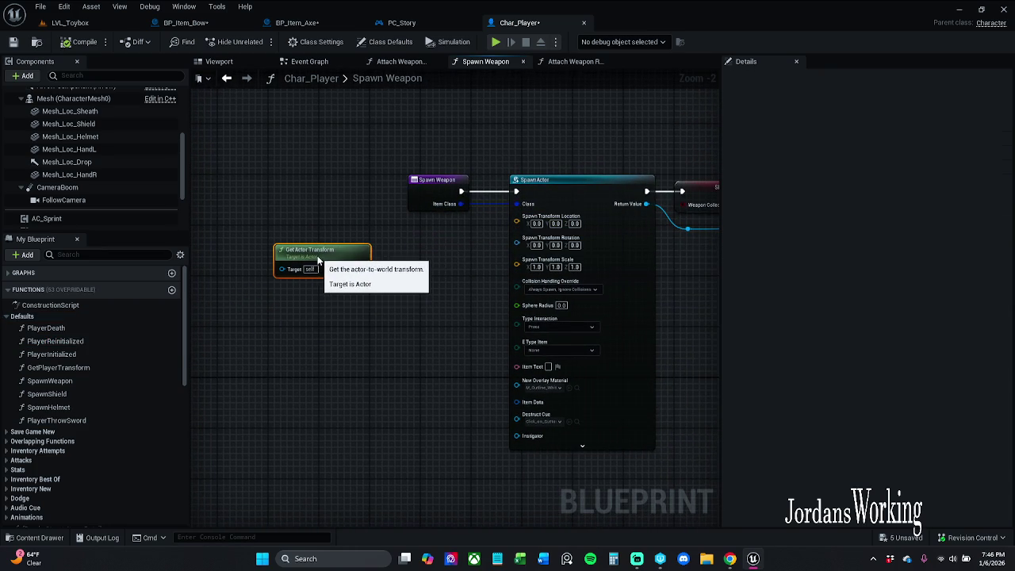
{"action": "left_click", "coordinate": [389, 277]}
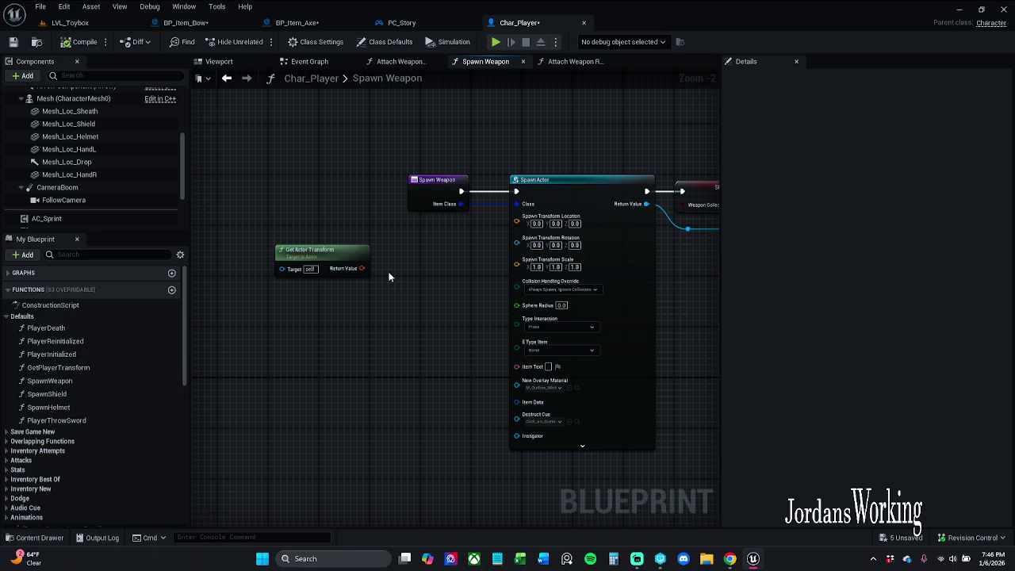
{"action": "mouse_move", "coordinate": [389, 277]}
{"action": "left_mouse_down"}
{"action": "mouse_move", "coordinate": [330, 274]}
{"action": "mouse_move", "coordinate": [404, 276]}
{"action": "mouse_move", "coordinate": [426, 293]}
{"action": "left_mouse_up"}
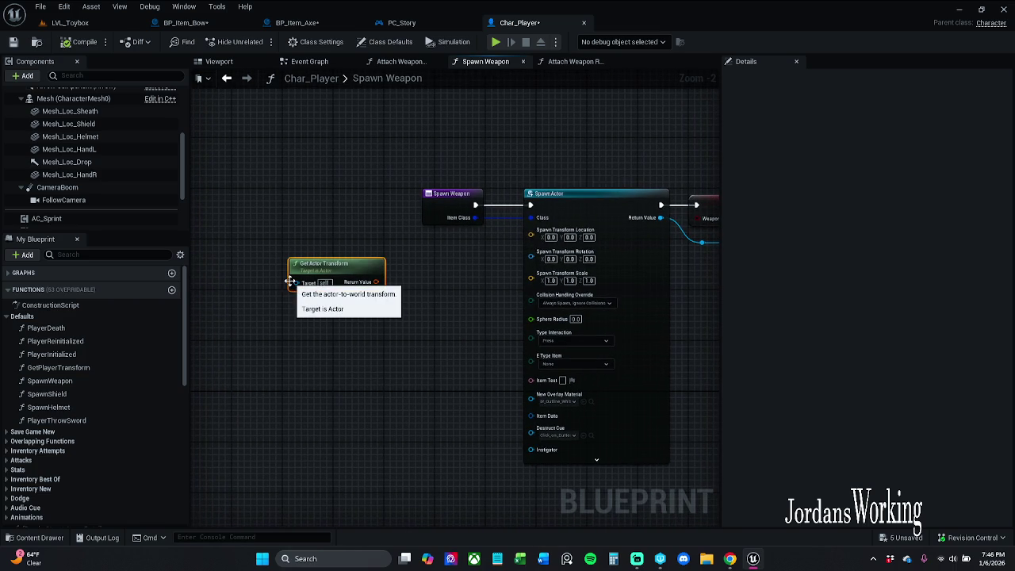
Step: Delete Get Actor Transform and add a Get Bone Transform node targeting Mesh
{"action": "key", "text": "Delete"}
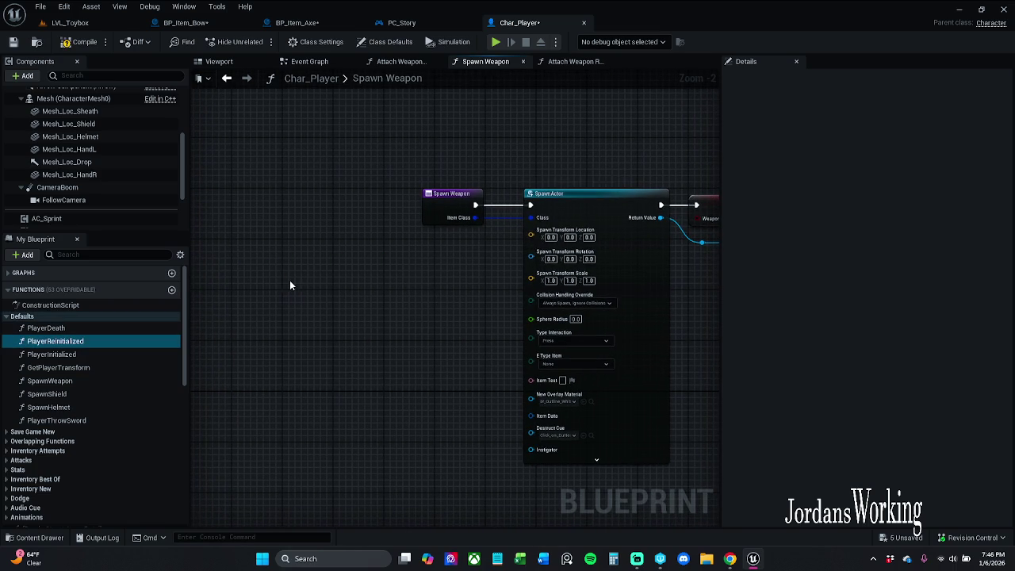
{"action": "right_click", "coordinate": [366, 287]}
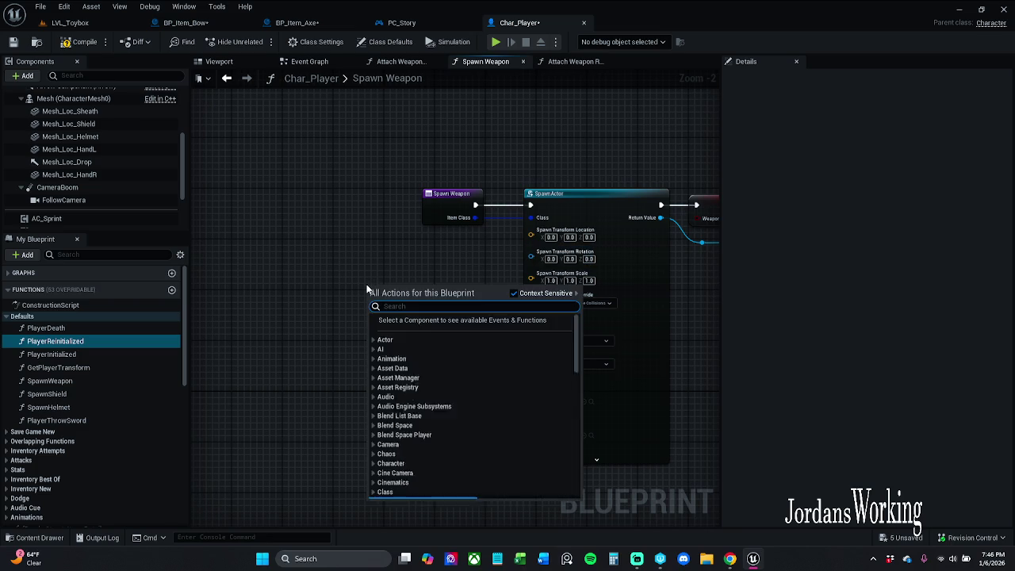
{"action": "type", "text": "get b"}
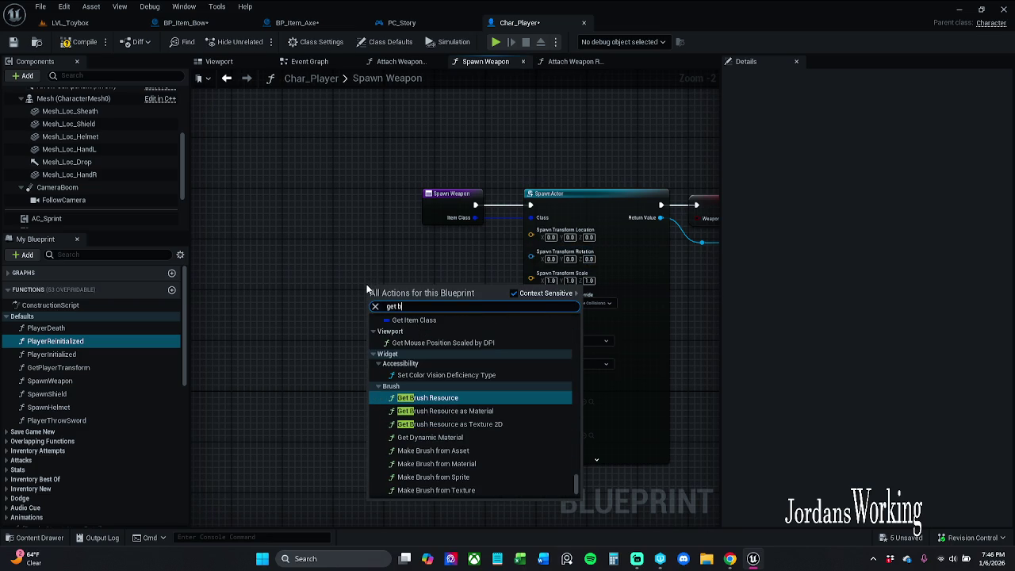
{"action": "type", "text": "one"}
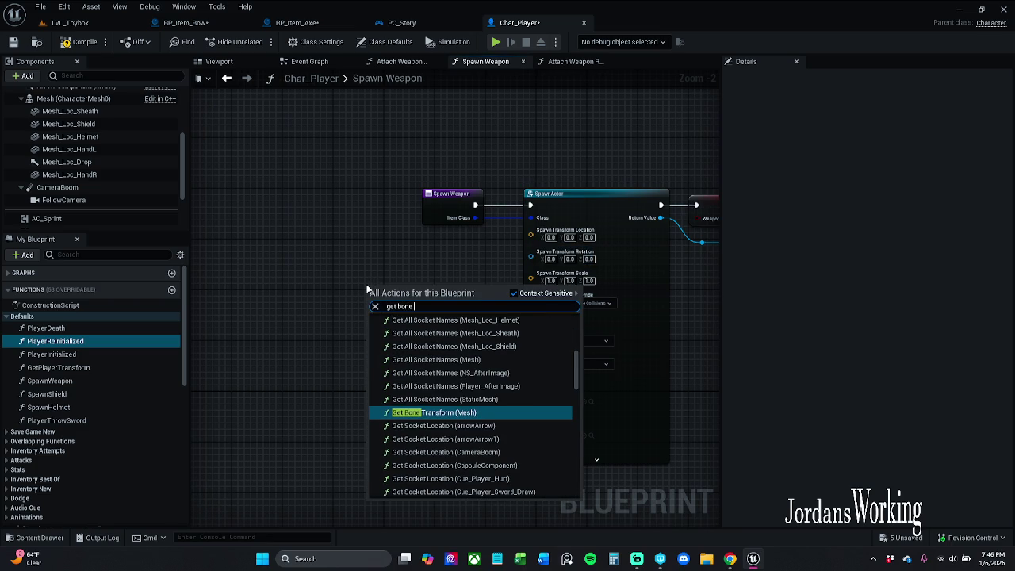
{"action": "key", "text": "Return"}
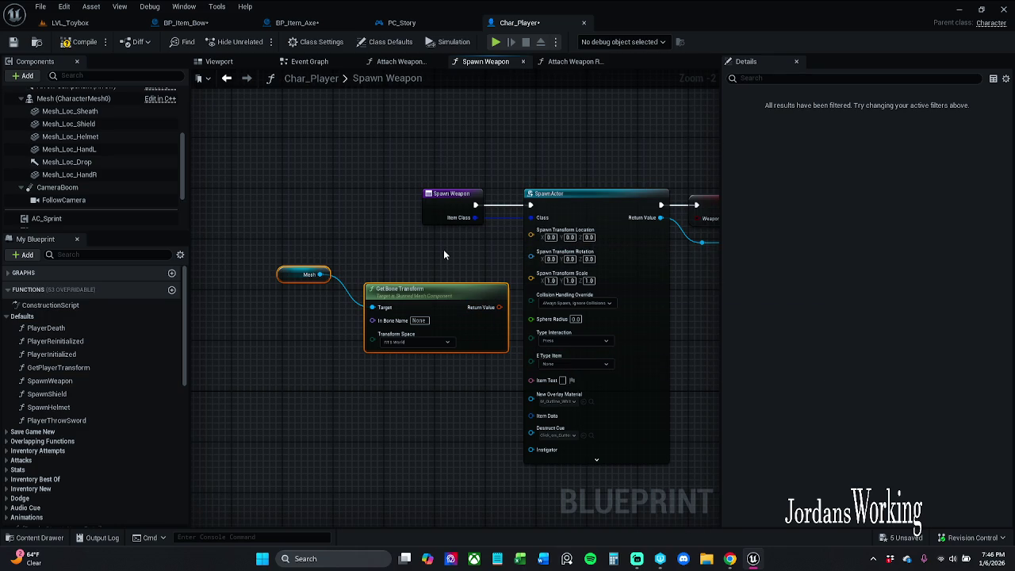
Step: Add In Bone Name as an input on the Spawn Weapon entry node and tidy the nearby nodes
{"action": "left_click", "coordinate": [410, 250]}
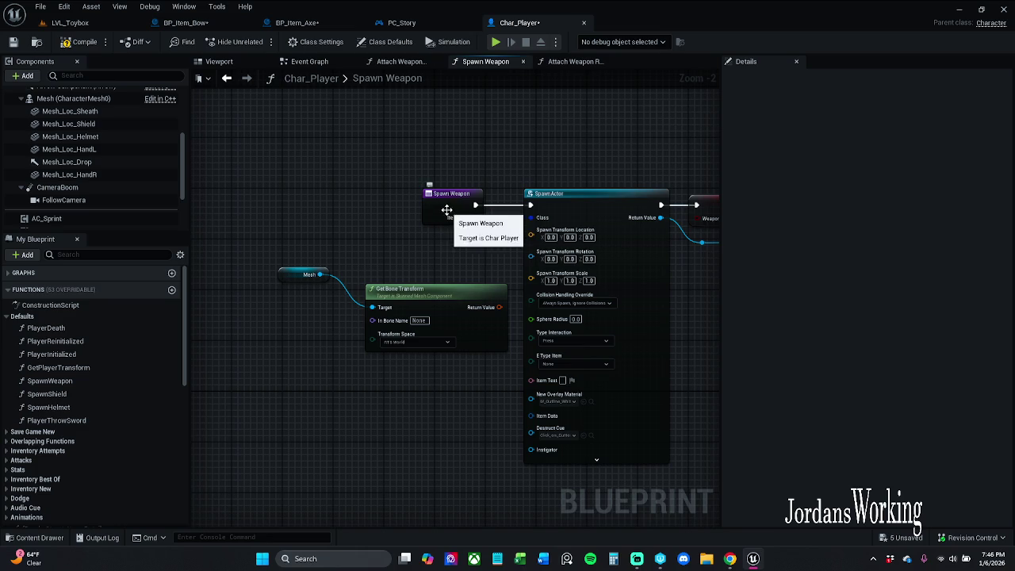
{"action": "left_click_drag", "start_coordinate": [446, 209], "coordinate": [399, 202]}
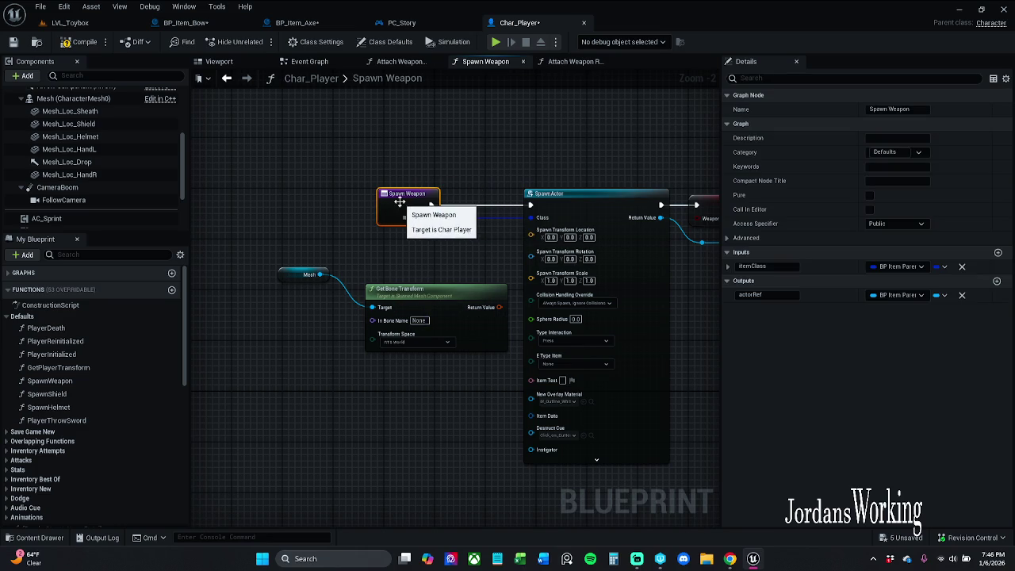
{"action": "left_click", "coordinate": [414, 289]}
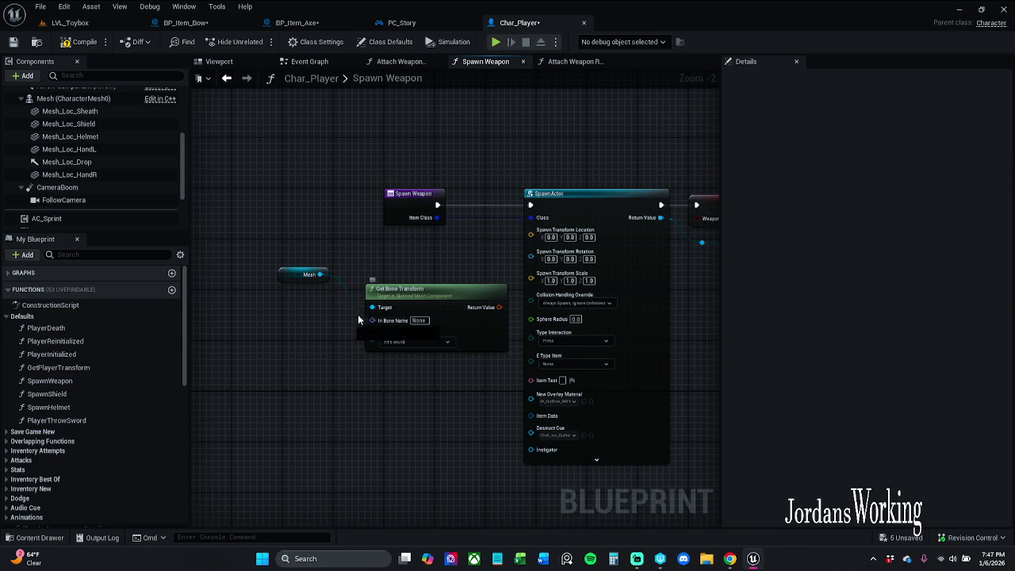
{"action": "left_click_drag", "start_coordinate": [432, 240], "coordinate": [425, 244]}
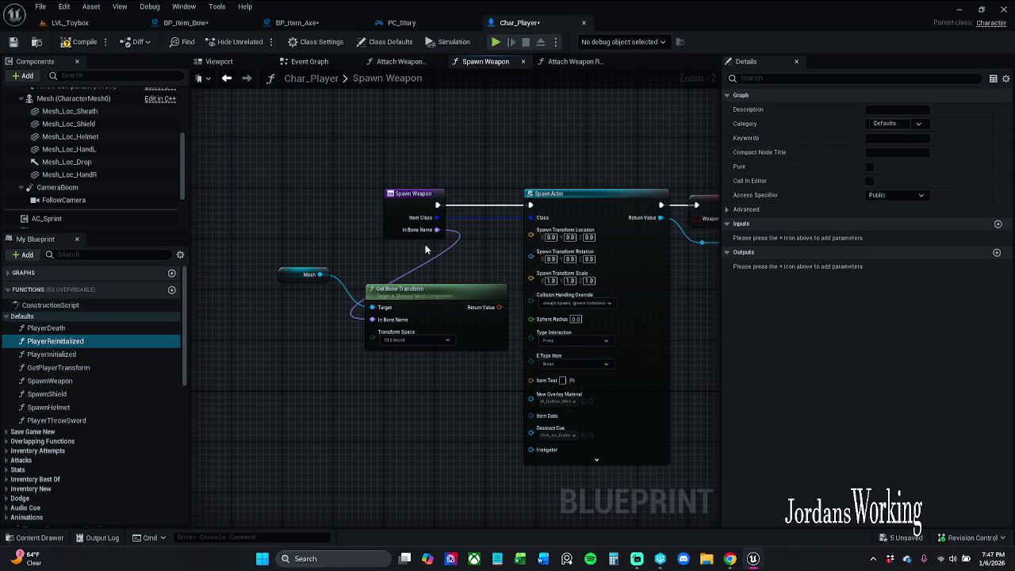
{"action": "mouse_move", "coordinate": [280, 277]}
{"action": "left_mouse_down"}
{"action": "mouse_move", "coordinate": [349, 276]}
{"action": "mouse_move", "coordinate": [335, 279]}
{"action": "left_mouse_up"}
{"action": "left_click", "coordinate": [507, 260]}
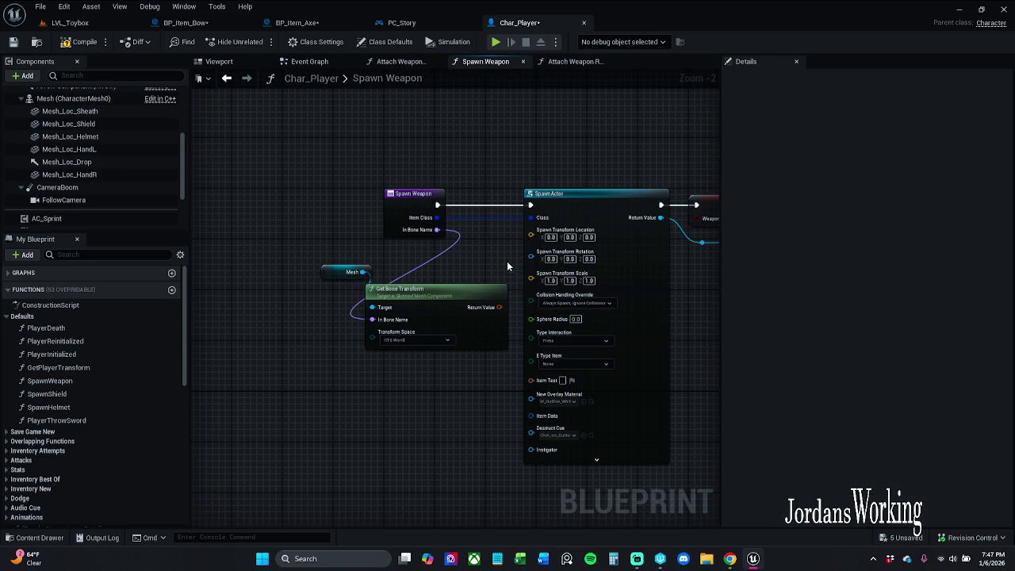
Step: Set Get Bone Transform to RTS Actor space, recombine Spawn Transform, and wire Return Value into it
{"action": "left_click", "coordinate": [444, 341]}
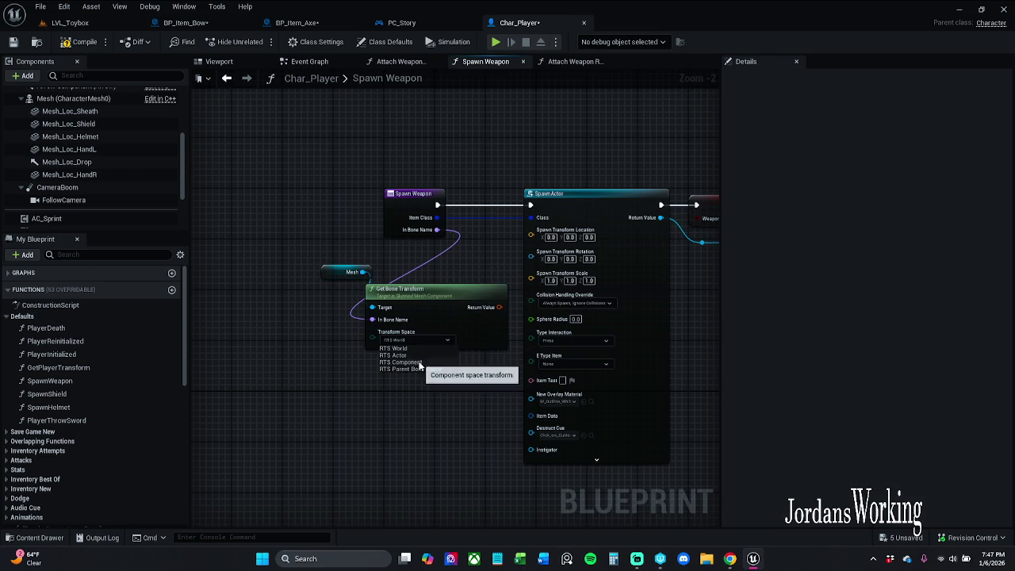
{"action": "left_click", "coordinate": [434, 346]}
{"action": "right_click", "coordinate": [564, 244]}
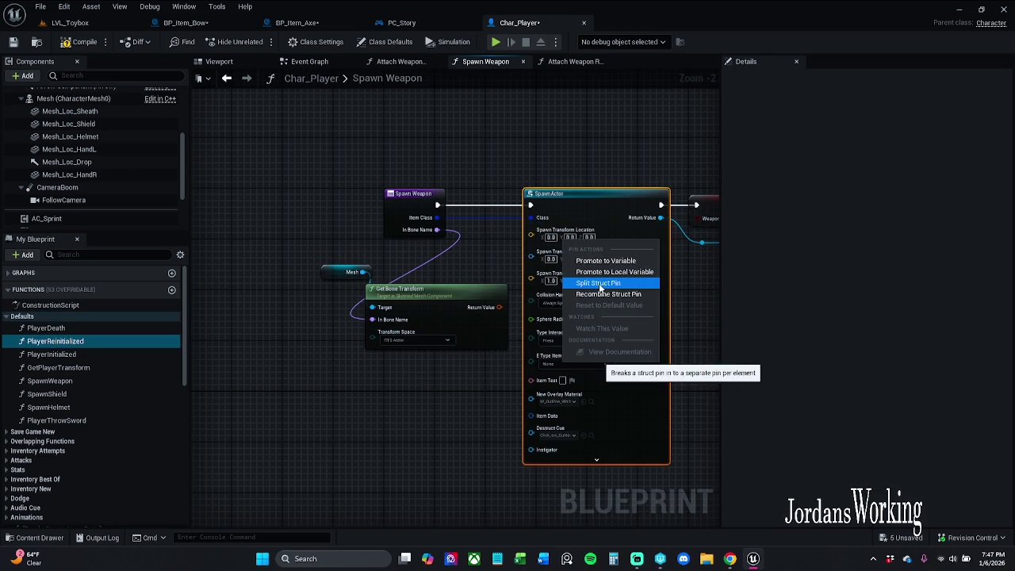
{"action": "left_click", "coordinate": [608, 294]}
{"action": "left_click_drag", "start_coordinate": [497, 312], "coordinate": [530, 229]}
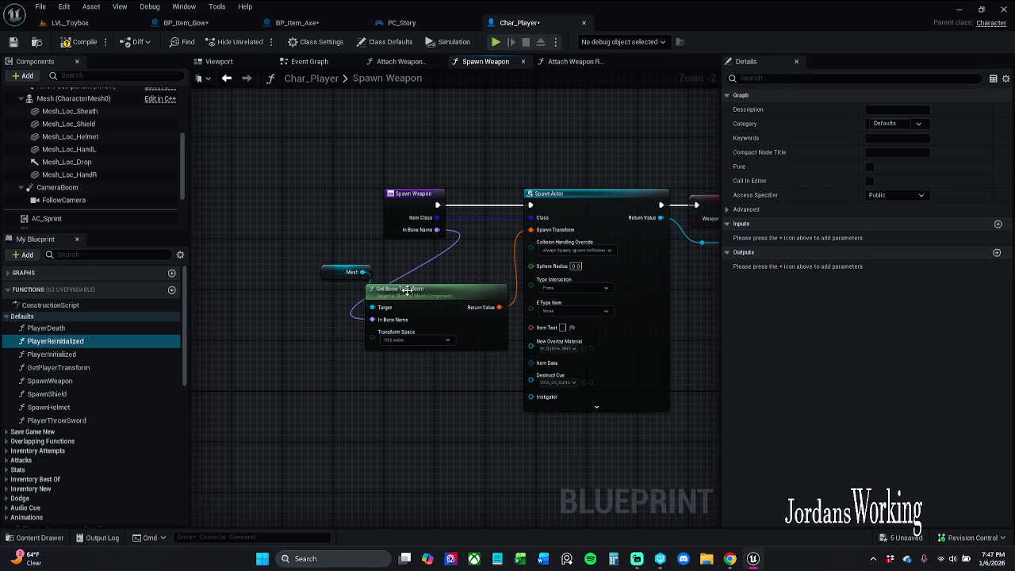
{"action": "mouse_move", "coordinate": [397, 258]}
{"action": "left_mouse_down"}
{"action": "mouse_move", "coordinate": [479, 320]}
{"action": "mouse_move", "coordinate": [468, 273]}
{"action": "left_mouse_up"}
{"action": "left_click", "coordinate": [492, 372]}
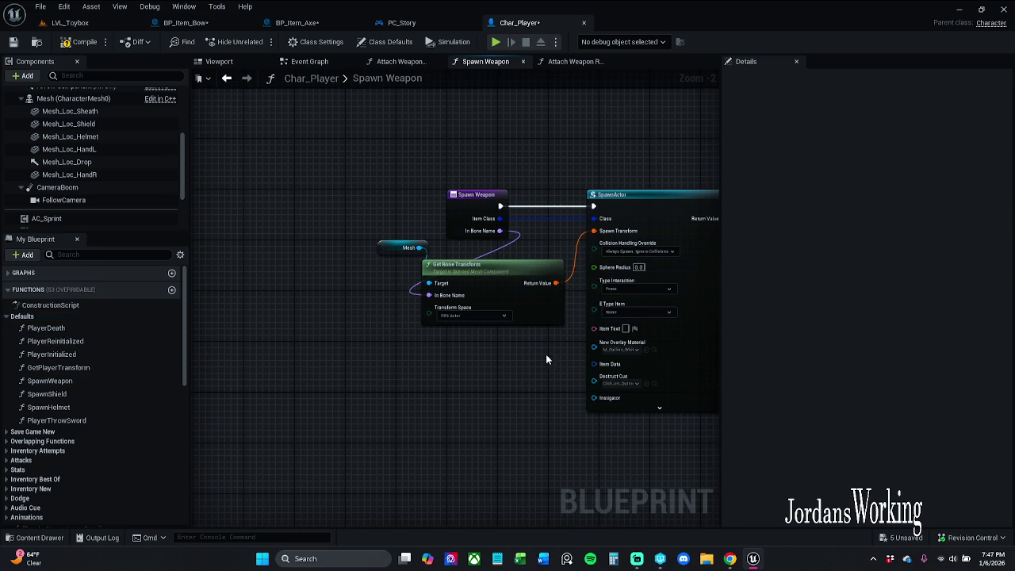
{"action": "left_click_drag", "start_coordinate": [544, 357], "coordinate": [394, 350]}
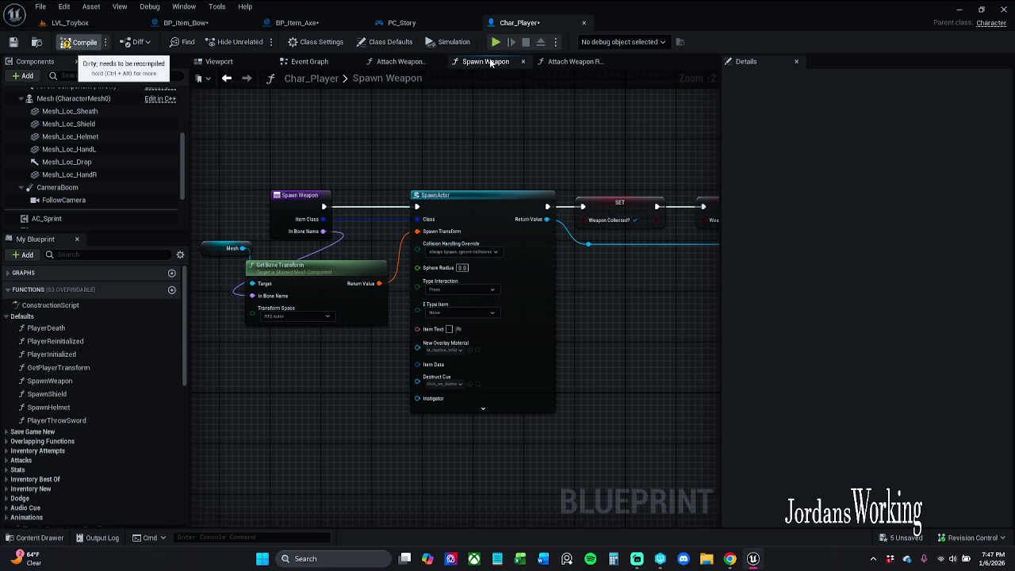
Step: In BP_Item_Axe, tidy the Item Class getters and set the lower Spawn Weapon's In Bone Name to hand_r_item
{"action": "left_click", "coordinate": [297, 22]}
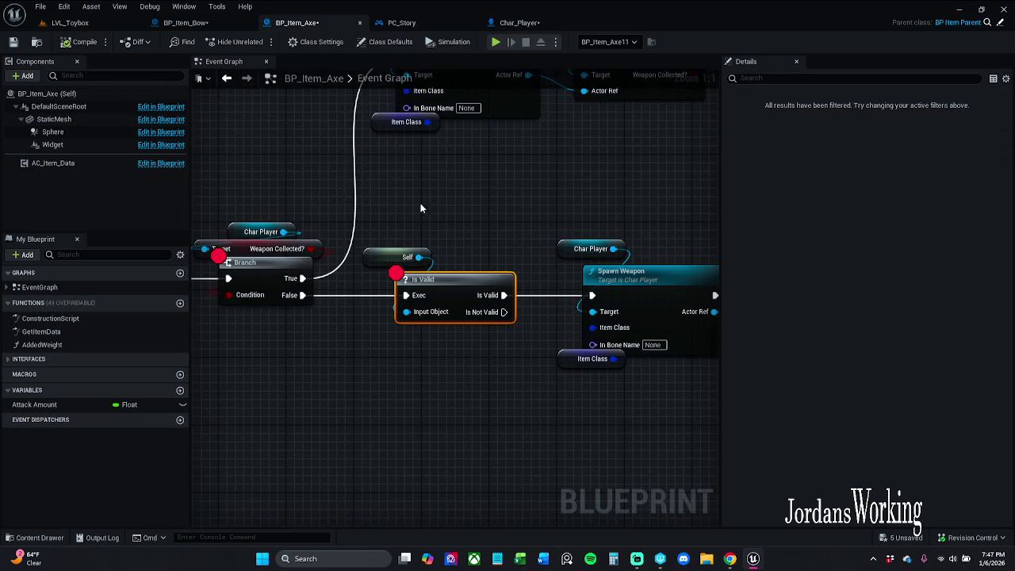
{"action": "scroll", "coordinate": [361, 216], "scroll_direction": "down", "scroll_amount": 1}
{"action": "mouse_move", "coordinate": [490, 352]}
{"action": "left_mouse_down"}
{"action": "mouse_move", "coordinate": [448, 374]}
{"action": "mouse_move", "coordinate": [441, 360]}
{"action": "left_mouse_up"}
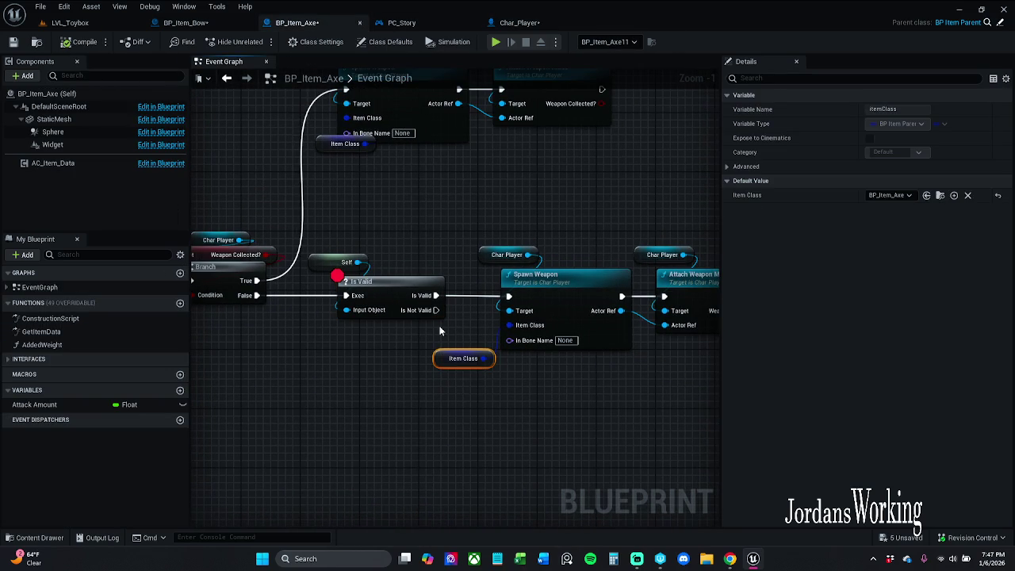
{"action": "left_click_drag", "start_coordinate": [452, 294], "coordinate": [444, 341]}
{"action": "left_click", "coordinate": [399, 224]}
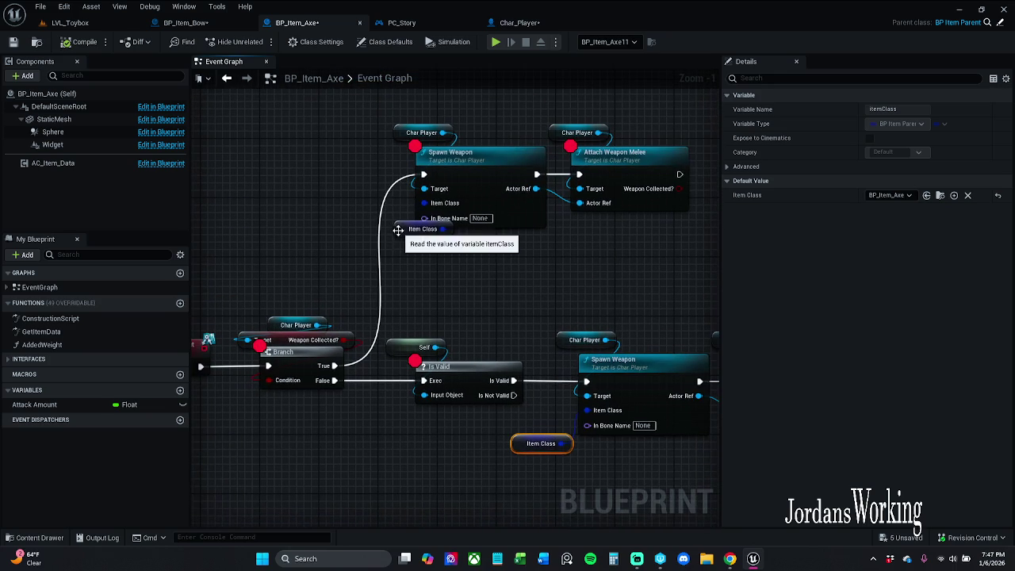
{"action": "left_click", "coordinate": [471, 246]}
{"action": "left_click_drag", "start_coordinate": [415, 252], "coordinate": [335, 270]}
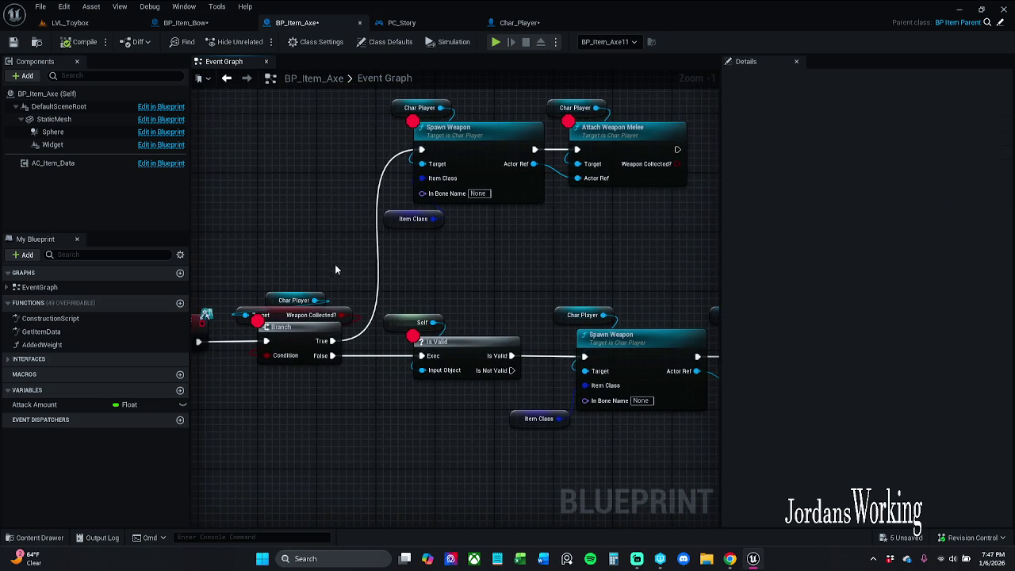
{"action": "left_click", "coordinate": [380, 279], "text": "alt"}
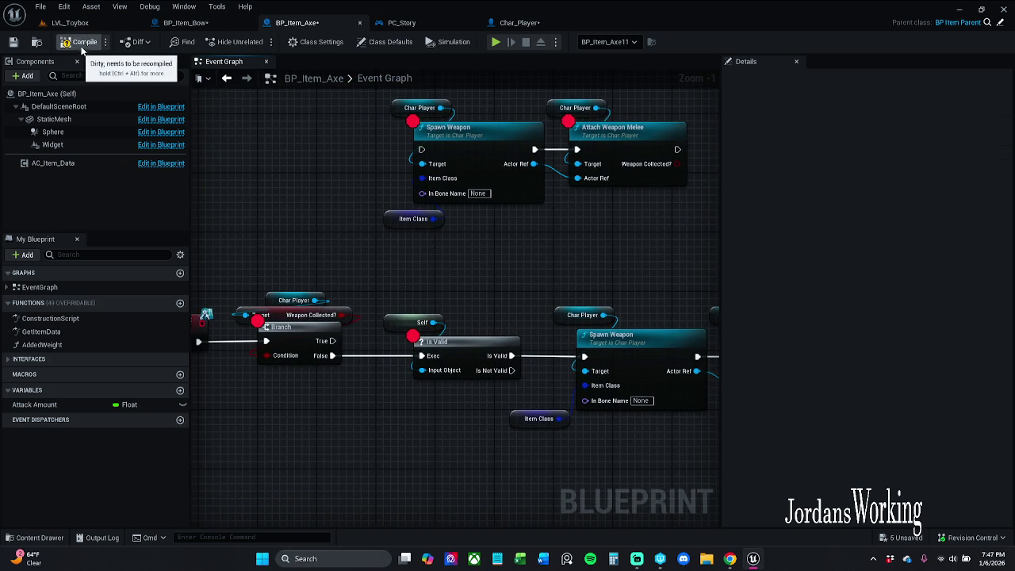
{"action": "left_click_drag", "start_coordinate": [644, 408], "coordinate": [545, 373]}
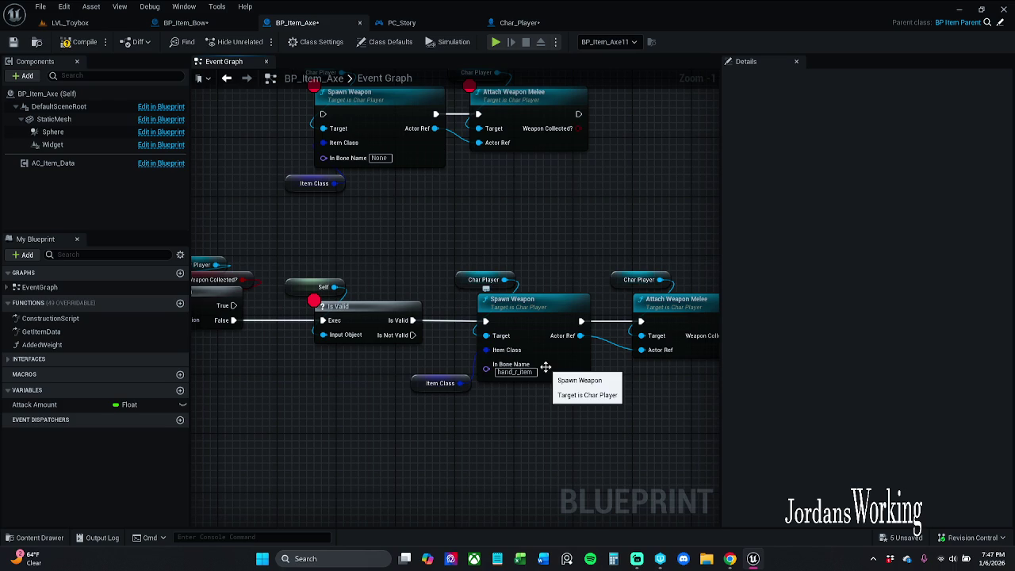
{"action": "left_click", "coordinate": [517, 374]}
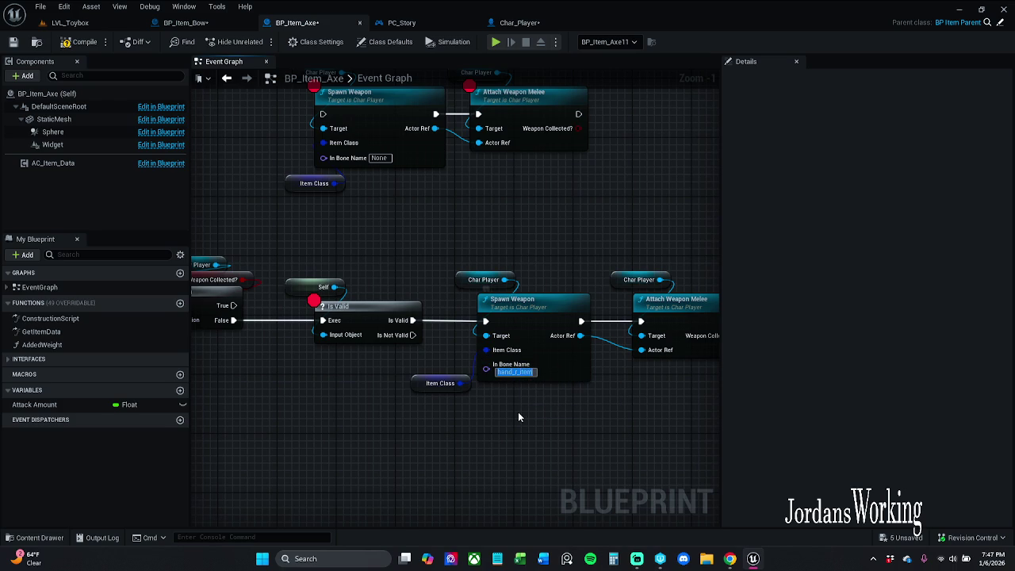
{"action": "left_click", "coordinate": [526, 441]}
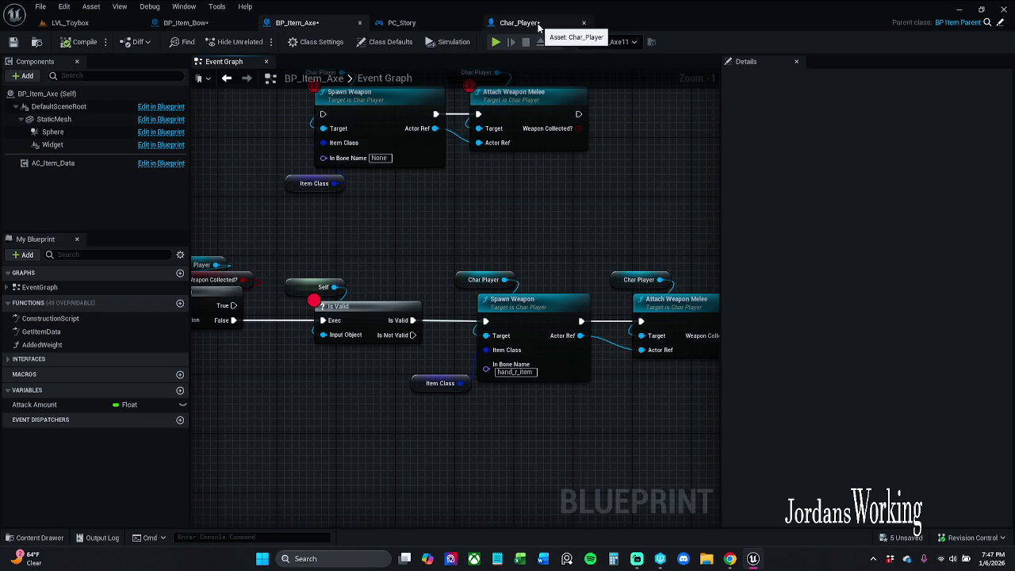
Step: Open the Spawn Weapon function graph and shift the Mesh and Get Bone Transform nodes left
{"action": "double_click", "coordinate": [517, 324]}
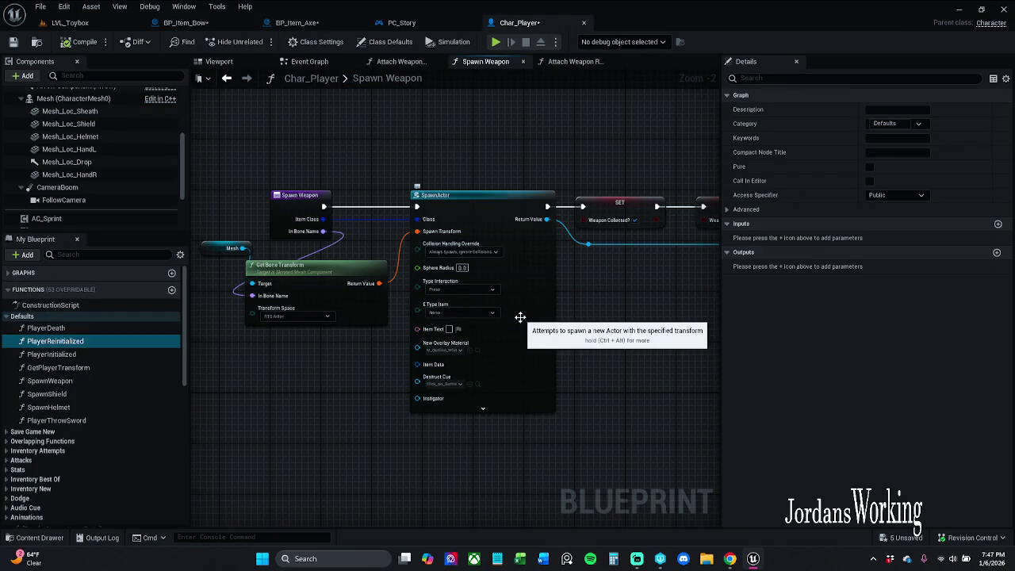
{"action": "mouse_move", "coordinate": [365, 250]}
{"action": "left_mouse_down"}
{"action": "mouse_move", "coordinate": [400, 245]}
{"action": "mouse_move", "coordinate": [379, 255]}
{"action": "left_mouse_up"}
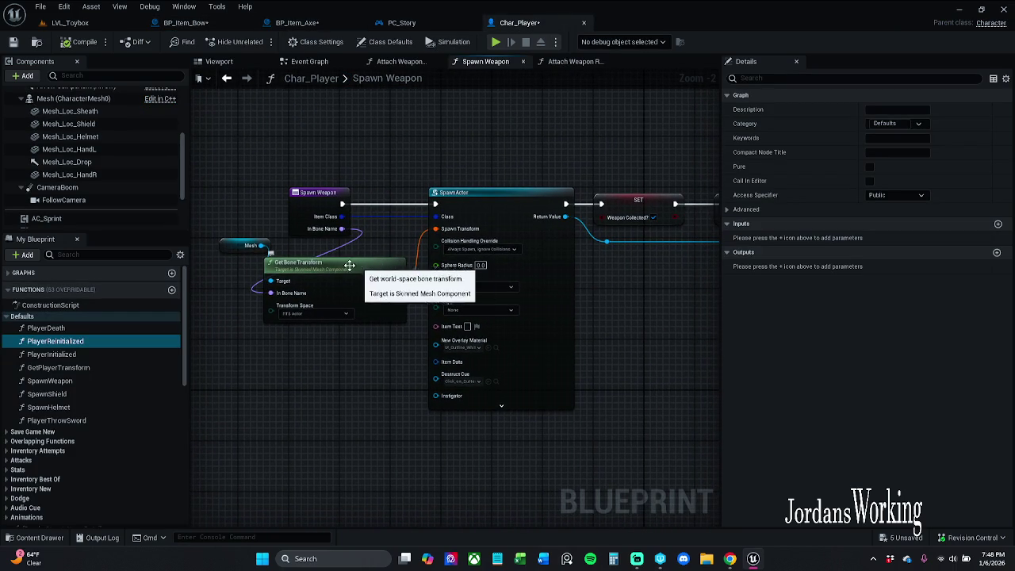
{"action": "left_click_drag", "start_coordinate": [220, 294], "coordinate": [274, 242]}
{"action": "left_click_drag", "start_coordinate": [310, 277], "coordinate": [272, 277]}
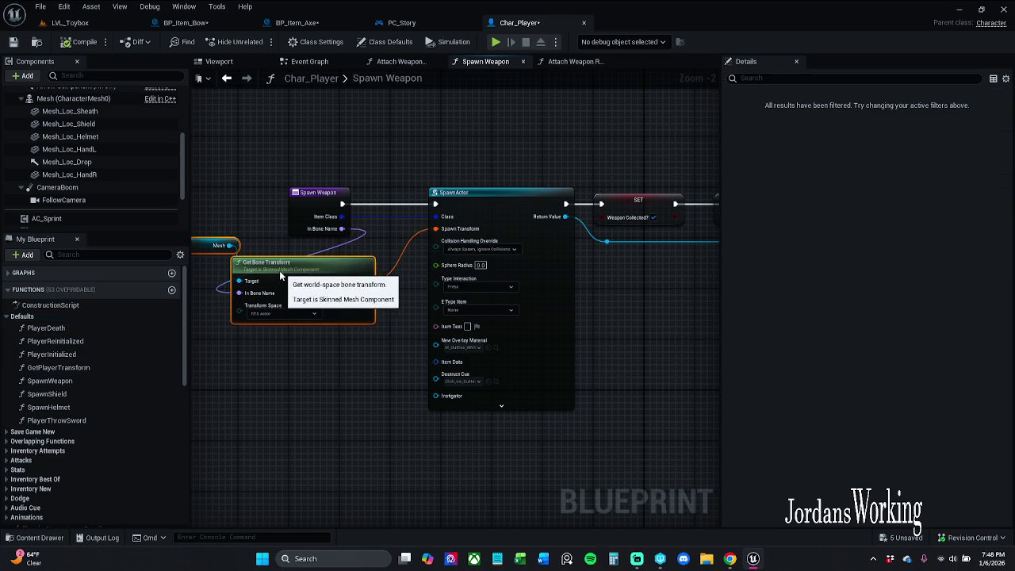
{"action": "right_click", "coordinate": [359, 282]}
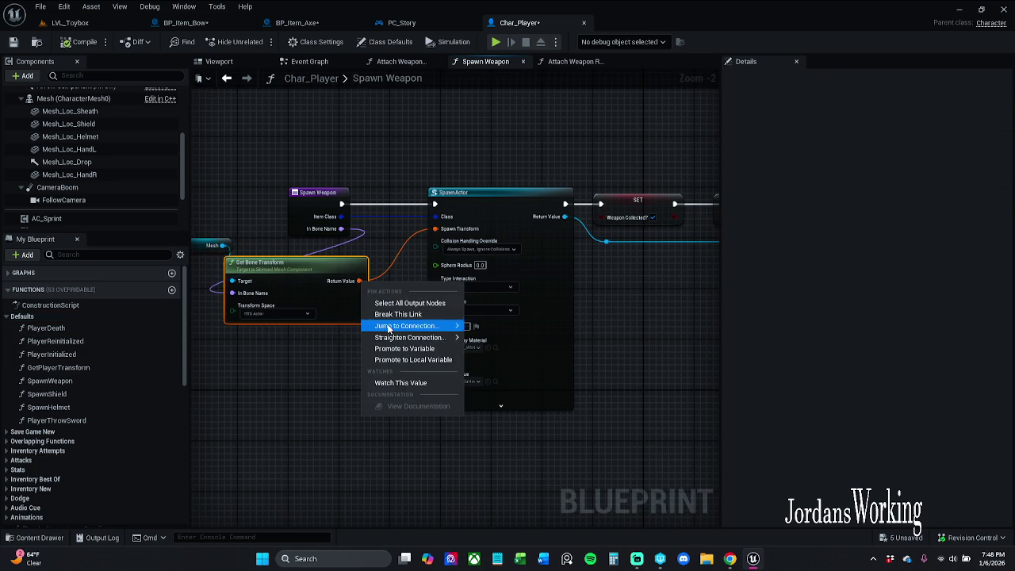
{"action": "mouse_move", "coordinate": [390, 328]}
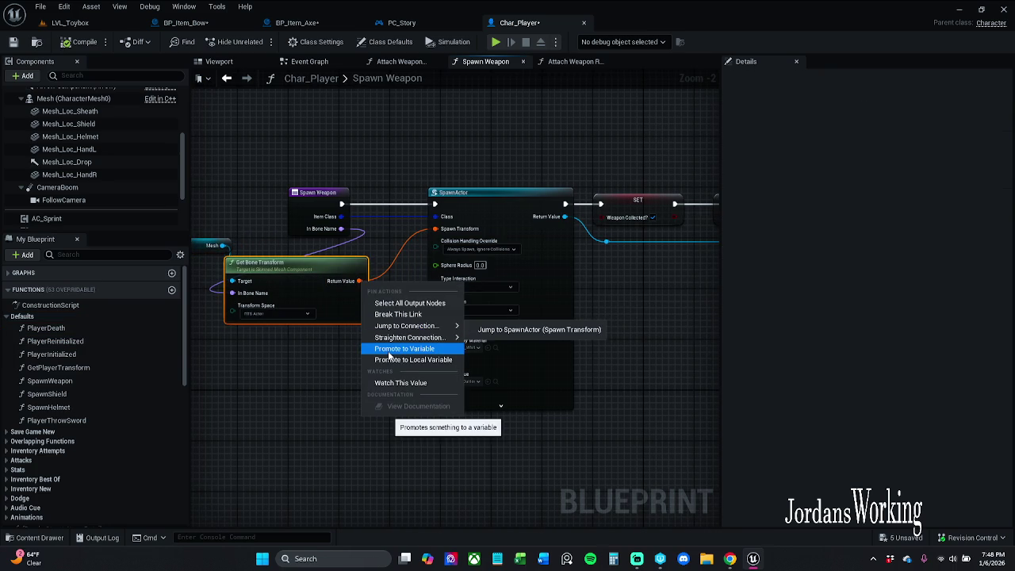
{"action": "left_click", "coordinate": [352, 379]}
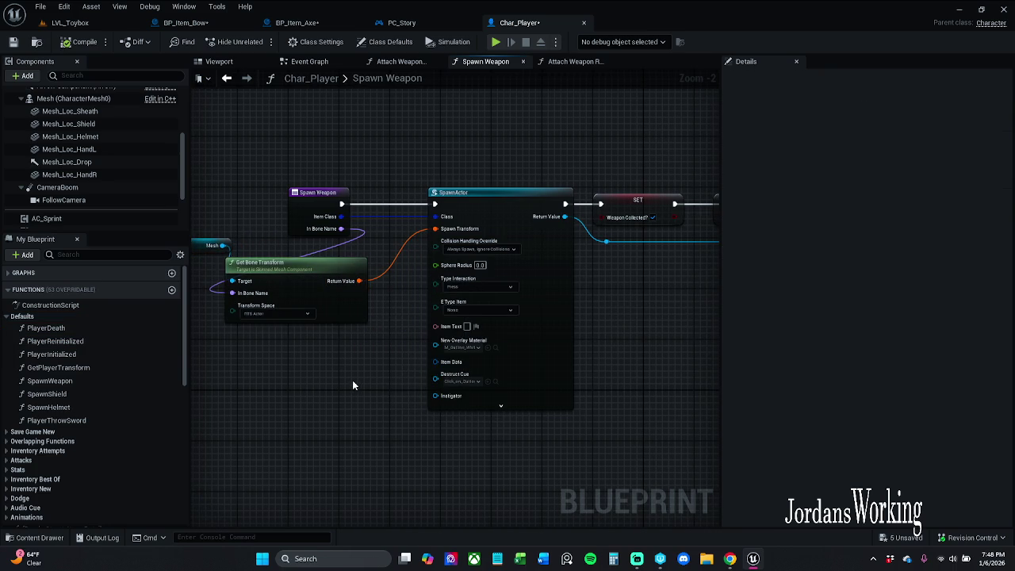
{"action": "left_click_drag", "start_coordinate": [352, 379], "coordinate": [404, 372]}
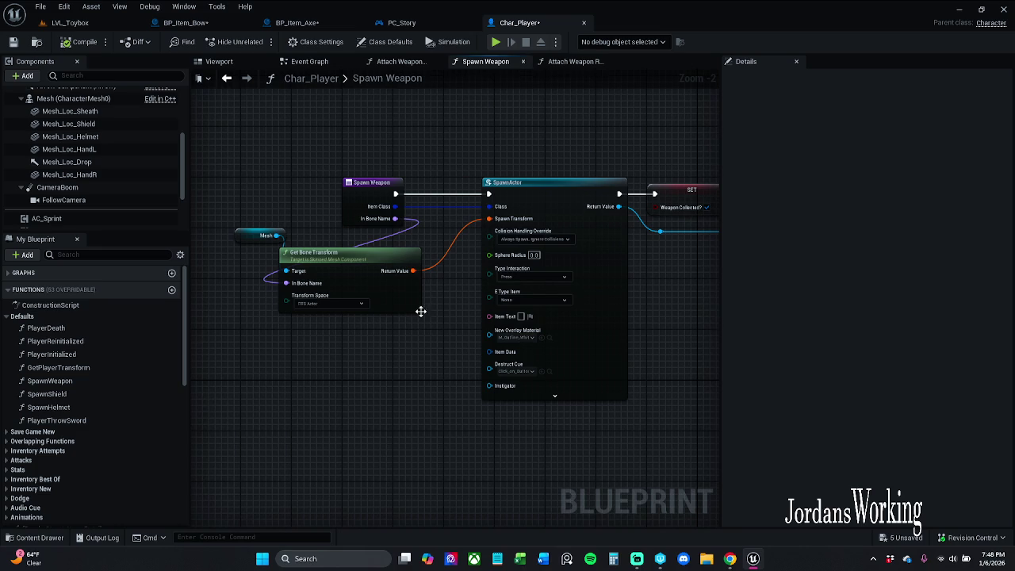
{"action": "right_click", "coordinate": [407, 301]}
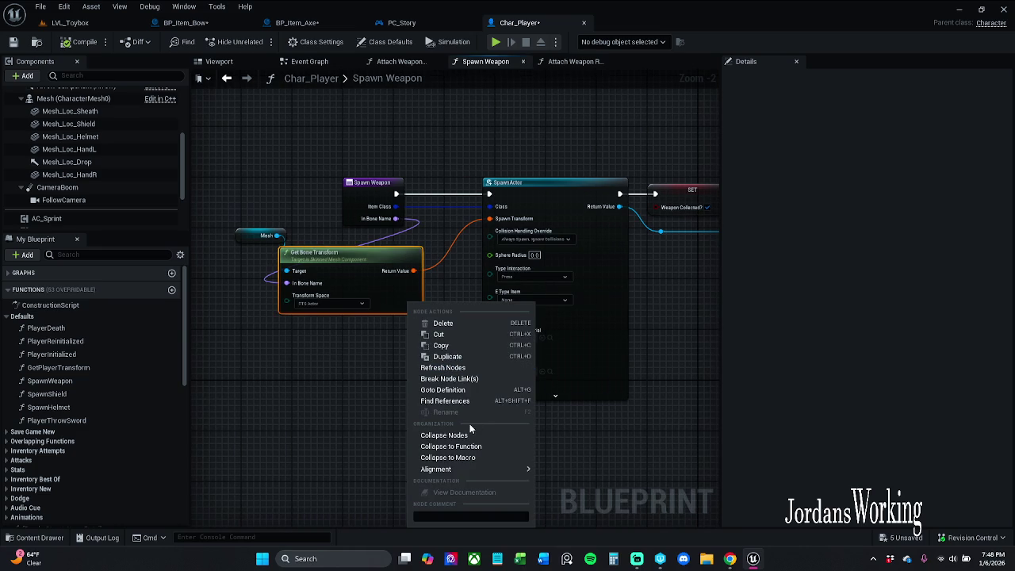
{"action": "left_click", "coordinate": [324, 382]}
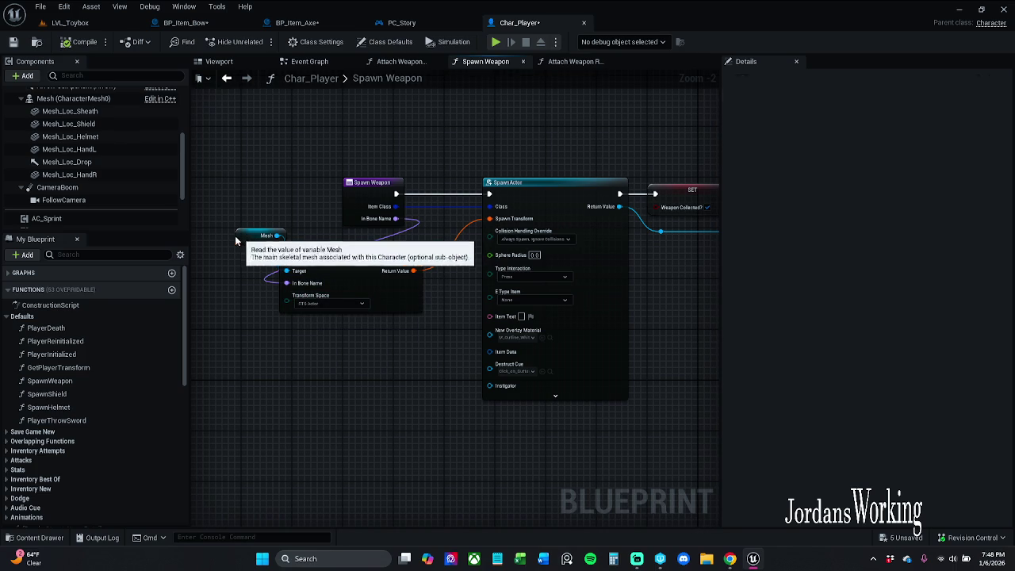
{"action": "left_click_drag", "start_coordinate": [234, 235], "coordinate": [216, 235]}
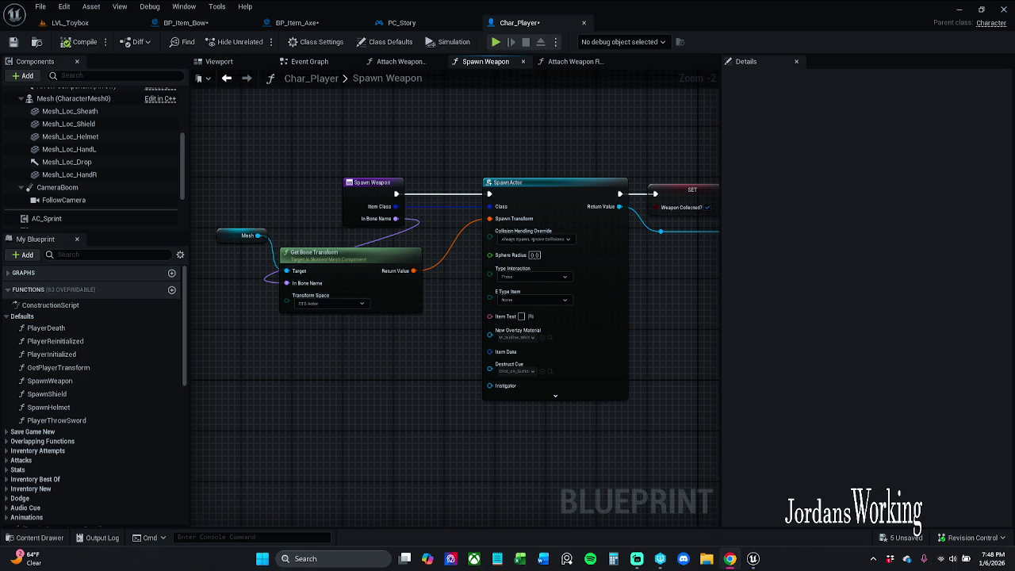
Step: Nudge BP_Item_Axe's lower Item Class getter left, then bring up Char_Player's Spawn Weapon function
{"action": "left_click", "coordinate": [401, 22]}
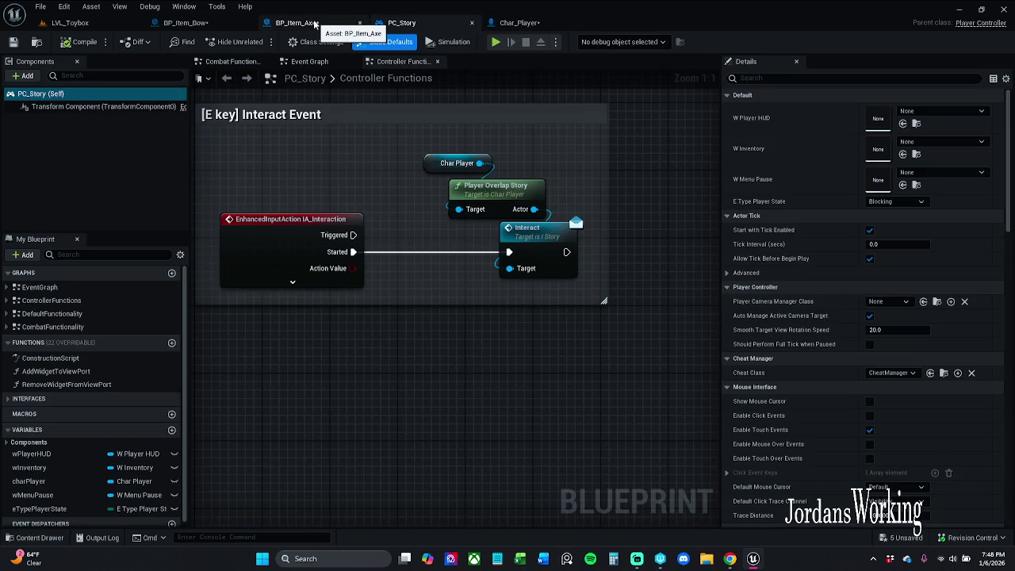
{"action": "left_click", "coordinate": [315, 24]}
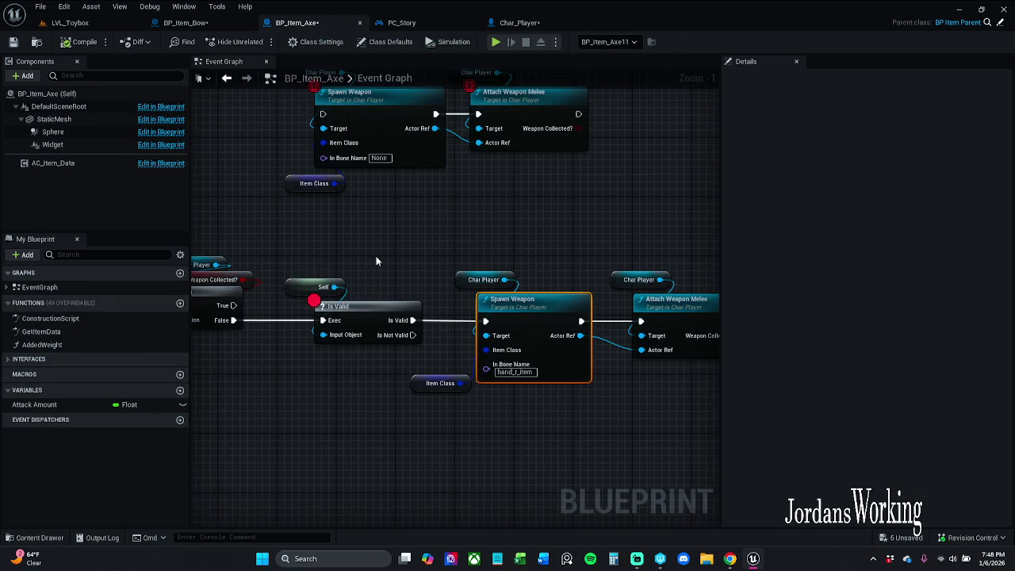
{"action": "left_click_drag", "start_coordinate": [423, 386], "coordinate": [407, 388]}
{"action": "left_click", "coordinate": [428, 440]}
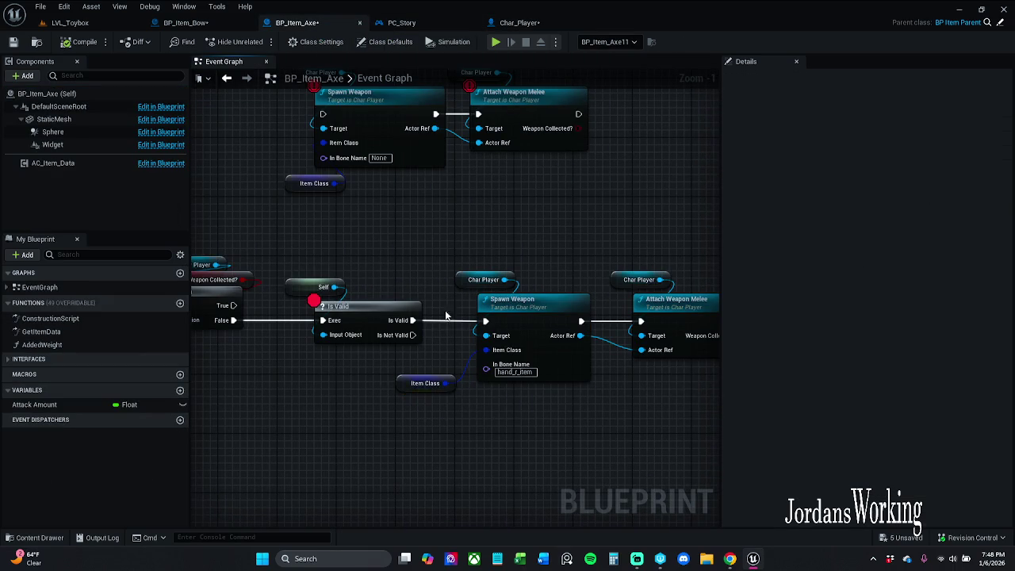
{"action": "left_click_drag", "start_coordinate": [469, 217], "coordinate": [571, 236]}
{"action": "scroll", "coordinate": [571, 237], "scroll_direction": "down", "scroll_amount": 2}
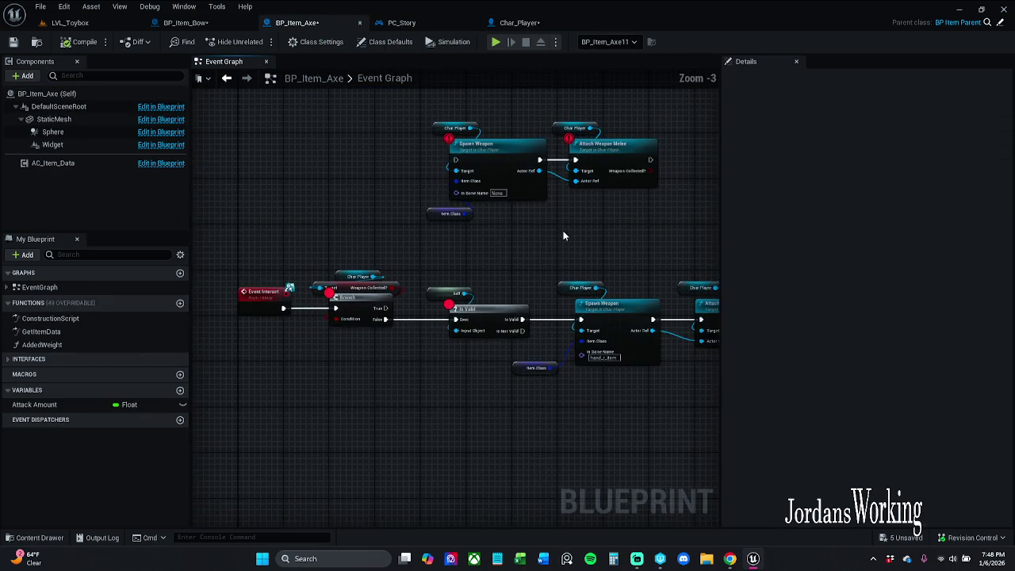
{"action": "left_click", "coordinate": [531, 27]}
Step: Pan and zoom the Spawn Weapon graph to bring the spawn nodes into view
{"action": "left_click_drag", "start_coordinate": [367, 341], "coordinate": [548, 426]}
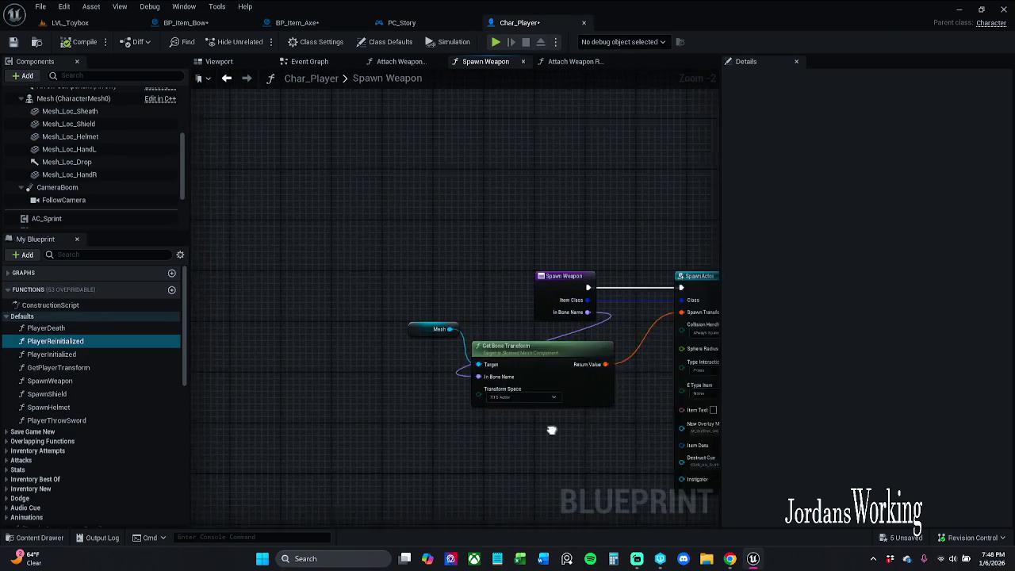
{"action": "scroll", "coordinate": [443, 377], "scroll_direction": "down", "scroll_amount": 5}
{"action": "scroll", "coordinate": [442, 370], "scroll_direction": "up", "scroll_amount": 6}
{"action": "left_click_drag", "start_coordinate": [443, 371], "coordinate": [474, 172]}
{"action": "scroll", "coordinate": [473, 171], "scroll_direction": "down", "scroll_amount": 6}
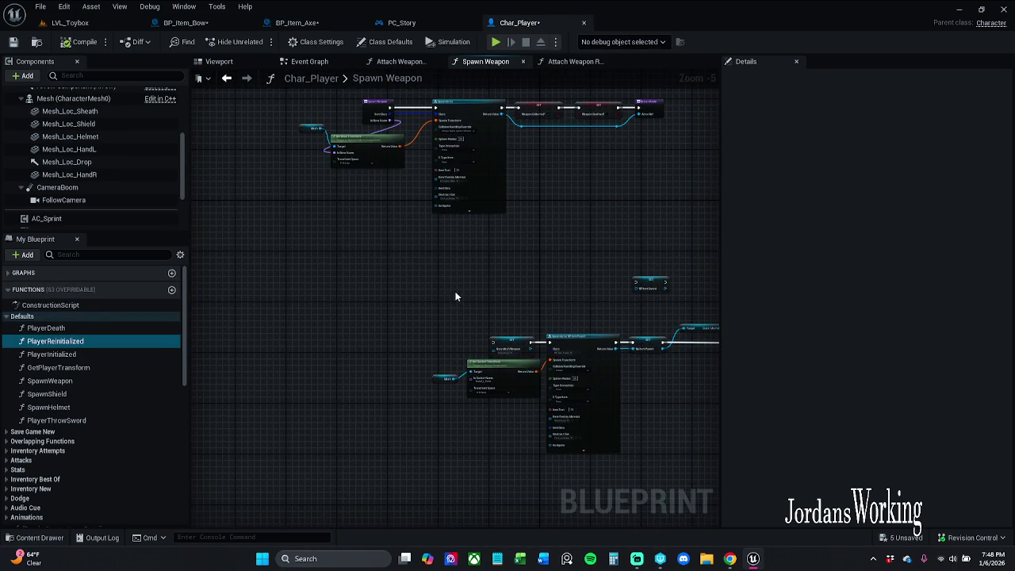
{"action": "scroll", "coordinate": [455, 297], "scroll_direction": "up", "scroll_amount": 5}
{"action": "scroll", "coordinate": [459, 235], "scroll_direction": "down", "scroll_amount": 4}
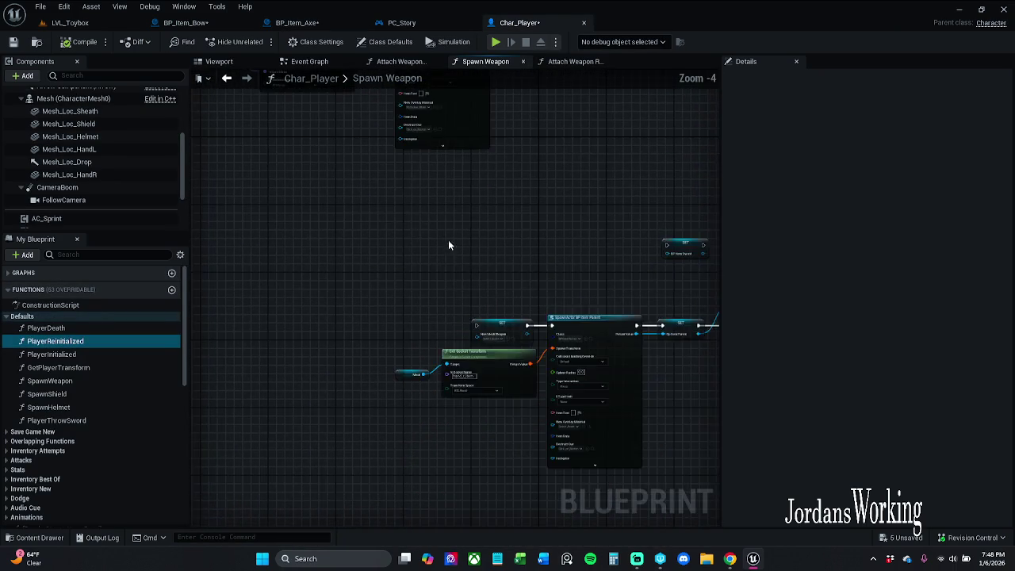
{"action": "scroll", "coordinate": [454, 335], "scroll_direction": "up", "scroll_amount": 1}
{"action": "scroll", "coordinate": [454, 335], "scroll_direction": "up", "scroll_amount": 3}
{"action": "scroll", "coordinate": [377, 339], "scroll_direction": "down", "scroll_amount": 1}
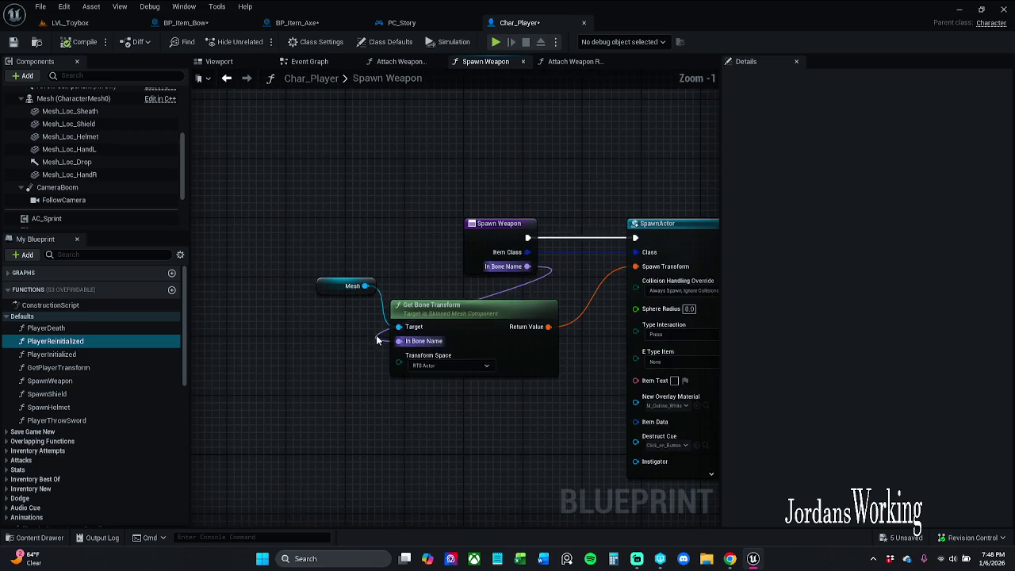
{"action": "mouse_move", "coordinate": [377, 339]}
{"action": "left_mouse_down"}
{"action": "mouse_move", "coordinate": [395, 272]}
{"action": "mouse_move", "coordinate": [381, 252]}
{"action": "left_mouse_up"}
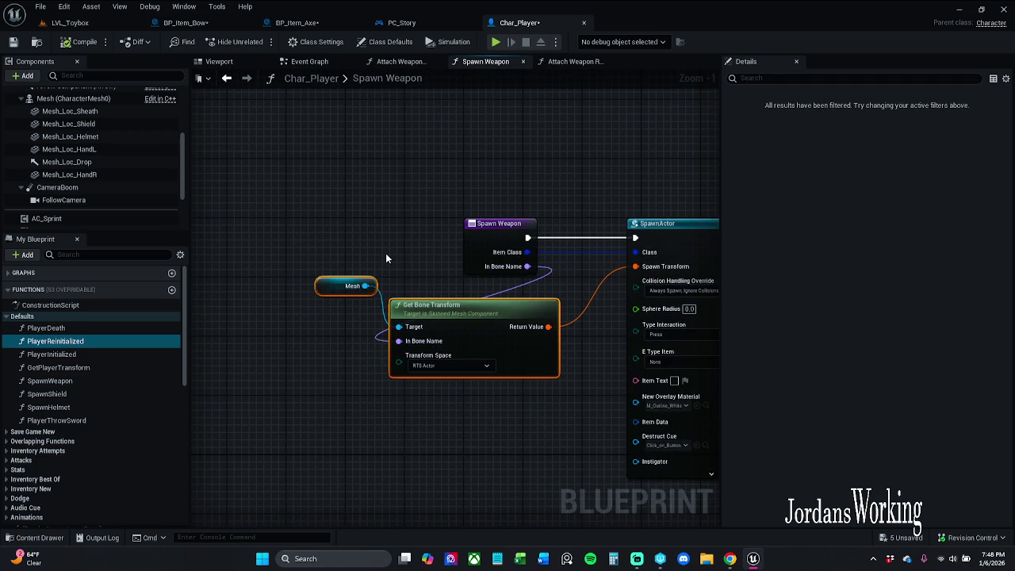
{"action": "mouse_move", "coordinate": [386, 259]}
{"action": "left_mouse_down"}
{"action": "mouse_move", "coordinate": [358, 233]}
{"action": "mouse_move", "coordinate": [323, 229]}
{"action": "left_mouse_up"}
{"action": "left_click", "coordinate": [322, 229]}
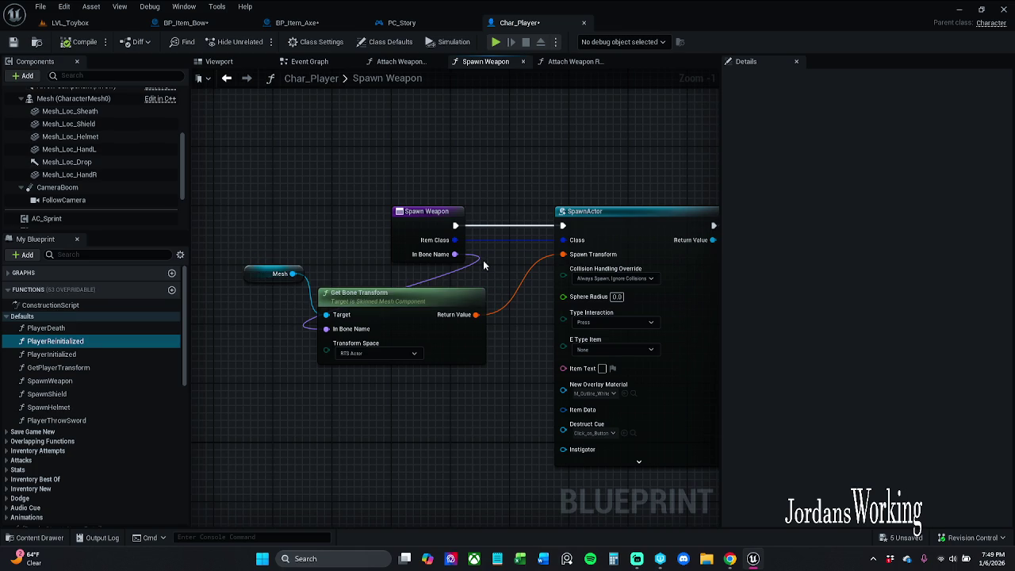
Step: Break the Get Bone Transform link into SpawnActor's Spawn Transform pin
{"action": "right_click", "coordinate": [564, 255]}
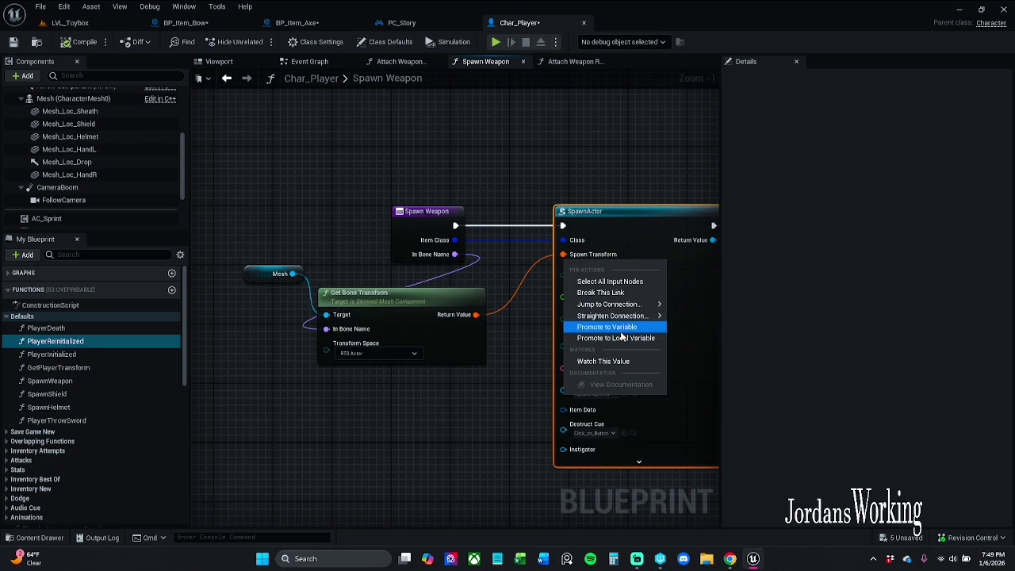
{"action": "mouse_move", "coordinate": [604, 304]}
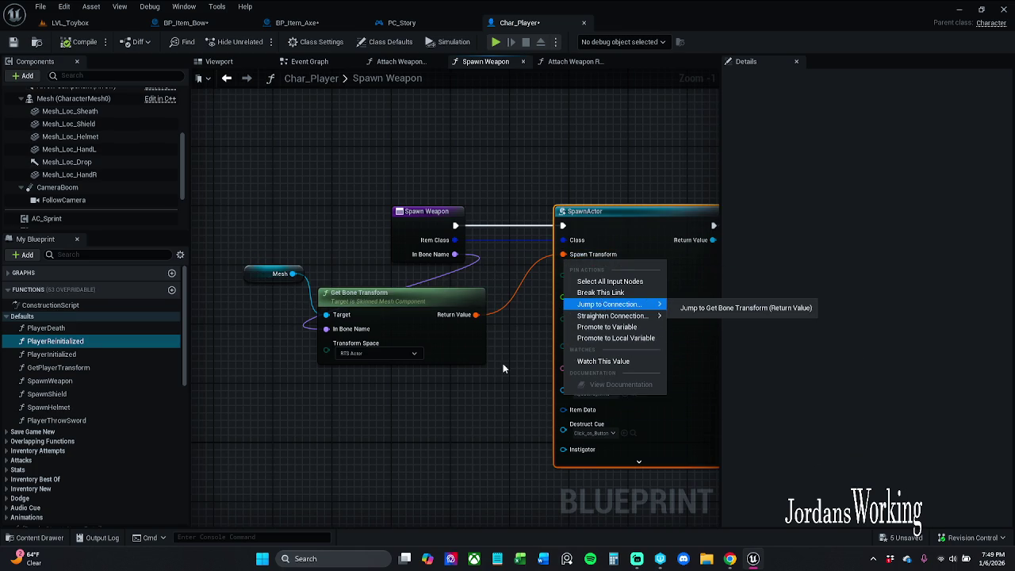
{"action": "left_click", "coordinate": [501, 359]}
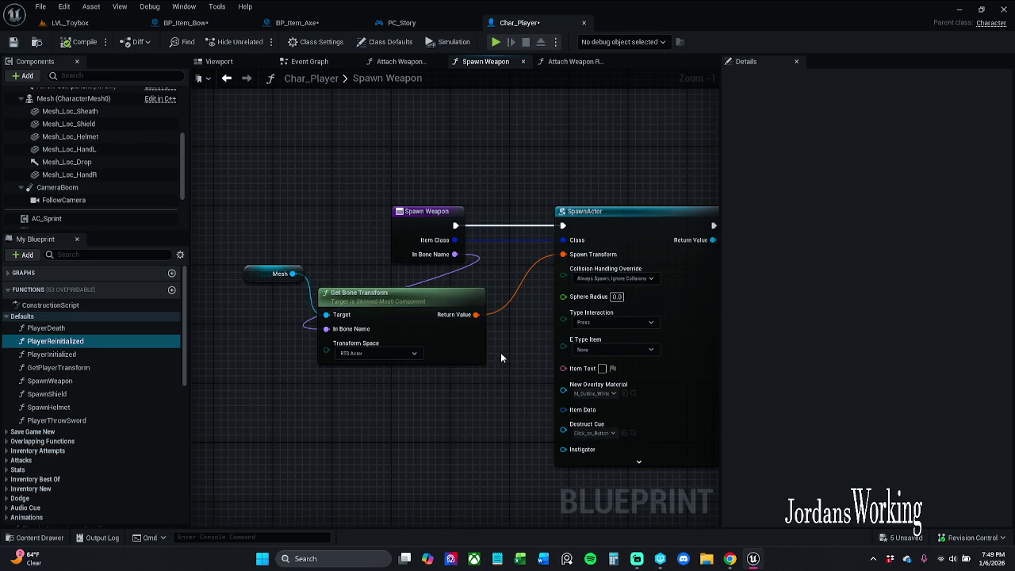
{"action": "left_click", "coordinate": [563, 254], "text": "alt"}
{"action": "mouse_move", "coordinate": [211, 357]}
{"action": "left_mouse_down"}
{"action": "mouse_move", "coordinate": [309, 263]}
{"action": "mouse_move", "coordinate": [337, 262]}
{"action": "left_mouse_up"}
Step: Split SpawnActor's Spawn Transform into Location, Rotation and Scale pins
{"action": "left_click_drag", "start_coordinate": [357, 314], "coordinate": [314, 314]}
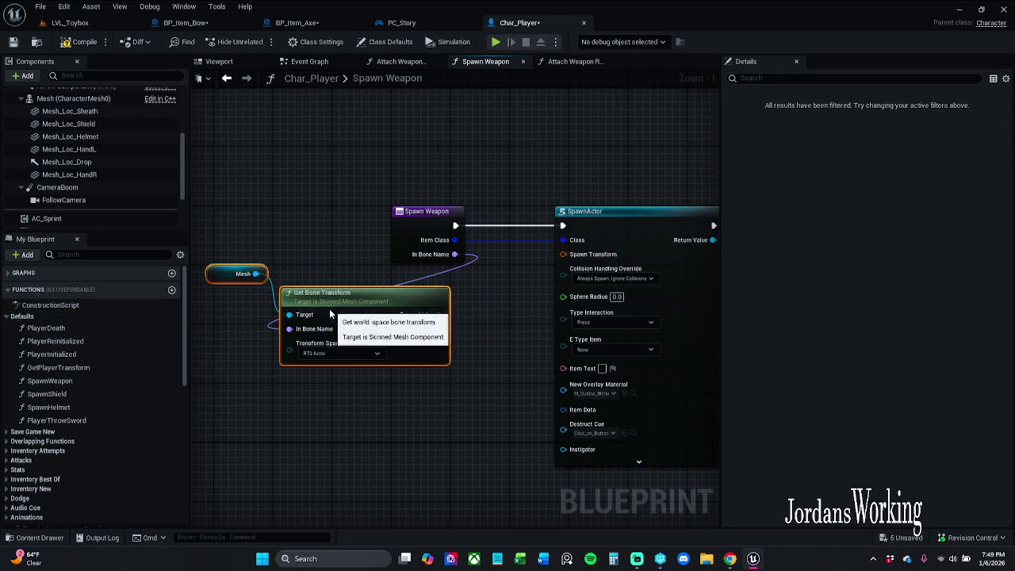
{"action": "left_click", "coordinate": [499, 322]}
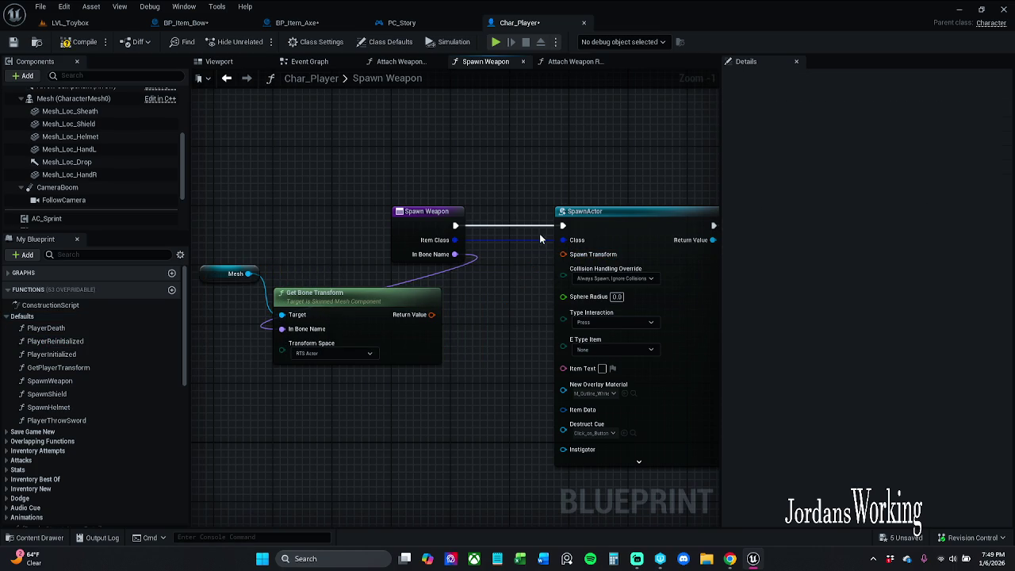
{"action": "right_click", "coordinate": [585, 254]}
{"action": "left_click", "coordinate": [631, 298]}
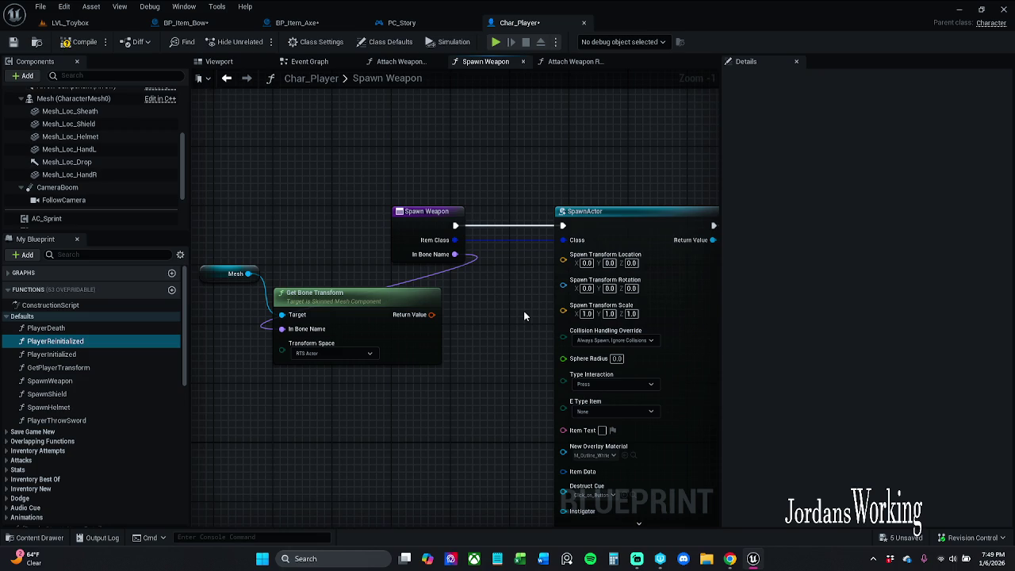
Step: Undo the accidental Promote to Variable on Get Bone Transform and delete the leftover NewVar
{"action": "right_click", "coordinate": [428, 315]}
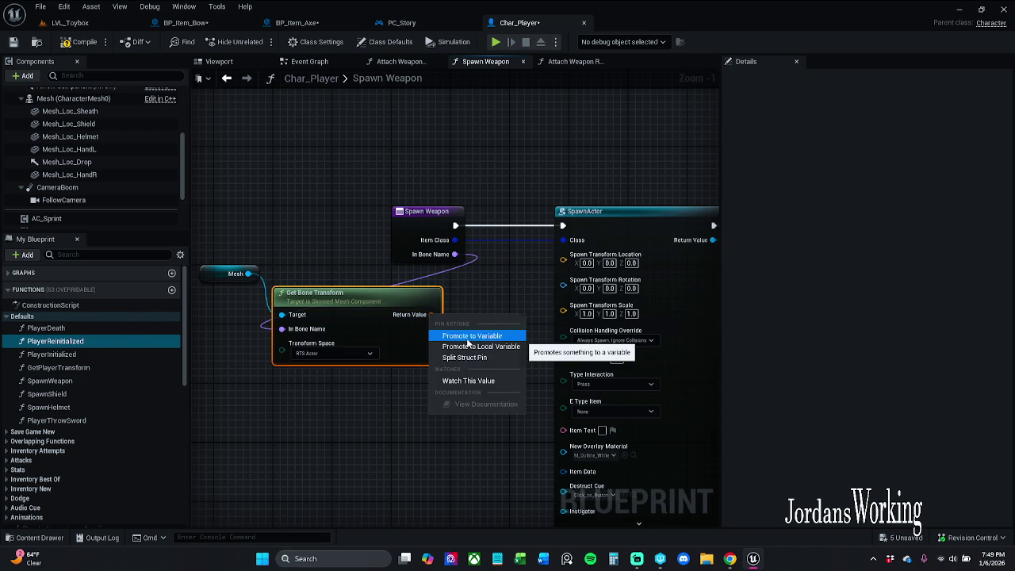
{"action": "left_click", "coordinate": [471, 335]}
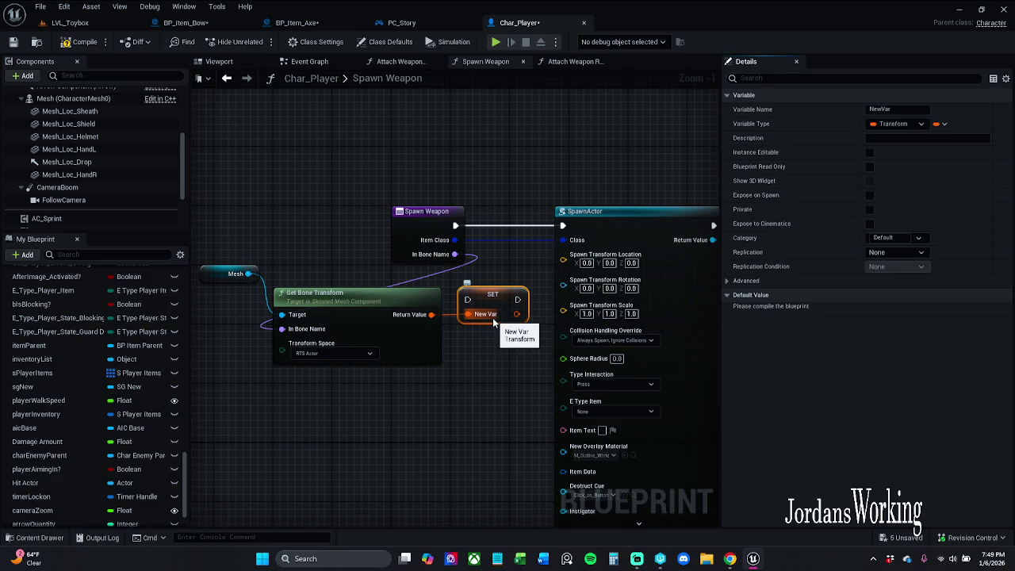
{"action": "key", "text": "ctrl+z"}
{"action": "scroll", "coordinate": [79, 422], "scroll_direction": "down", "scroll_amount": 10}
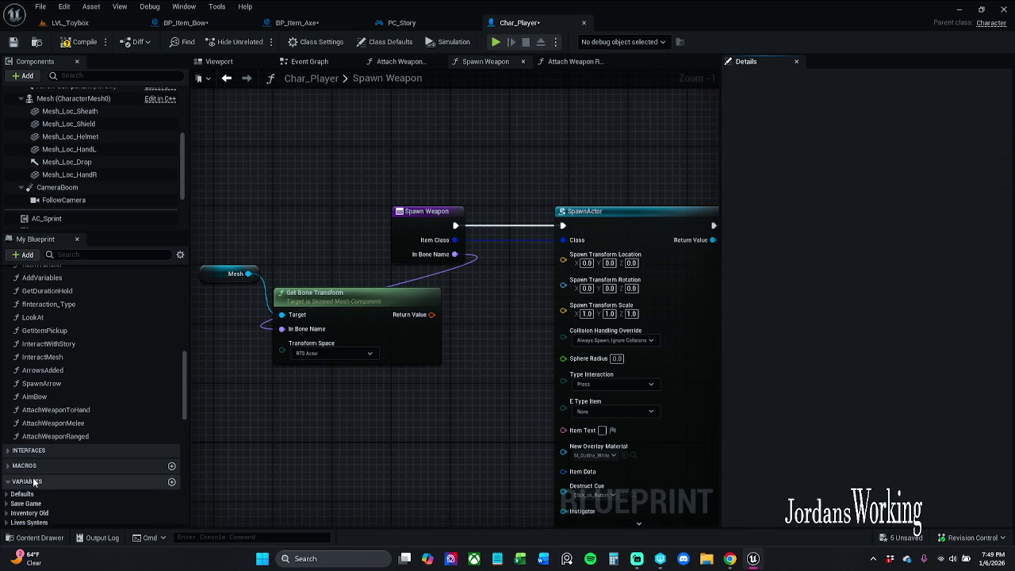
{"action": "left_click_drag", "start_coordinate": [185, 396], "coordinate": [169, 459]}
{"action": "scroll", "coordinate": [162, 476], "scroll_direction": "down", "scroll_amount": 5}
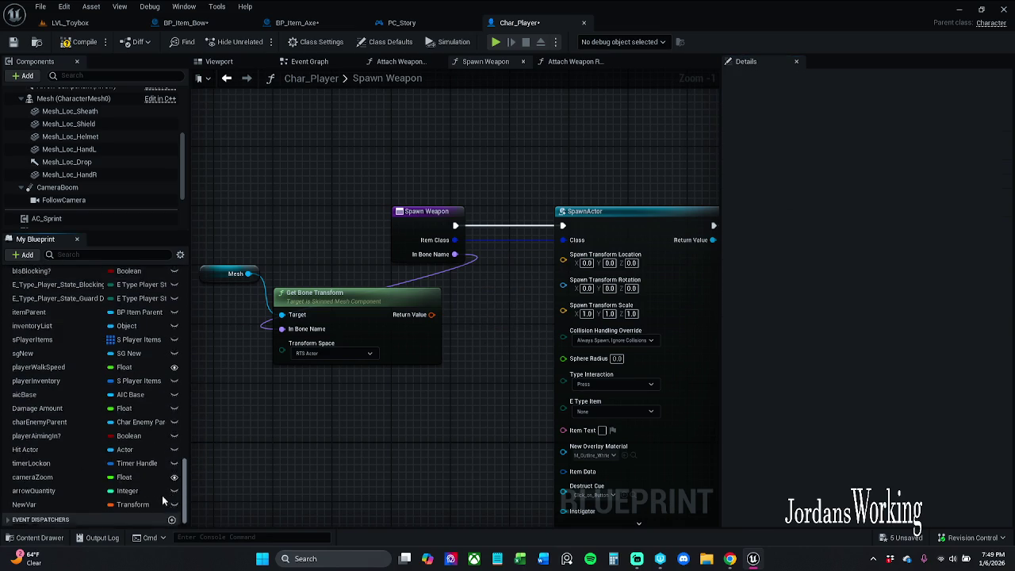
{"action": "left_click", "coordinate": [65, 489]}
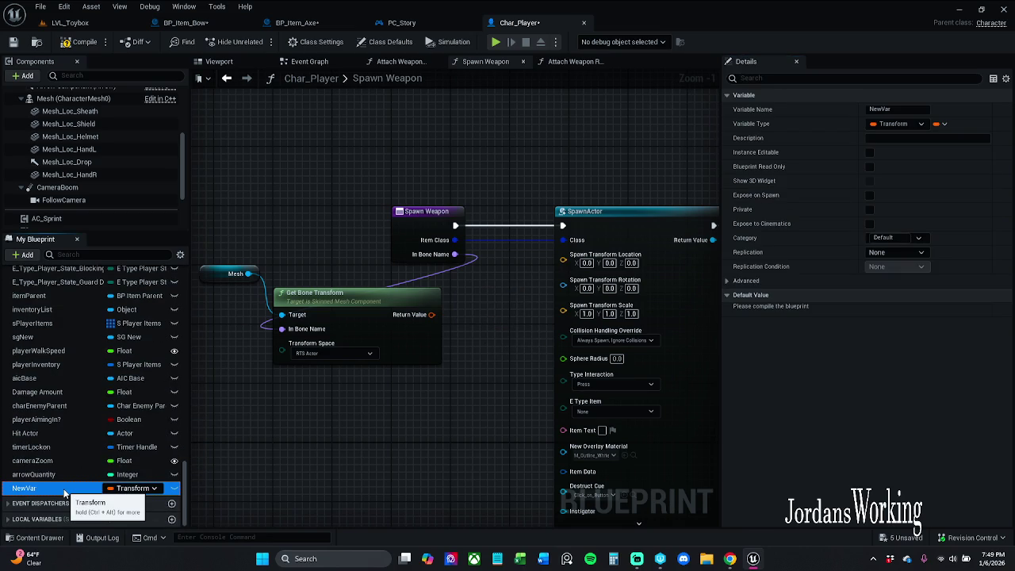
{"action": "key", "text": "Delete"}
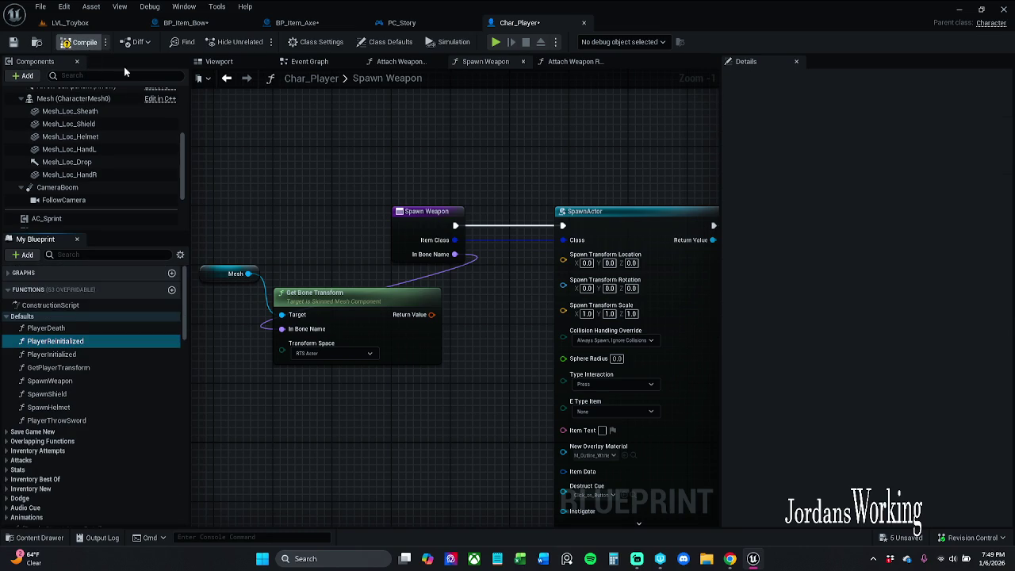
{"action": "left_click_drag", "start_coordinate": [341, 258], "coordinate": [298, 234]}
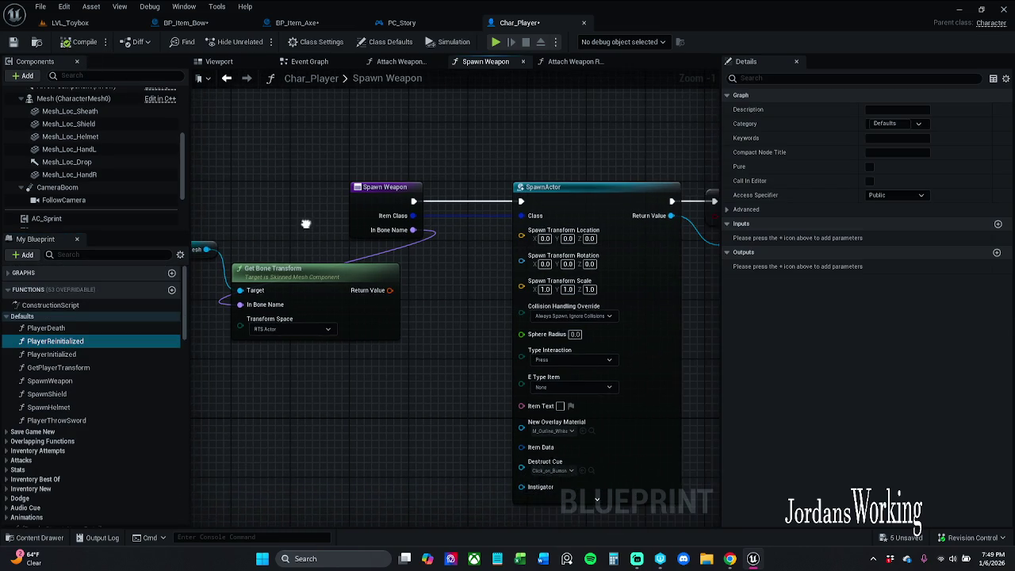
Step: Split Get Bone Transform's Return Value, wire its Location into Spawn Transform Location, and save
{"action": "right_click", "coordinate": [389, 290]}
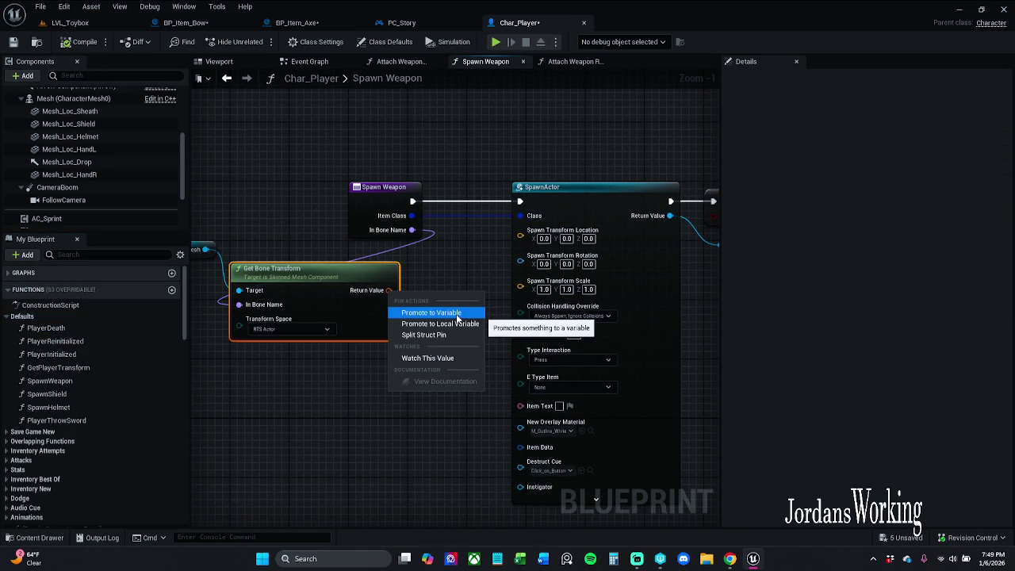
{"action": "left_click", "coordinate": [441, 333]}
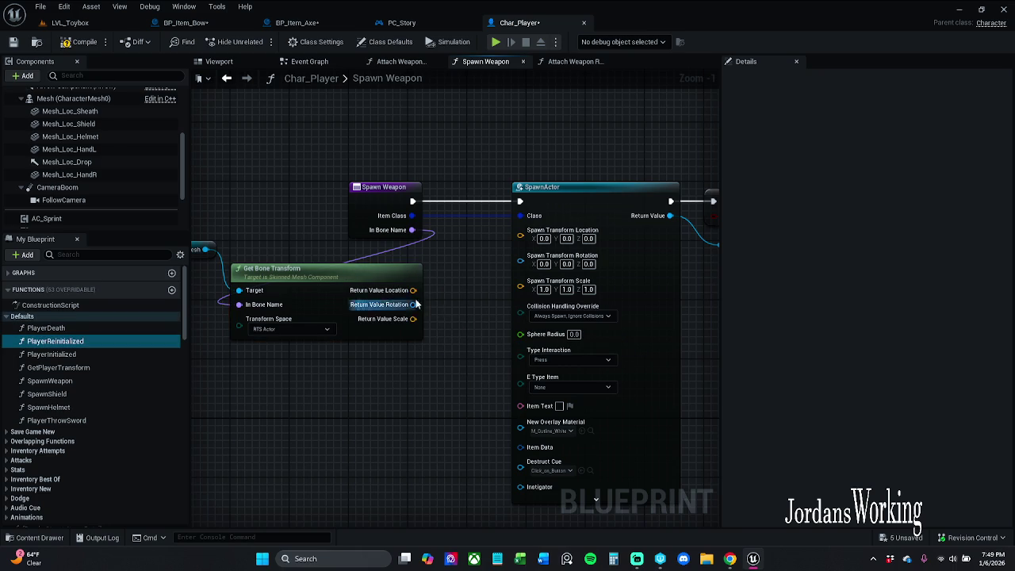
{"action": "left_click_drag", "start_coordinate": [413, 290], "coordinate": [521, 236]}
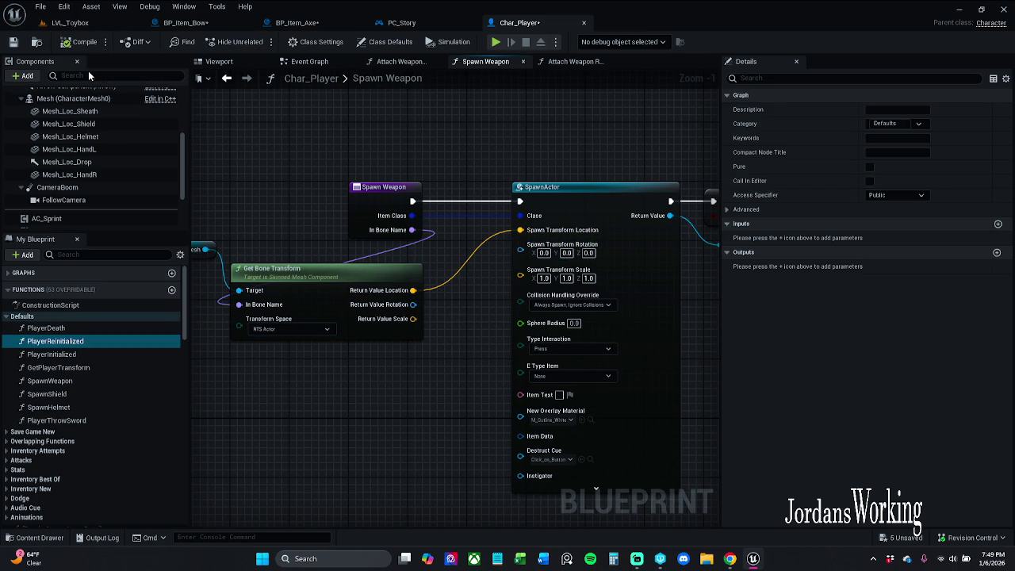
{"action": "left_click", "coordinate": [12, 46]}
Step: Expose Spawn Transform Rotation as a Spawn Weapon input named itemRotation
{"action": "mouse_move", "coordinate": [521, 252]}
{"action": "left_mouse_down"}
{"action": "mouse_move", "coordinate": [410, 232]}
{"action": "mouse_move", "coordinate": [412, 247]}
{"action": "left_mouse_up"}
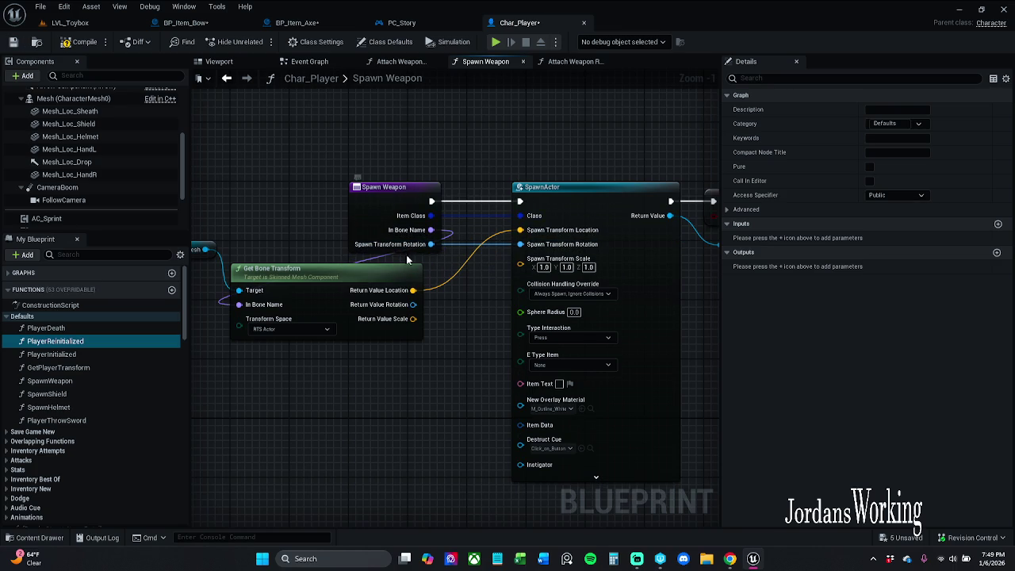
{"action": "left_click", "coordinate": [396, 204]}
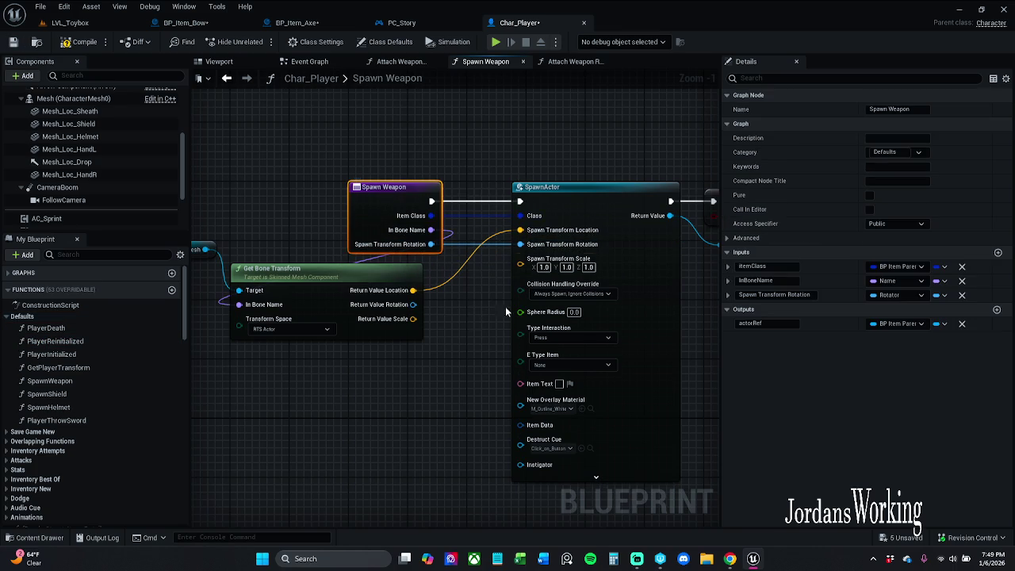
{"action": "left_click", "coordinate": [773, 295]}
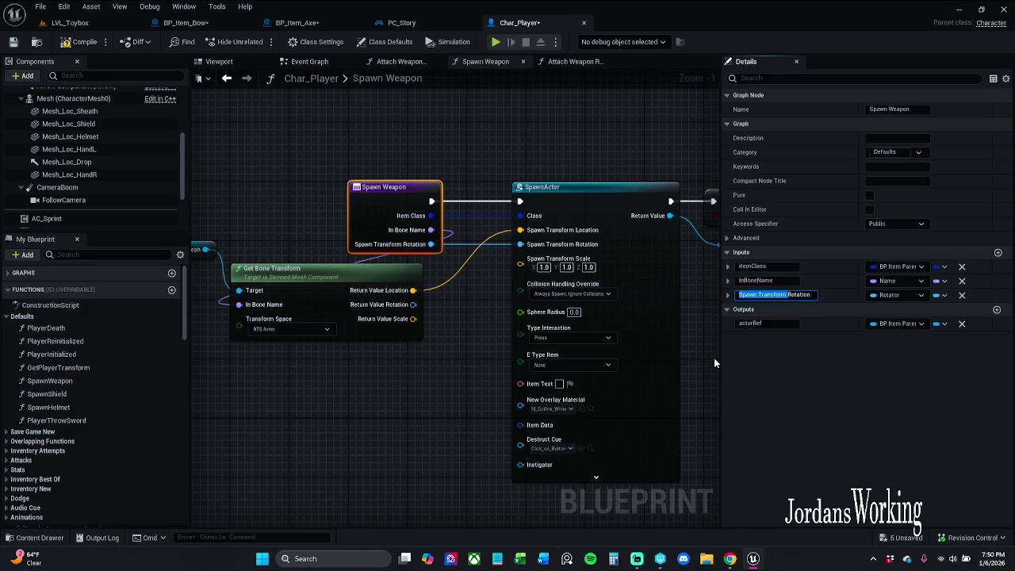
{"action": "type", "text": "item"}
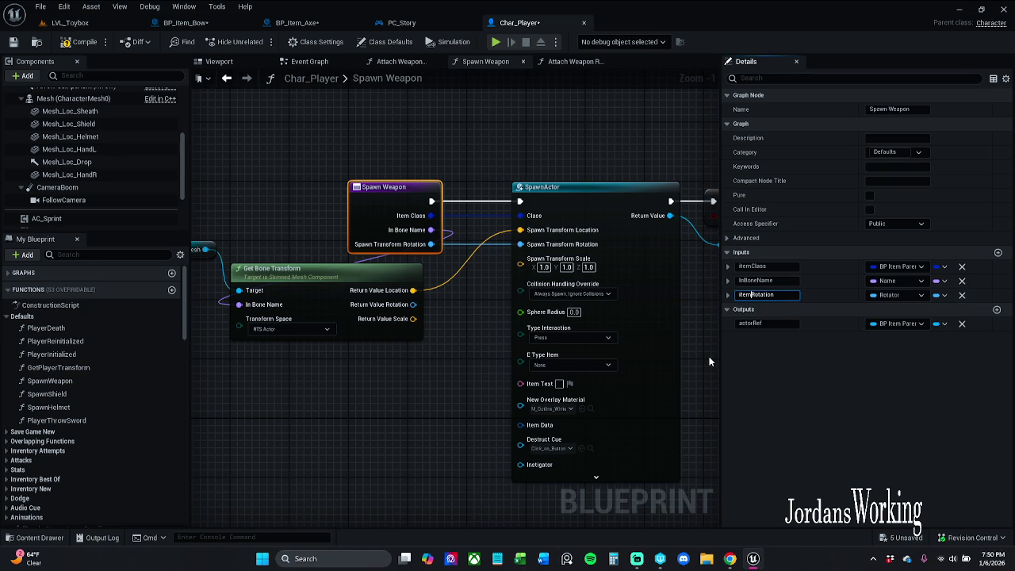
{"action": "left_click", "coordinate": [710, 362]}
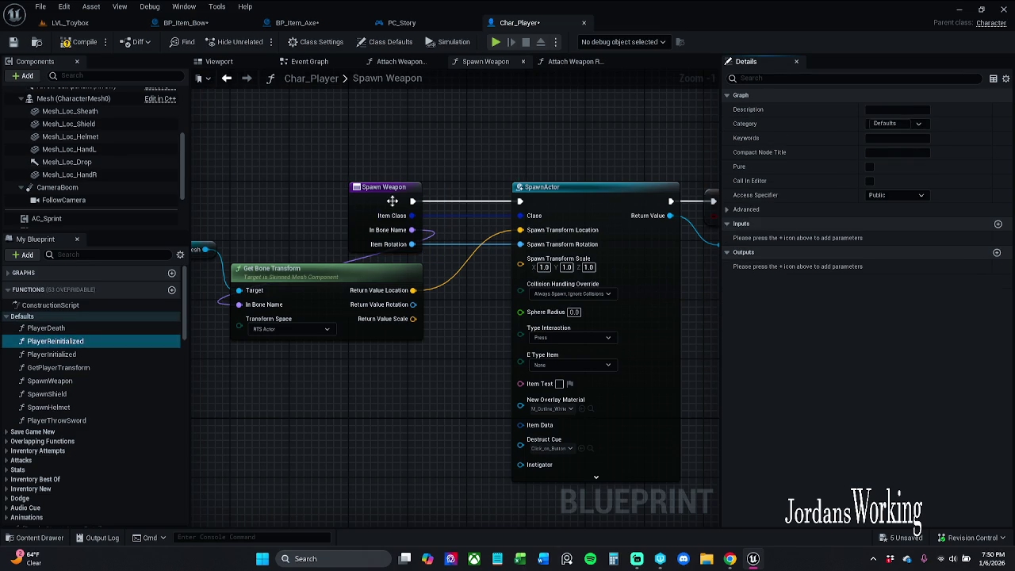
Step: Rename the InBoneName input to itemBone and save Char_Player
{"action": "mouse_move", "coordinate": [356, 219]}
{"action": "left_mouse_down"}
{"action": "mouse_move", "coordinate": [431, 283]}
{"action": "mouse_move", "coordinate": [477, 305]}
{"action": "left_mouse_up"}
{"action": "left_click", "coordinate": [559, 184]}
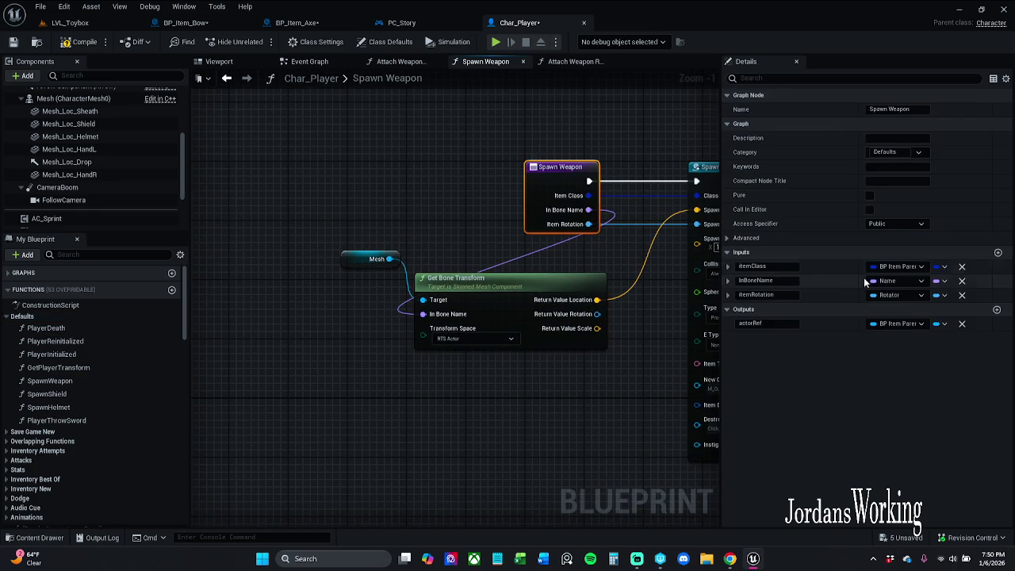
{"action": "left_click_drag", "start_coordinate": [738, 281], "coordinate": [758, 281]}
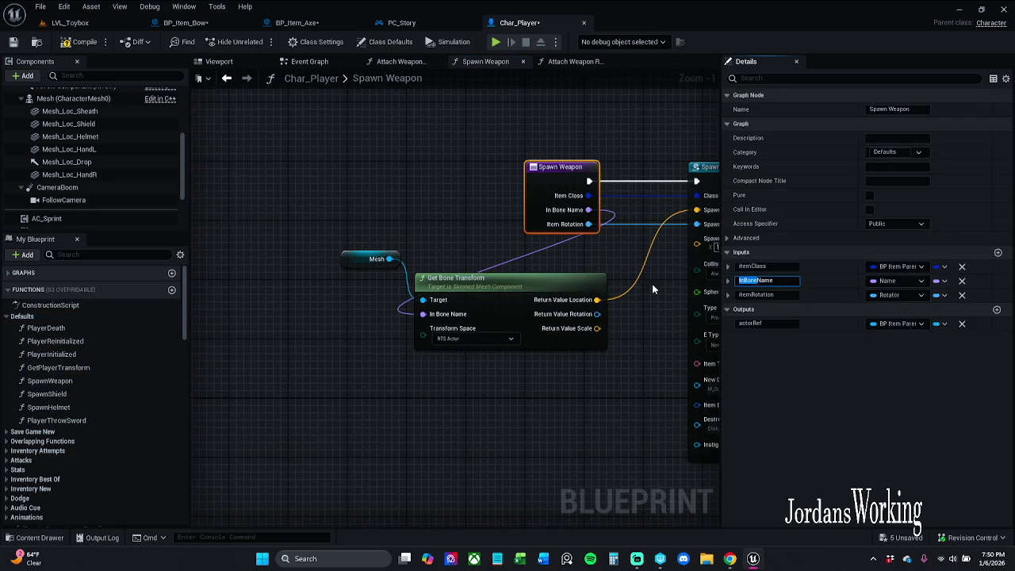
{"action": "double_click", "coordinate": [781, 280]}
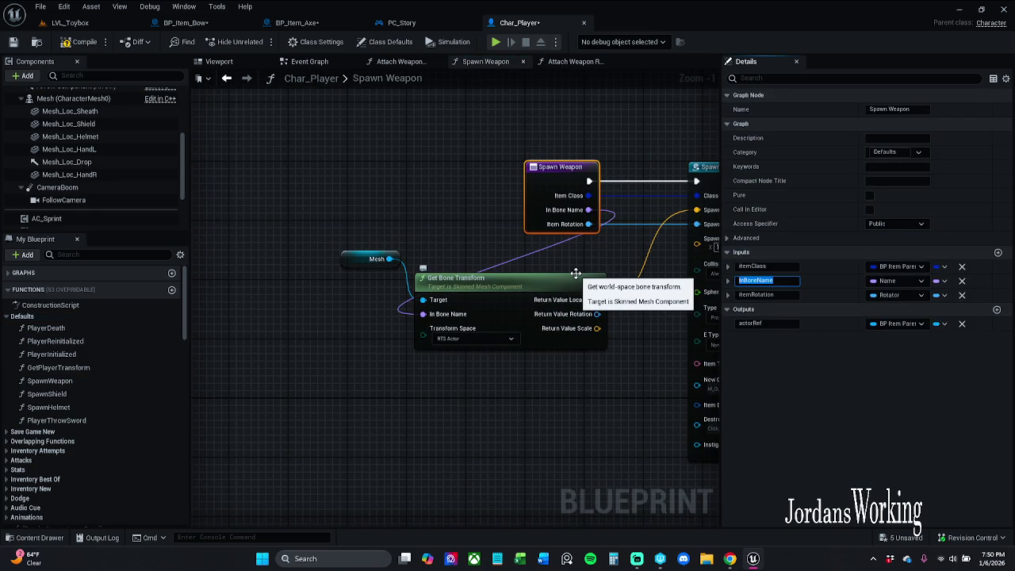
{"action": "type", "text": "R"}
{"action": "key", "text": "Return"}
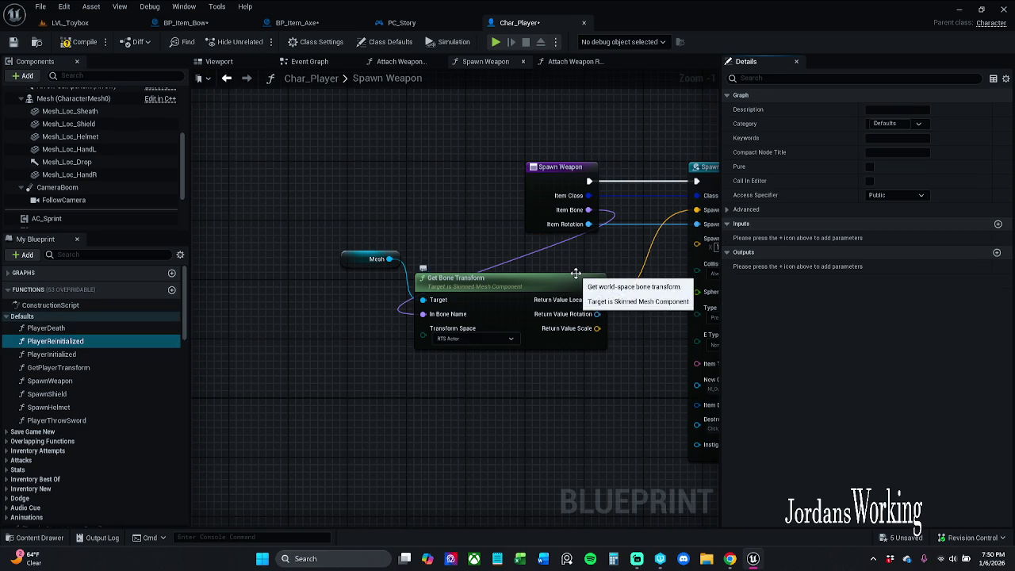
{"action": "left_click", "coordinate": [13, 42]}
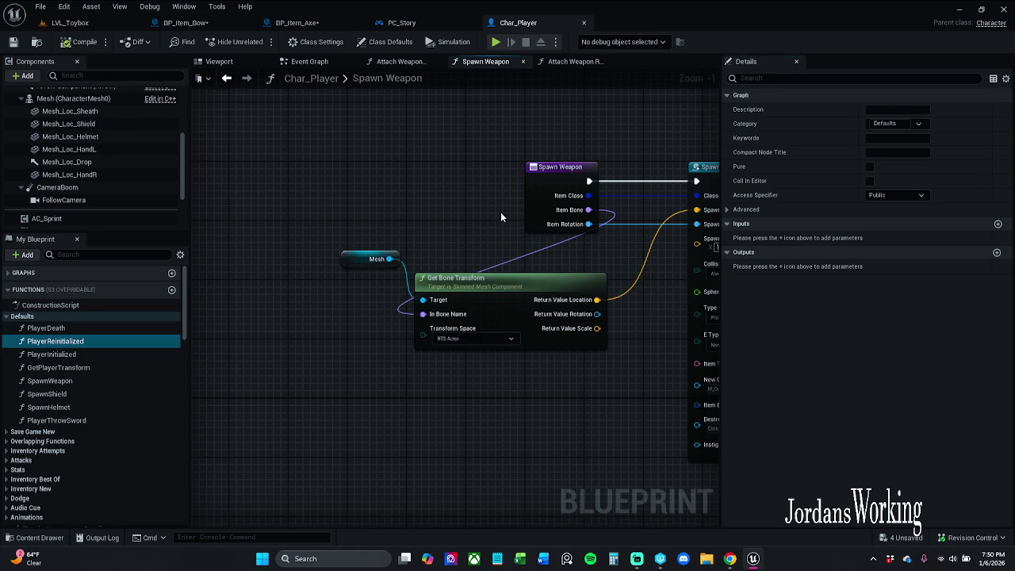
{"action": "left_click_drag", "start_coordinate": [500, 212], "coordinate": [394, 201]}
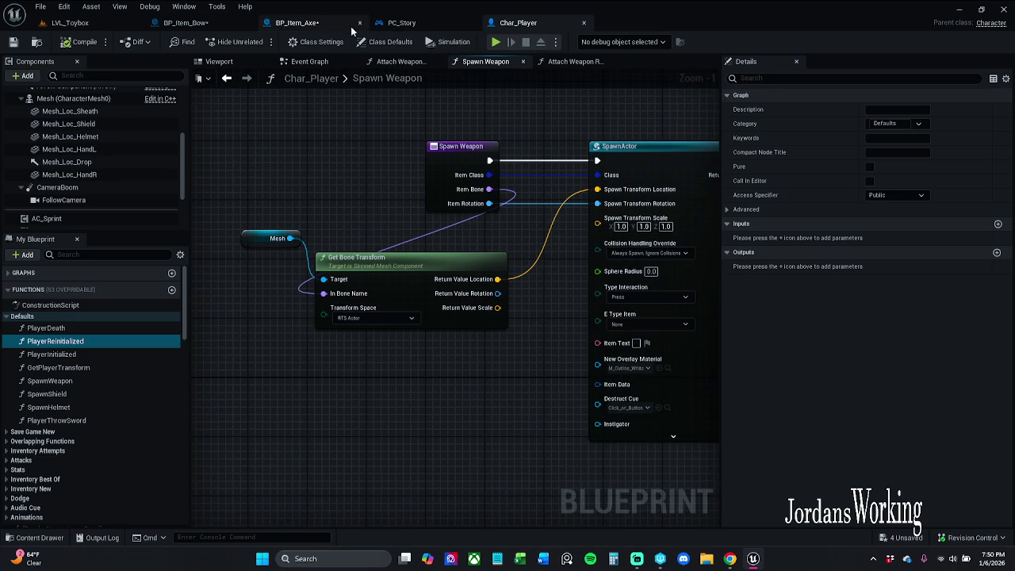
Step: Delete BP_Item_Axe's unused Char Player, Spawn, Attach and Item Class nodes and save it
{"action": "left_click", "coordinate": [321, 23]}
{"action": "mouse_move", "coordinate": [326, 190]}
{"action": "left_mouse_down"}
{"action": "mouse_move", "coordinate": [404, 206]}
{"action": "mouse_move", "coordinate": [421, 198]}
{"action": "mouse_move", "coordinate": [356, 170]}
{"action": "mouse_move", "coordinate": [604, 302]}
{"action": "left_mouse_up"}
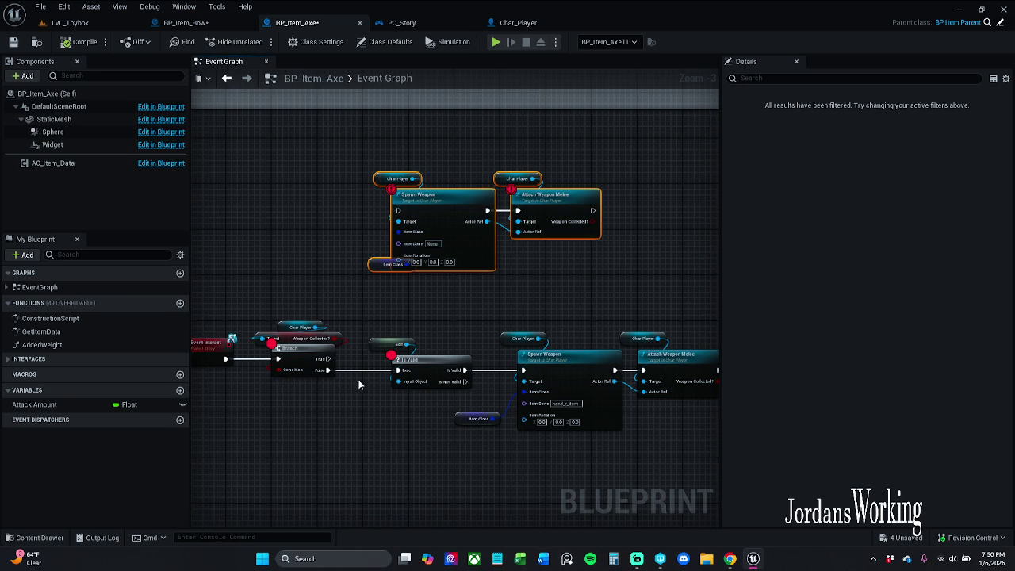
{"action": "left_click", "coordinate": [375, 289]}
{"action": "left_click_drag", "start_coordinate": [369, 266], "coordinate": [315, 278]}
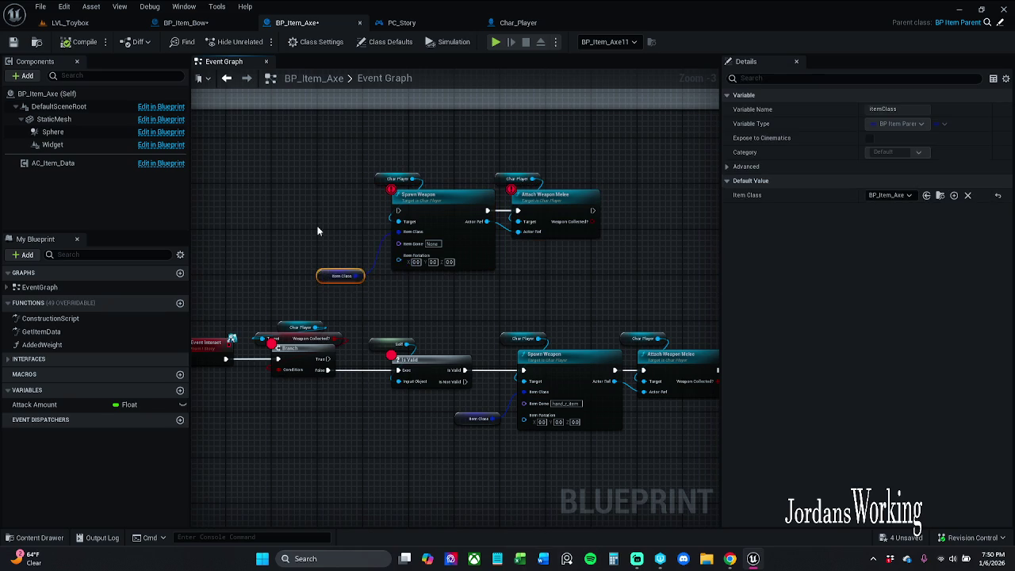
{"action": "left_click_drag", "start_coordinate": [335, 152], "coordinate": [621, 282]}
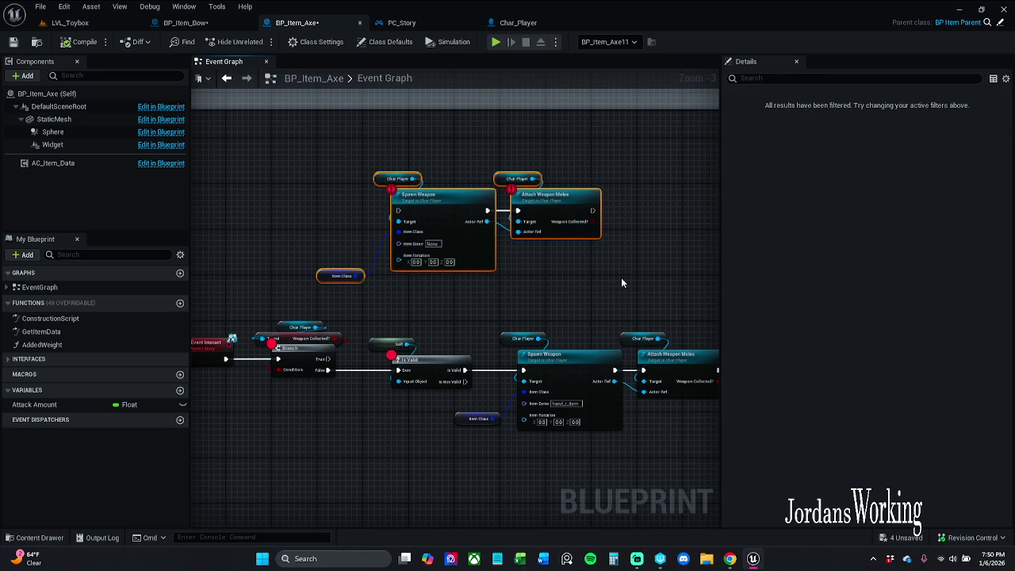
{"action": "key", "text": "Delete"}
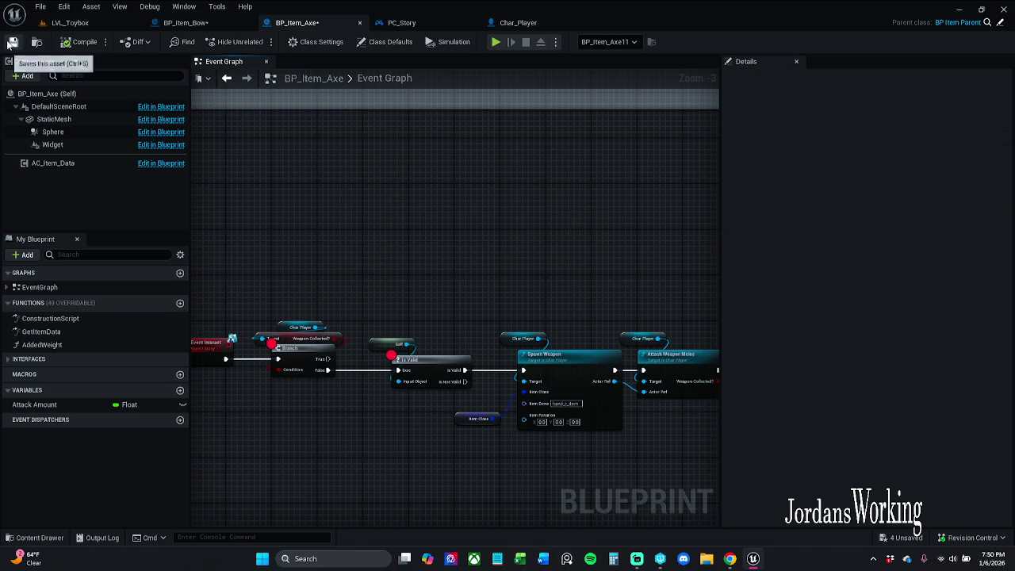
{"action": "left_click", "coordinate": [13, 42]}
Step: In BP_Item_Bow, set the Spawn Weapon node's Item Bone to hand_l_item
{"action": "left_click", "coordinate": [185, 22]}
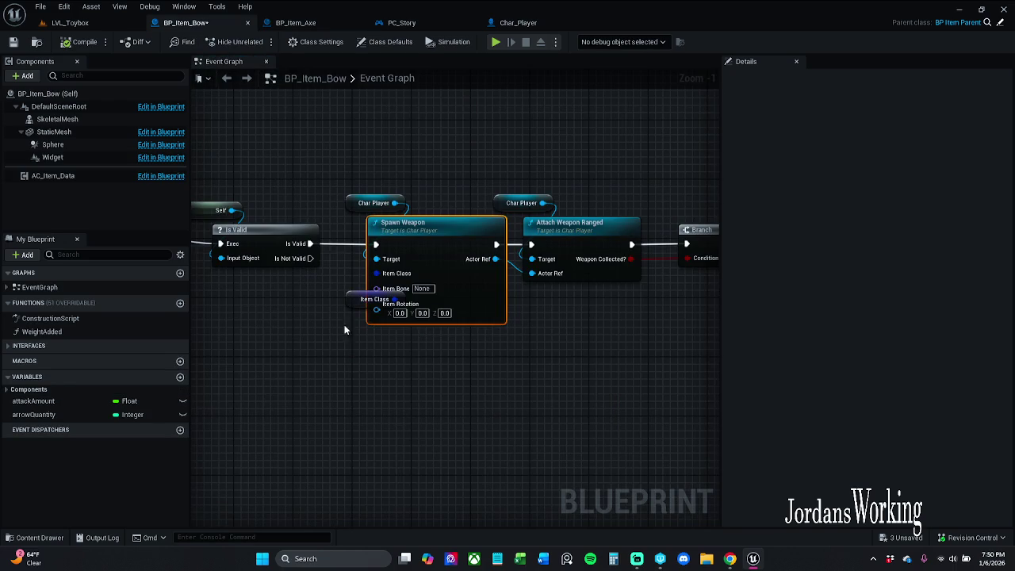
{"action": "left_click_drag", "start_coordinate": [372, 300], "coordinate": [285, 329]}
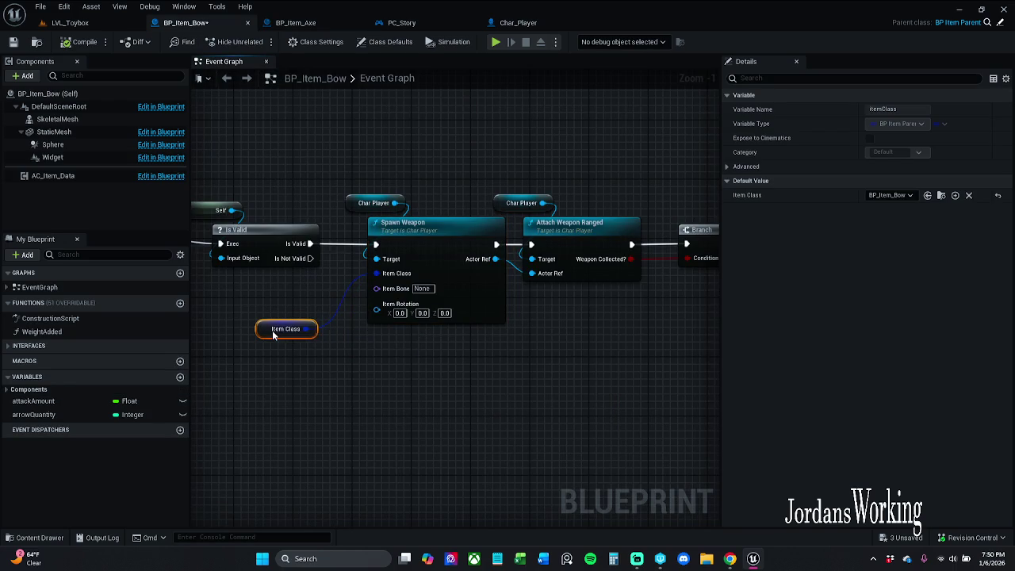
{"action": "left_click", "coordinate": [421, 289]}
{"action": "type", "text": "hand"}
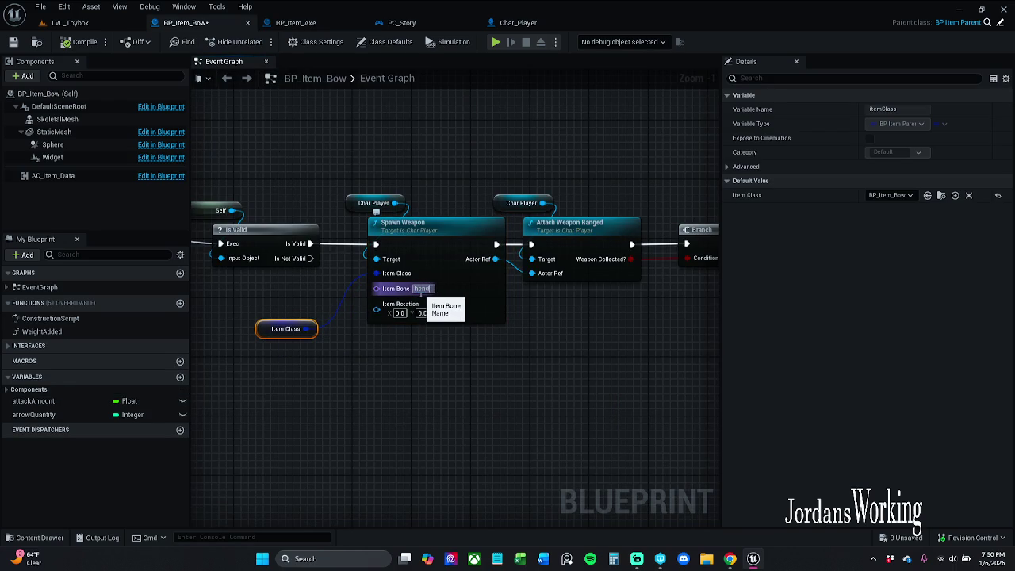
{"action": "type", "text": "_l"}
{"action": "type", "text": "_item"}
{"action": "key", "text": "Return"}
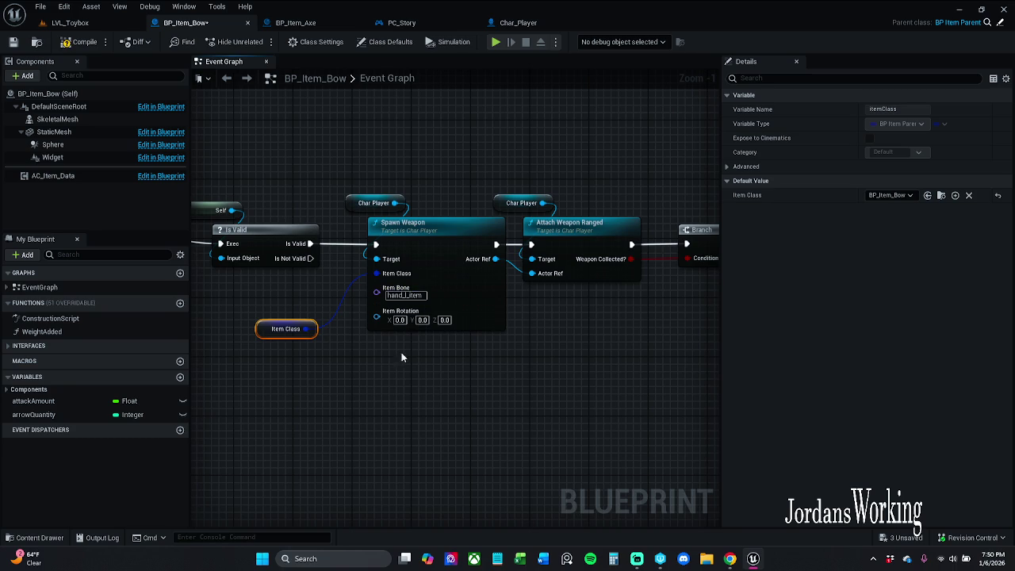
{"action": "left_click_drag", "start_coordinate": [286, 328], "coordinate": [300, 314]}
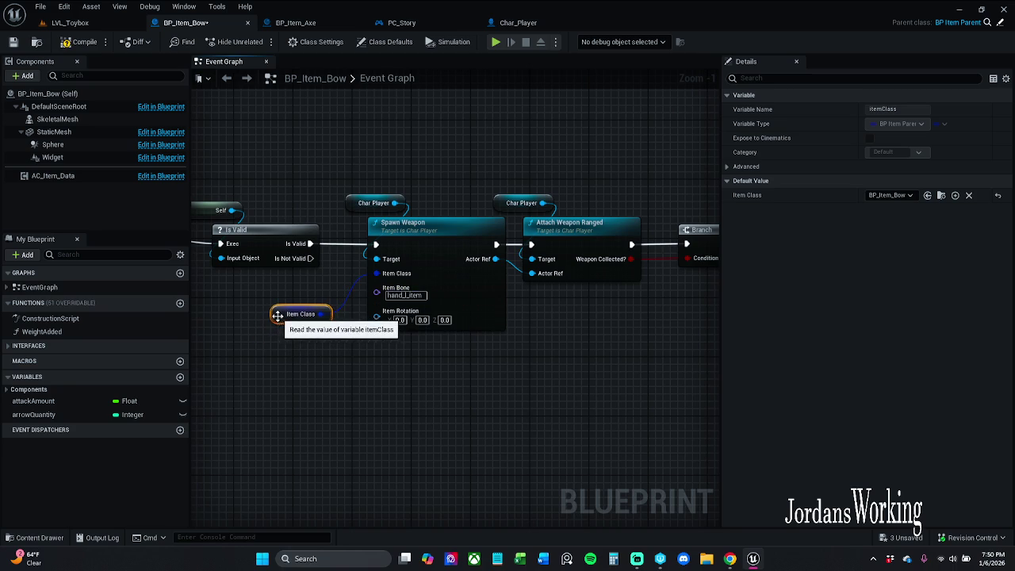
{"action": "left_click", "coordinate": [297, 359]}
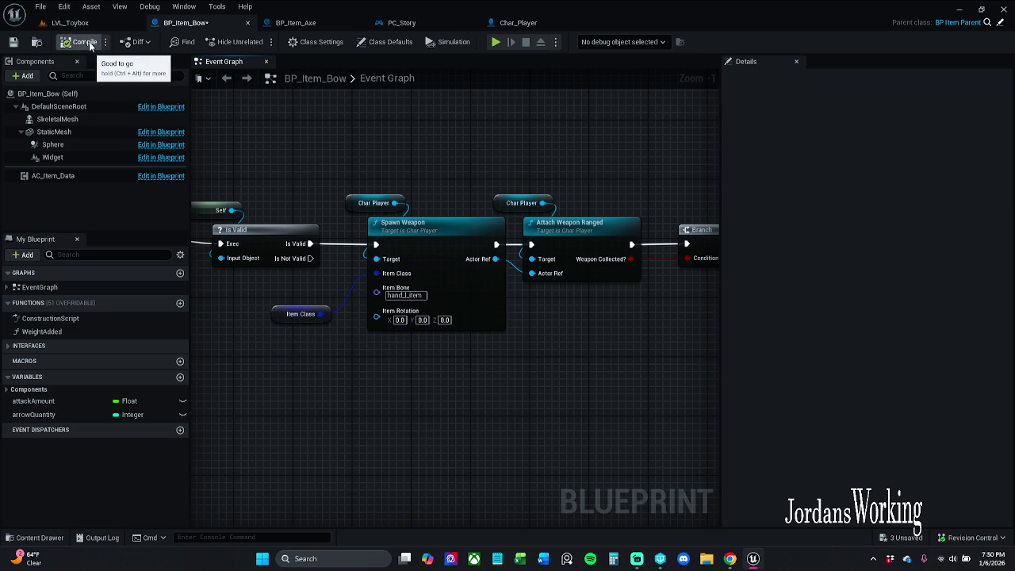
Step: Reposition the Item Class, Char Player and Spawn Weapon nodes in BP_Item_Bow's graph
{"action": "mouse_move", "coordinate": [336, 415]}
{"action": "left_mouse_down"}
{"action": "mouse_move", "coordinate": [455, 378]}
{"action": "mouse_move", "coordinate": [573, 381]}
{"action": "mouse_move", "coordinate": [424, 371]}
{"action": "left_mouse_up"}
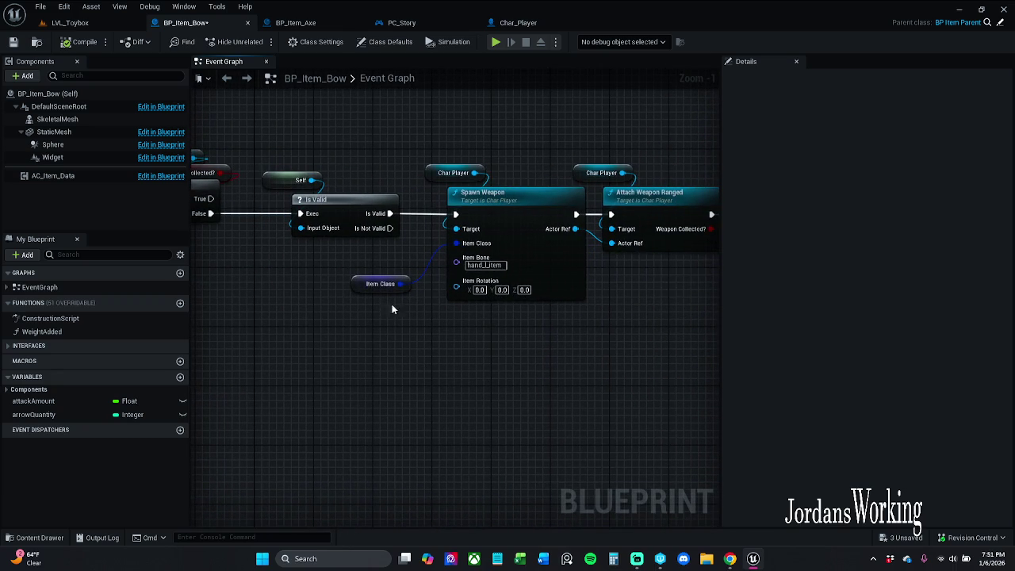
{"action": "left_click_drag", "start_coordinate": [356, 290], "coordinate": [334, 285]}
{"action": "left_click", "coordinate": [369, 361]}
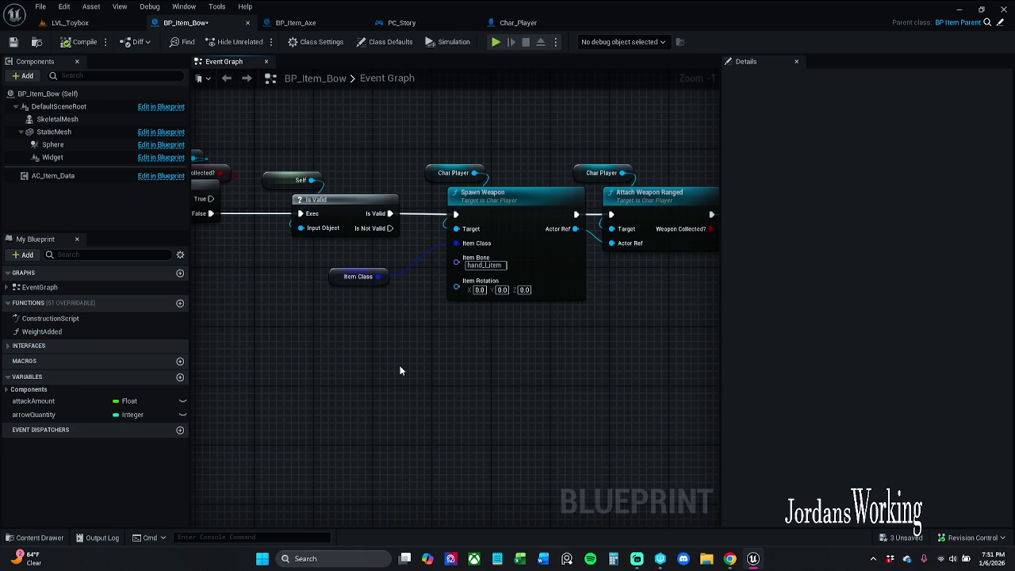
{"action": "left_click_drag", "start_coordinate": [429, 363], "coordinate": [308, 336]}
{"action": "left_click_drag", "start_coordinate": [326, 328], "coordinate": [351, 333]}
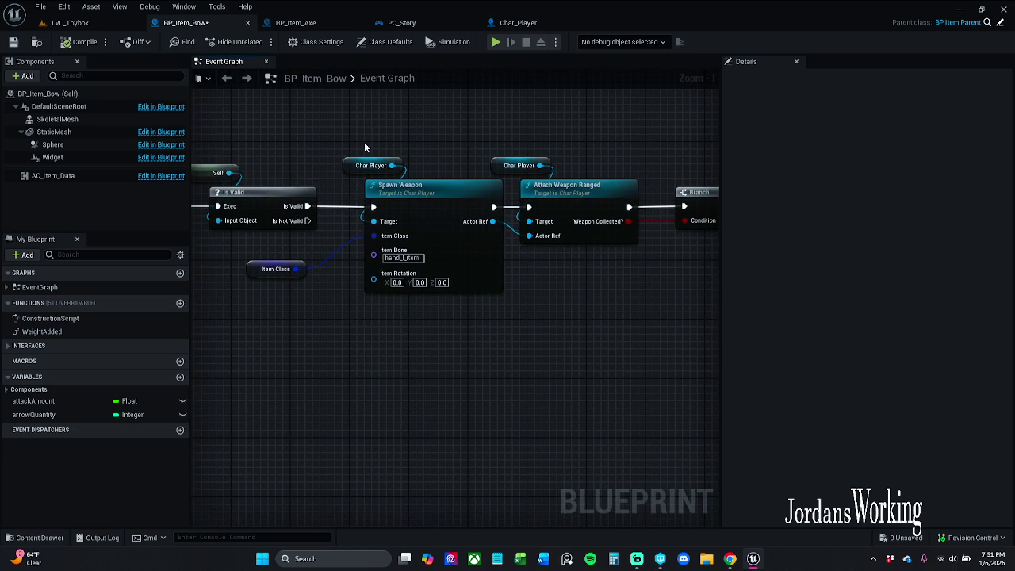
{"action": "mouse_move", "coordinate": [364, 142]}
{"action": "left_mouse_down"}
{"action": "mouse_move", "coordinate": [451, 211]}
{"action": "mouse_move", "coordinate": [429, 206]}
{"action": "mouse_move", "coordinate": [446, 224]}
{"action": "left_mouse_up"}
{"action": "left_click", "coordinate": [455, 417]}
Step: Align Char Player and Spawn Weapon, save BP_Item_Bow, and show Char_Player's viewport
{"action": "left_click_drag", "start_coordinate": [441, 204], "coordinate": [441, 197]}
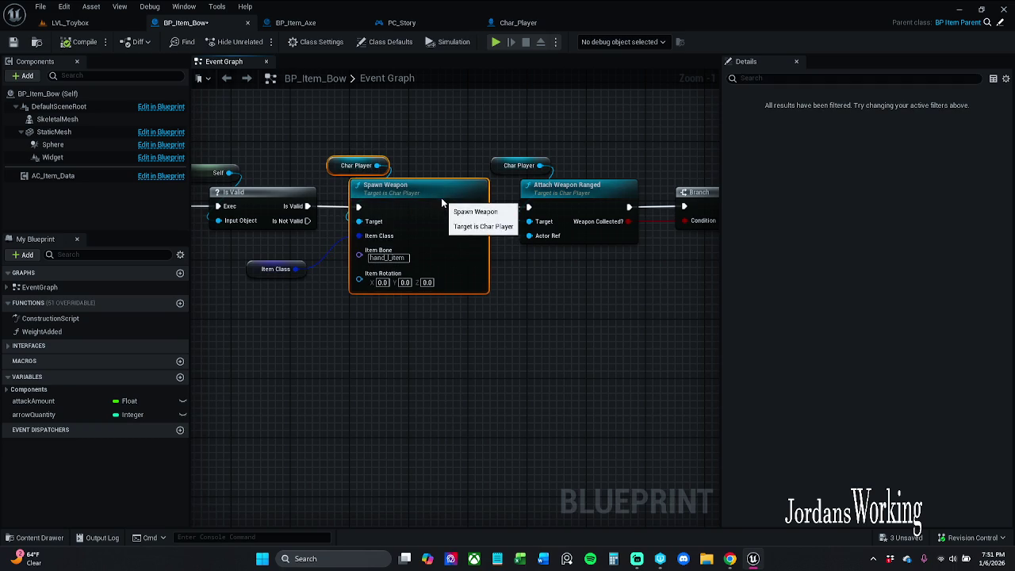
{"action": "left_click", "coordinate": [440, 385]}
{"action": "mouse_move", "coordinate": [365, 148]}
{"action": "left_mouse_down"}
{"action": "mouse_move", "coordinate": [460, 210]}
{"action": "mouse_move", "coordinate": [438, 205]}
{"action": "left_mouse_up"}
{"action": "left_click", "coordinate": [491, 345]}
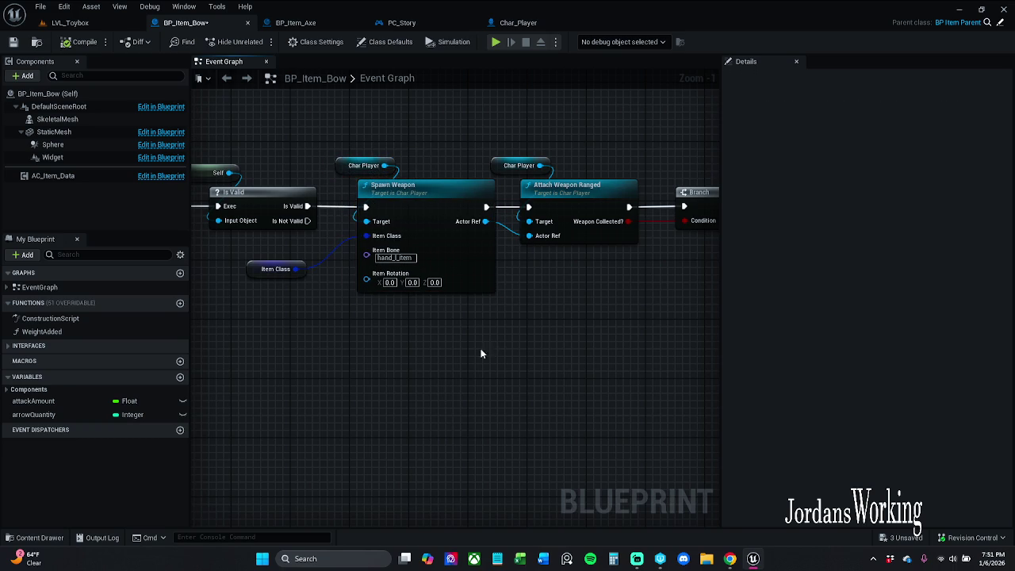
{"action": "left_click_drag", "start_coordinate": [480, 348], "coordinate": [510, 357]}
{"action": "left_click_drag", "start_coordinate": [300, 265], "coordinate": [302, 271]}
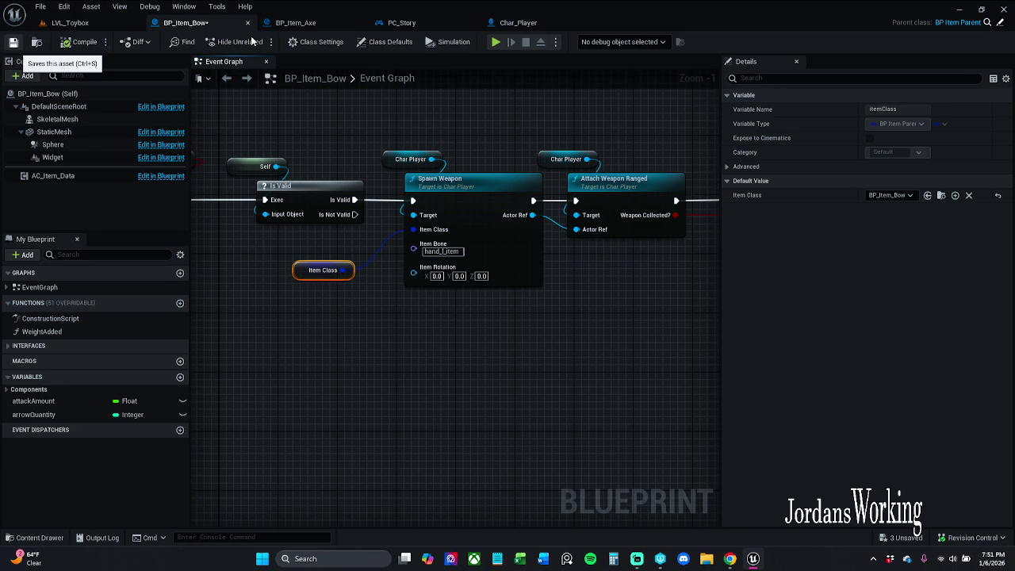
{"action": "key", "text": "ctrl+s"}
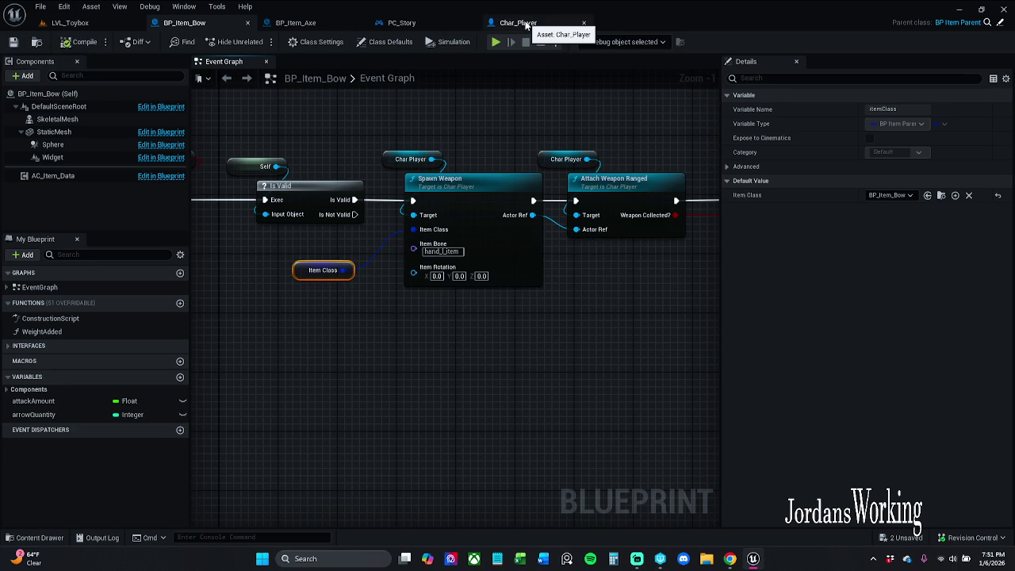
{"action": "left_click", "coordinate": [519, 23]}
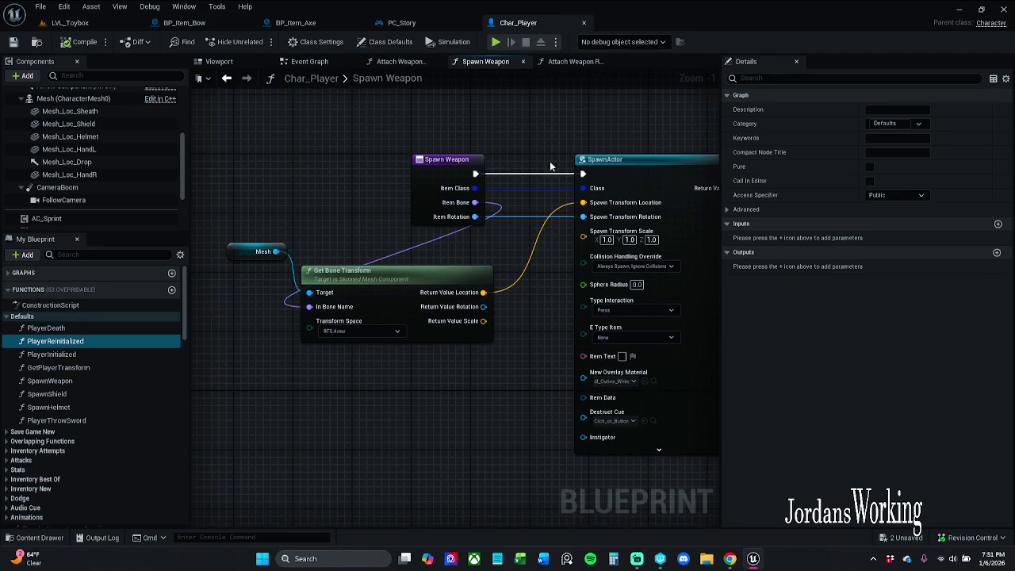
{"action": "left_click", "coordinate": [234, 62]}
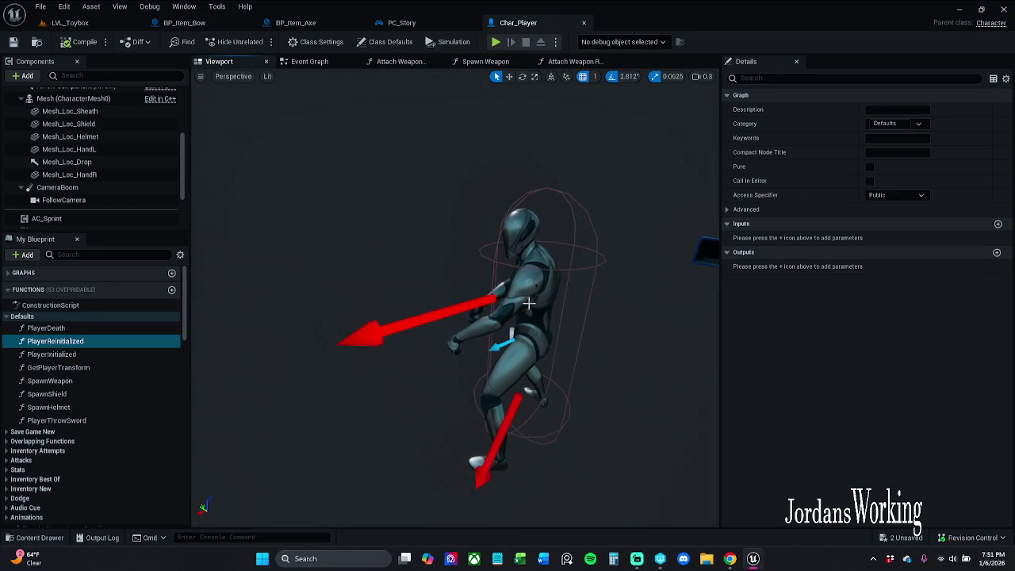
Step: Assign SM_Axe to Mesh_Loc_HandR, reset its location to zero, and frame the axe
{"action": "left_click", "coordinate": [79, 174]}
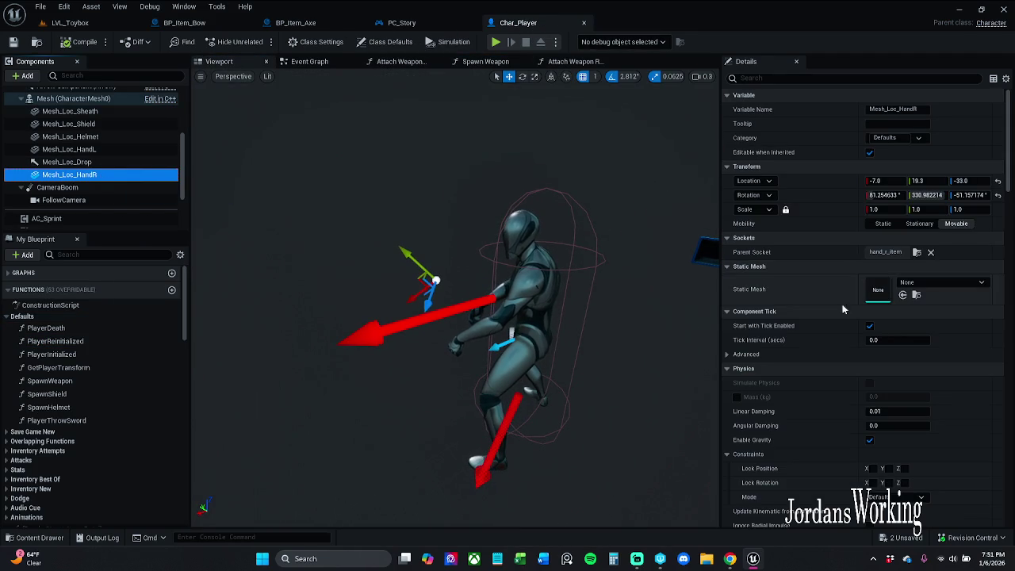
{"action": "left_click", "coordinate": [961, 284]}
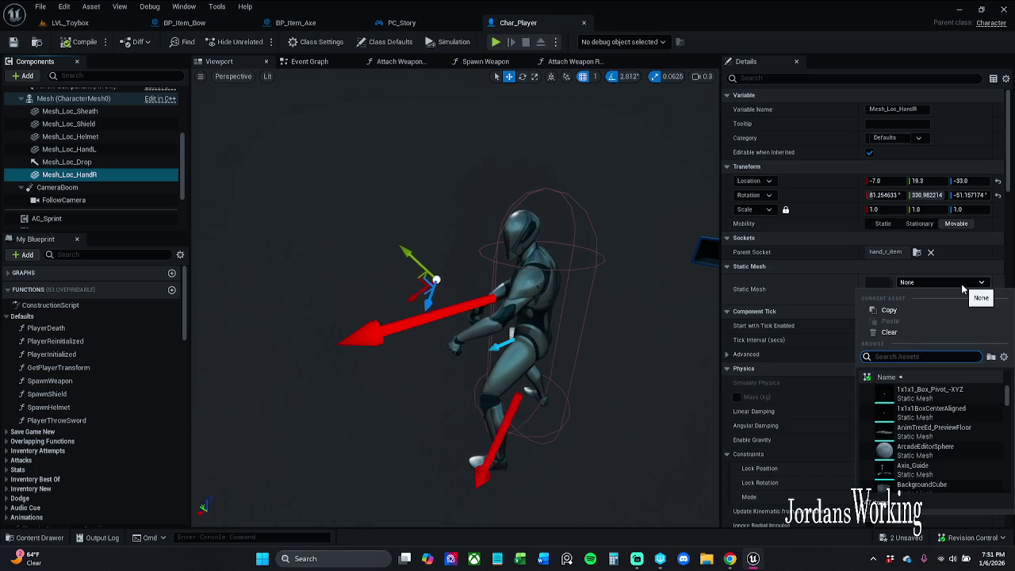
{"action": "type", "text": "axe"}
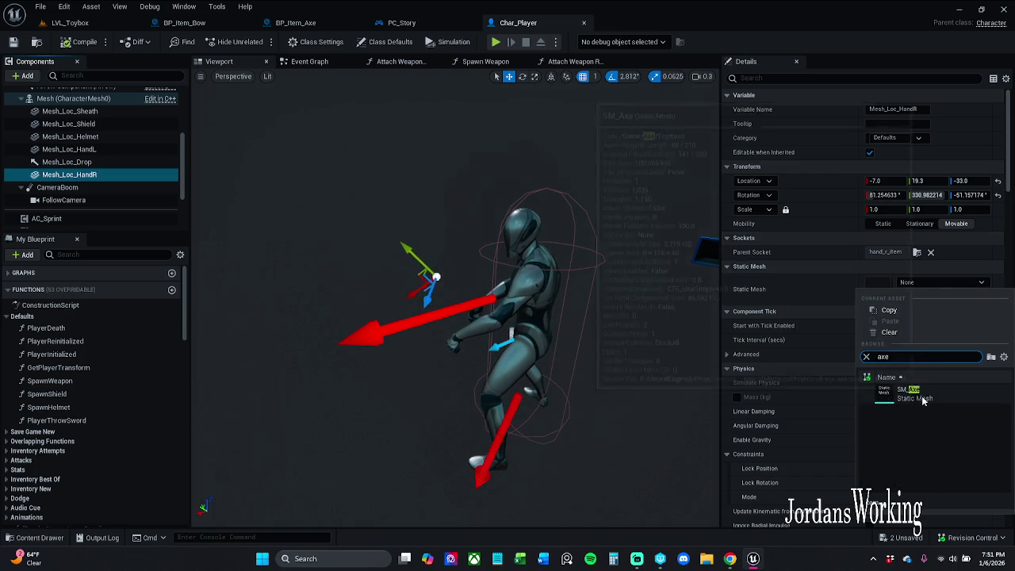
{"action": "left_click", "coordinate": [912, 392]}
{"action": "scroll", "coordinate": [714, 316], "scroll_direction": "up", "scroll_amount": 3}
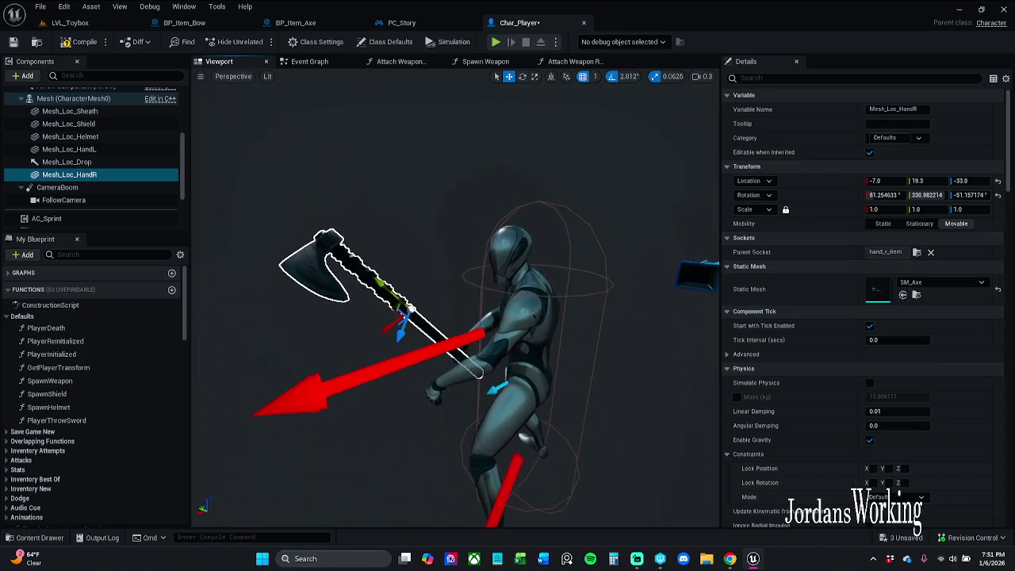
{"action": "scroll", "coordinate": [456, 301], "scroll_direction": "up", "scroll_amount": 5}
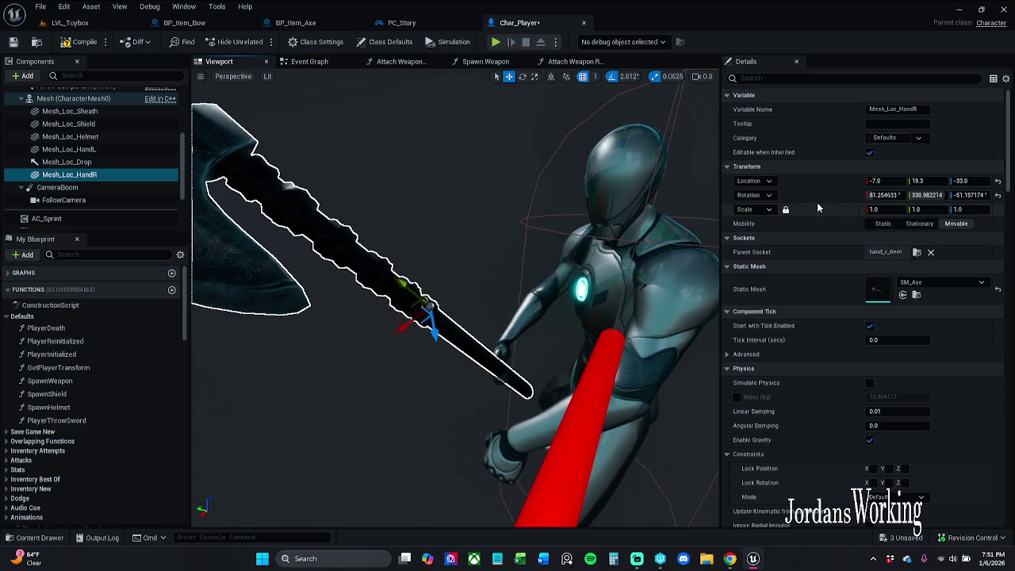
{"action": "right_click", "coordinate": [850, 195]}
{"action": "left_click", "coordinate": [873, 203]}
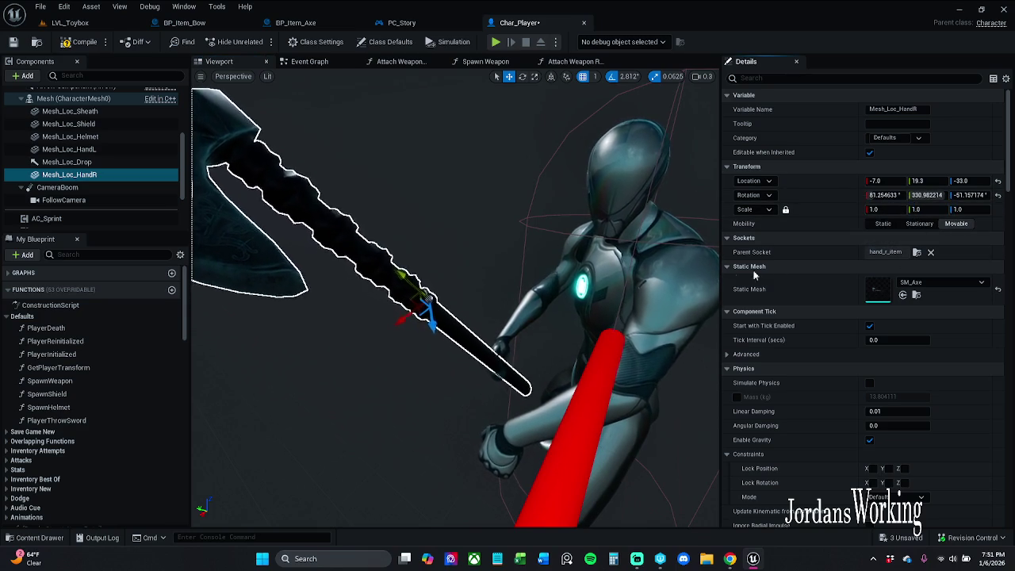
{"action": "left_click", "coordinate": [998, 181]}
{"action": "key", "text": "f"}
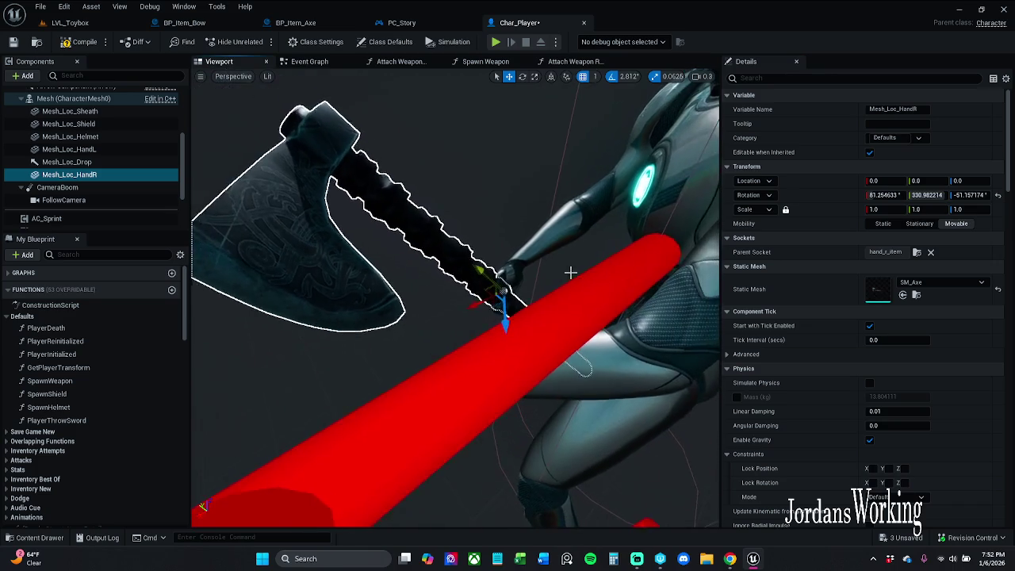
Step: Inspect the Mesh_Loc_Drop and Mesh_Loc_HandL components and orbit around the character holding the axe
{"action": "left_click", "coordinate": [131, 163]}
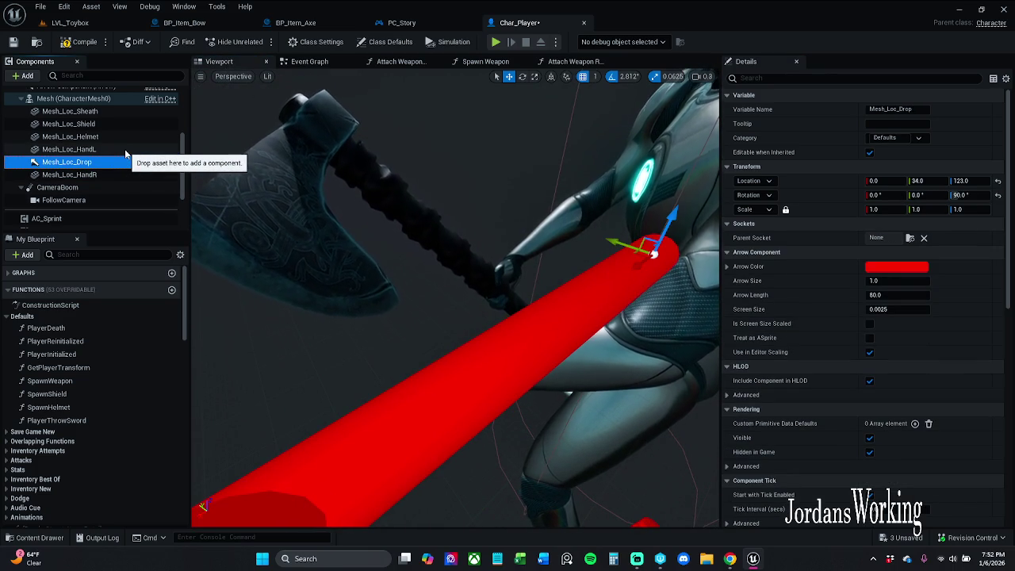
{"action": "left_click", "coordinate": [125, 150]}
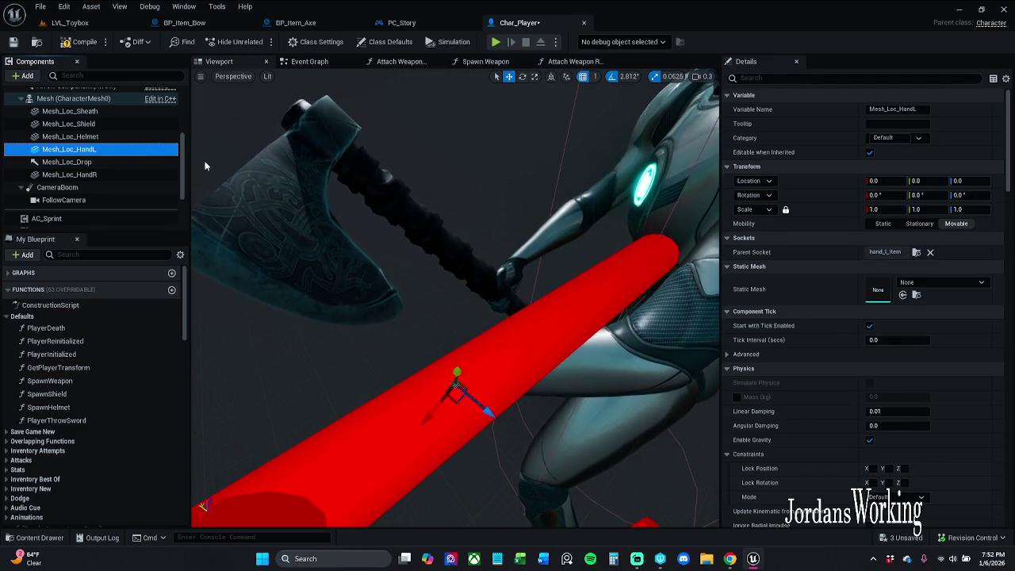
{"action": "left_click_drag", "start_coordinate": [203, 176], "coordinate": [317, 212]}
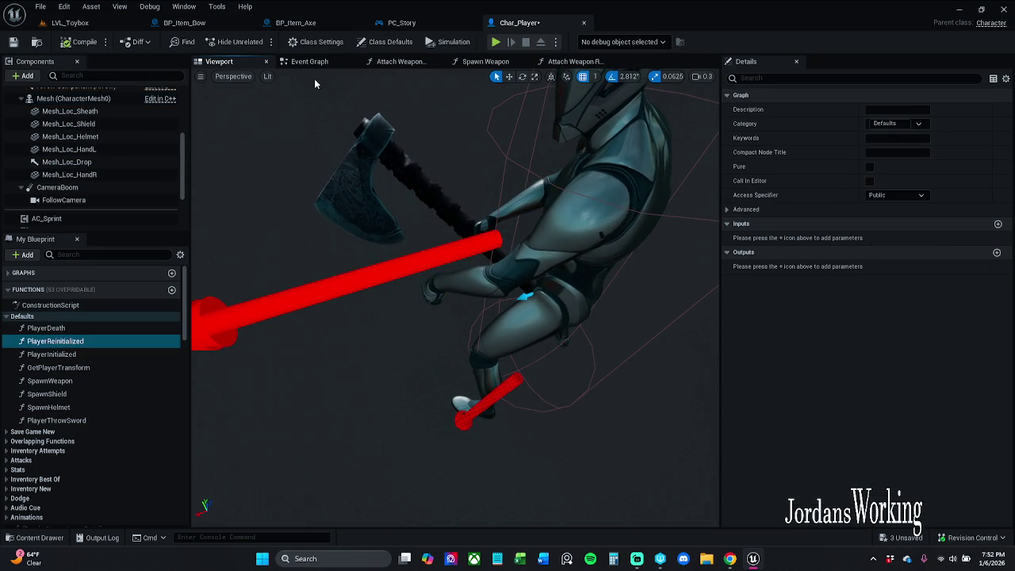
Step: Copy the Rotation value of the axe on Char_Player's right-hand mesh Mesh_Loc_HandR
{"action": "left_click", "coordinate": [306, 22]}
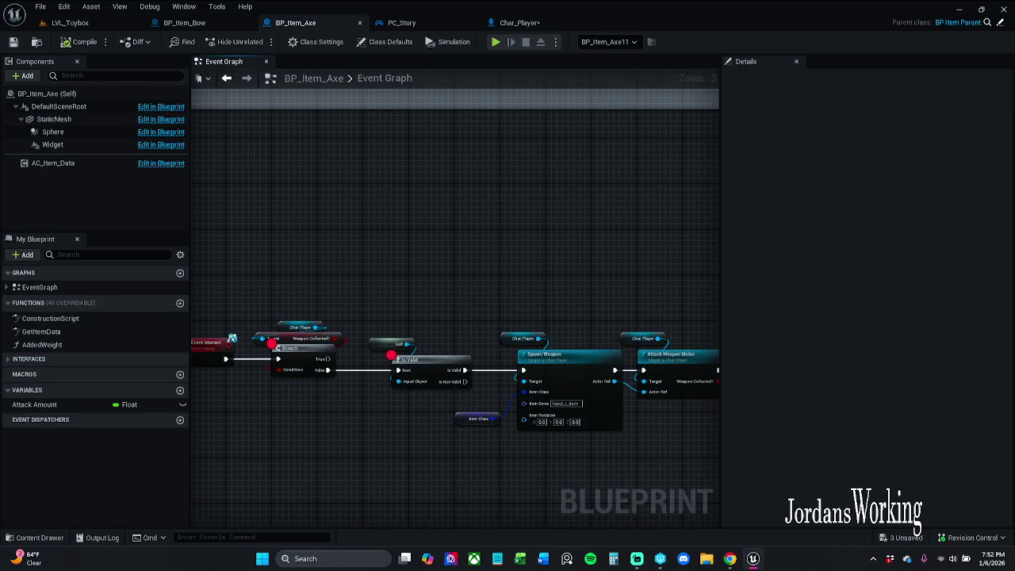
{"action": "scroll", "coordinate": [509, 366], "scroll_direction": "up", "scroll_amount": 4}
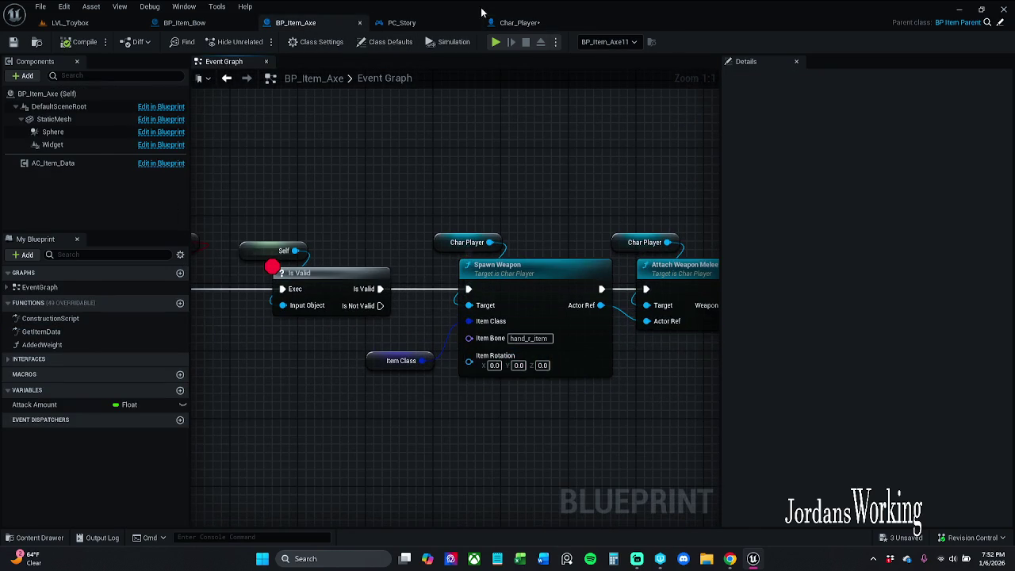
{"action": "left_click", "coordinate": [522, 23]}
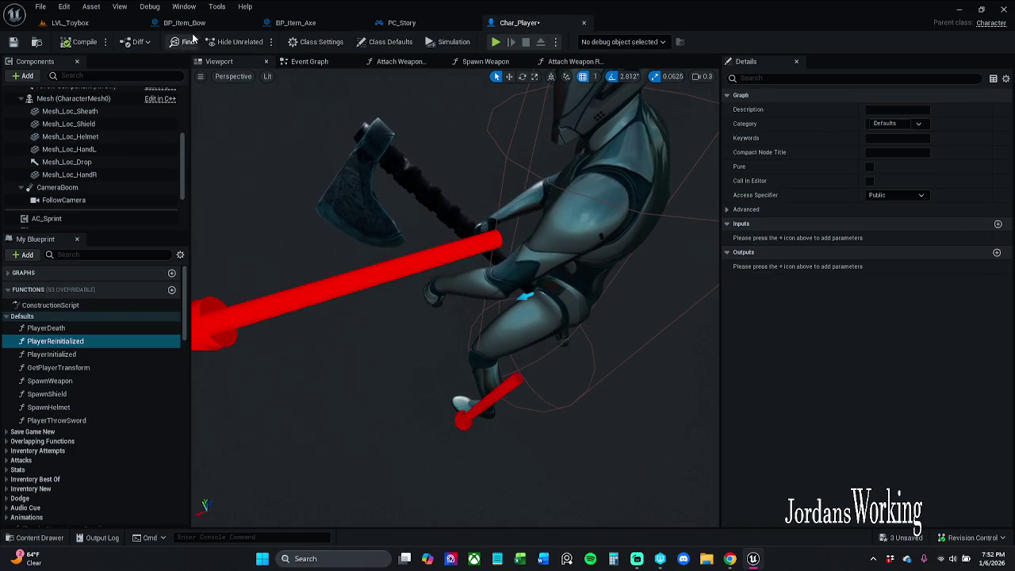
{"action": "left_click", "coordinate": [383, 150]}
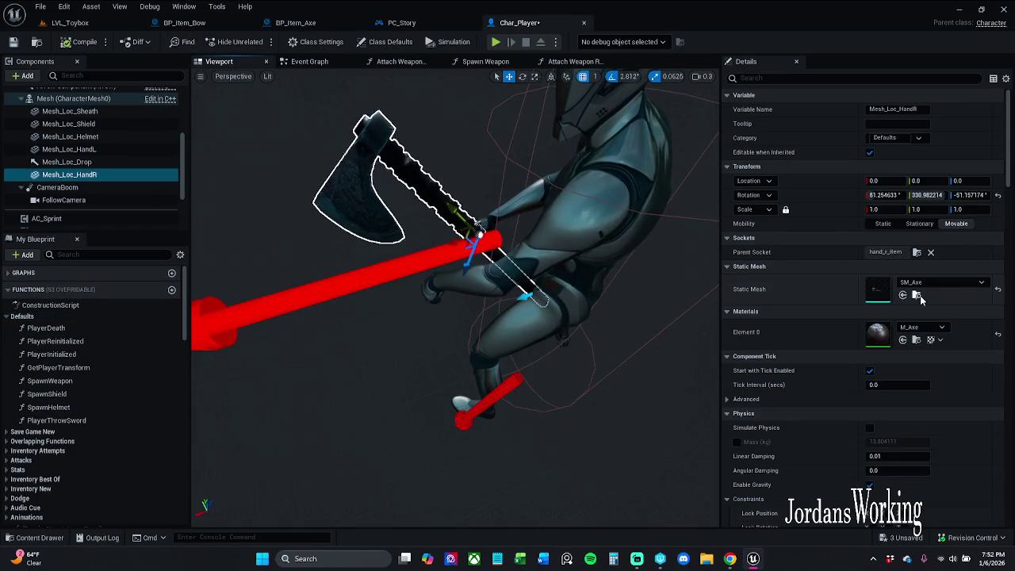
{"action": "left_click_drag", "start_coordinate": [456, 301], "coordinate": [551, 300]}
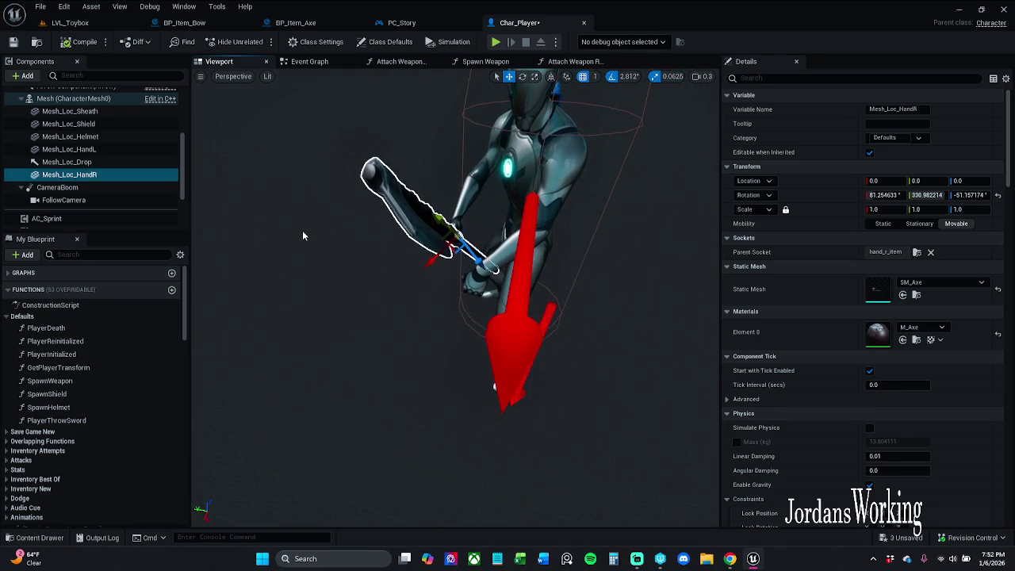
{"action": "right_click", "coordinate": [860, 200]}
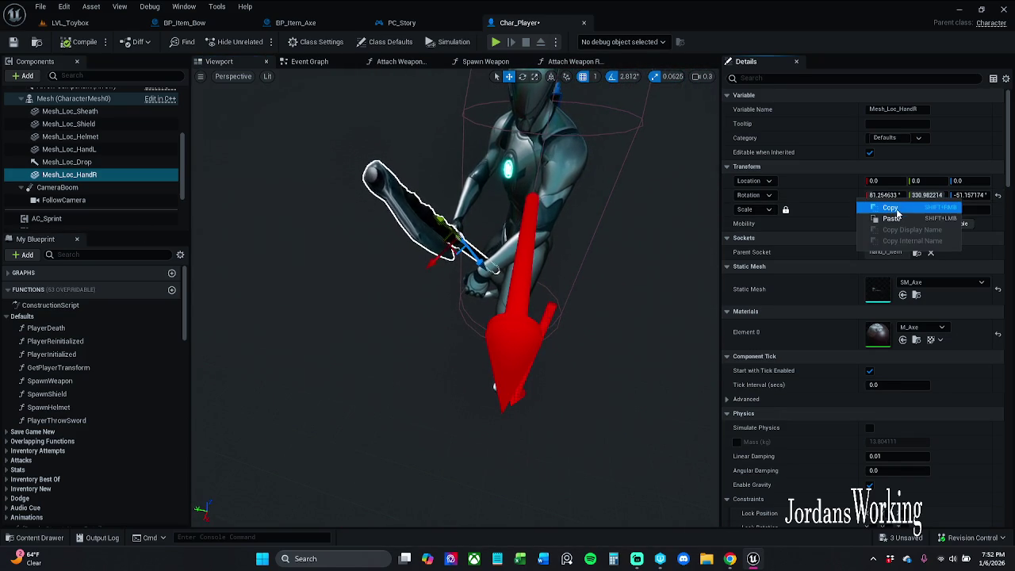
{"action": "left_click", "coordinate": [896, 208]}
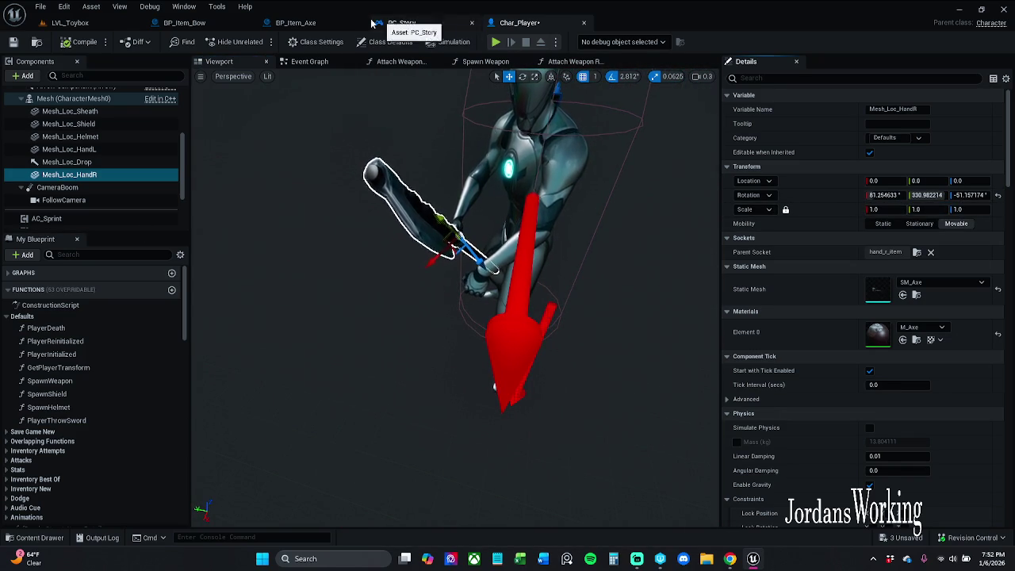
Step: Back in BP_Item_Axe, check the Item Rotation input and add a comment box
{"action": "left_click", "coordinate": [321, 24]}
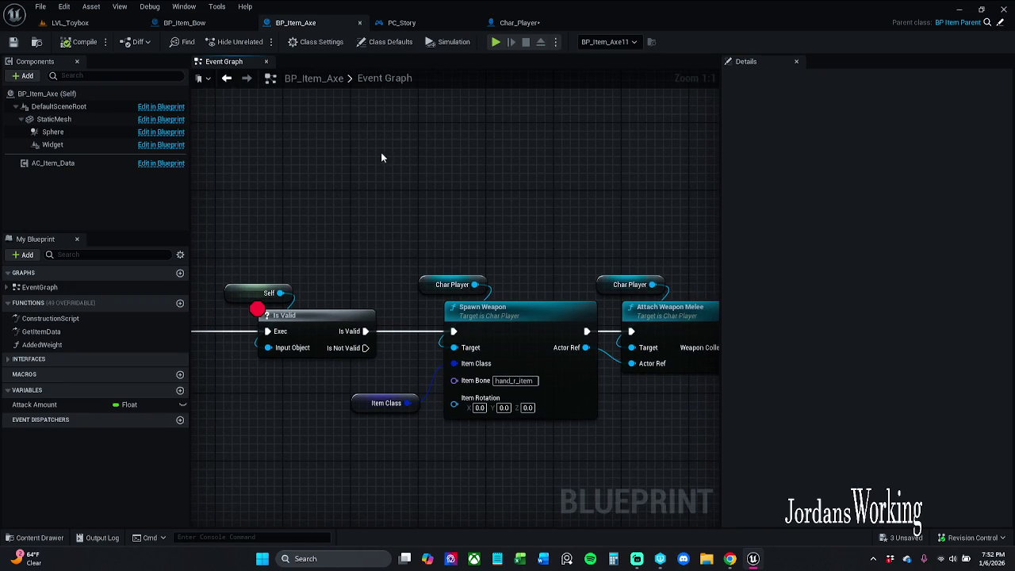
{"action": "right_click", "coordinate": [465, 409]}
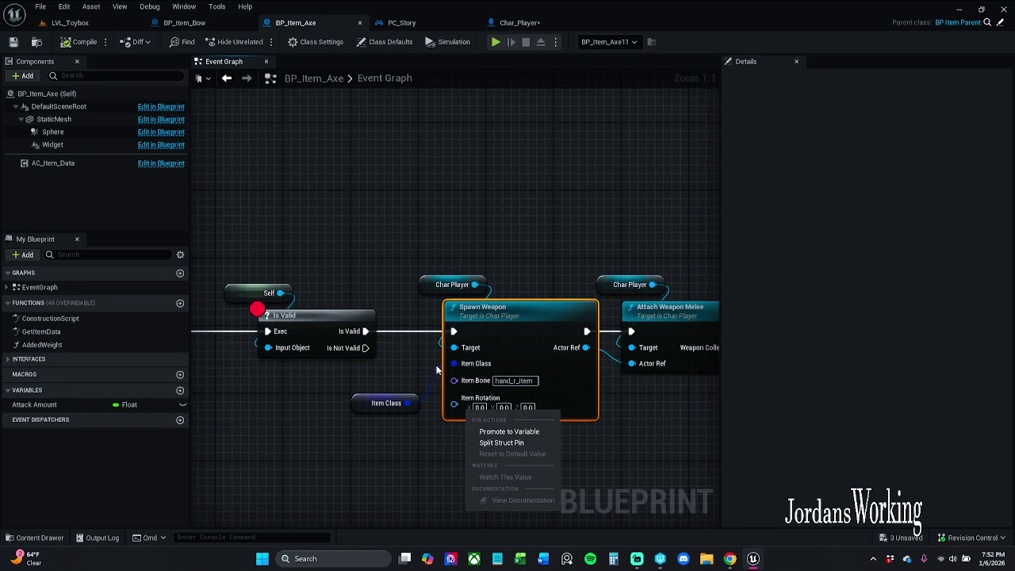
{"action": "left_click", "coordinate": [379, 106]}
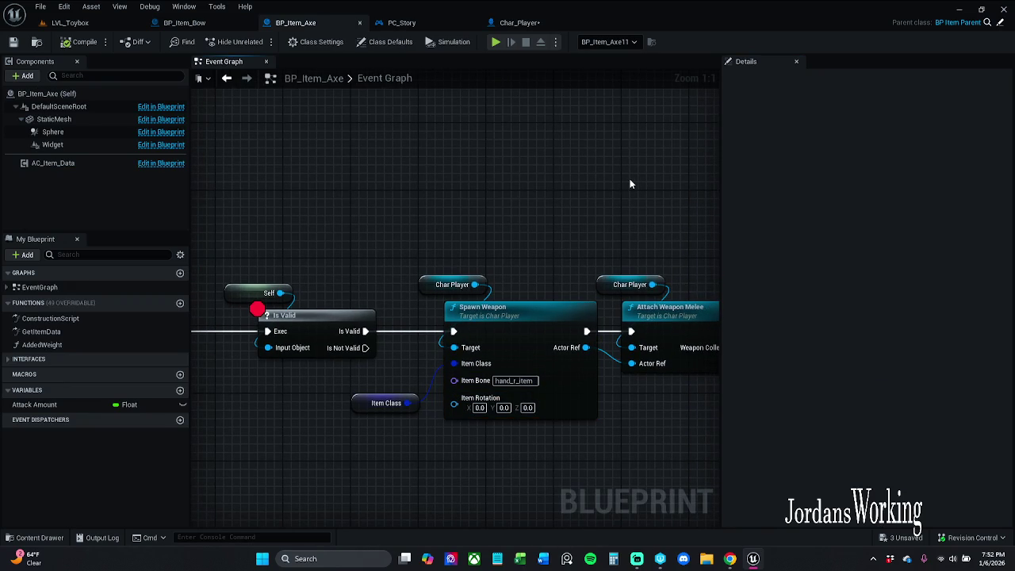
{"action": "key", "text": "c"}
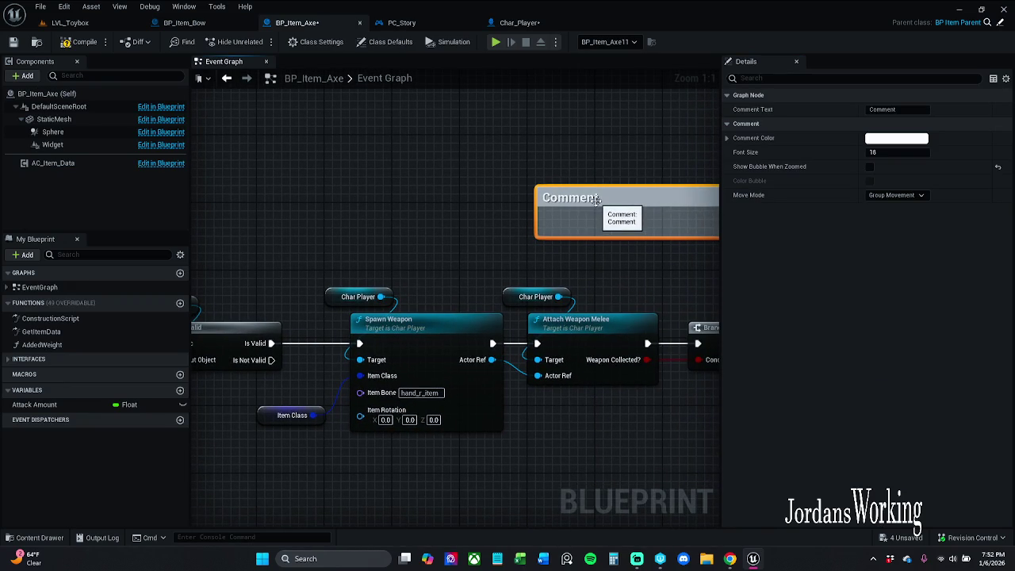
{"action": "double_click", "coordinate": [597, 199]}
{"action": "key", "text": "Return"}
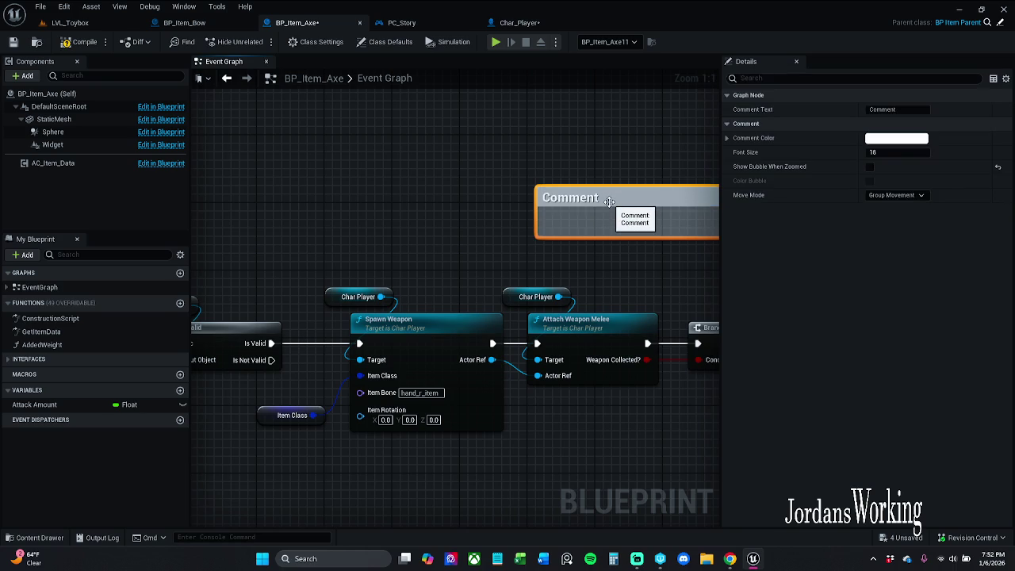
{"action": "double_click", "coordinate": [609, 201]}
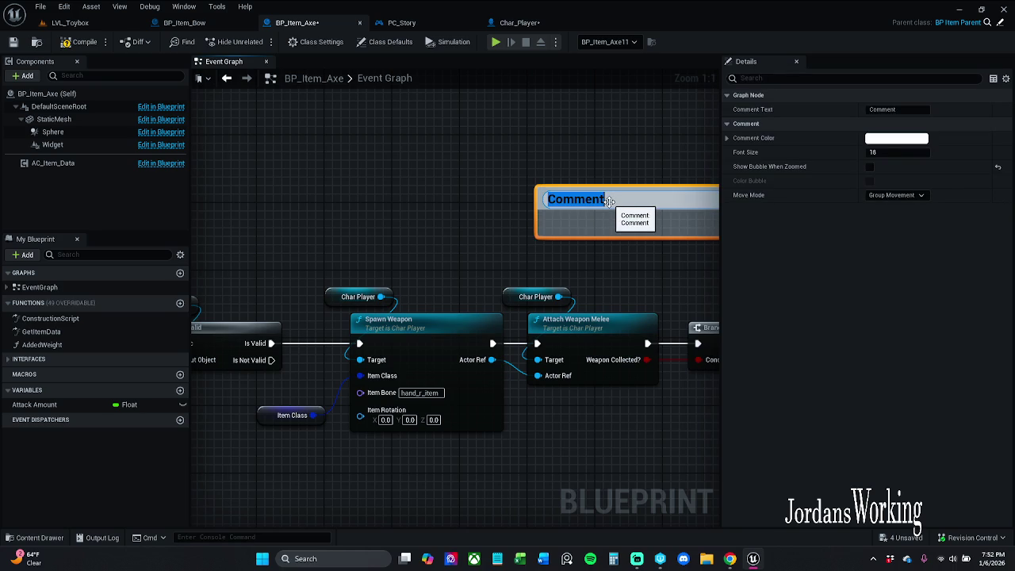
{"action": "left_click", "coordinate": [528, 143]}
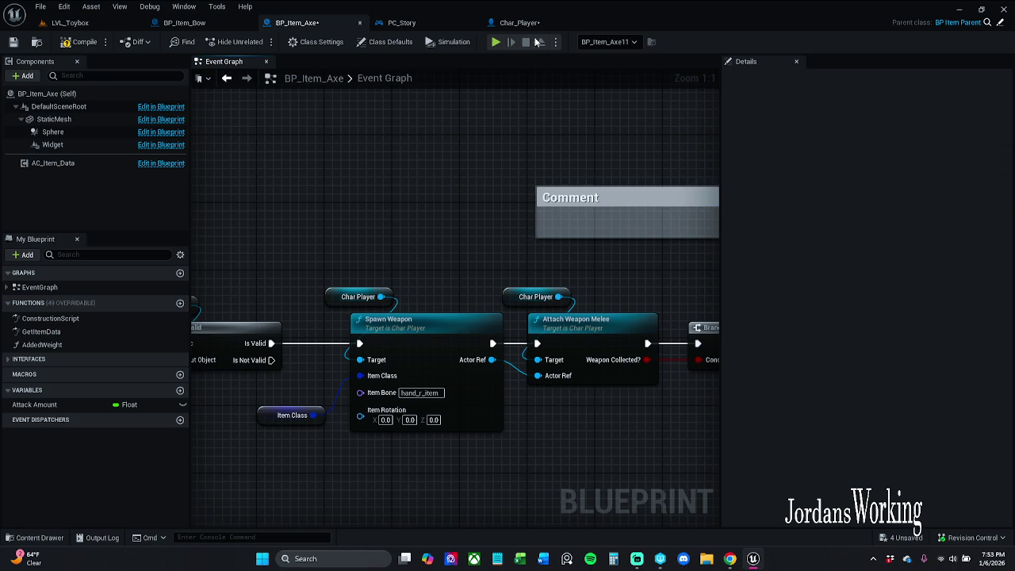
{"action": "left_click", "coordinate": [520, 22]}
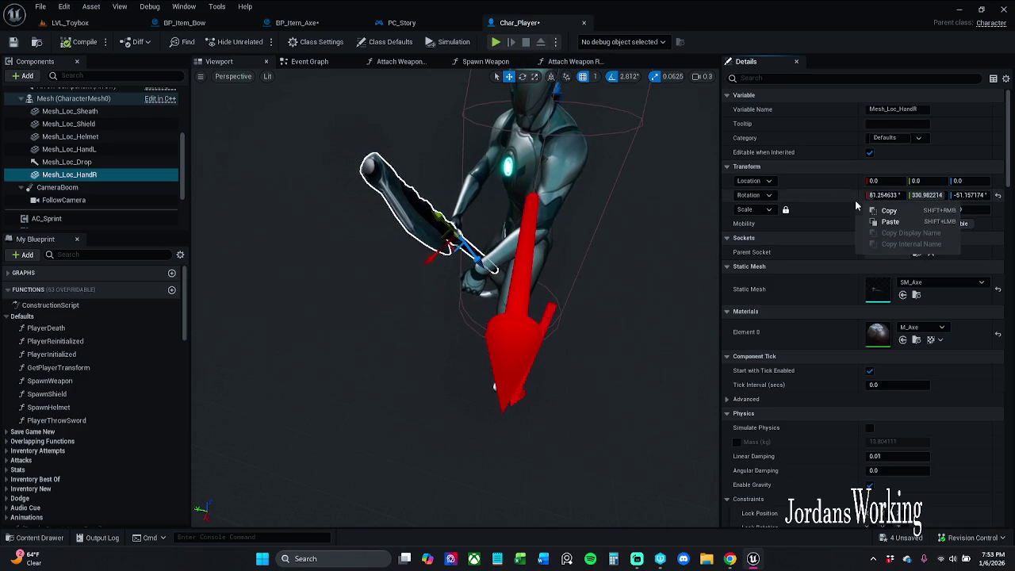
{"action": "left_click_drag", "start_coordinate": [650, 318], "coordinate": [610, 317]}
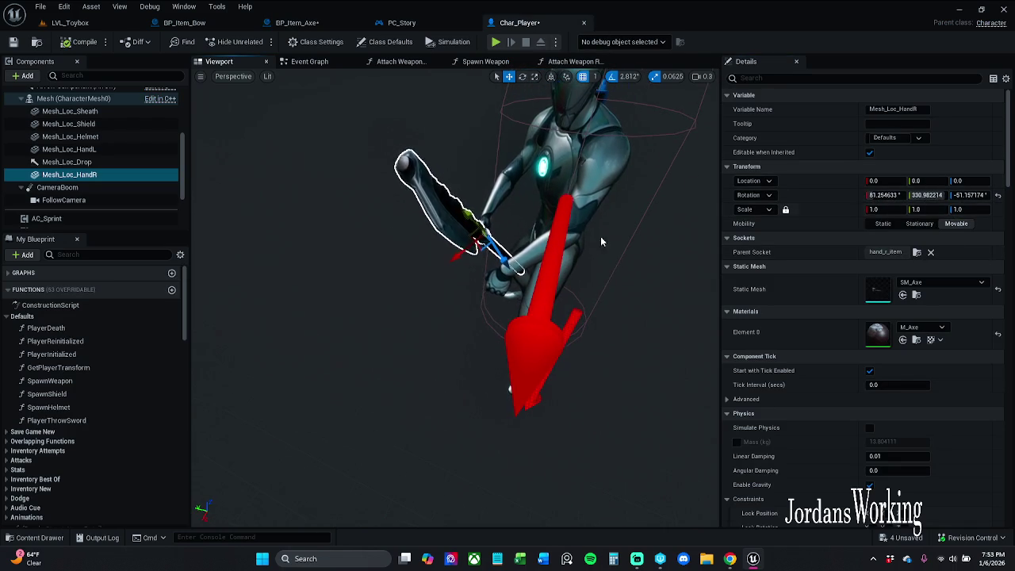
{"action": "mouse_move", "coordinate": [571, 237]}
{"action": "left_mouse_down"}
{"action": "mouse_move", "coordinate": [602, 237]}
{"action": "mouse_move", "coordinate": [571, 237]}
{"action": "left_mouse_up"}
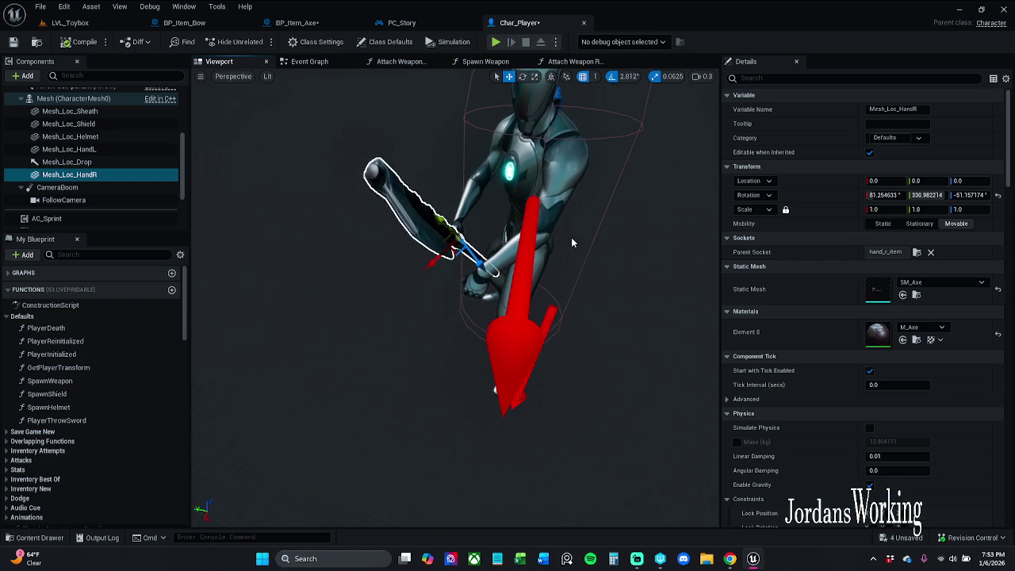
{"action": "right_click", "coordinate": [858, 198]}
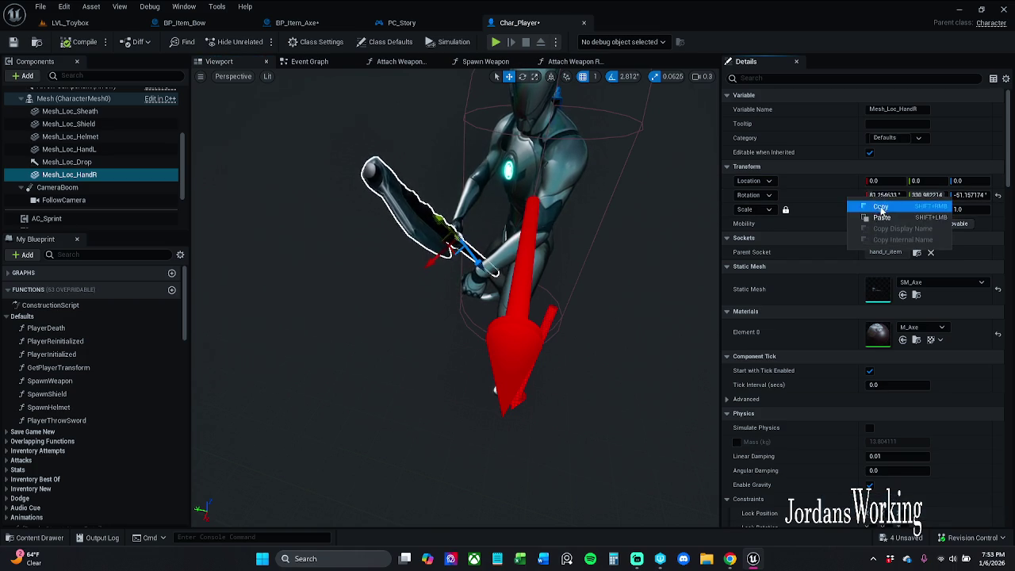
{"action": "left_click", "coordinate": [878, 206]}
{"action": "left_click", "coordinate": [426, 27]}
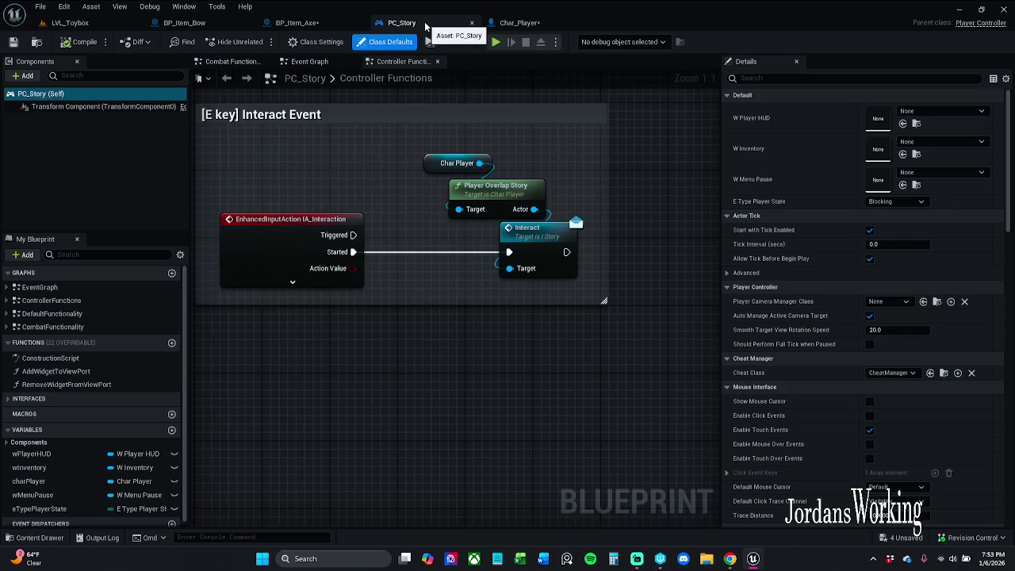
{"action": "left_click", "coordinate": [290, 23]}
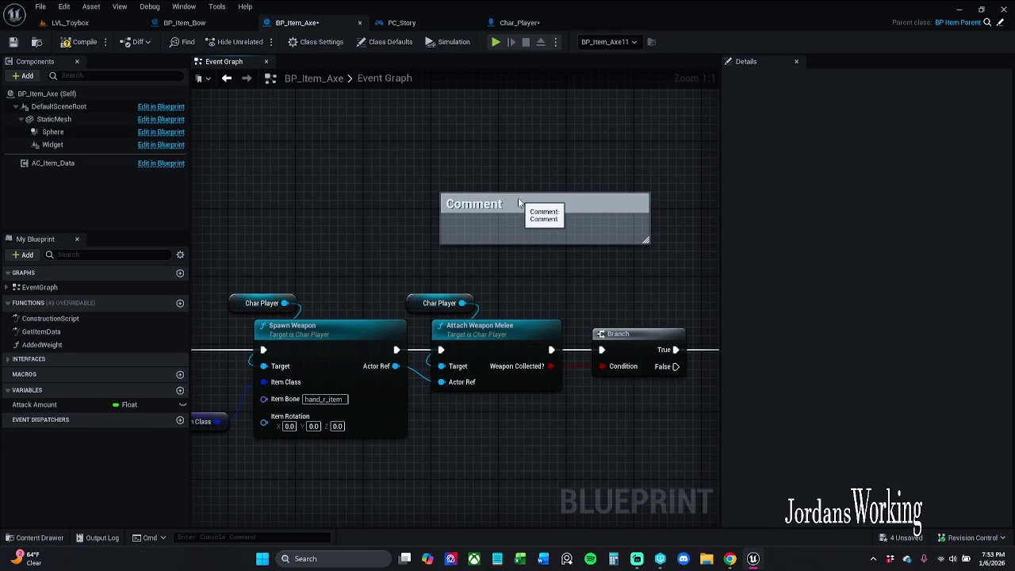
Step: Paste the copied rotation into the comment box as its text
{"action": "left_click", "coordinate": [519, 203]}
{"action": "left_click", "coordinate": [904, 111]}
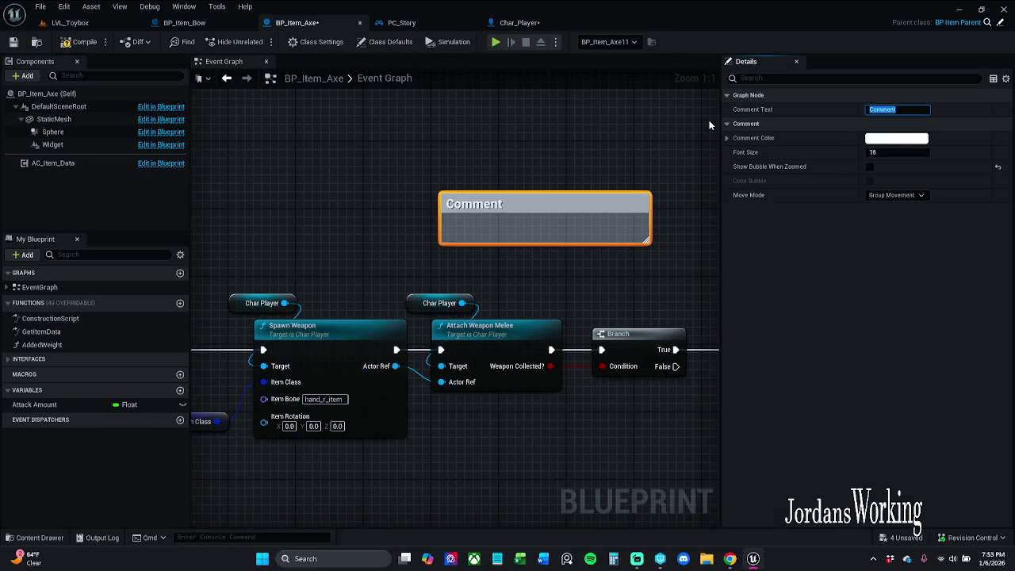
{"action": "key", "text": "ctrl+v"}
{"action": "key", "text": "Return"}
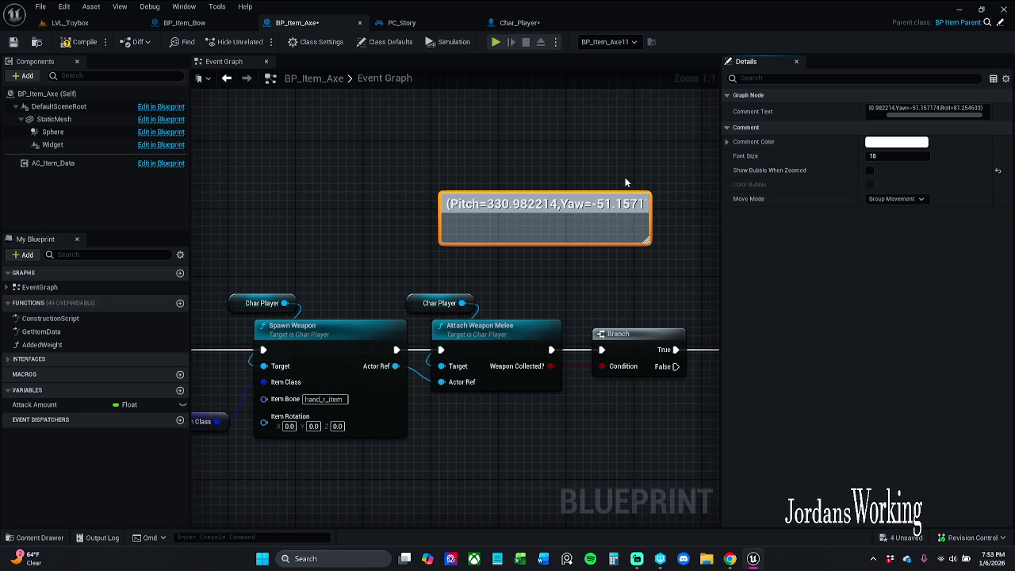
Step: Move the pitch 330.982214 from the comment into Spawn Weapon's Item Rotation X
{"action": "double_click", "coordinate": [495, 205]}
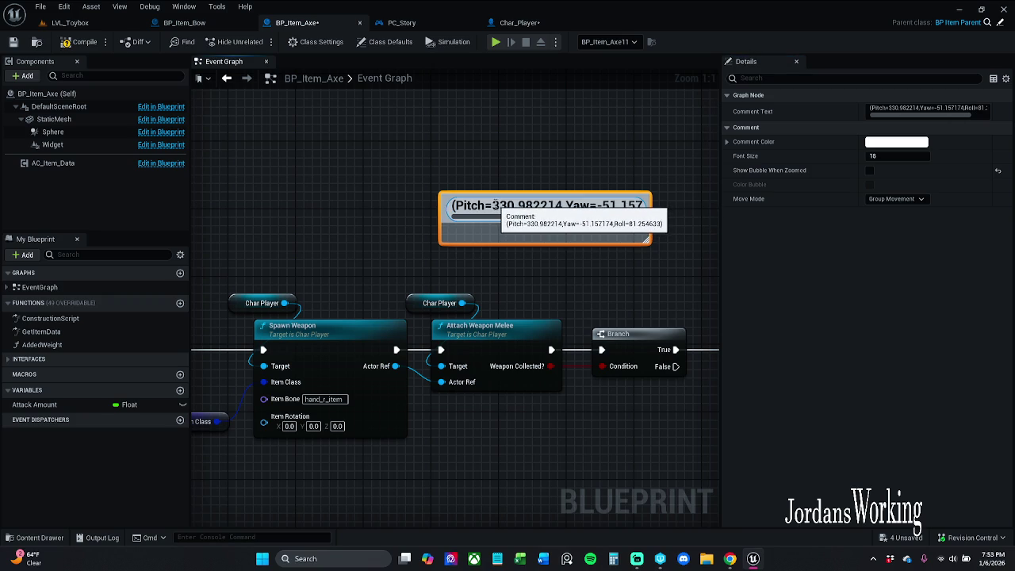
{"action": "double_click", "coordinate": [495, 205]}
{"action": "key", "text": "ctrl+c"}
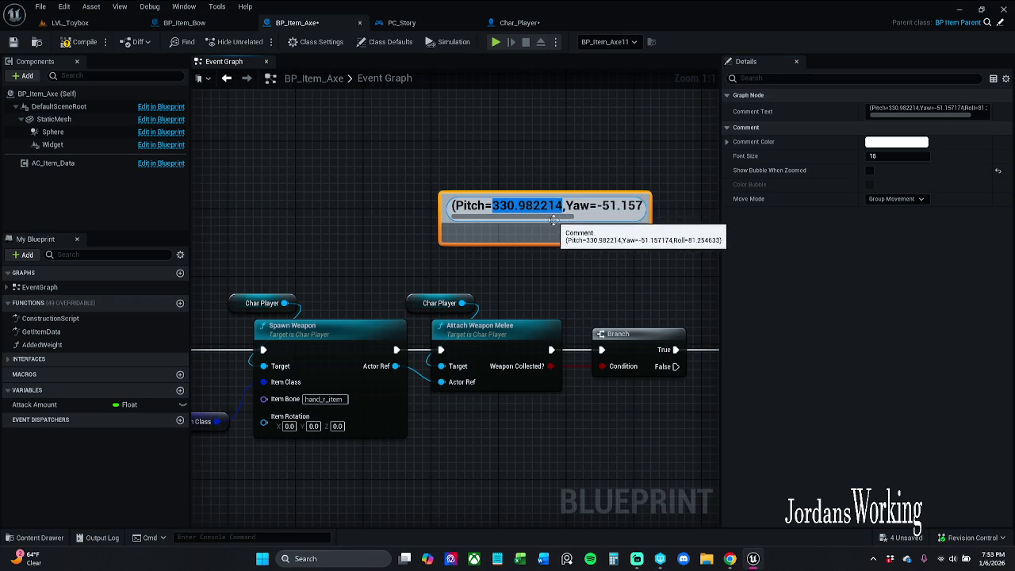
{"action": "key", "text": "BackSpace"}
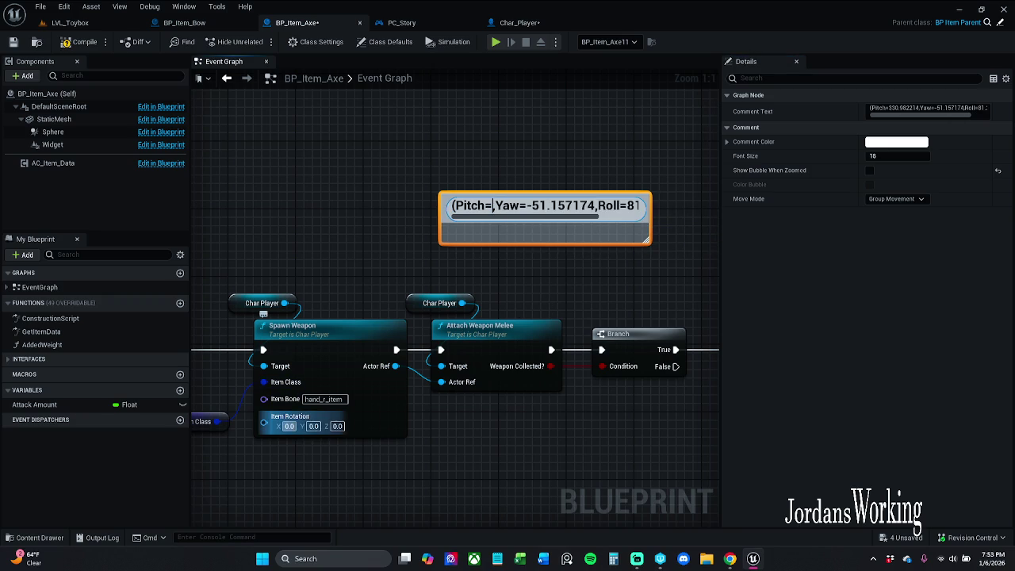
{"action": "key", "text": "Return"}
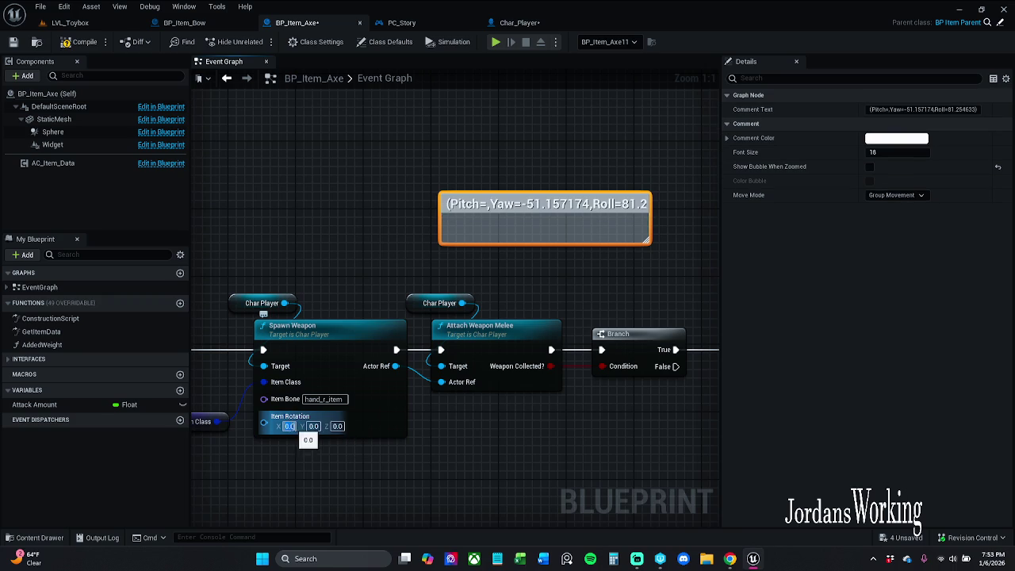
{"action": "key", "text": "ctrl+v"}
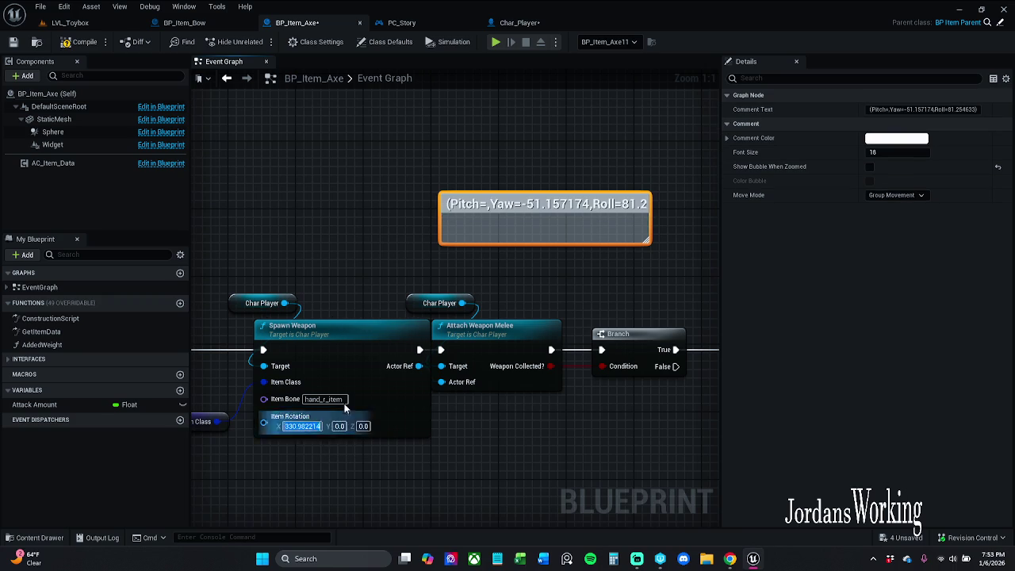
{"action": "left_click", "coordinate": [558, 208]}
Step: Move the yaw -51.157174 from the comment into Item Rotation Y
{"action": "double_click", "coordinate": [548, 206]}
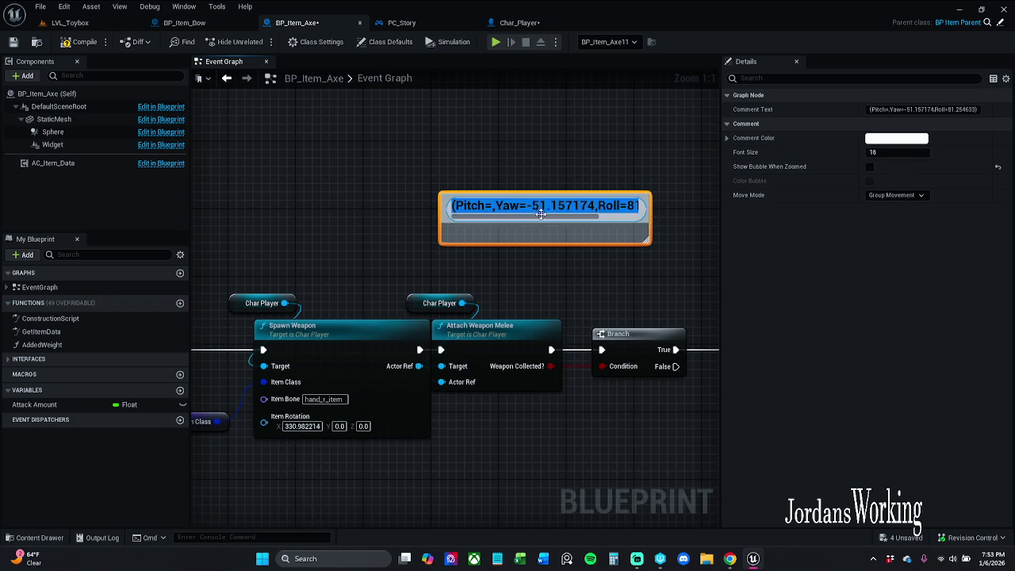
{"action": "left_click", "coordinate": [533, 206]}
{"action": "mouse_move", "coordinate": [532, 206]}
{"action": "left_mouse_down"}
{"action": "mouse_move", "coordinate": [572, 207]}
{"action": "mouse_move", "coordinate": [590, 221]}
{"action": "left_mouse_up"}
{"action": "left_click", "coordinate": [551, 206]}
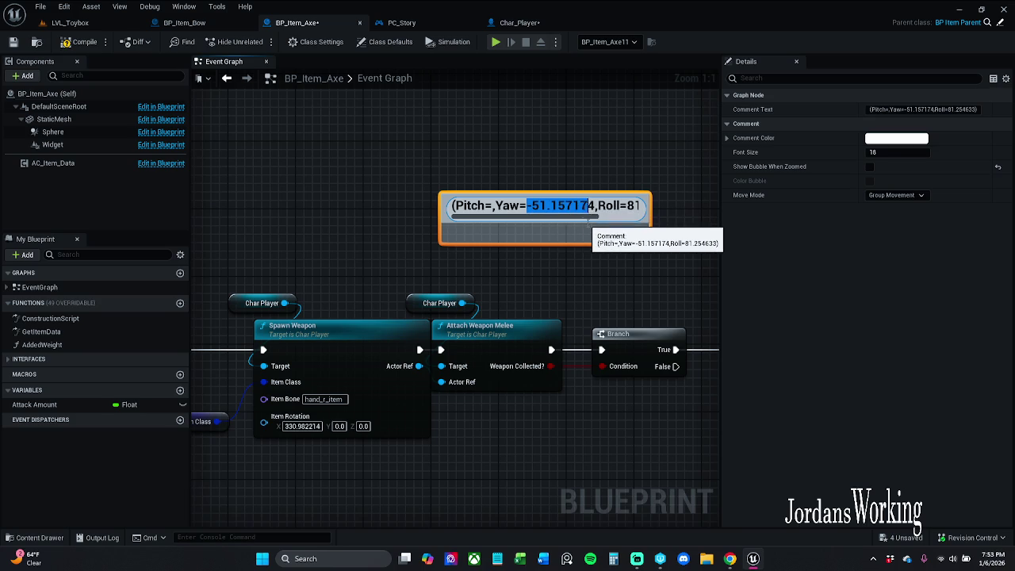
{"action": "key", "text": "BackSpace"}
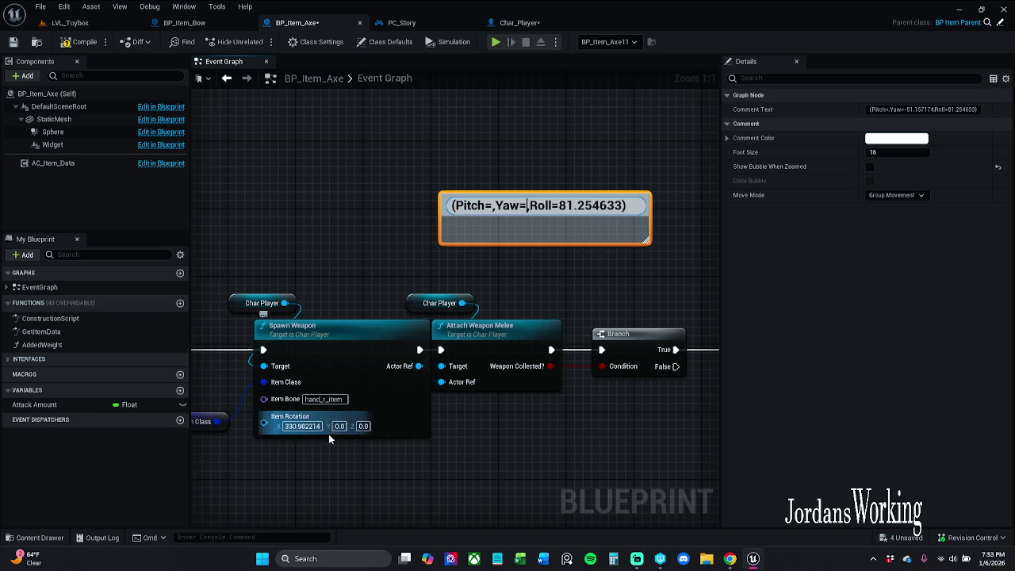
{"action": "left_click", "coordinate": [339, 426]}
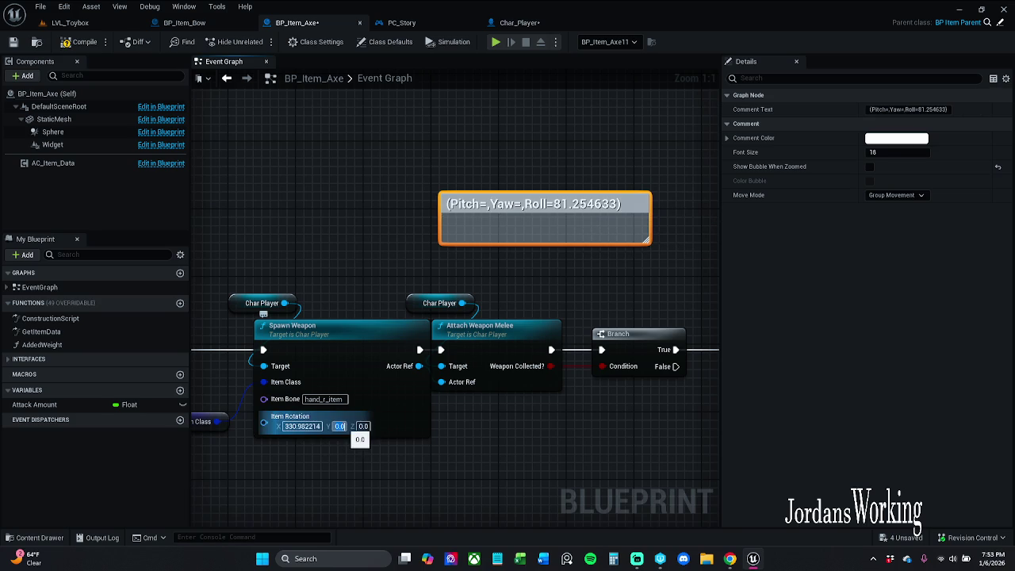
{"action": "type", "text": "-51.157174"}
{"action": "key", "text": "ctrl+a"}
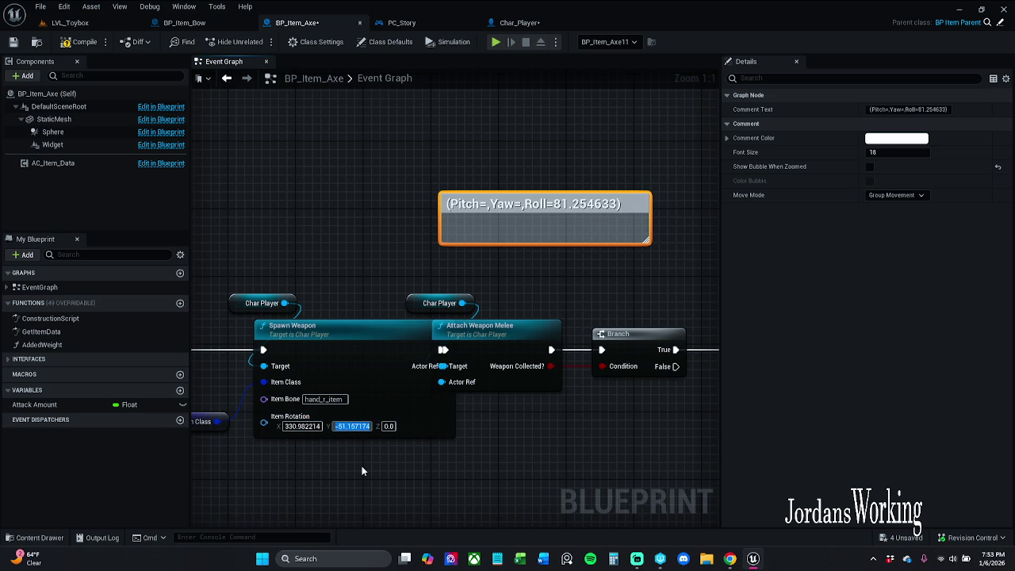
Step: Cut the roll value 81.254633 out of the comment title
{"action": "double_click", "coordinate": [563, 206]}
{"action": "left_click_drag", "start_coordinate": [561, 206], "coordinate": [619, 207]}
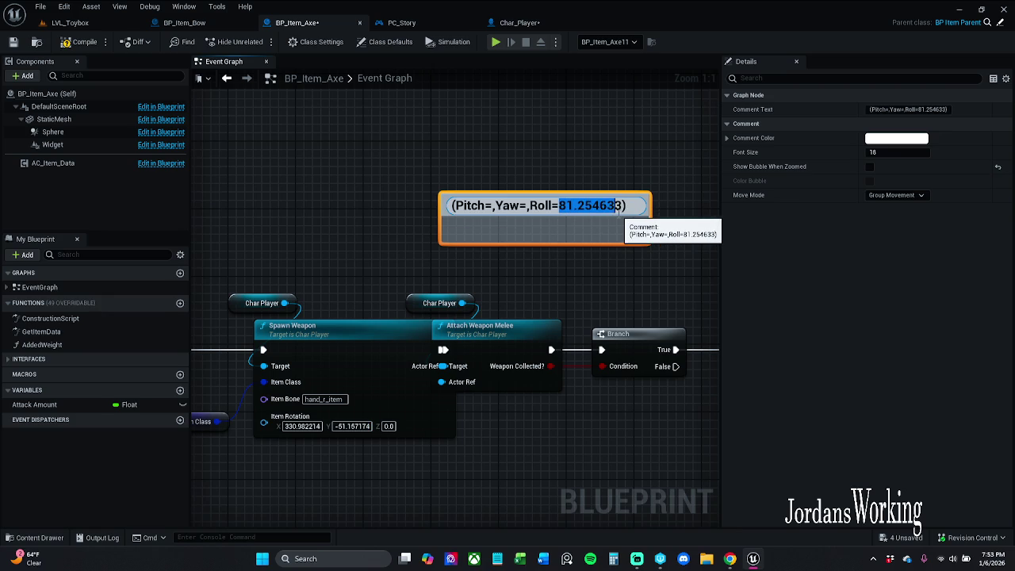
{"action": "key", "text": "ctrl+x"}
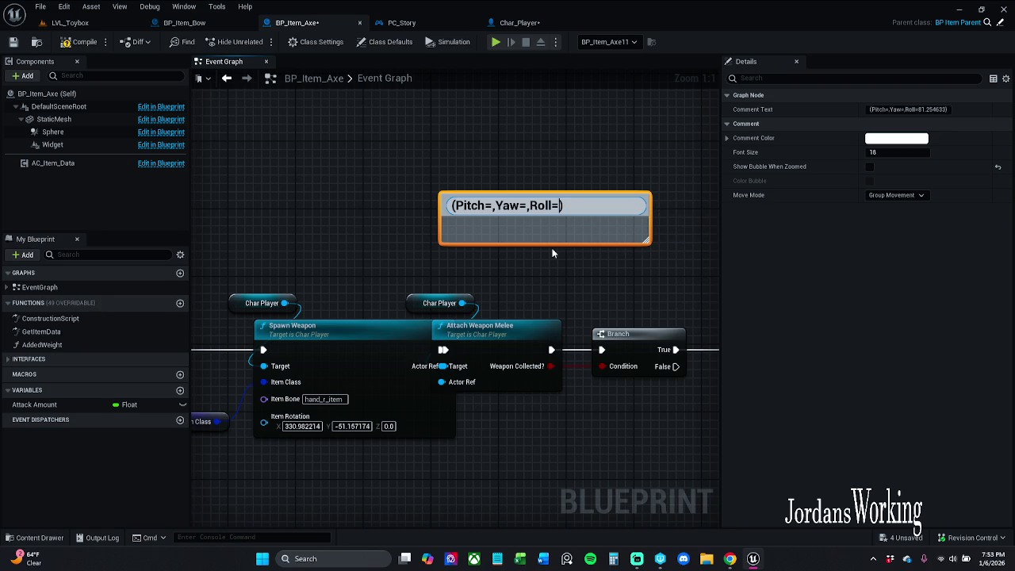
{"action": "key", "text": "Return"}
{"action": "left_click", "coordinate": [553, 253]}
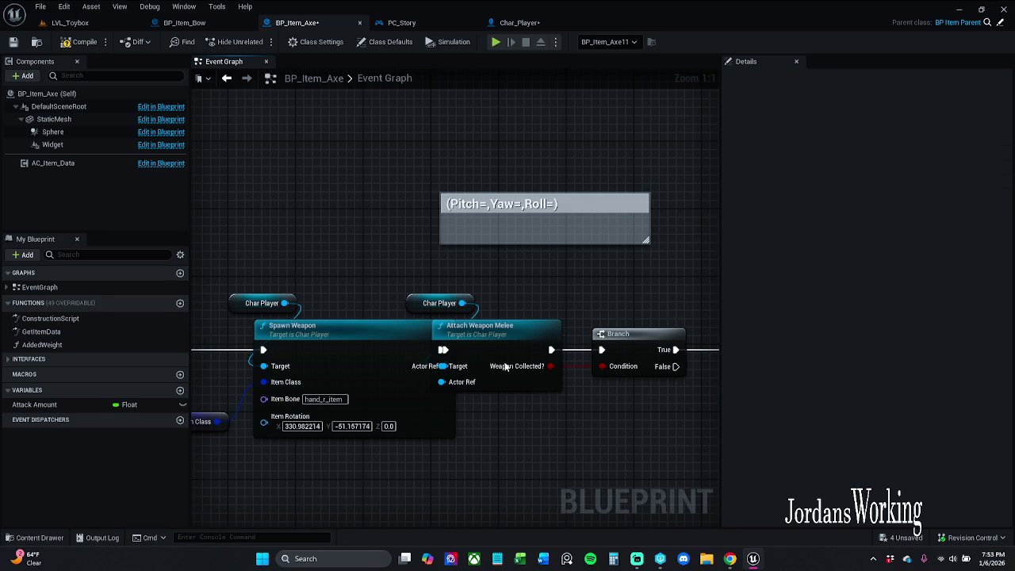
Step: Shift Attach Weapon Melee, Branch and the SET nodes further right
{"action": "scroll", "coordinate": [429, 305], "scroll_direction": "down", "scroll_amount": 3}
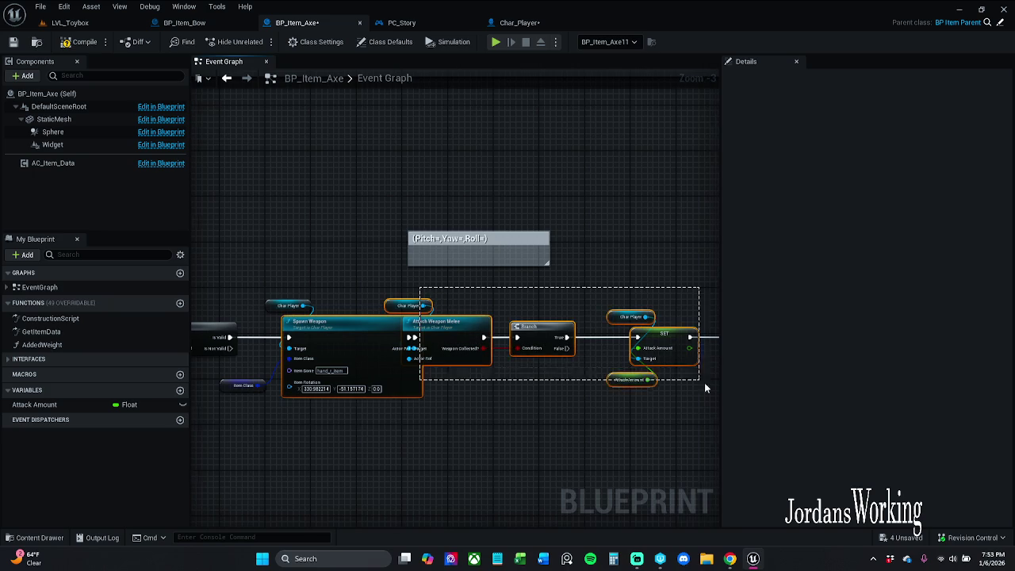
{"action": "mouse_move", "coordinate": [704, 387]}
{"action": "left_mouse_down"}
{"action": "mouse_move", "coordinate": [700, 411]}
{"action": "mouse_move", "coordinate": [581, 431]}
{"action": "left_mouse_up"}
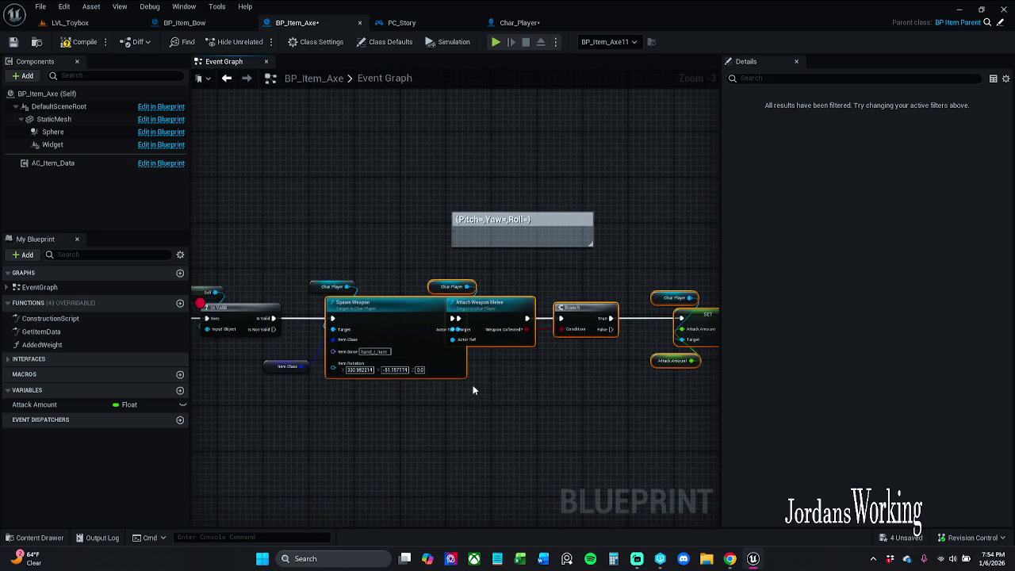
{"action": "left_click_drag", "start_coordinate": [502, 319], "coordinate": [580, 305]}
{"action": "left_click", "coordinate": [437, 397]}
Step: Set Item Rotation Z to 81.254633 and save BP_Item_Axe
{"action": "scroll", "coordinate": [444, 388], "scroll_direction": "up", "scroll_amount": 3}
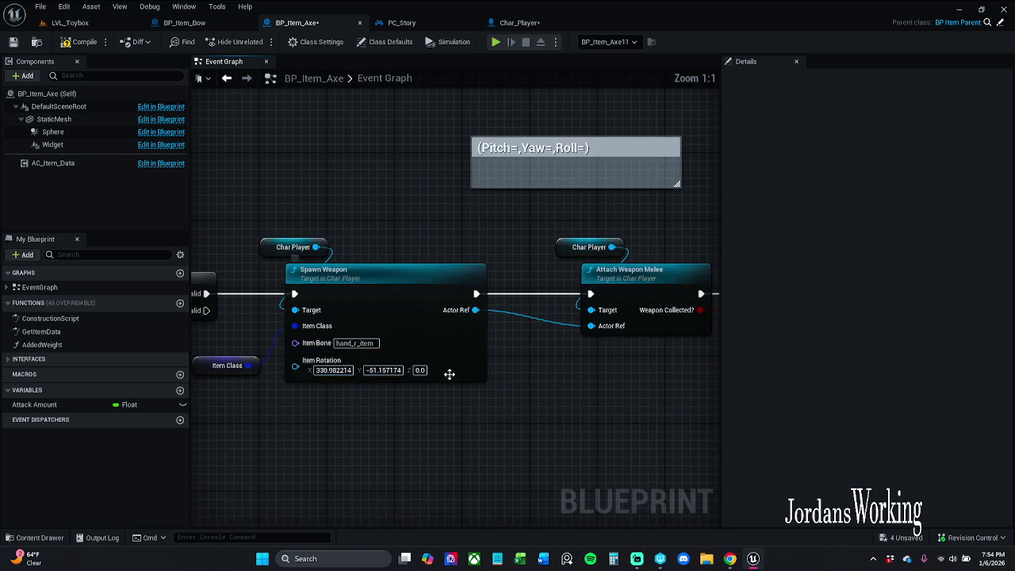
{"action": "key", "text": "ctrl+v"}
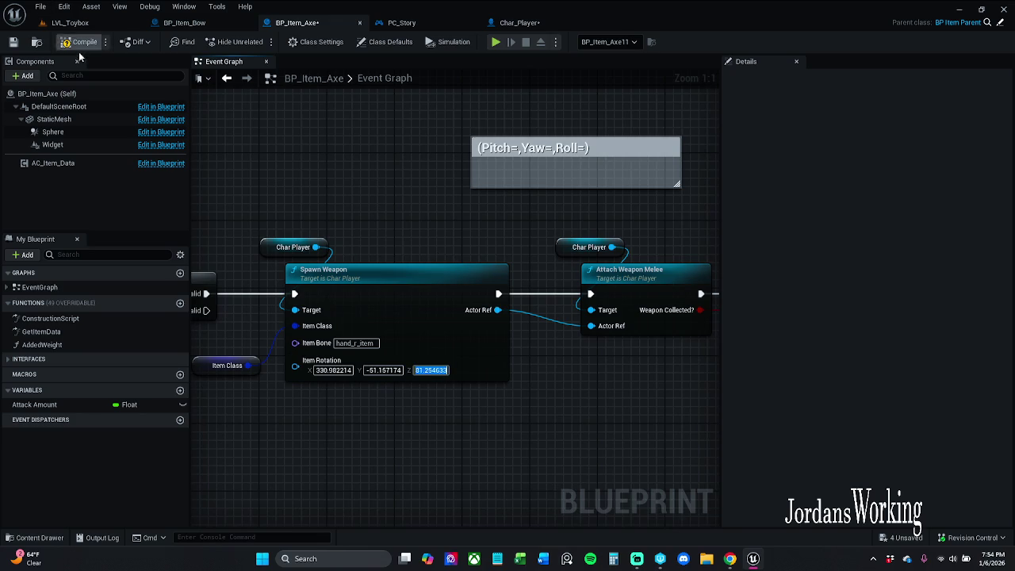
{"action": "key", "text": "Return"}
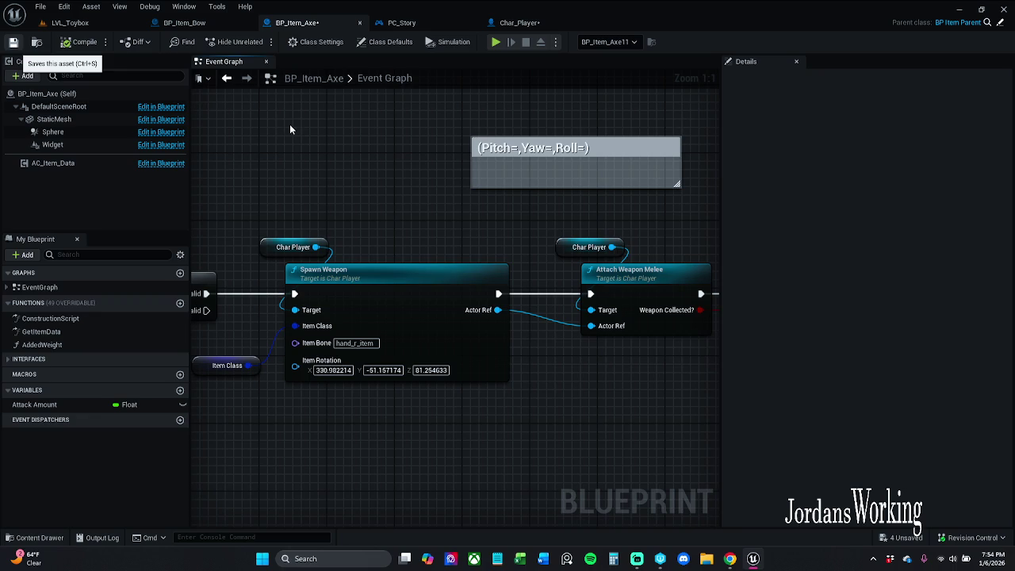
{"action": "key", "text": "ctrl+s"}
{"action": "mouse_move", "coordinate": [283, 151]}
{"action": "left_mouse_down"}
{"action": "mouse_move", "coordinate": [637, 135]}
{"action": "mouse_move", "coordinate": [238, 138]}
{"action": "left_mouse_up"}
Step: Run a quick play test of LVL_Toybox, then return to the BP_Item_Axe graph
{"action": "left_click_drag", "start_coordinate": [635, 142], "coordinate": [257, 143]}
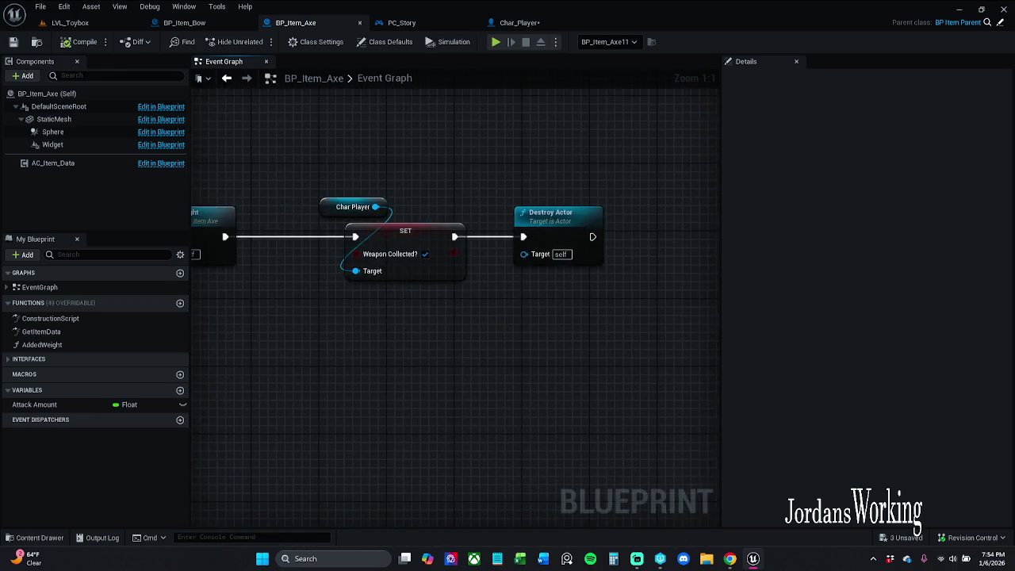
{"action": "mouse_move", "coordinate": [206, 166]}
{"action": "left_mouse_down"}
{"action": "mouse_move", "coordinate": [424, 169]}
{"action": "mouse_move", "coordinate": [719, 237]}
{"action": "left_mouse_up"}
{"action": "scroll", "coordinate": [425, 199], "scroll_direction": "down", "scroll_amount": 1}
{"action": "left_click", "coordinate": [109, 25]}
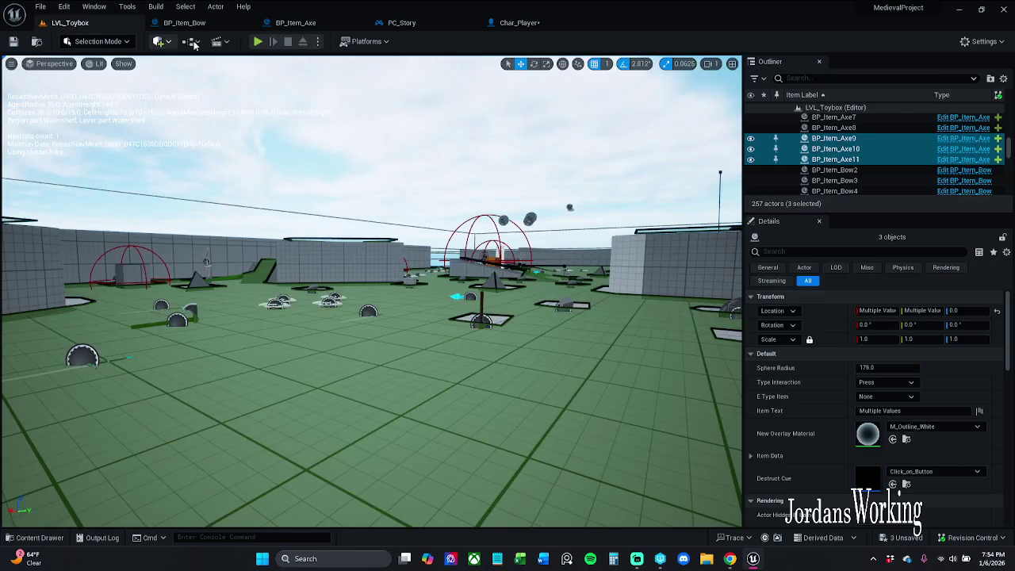
{"action": "left_click", "coordinate": [260, 42]}
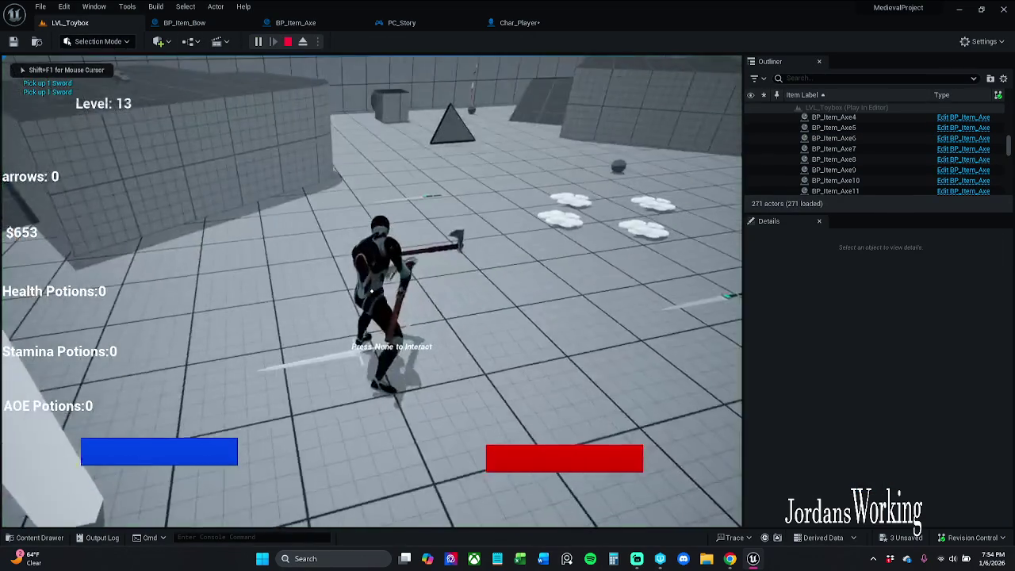
{"action": "key", "text": "Escape"}
{"action": "left_click", "coordinate": [318, 22]}
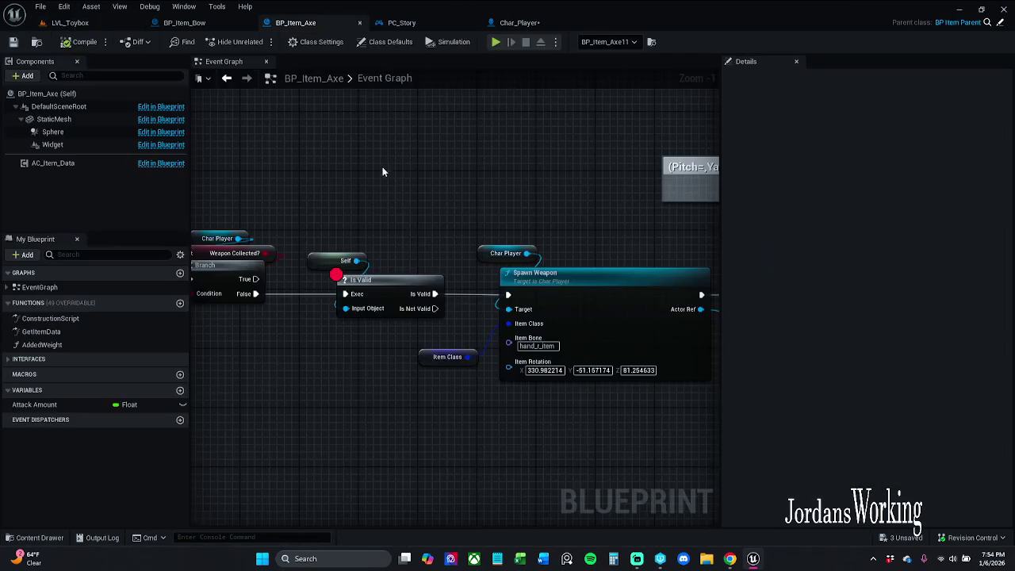
{"action": "mouse_move", "coordinate": [407, 244]}
{"action": "left_mouse_down"}
{"action": "mouse_move", "coordinate": [511, 206]}
{"action": "mouse_move", "coordinate": [429, 149]}
{"action": "left_mouse_up"}
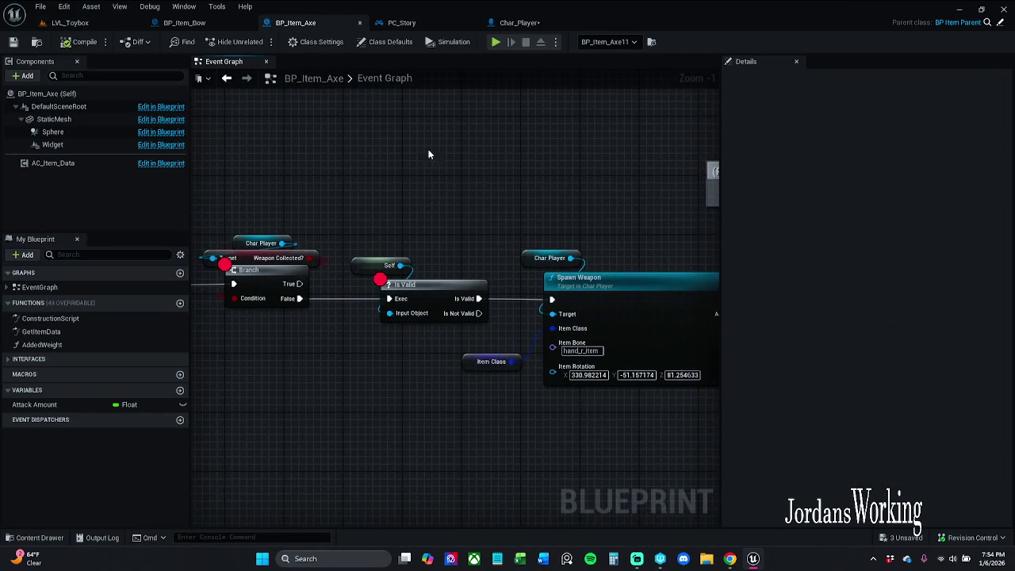
Step: Clear Mesh_Loc_HandR's Static Mesh in Char_Player and compile
{"action": "left_click", "coordinate": [519, 22]}
{"action": "left_click", "coordinate": [997, 287]}
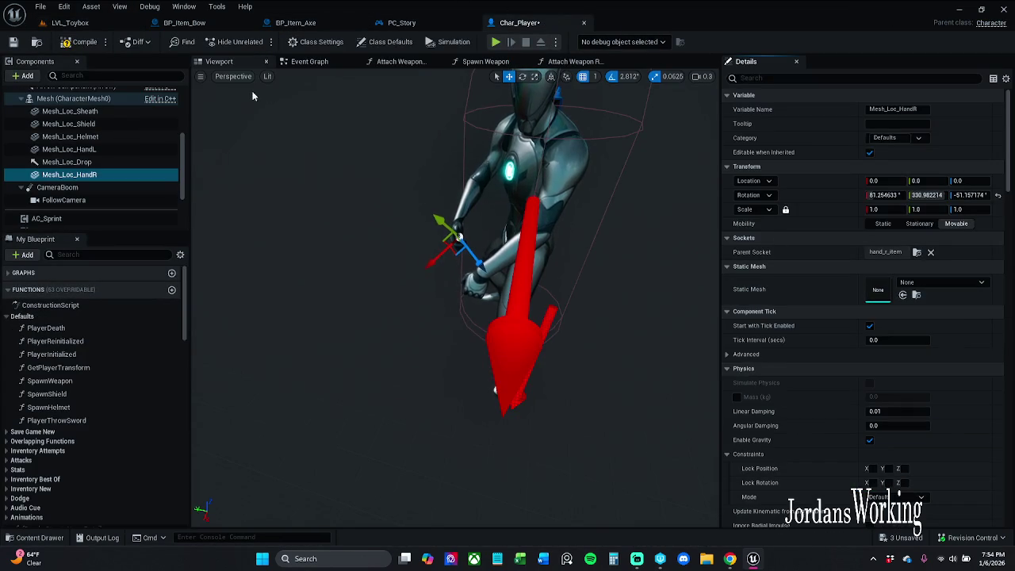
{"action": "left_click", "coordinate": [84, 42]}
Step: Play-test LVL_Toybox, running around to collect coins, an axe and a bow
{"action": "left_click", "coordinate": [70, 22]}
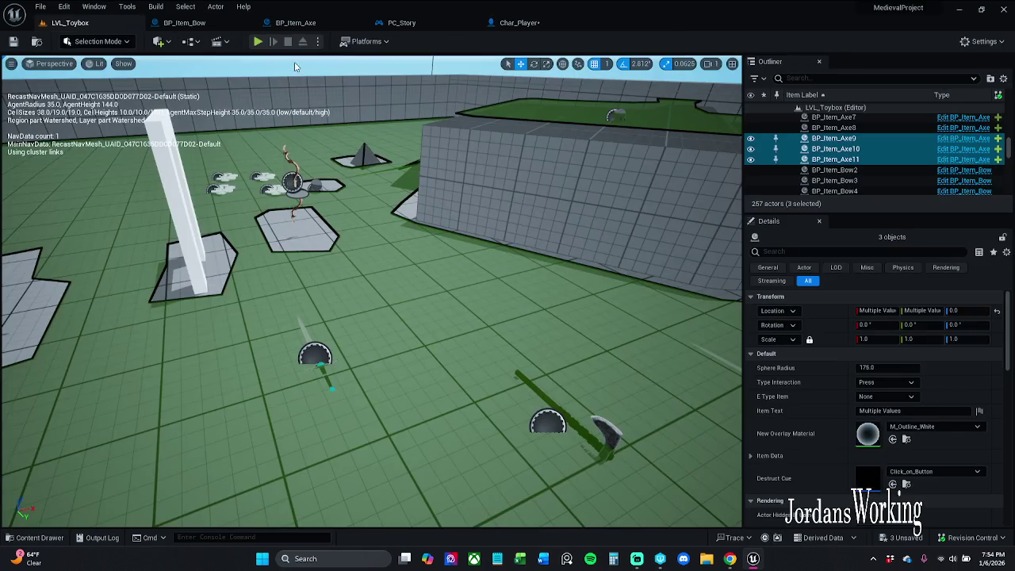
{"action": "left_click", "coordinate": [258, 41]}
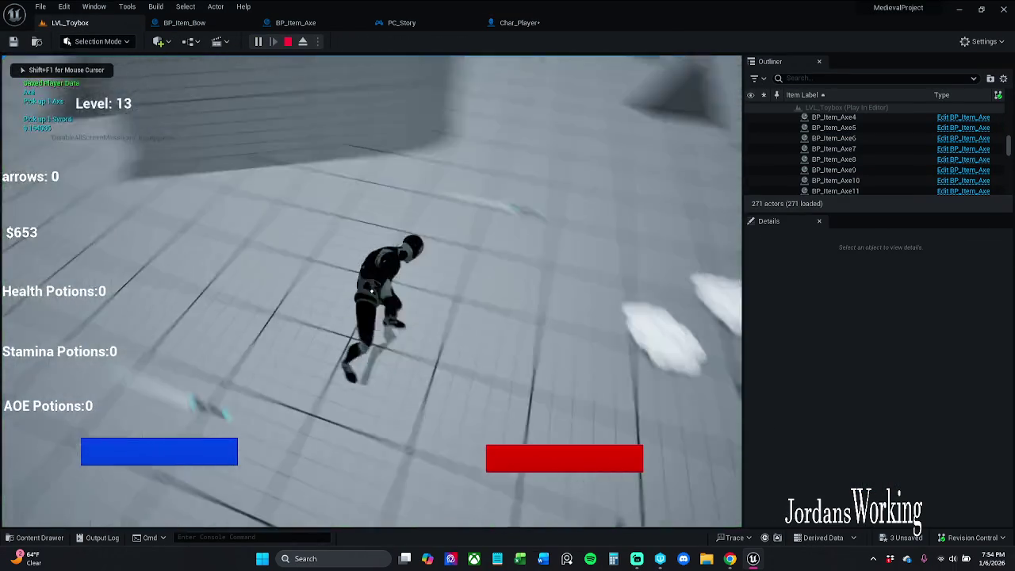
{"action": "key", "text": "shift+w"}
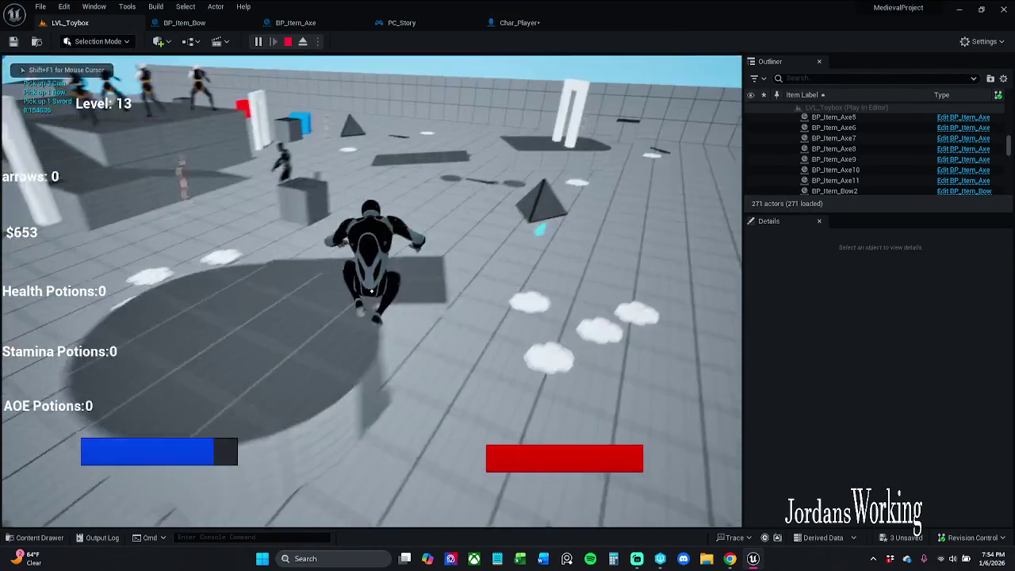
{"action": "key", "text": "shift+w"}
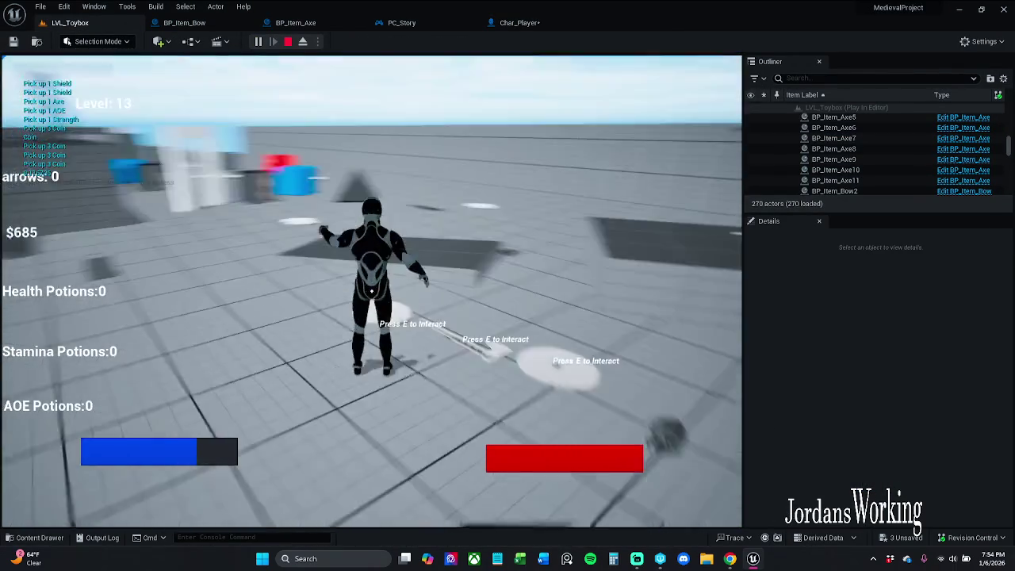
{"action": "key", "text": "shift+w"}
{"action": "key", "text": "w"}
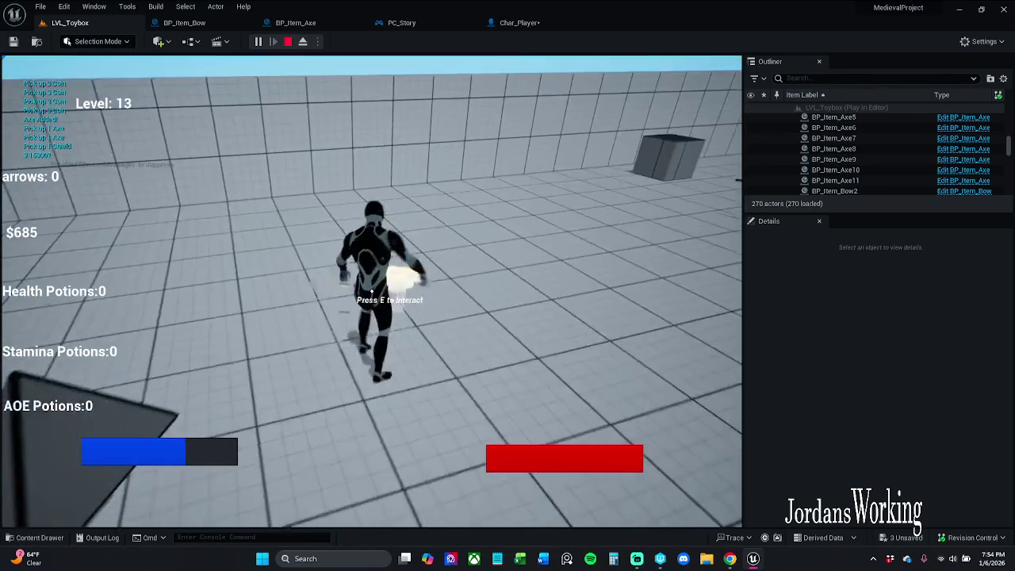
{"action": "key", "text": "w"}
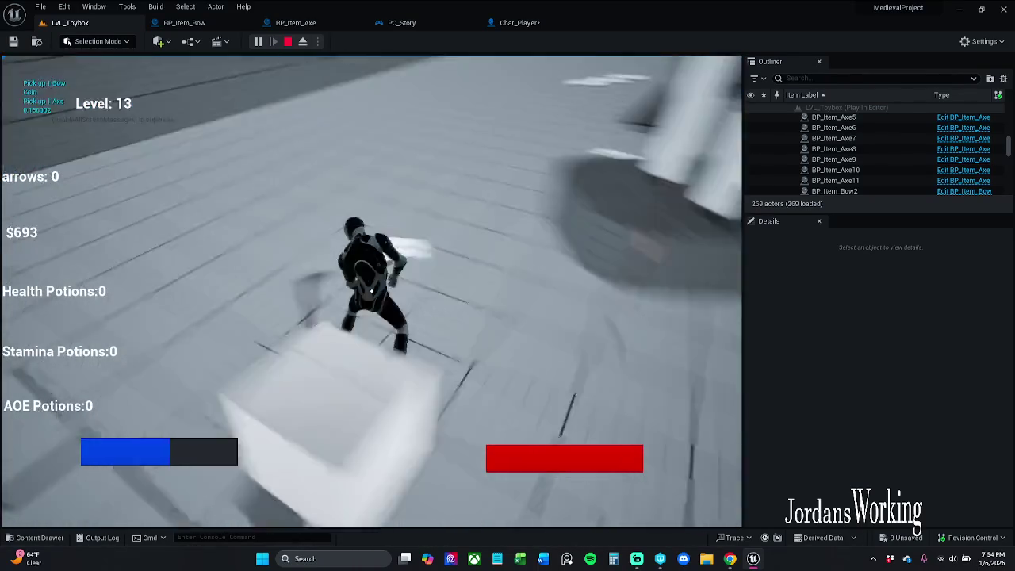
{"action": "key", "text": "Escape"}
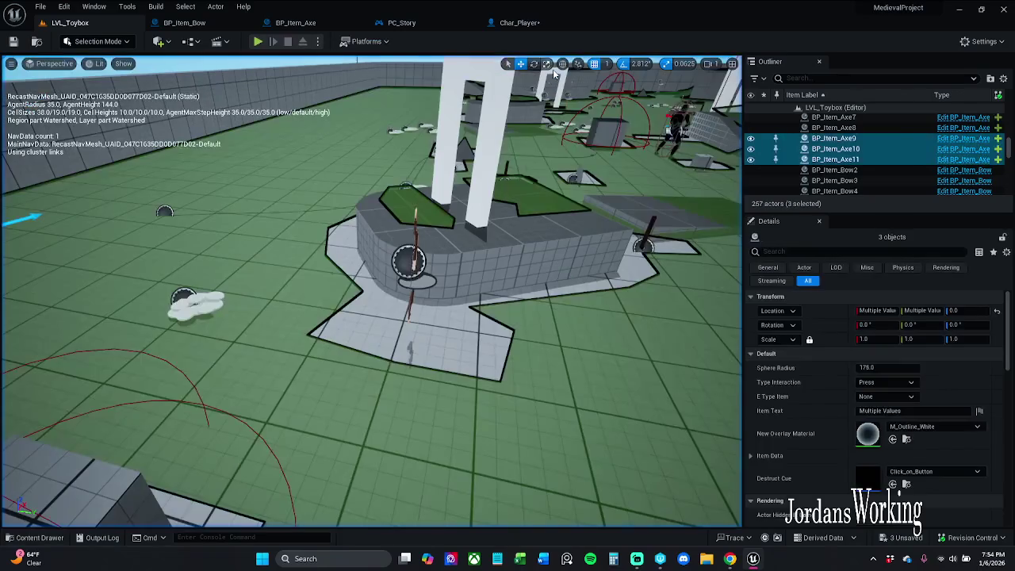
{"action": "left_click", "coordinate": [258, 42]}
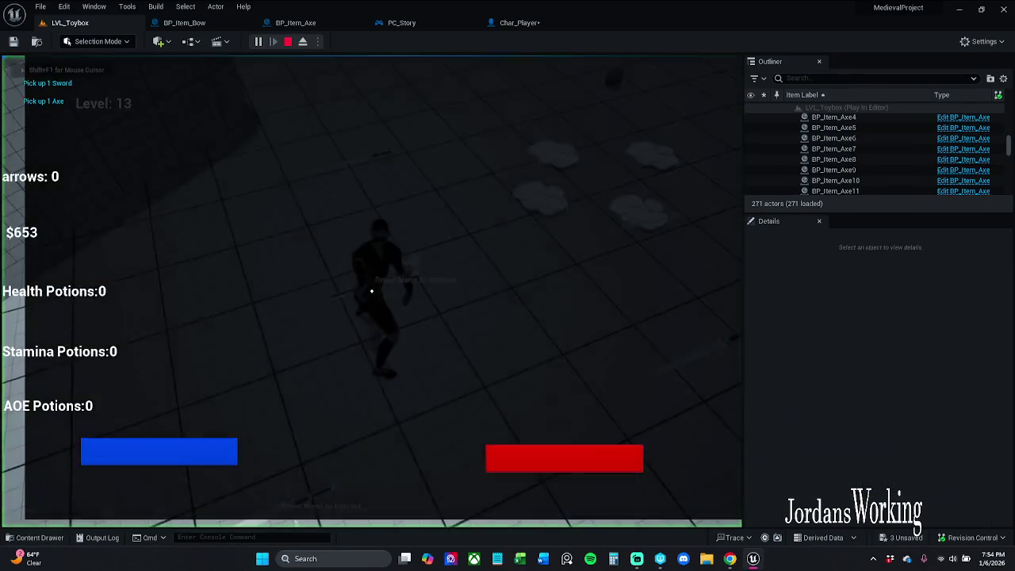
{"action": "key", "text": "w"}
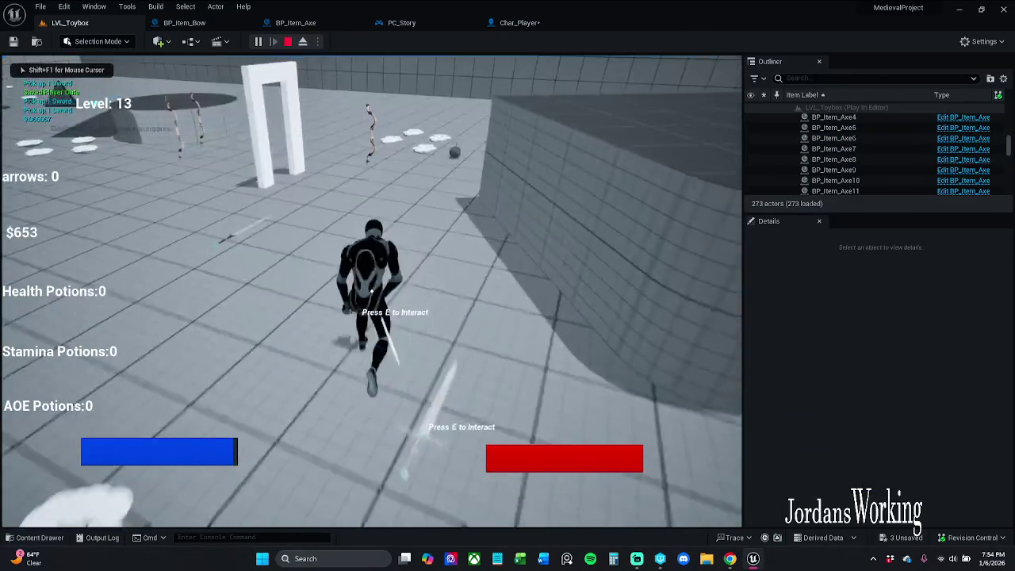
{"action": "key", "text": "Escape"}
Step: Save Char_Player and open BP_Item_Sword from the sword placed in LVL_Toybox
{"action": "left_click", "coordinate": [520, 22]}
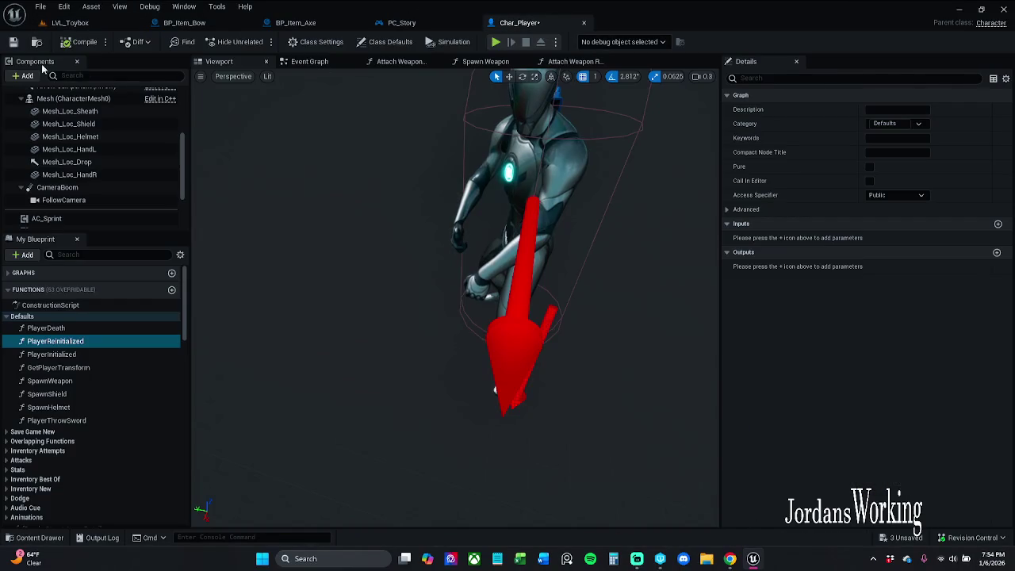
{"action": "key", "text": "ctrl+s"}
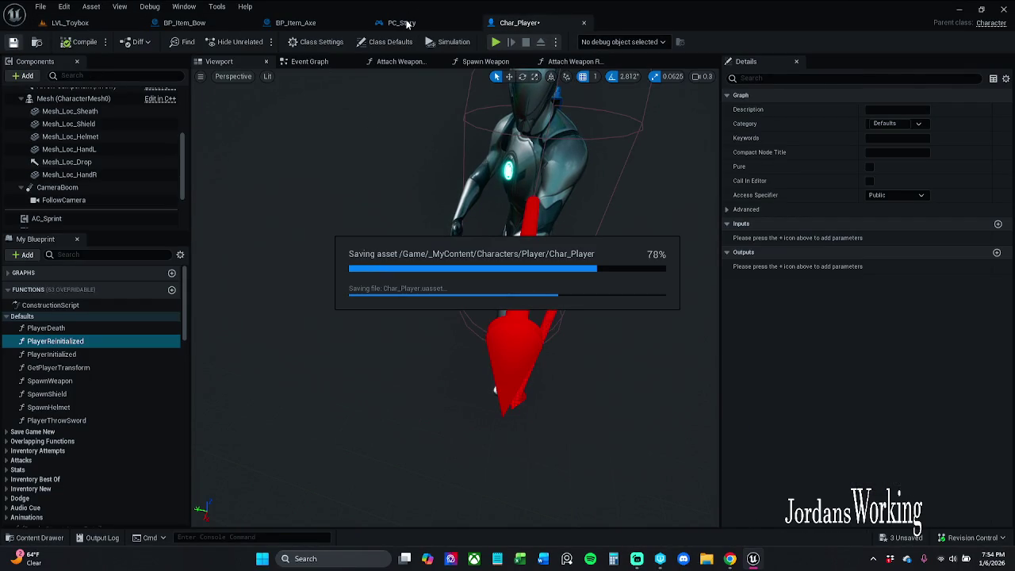
{"action": "left_click", "coordinate": [105, 26]}
{"action": "left_click", "coordinate": [259, 254]}
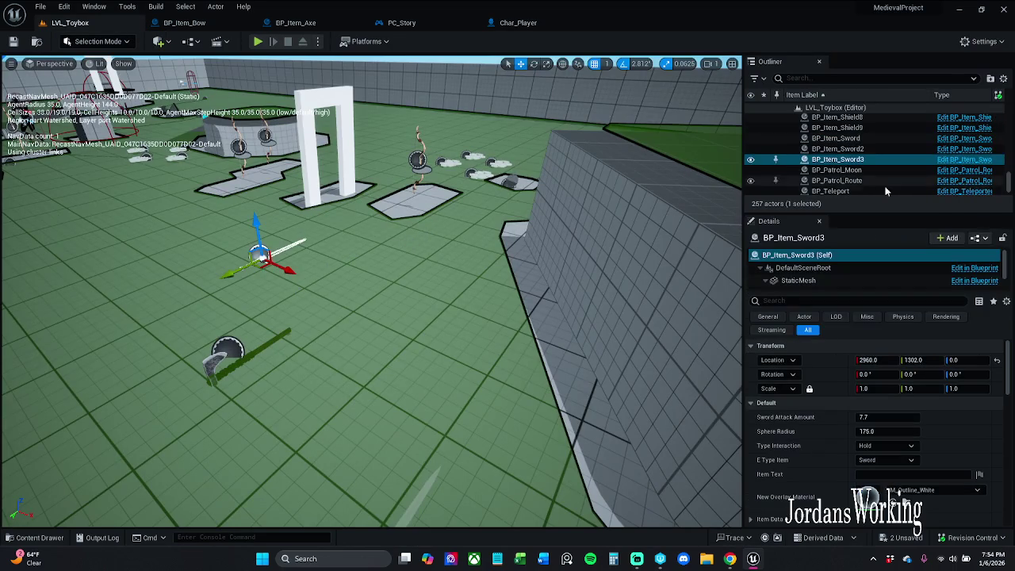
{"action": "left_click", "coordinate": [984, 162]}
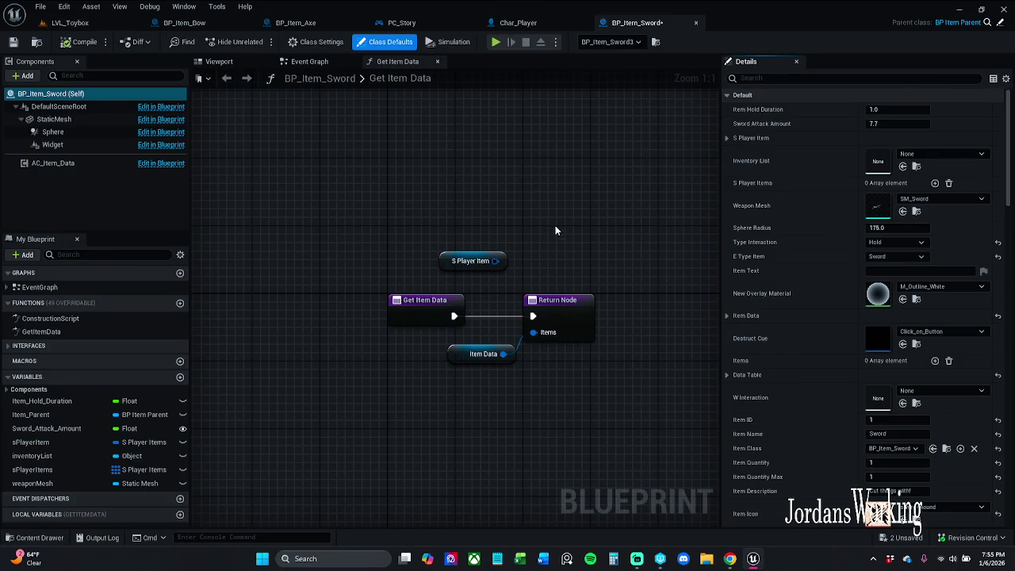
Step: Inspect the S Player Item node and sword preview, then move Item Class below Spawn Weapon
{"action": "left_click", "coordinate": [476, 260]}
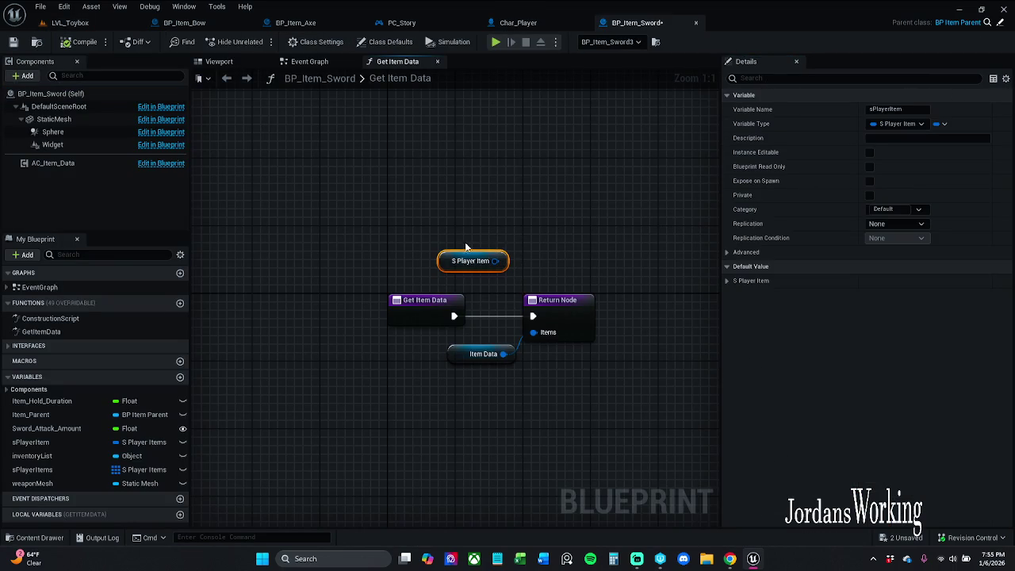
{"action": "left_click", "coordinate": [728, 280]}
{"action": "left_click", "coordinate": [727, 281]}
{"action": "left_click", "coordinate": [218, 61]}
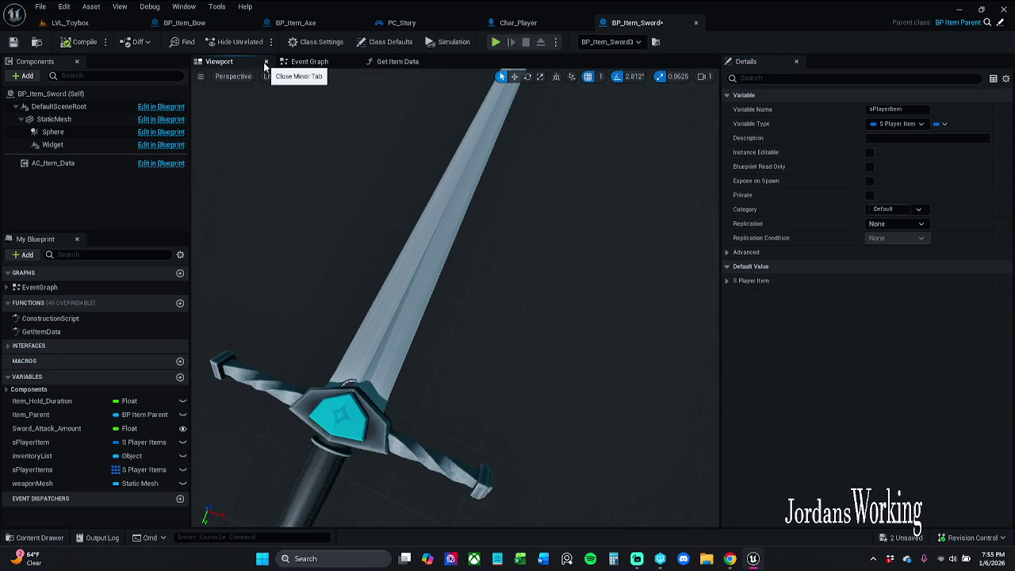
{"action": "left_click", "coordinate": [266, 62]}
{"action": "left_click_drag", "start_coordinate": [404, 166], "coordinate": [461, 161]}
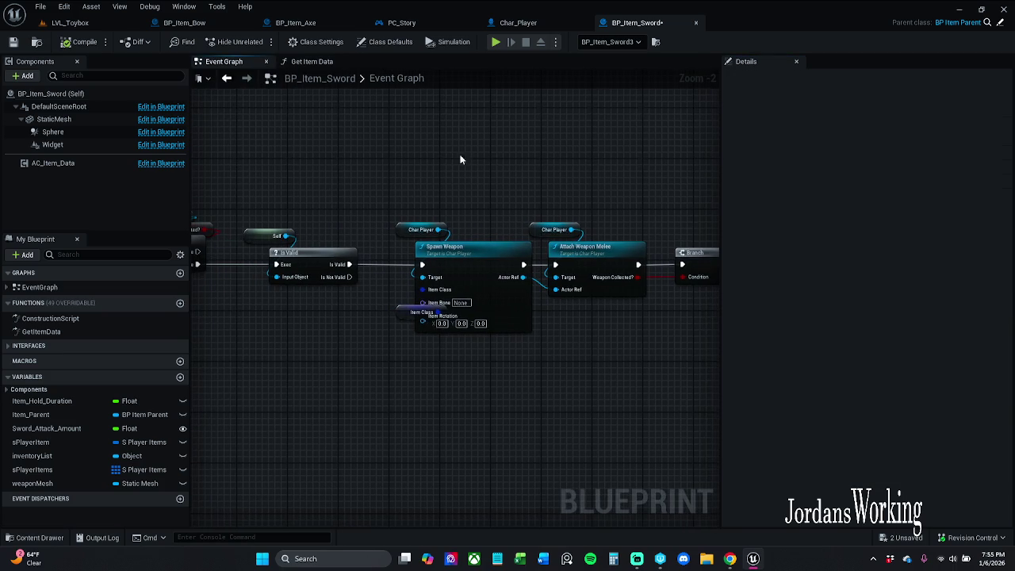
{"action": "left_click_drag", "start_coordinate": [411, 324], "coordinate": [362, 352]}
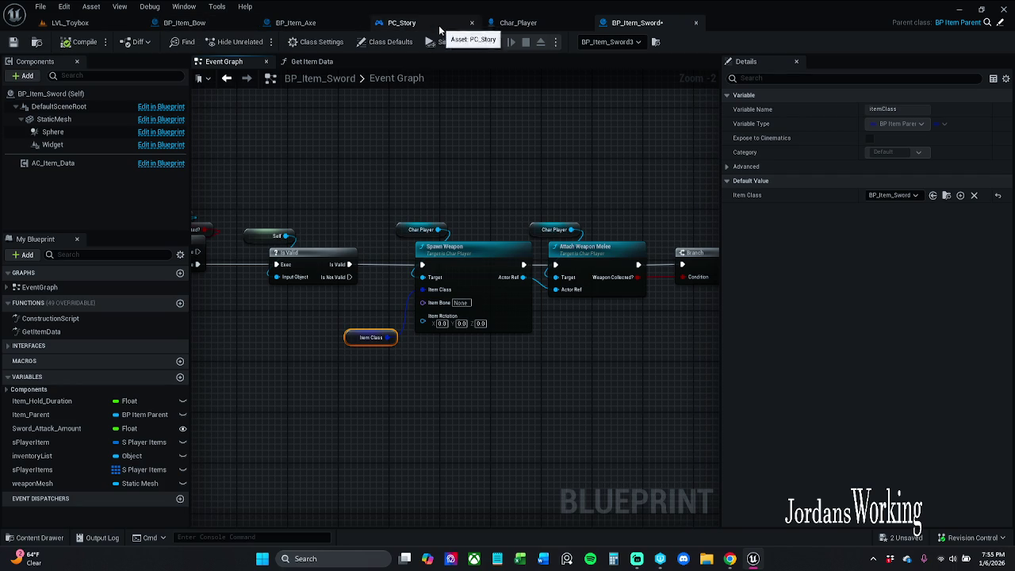
{"action": "left_click", "coordinate": [519, 22]}
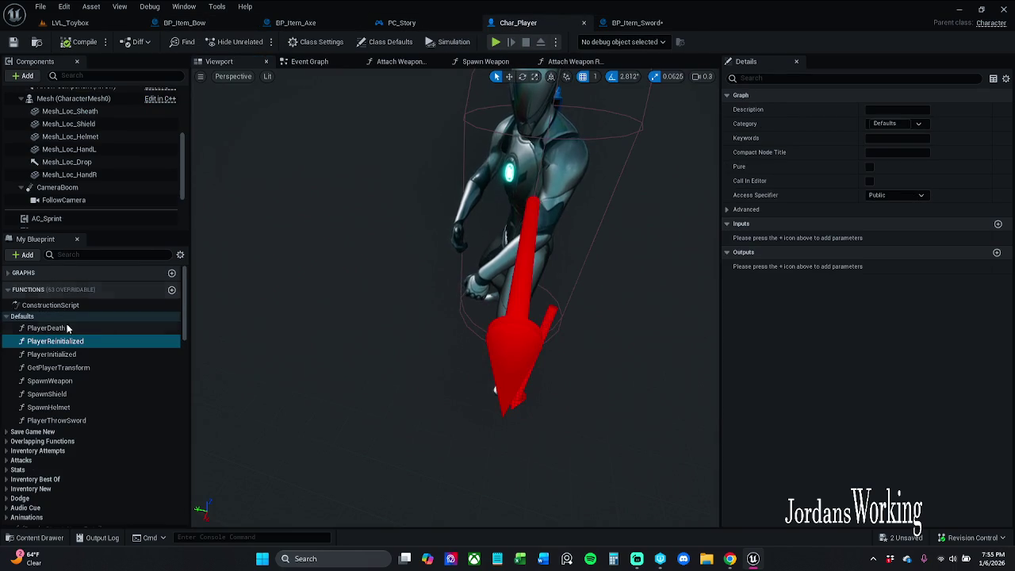
Step: Try SM_Sword on Mesh_Loc_HandL, then clear the left-hand mesh again
{"action": "left_click", "coordinate": [112, 150]}
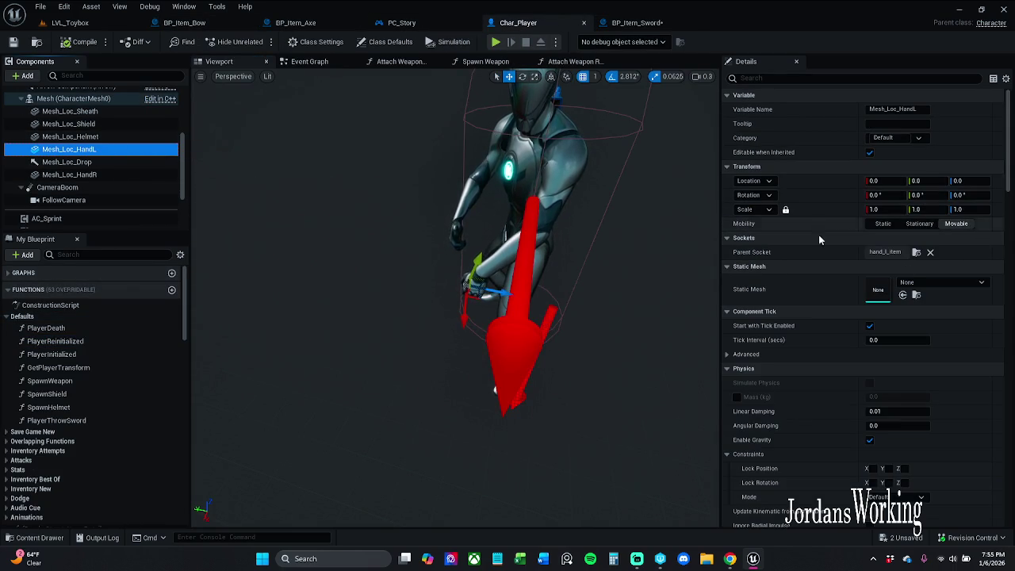
{"action": "left_click", "coordinate": [917, 285]}
{"action": "type", "text": "sword"}
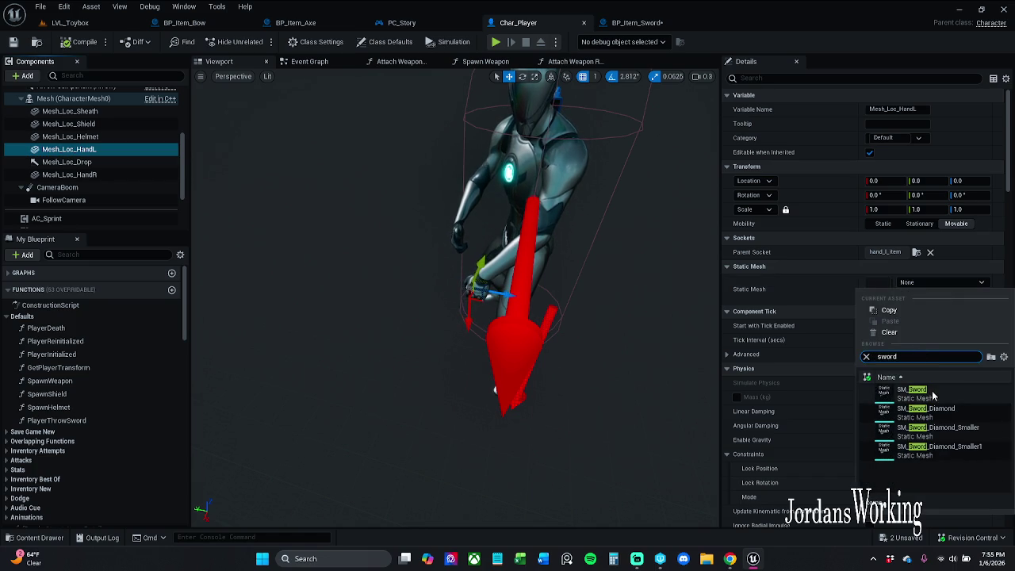
{"action": "left_click", "coordinate": [931, 391]}
{"action": "mouse_move", "coordinate": [646, 290]}
{"action": "left_mouse_down"}
{"action": "mouse_move", "coordinate": [590, 325]}
{"action": "mouse_move", "coordinate": [571, 301]}
{"action": "mouse_move", "coordinate": [583, 325]}
{"action": "left_mouse_up"}
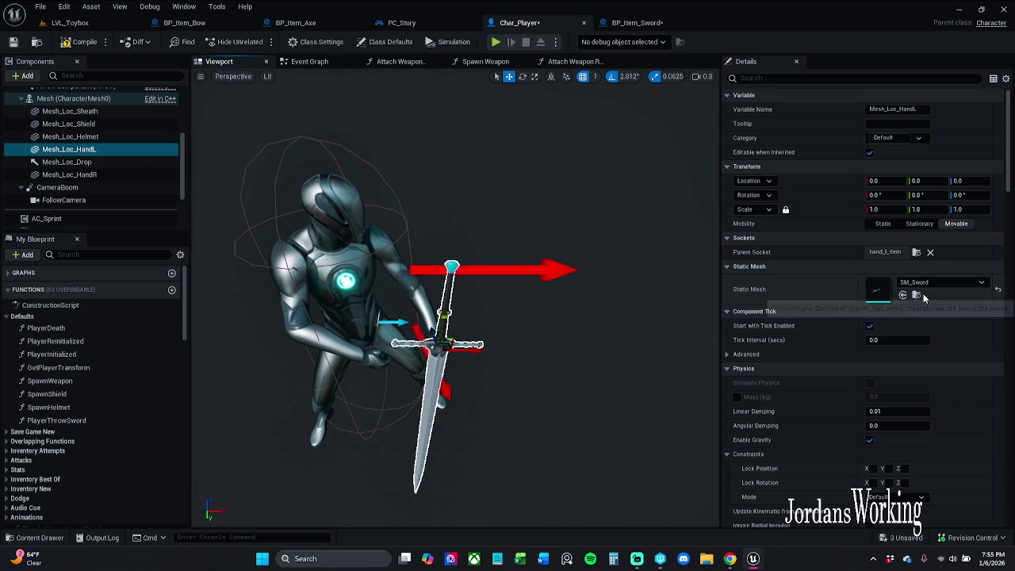
{"action": "left_click", "coordinate": [917, 294]}
{"action": "left_click", "coordinate": [997, 293]}
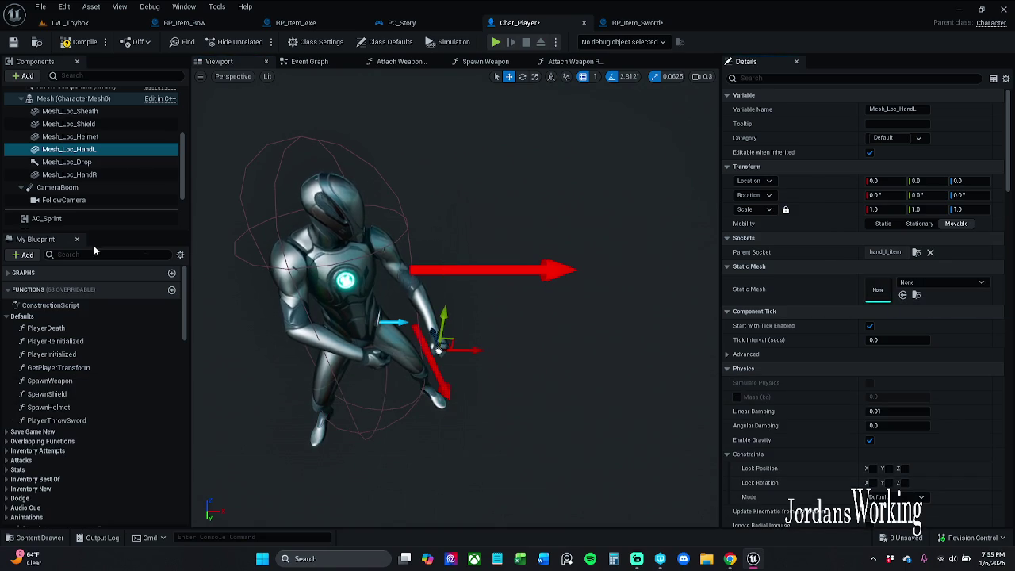
Step: Reset Mesh_Loc_HandR's rotation and roll the right-hand sword to about -135°
{"action": "left_click", "coordinate": [103, 175]}
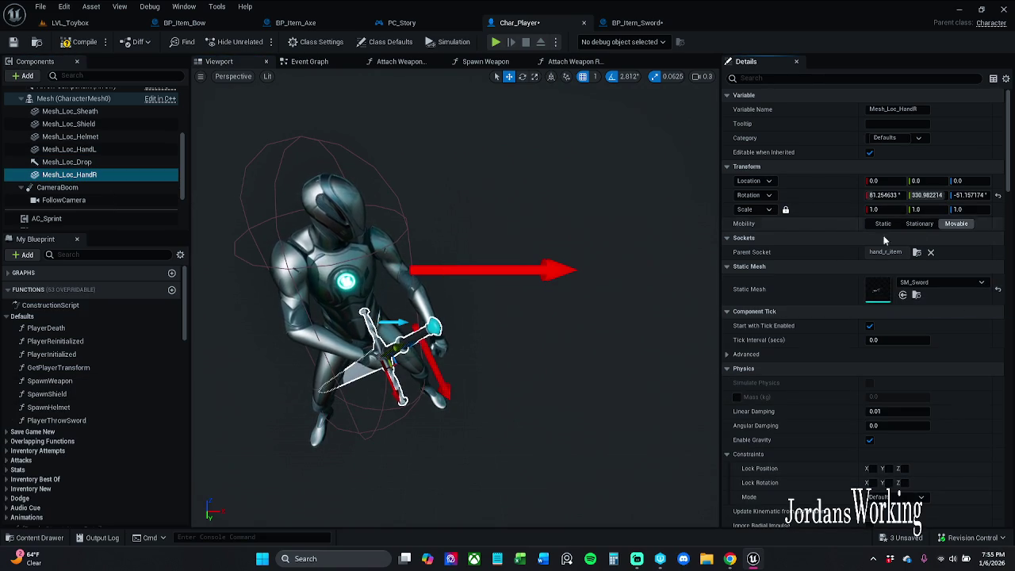
{"action": "scroll", "coordinate": [456, 298], "scroll_direction": "up", "scroll_amount": 8}
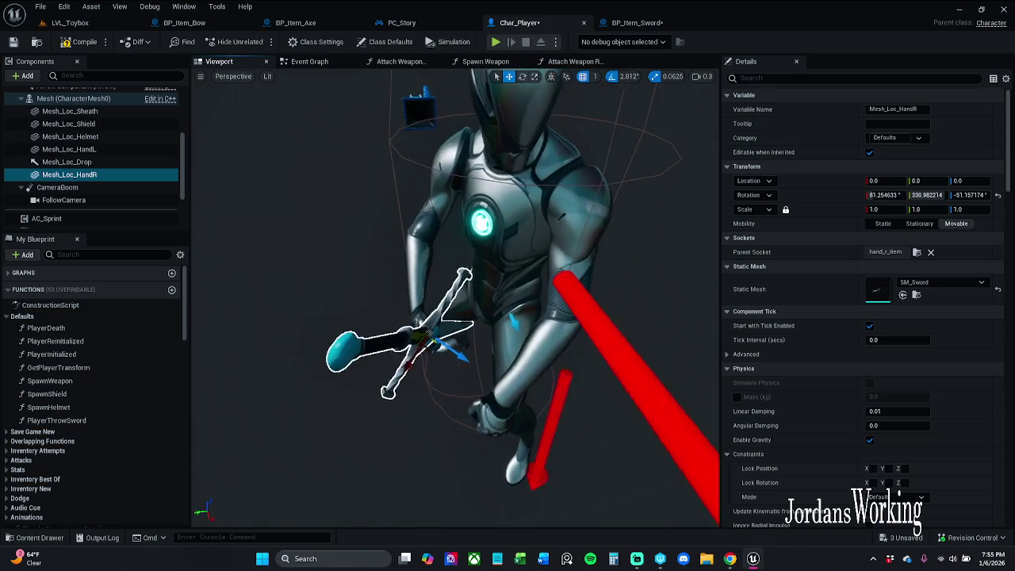
{"action": "left_click", "coordinate": [997, 195]}
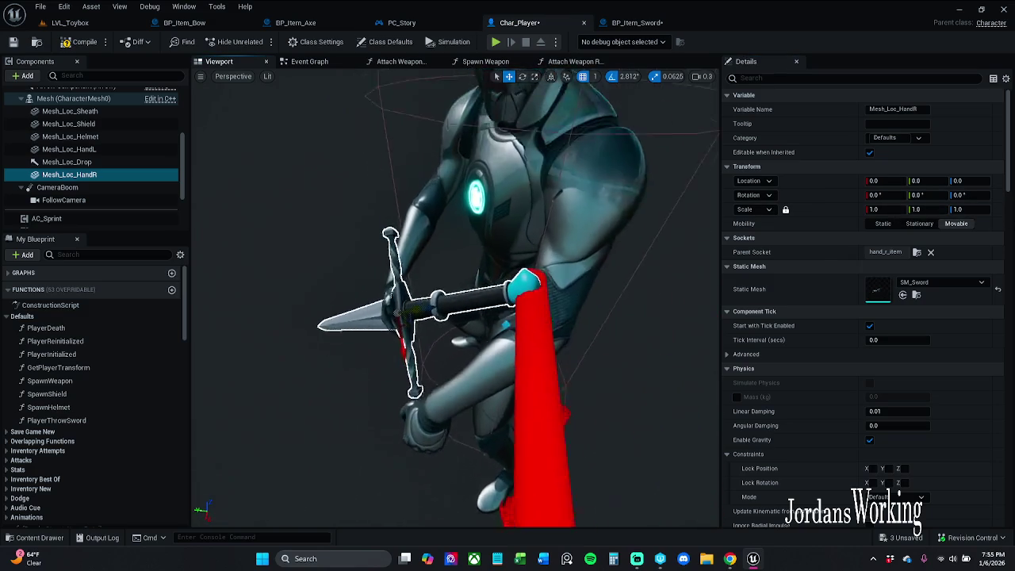
{"action": "key", "text": "e"}
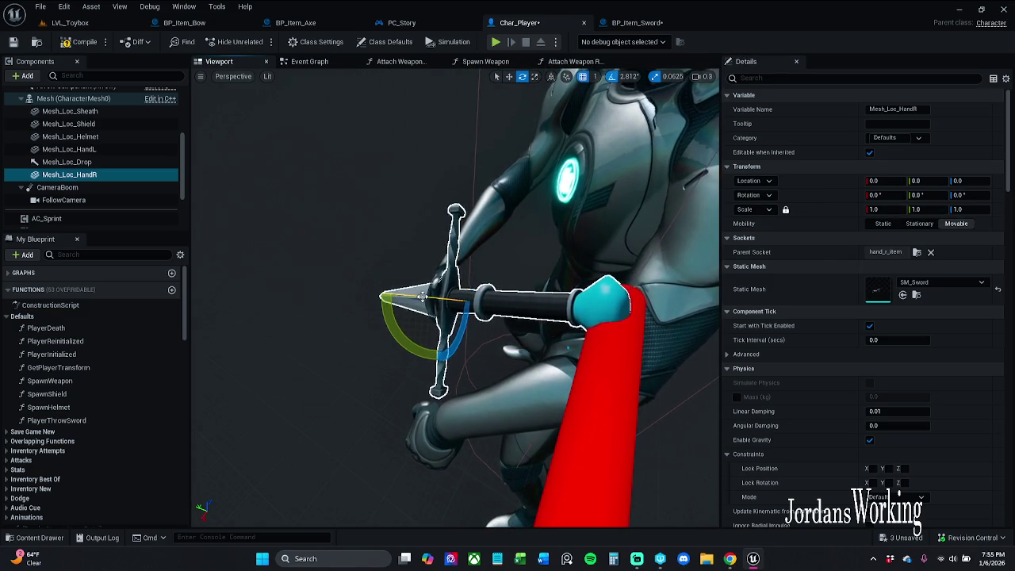
{"action": "mouse_move", "coordinate": [422, 296]}
{"action": "left_mouse_down"}
{"action": "mouse_move", "coordinate": [362, 296]}
{"action": "mouse_move", "coordinate": [386, 296]}
{"action": "mouse_move", "coordinate": [413, 278]}
{"action": "mouse_move", "coordinate": [444, 317]}
{"action": "mouse_move", "coordinate": [453, 279]}
{"action": "mouse_move", "coordinate": [433, 297]}
{"action": "left_mouse_up"}
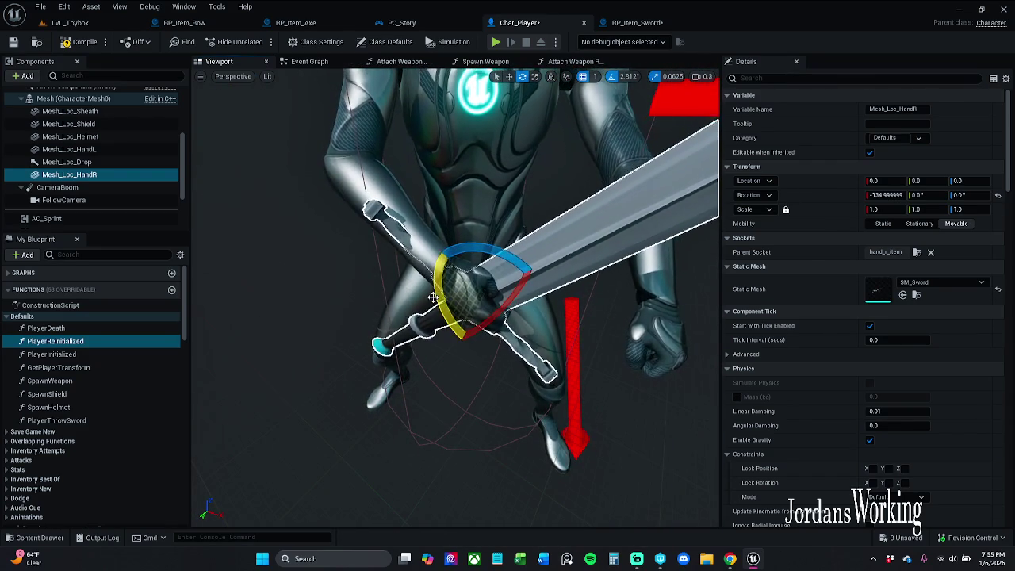
{"action": "left_click", "coordinate": [486, 229]}
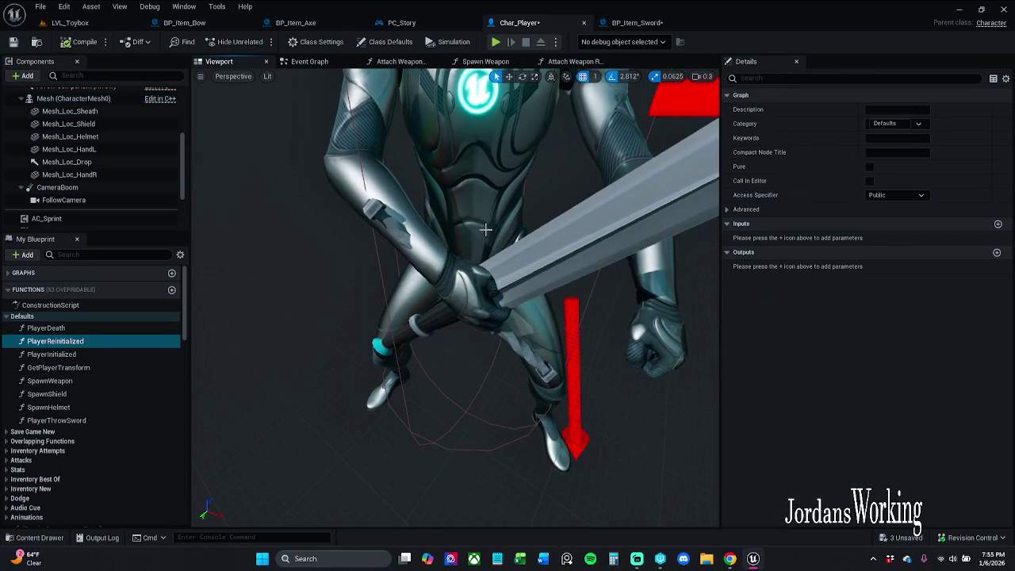
{"action": "mouse_move", "coordinate": [485, 229]}
{"action": "left_mouse_down"}
{"action": "mouse_move", "coordinate": [464, 186]}
{"action": "mouse_move", "coordinate": [444, 206]}
{"action": "left_mouse_up"}
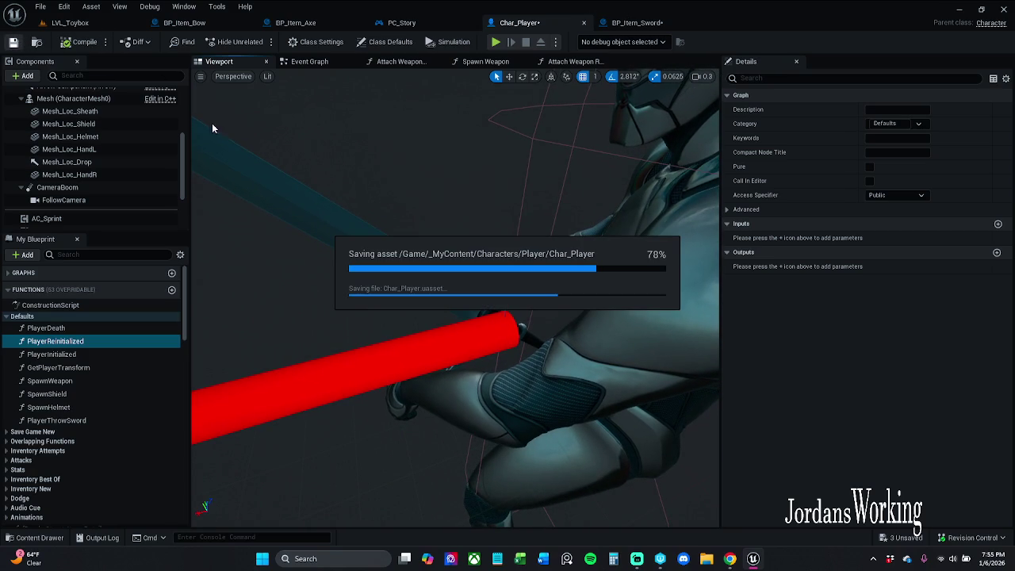
Step: Copy the right-hand sword's Rotation X value of -134.999999
{"action": "left_click", "coordinate": [105, 174]}
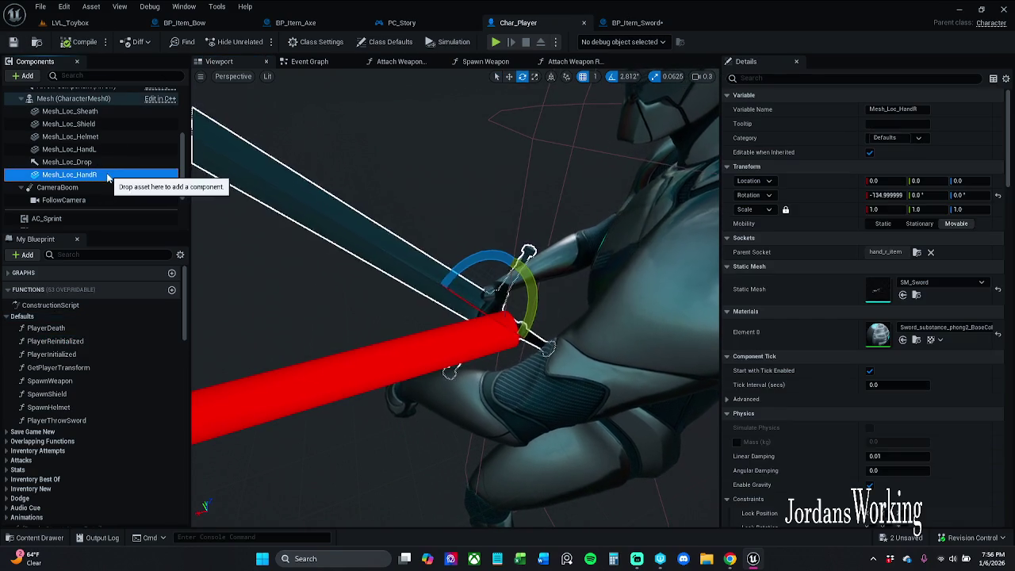
{"action": "right_click", "coordinate": [839, 196]}
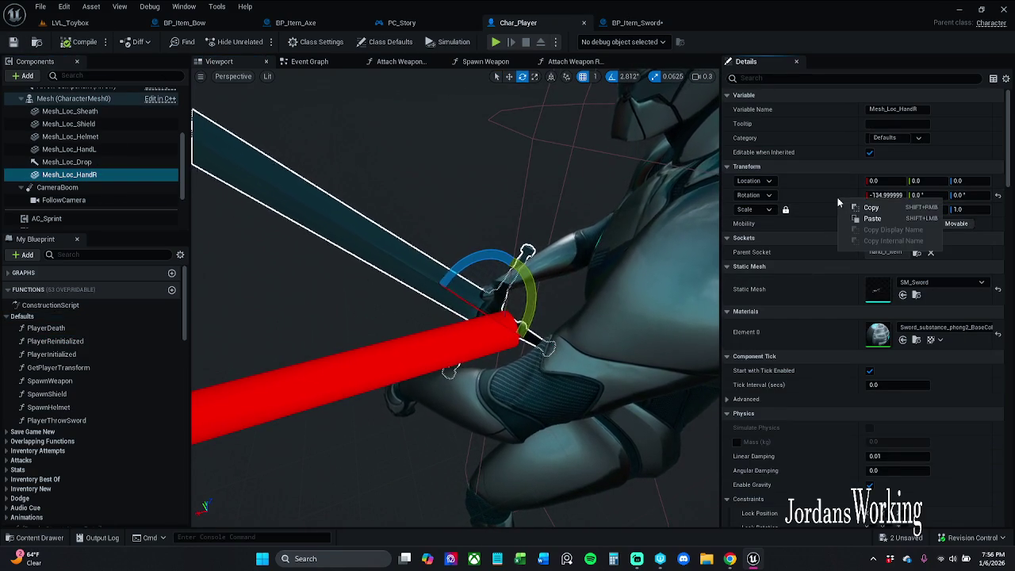
{"action": "left_click", "coordinate": [884, 194]}
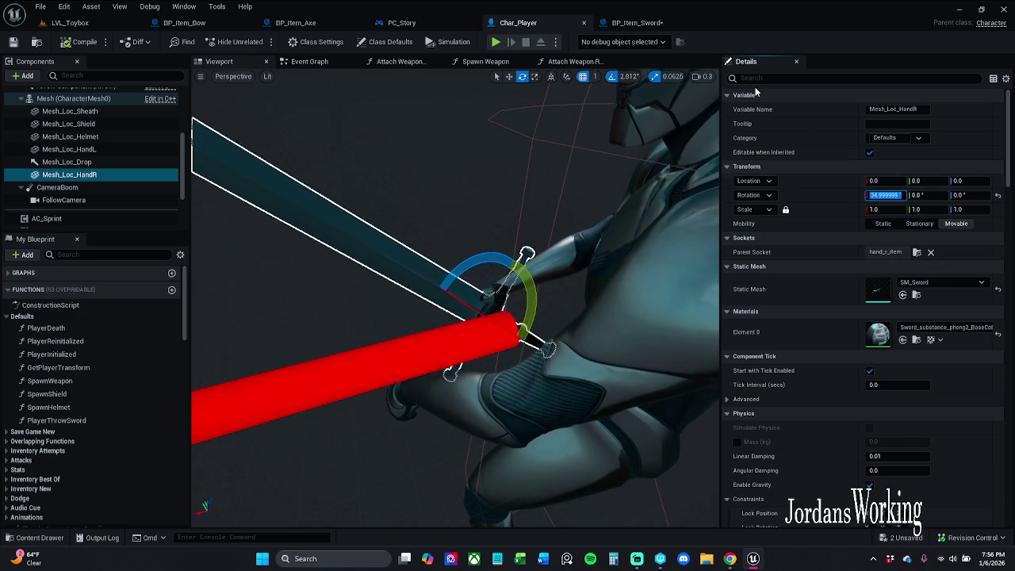
{"action": "left_click", "coordinate": [637, 22]}
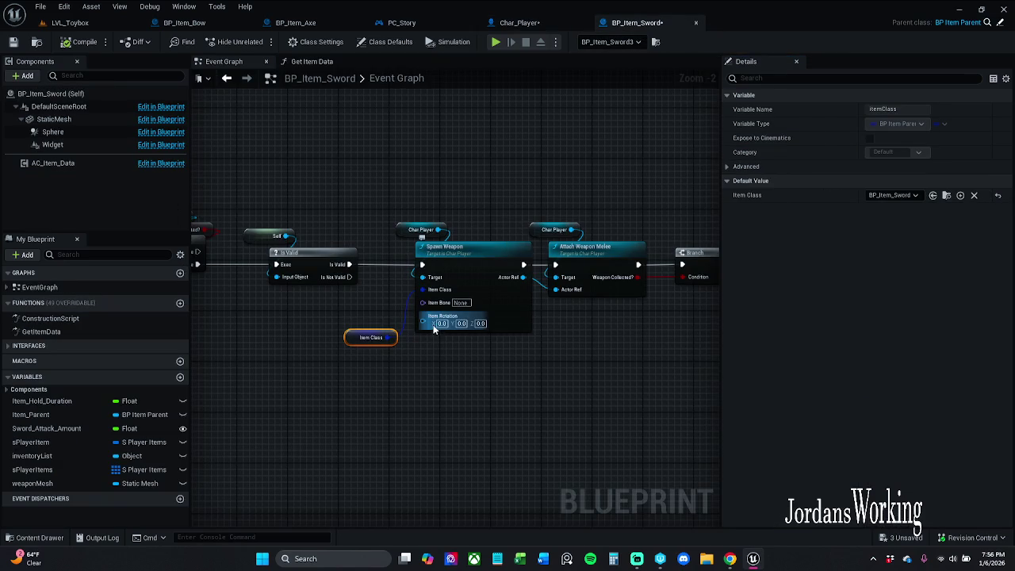
Step: Paste -134.999999 into Spawn Weapon's Item Rotation X and save BP_Item_Sword, checking it out
{"action": "type", "text": "-134.999999"}
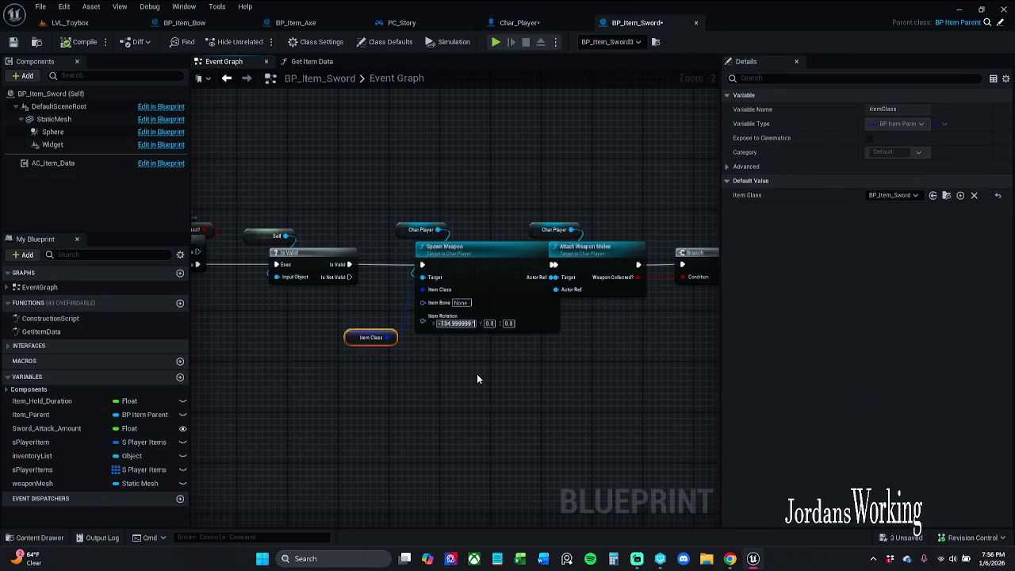
{"action": "key", "text": "ctrl+a"}
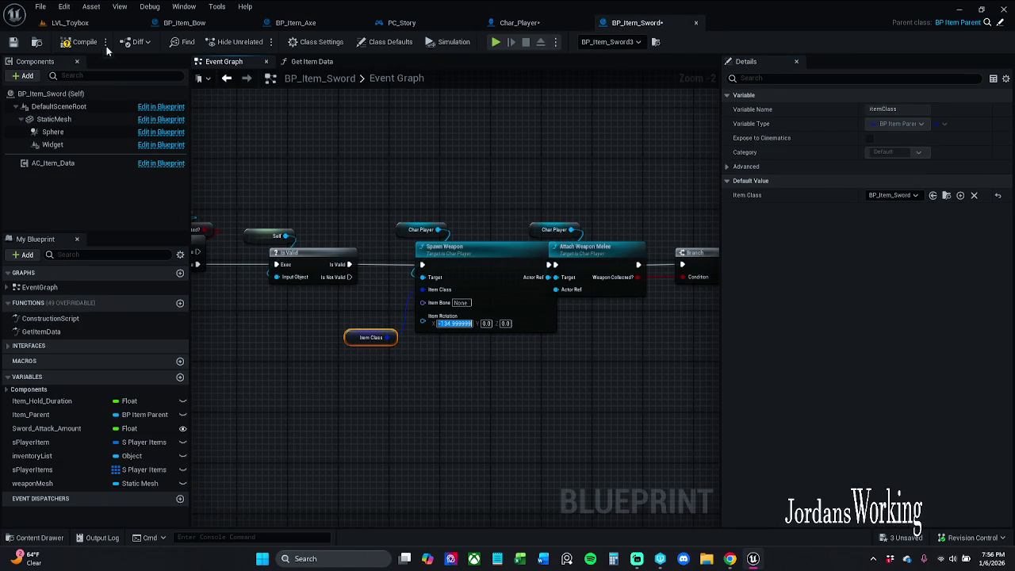
{"action": "left_click", "coordinate": [19, 46]}
{"action": "left_click", "coordinate": [524, 397]}
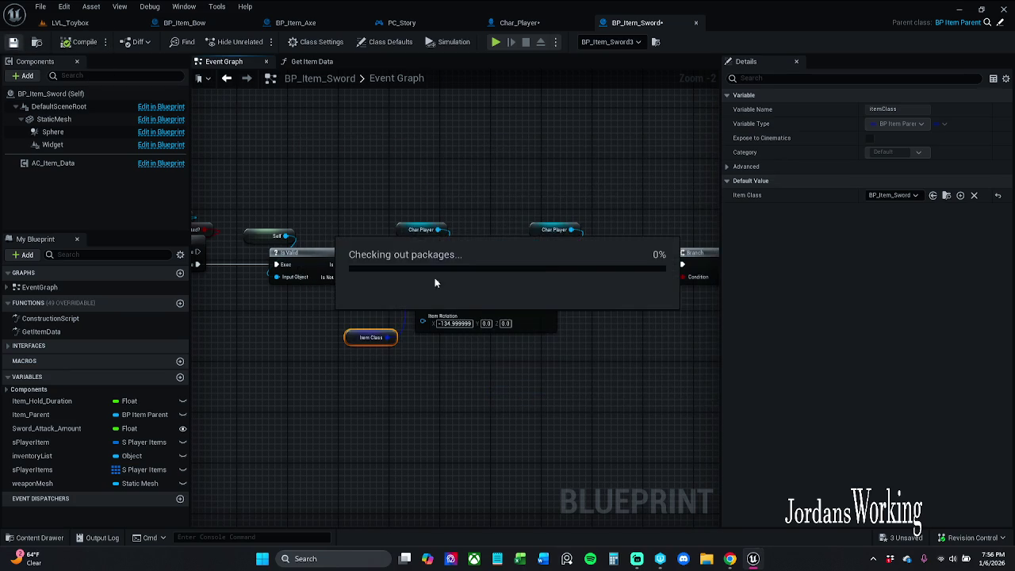
Step: Compile and save the Char_Player blueprint
{"action": "left_click", "coordinate": [495, 139]}
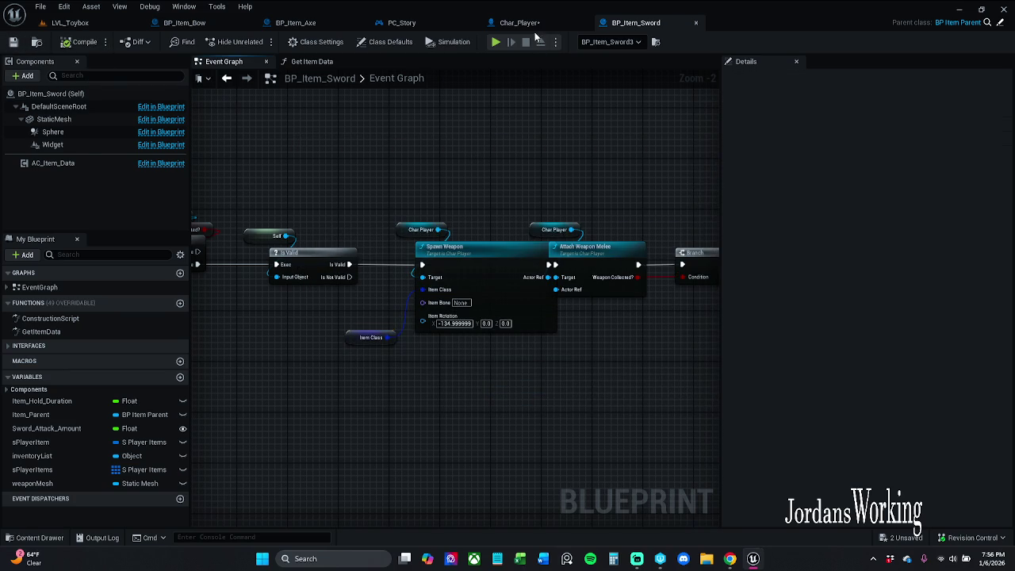
{"action": "left_click", "coordinate": [523, 24]}
{"action": "left_click", "coordinate": [59, 44]}
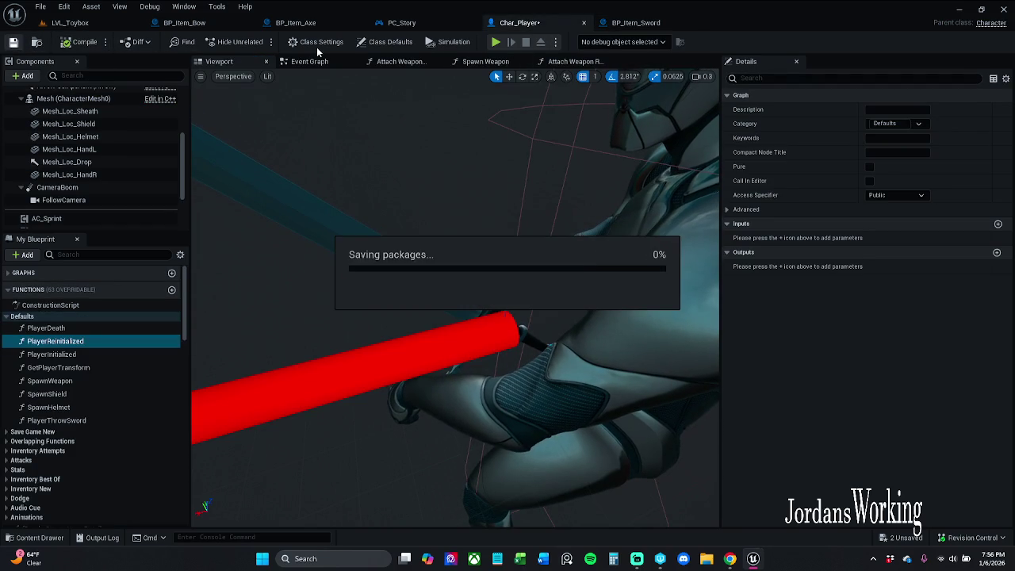
Step: Run a brief play test of LVL_Toybox
{"action": "left_click", "coordinate": [90, 25]}
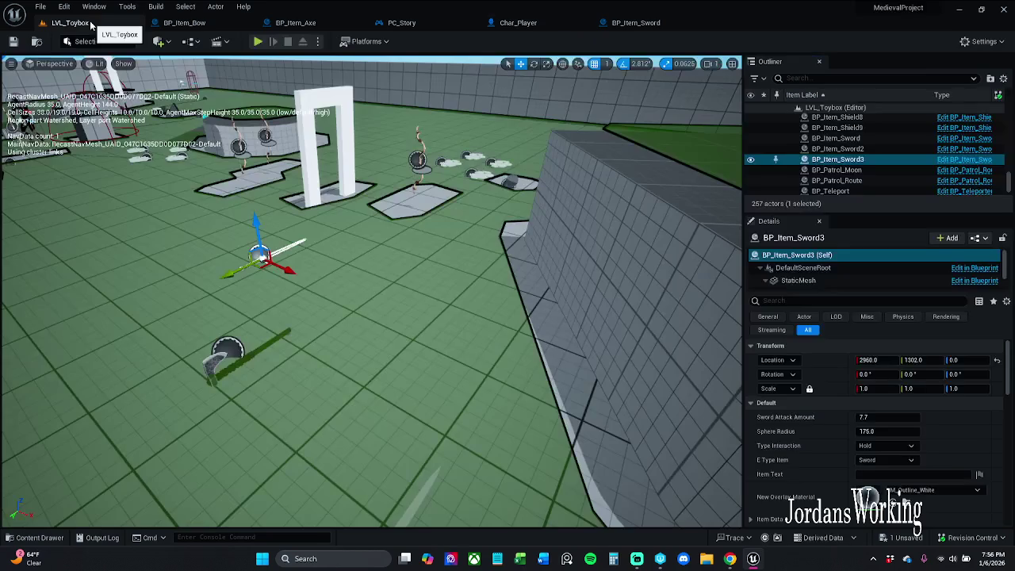
{"action": "left_click", "coordinate": [260, 41]}
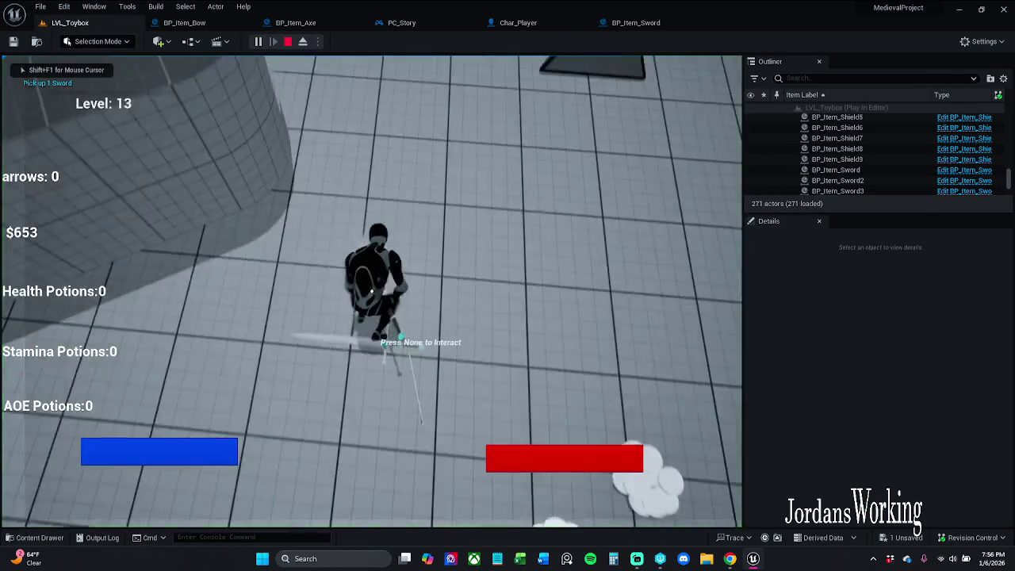
{"action": "key", "text": "Escape"}
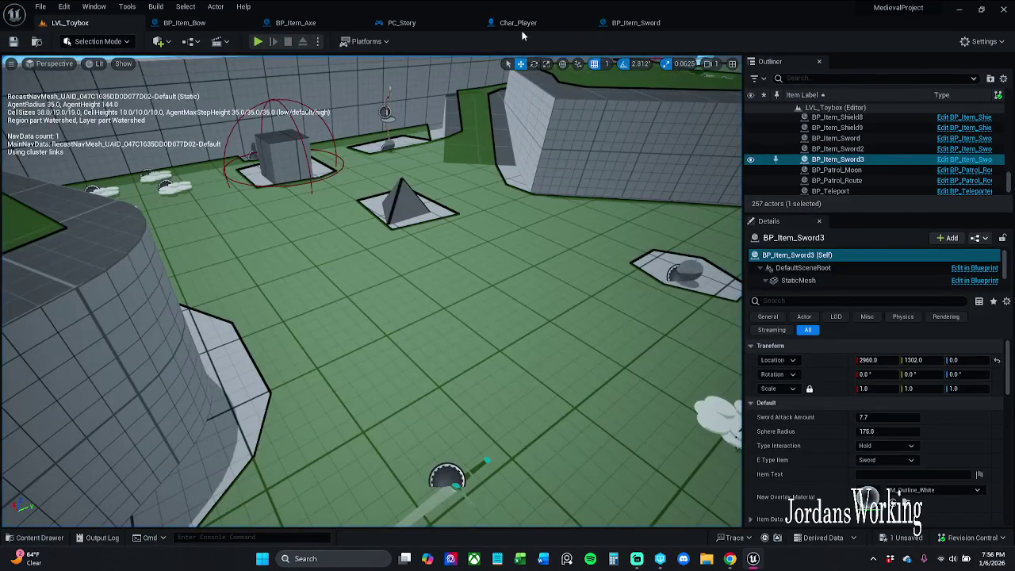
Step: Clear the sword Static Mesh from Char_Player's Mesh_Loc_HandR
{"action": "left_click", "coordinate": [519, 24]}
{"action": "left_click", "coordinate": [272, 199]}
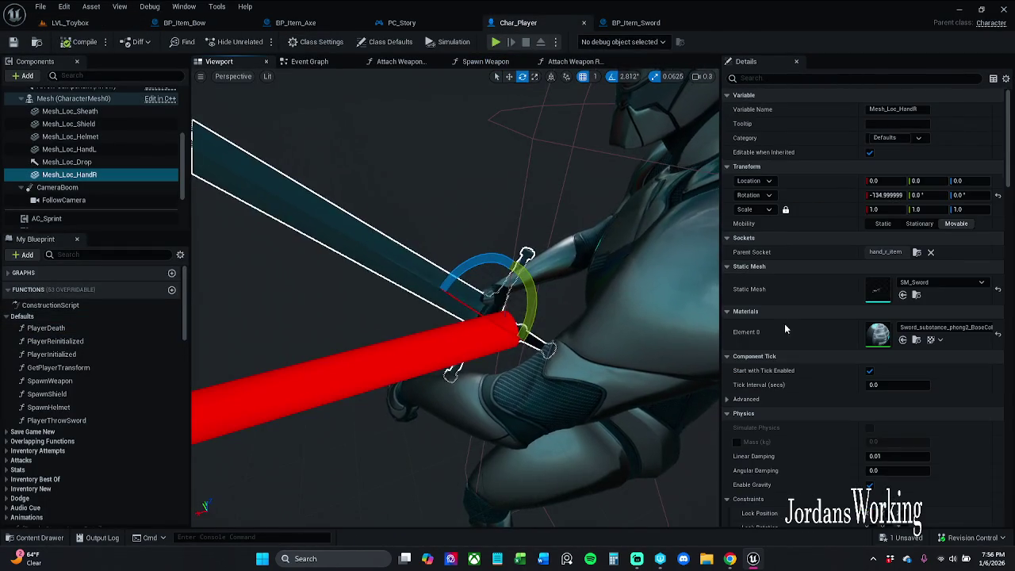
{"action": "left_click", "coordinate": [997, 288]}
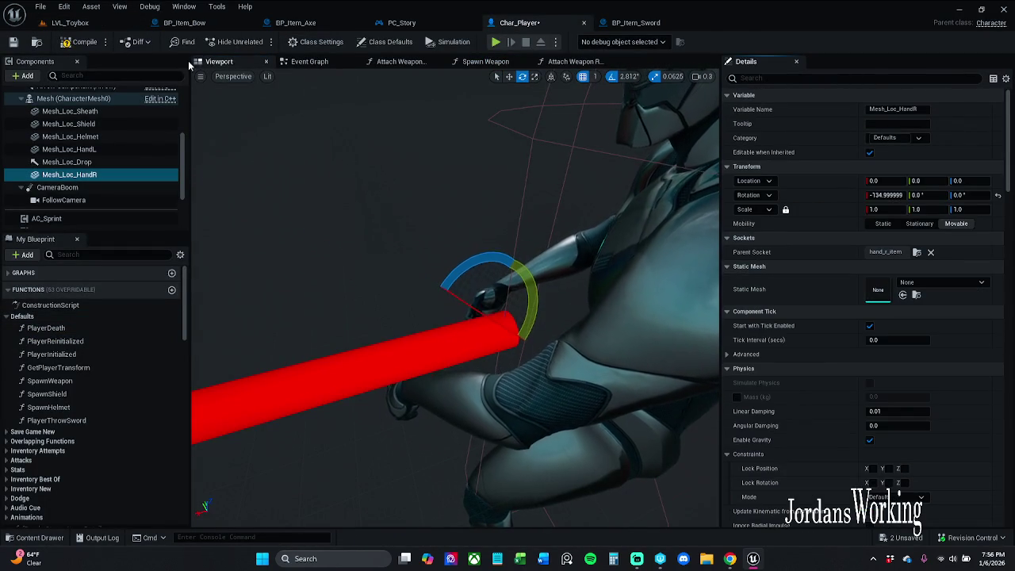
Step: Play-test LVL_Toybox several times, running over to pick up swords
{"action": "left_click", "coordinate": [73, 23]}
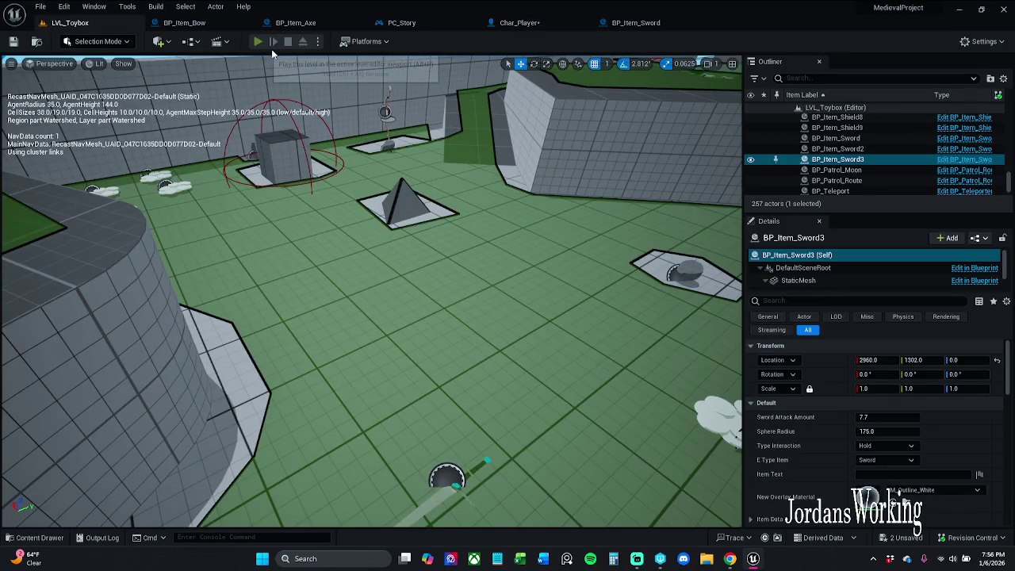
{"action": "left_click", "coordinate": [259, 41]}
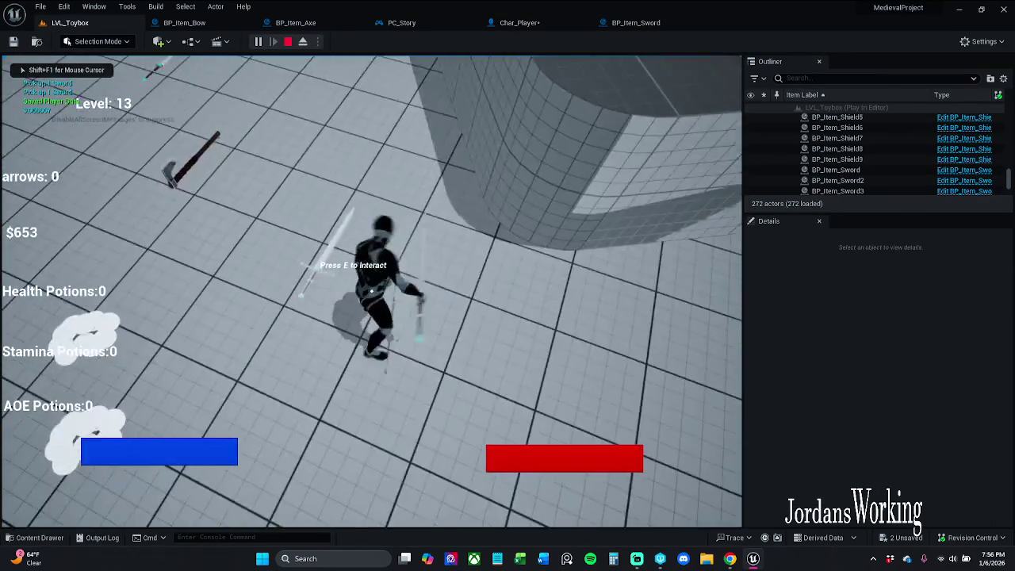
{"action": "key", "text": "w"}
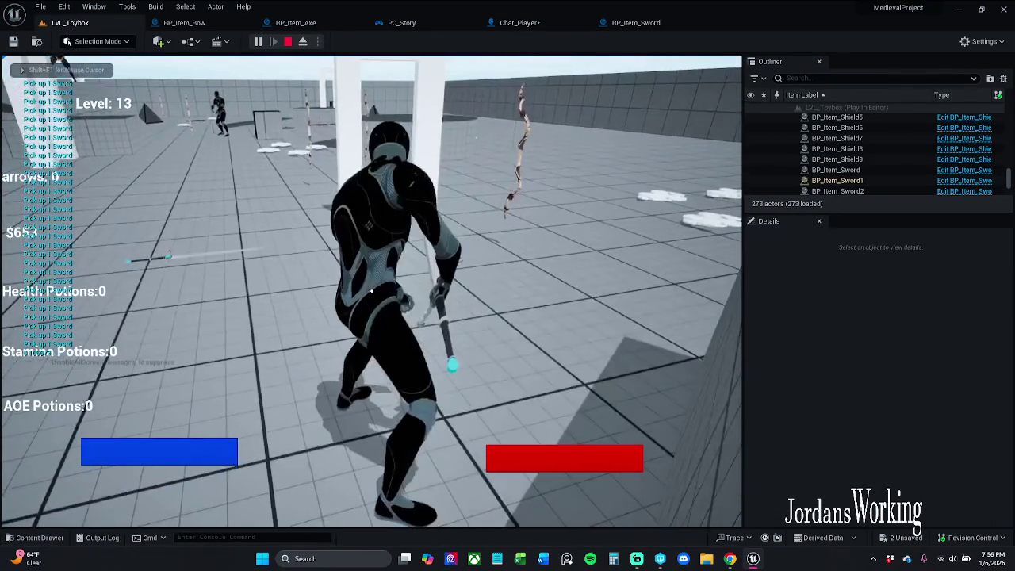
{"action": "key", "text": "Escape"}
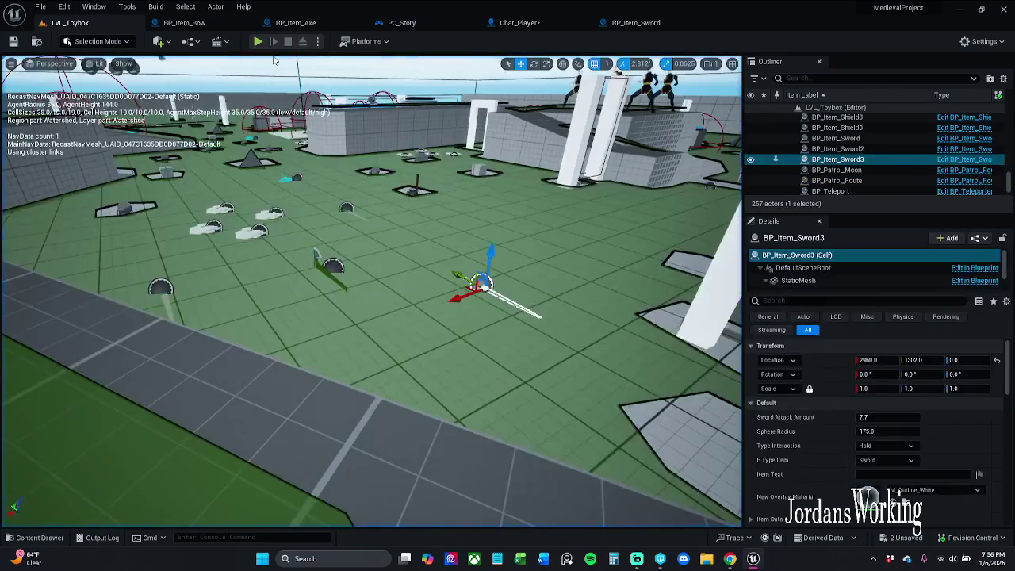
{"action": "left_click", "coordinate": [258, 42]}
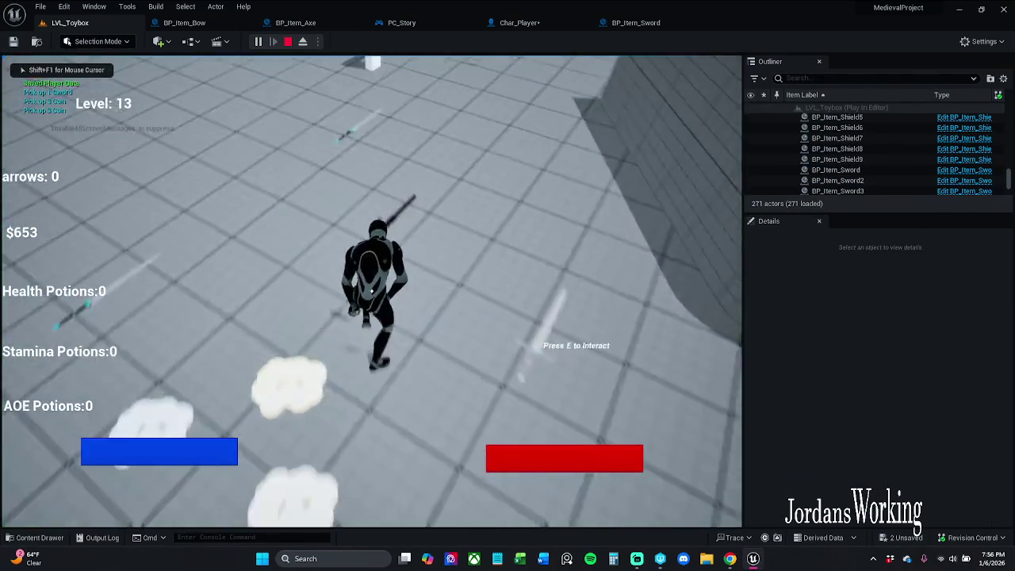
{"action": "key", "text": "w"}
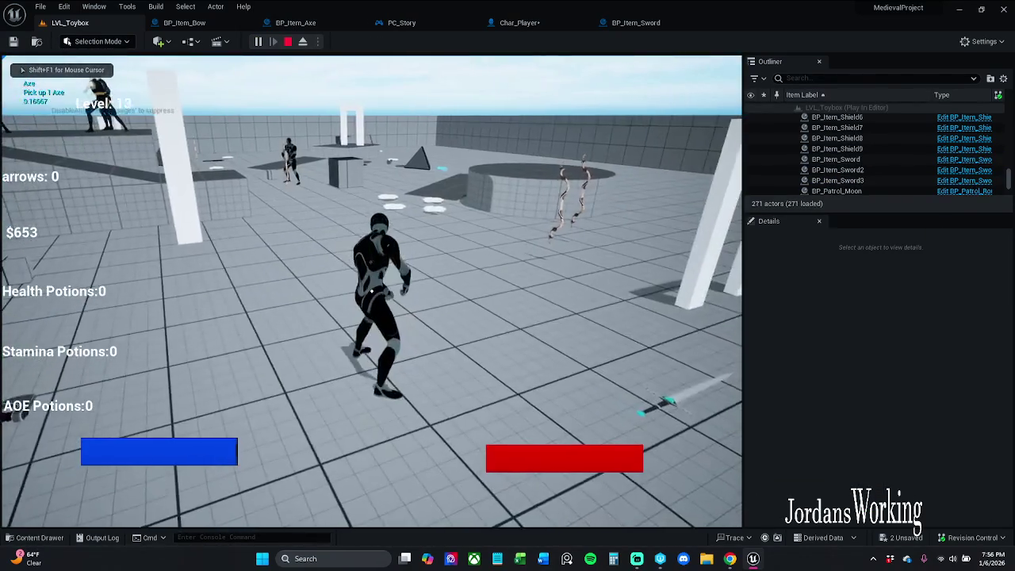
{"action": "key", "text": "Escape"}
{"action": "left_click", "coordinate": [258, 42]}
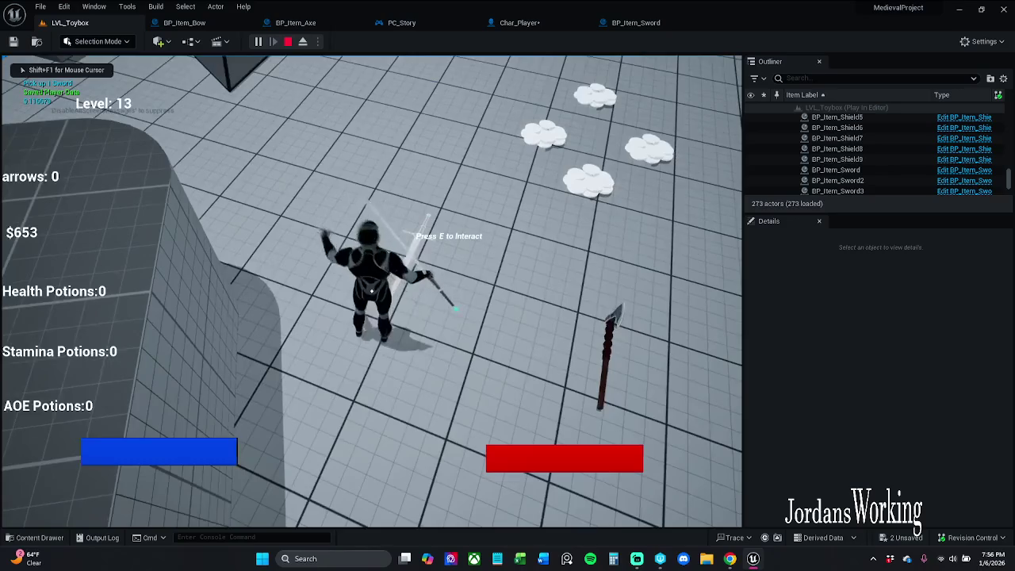
{"action": "key", "text": "Escape"}
{"action": "left_click", "coordinate": [295, 22]}
Step: Review BP_Item_Axe's OnCollected and Event Interact node groups, including Spawn Weapon and Attach
{"action": "scroll", "coordinate": [512, 277], "scroll_direction": "down", "scroll_amount": 6}
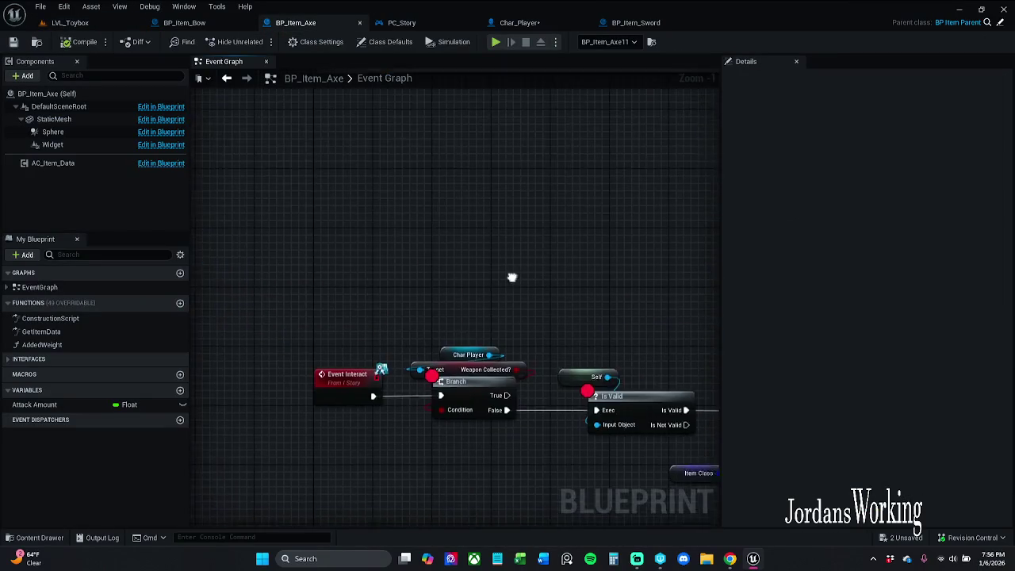
{"action": "scroll", "coordinate": [457, 175], "scroll_direction": "up", "scroll_amount": 6}
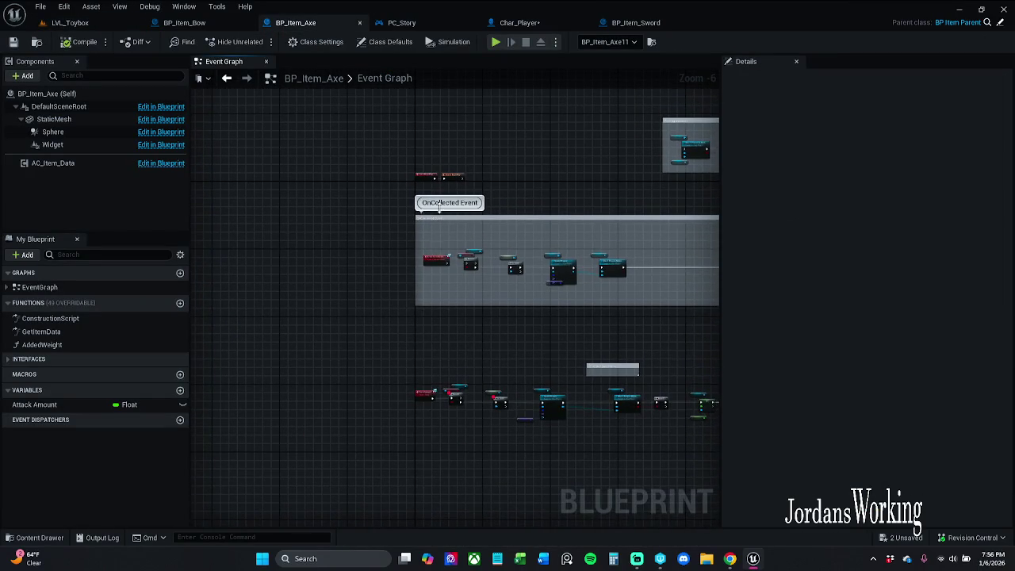
{"action": "left_click_drag", "start_coordinate": [473, 319], "coordinate": [461, 219]}
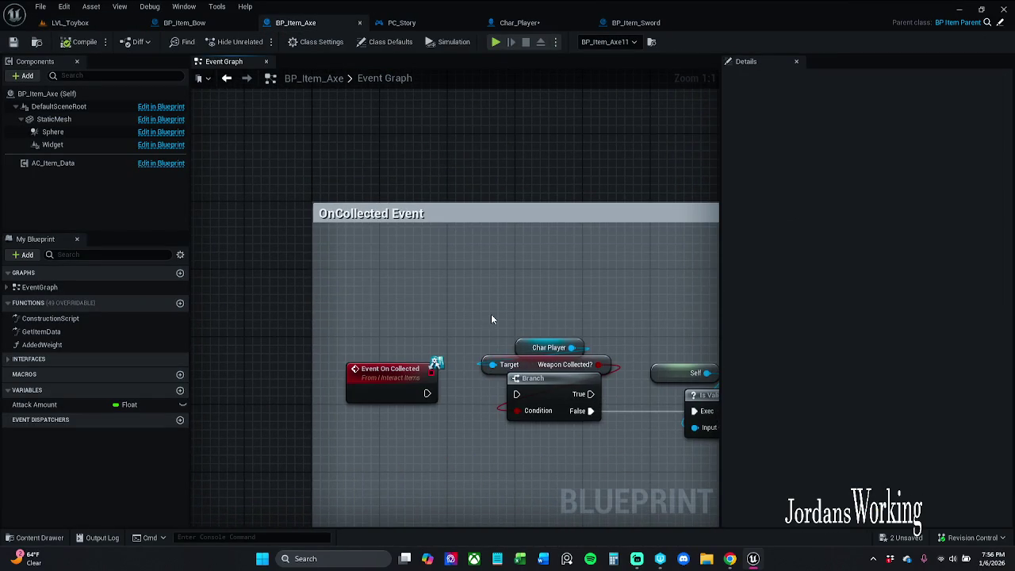
{"action": "left_click_drag", "start_coordinate": [492, 319], "coordinate": [458, 163]}
{"action": "scroll", "coordinate": [441, 283], "scroll_direction": "down", "scroll_amount": 2}
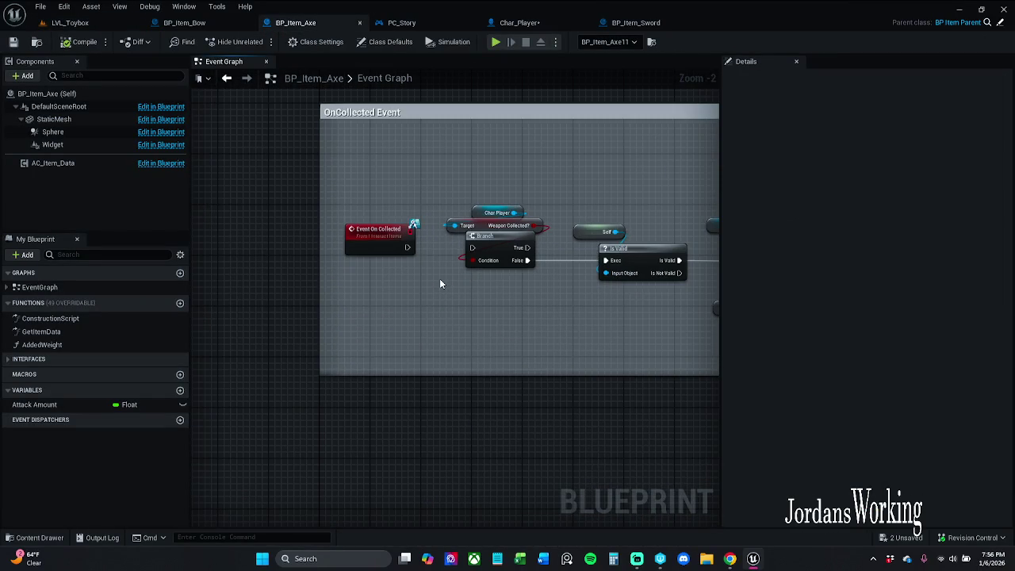
{"action": "left_click_drag", "start_coordinate": [441, 283], "coordinate": [444, 220]}
{"action": "scroll", "coordinate": [448, 230], "scroll_direction": "down", "scroll_amount": 3}
{"action": "left_click_drag", "start_coordinate": [471, 306], "coordinate": [455, 221]}
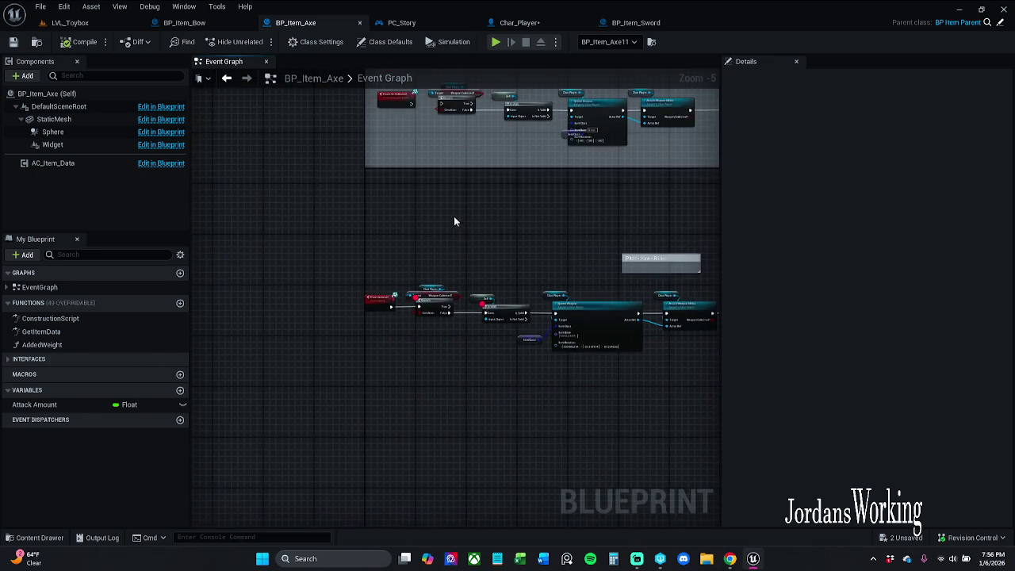
{"action": "scroll", "coordinate": [397, 285], "scroll_direction": "up", "scroll_amount": 3}
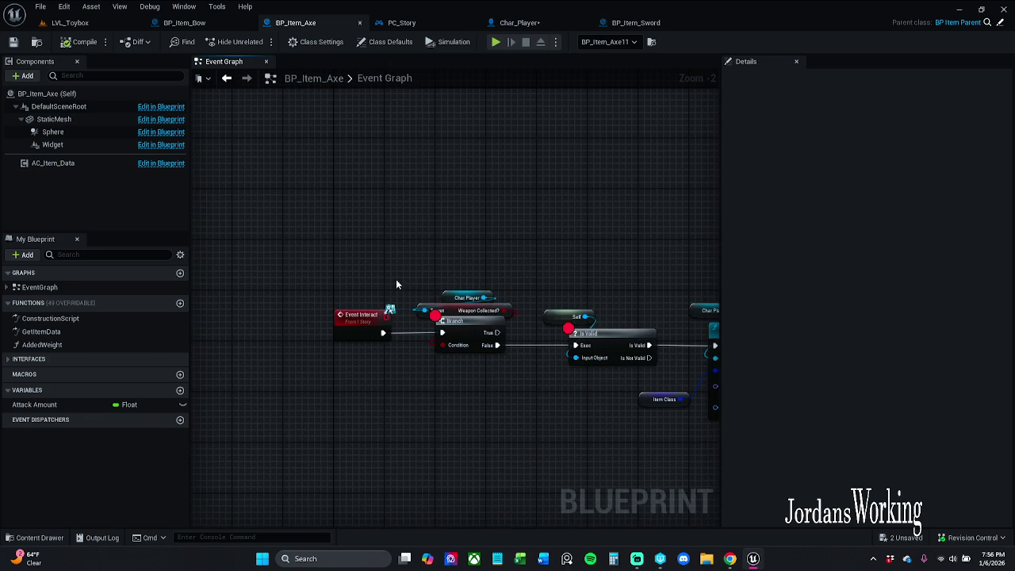
{"action": "left_click", "coordinate": [464, 348]}
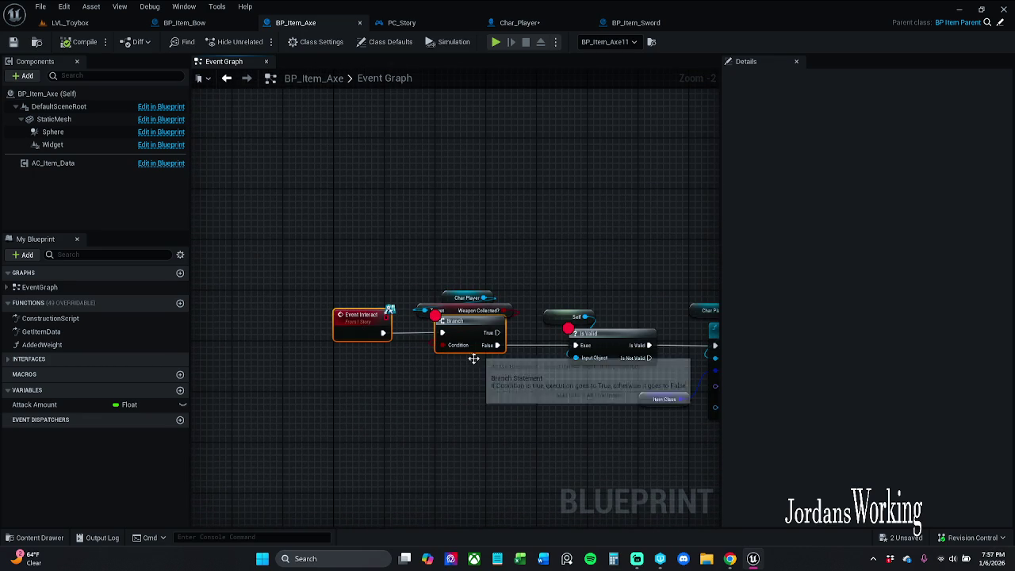
{"action": "left_click_drag", "start_coordinate": [528, 277], "coordinate": [410, 247]}
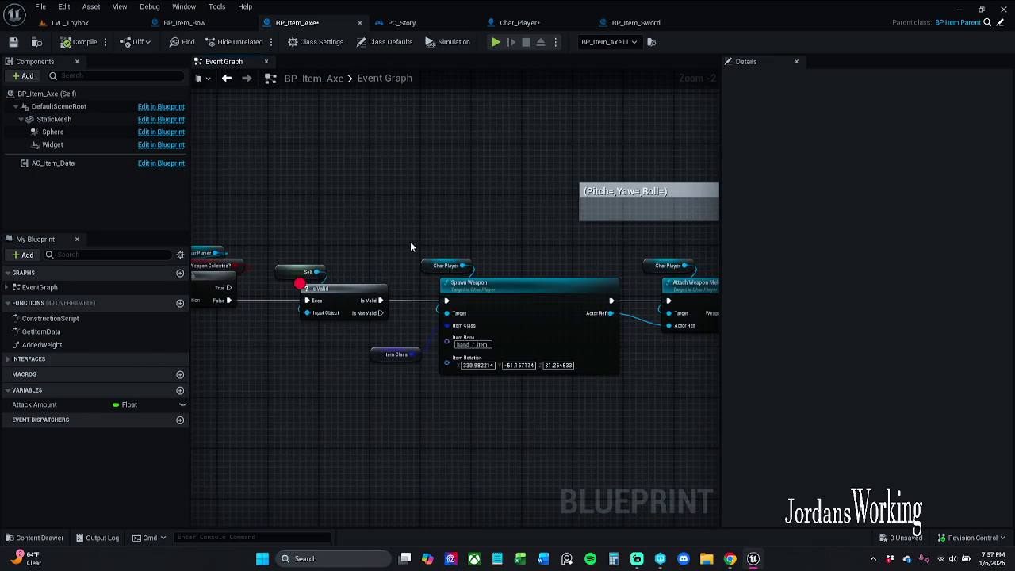
Step: Return the graph view to its start events and save BP_Item_Axe
{"action": "key", "text": "Home"}
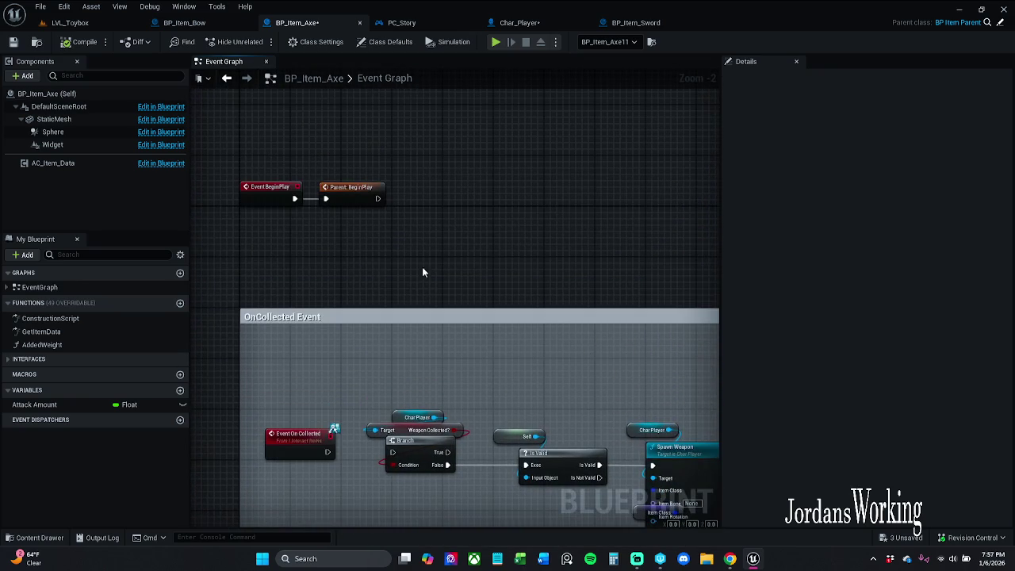
{"action": "left_click", "coordinate": [19, 46]}
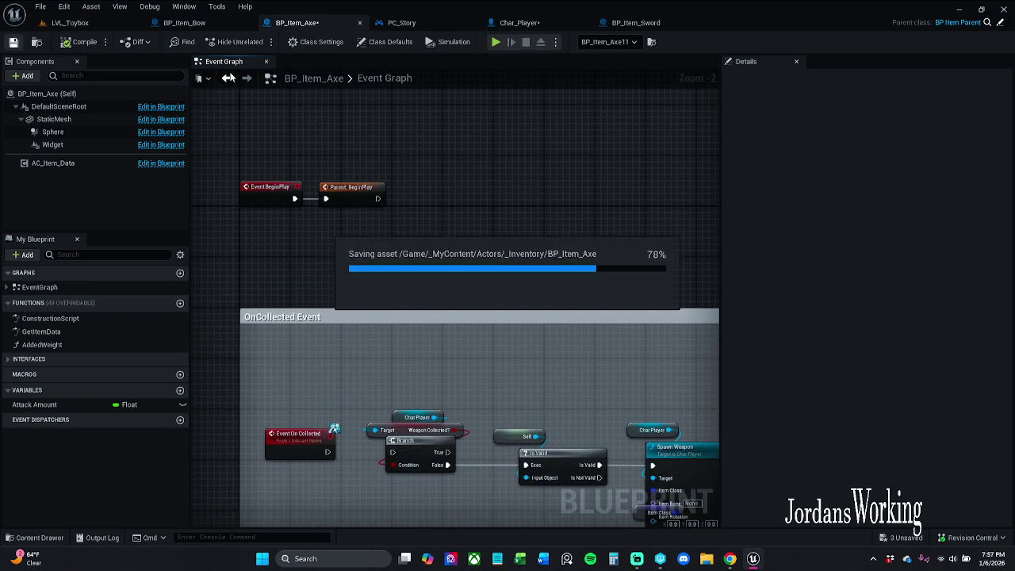
{"action": "left_click", "coordinate": [543, 24]}
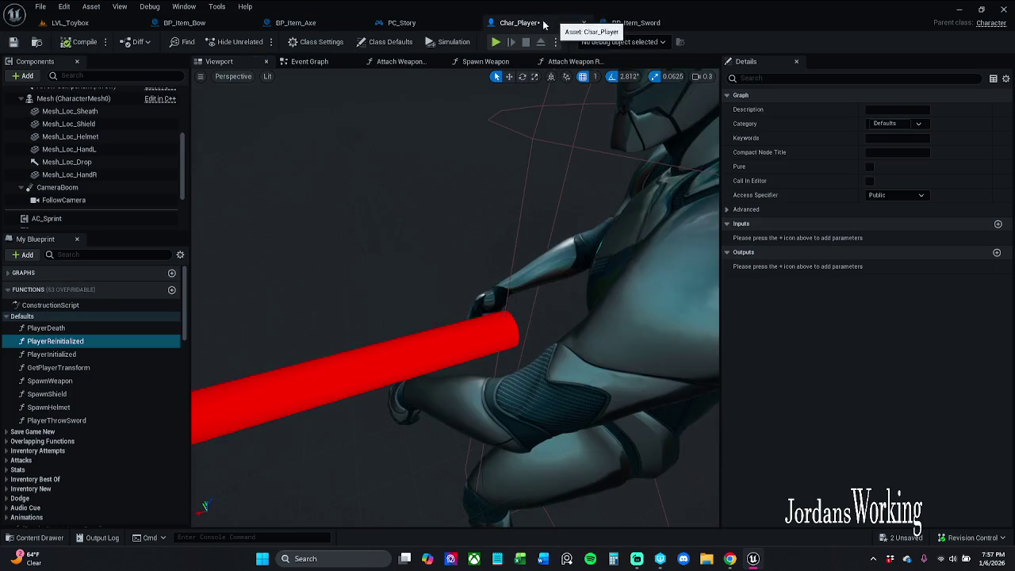
Step: Save Char_Player and shift BP_Item_Sword's Char Player, Attach Weapon Melee and Branch nodes right
{"action": "left_click", "coordinate": [12, 41]}
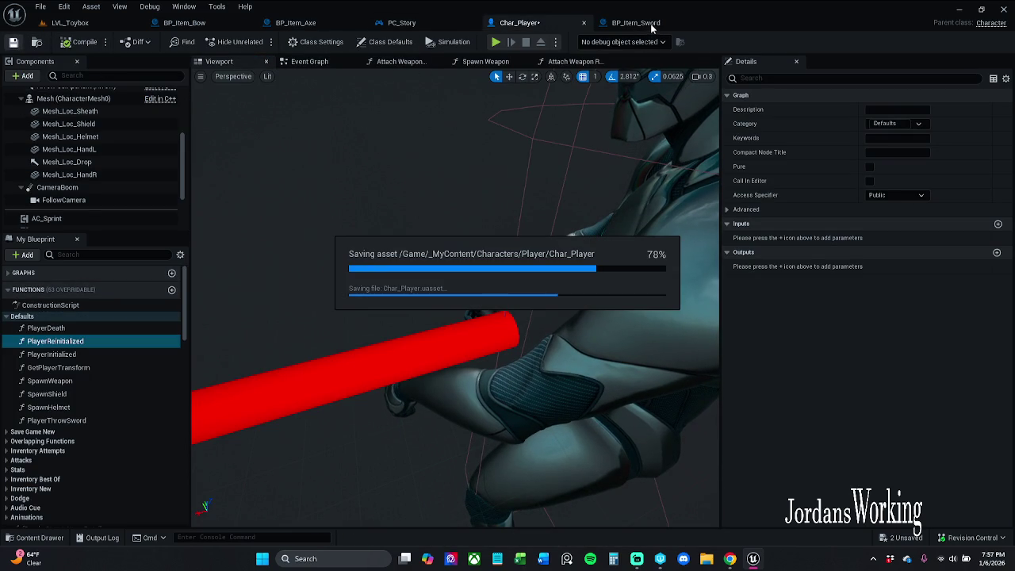
{"action": "left_click_drag", "start_coordinate": [652, 29], "coordinate": [468, 21]}
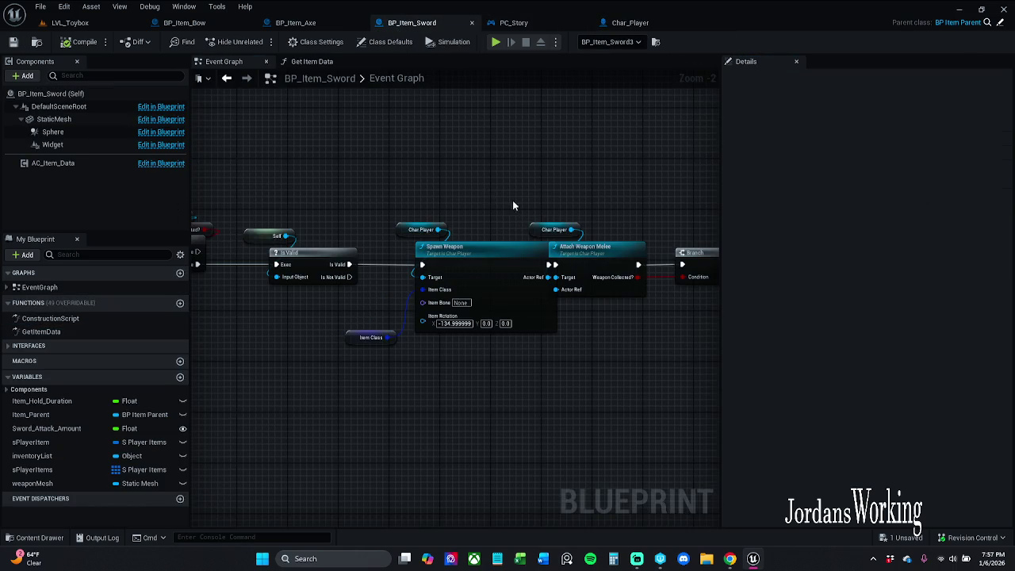
{"action": "scroll", "coordinate": [408, 163], "scroll_direction": "down", "scroll_amount": 1}
{"action": "left_click_drag", "start_coordinate": [417, 185], "coordinate": [459, 223]}
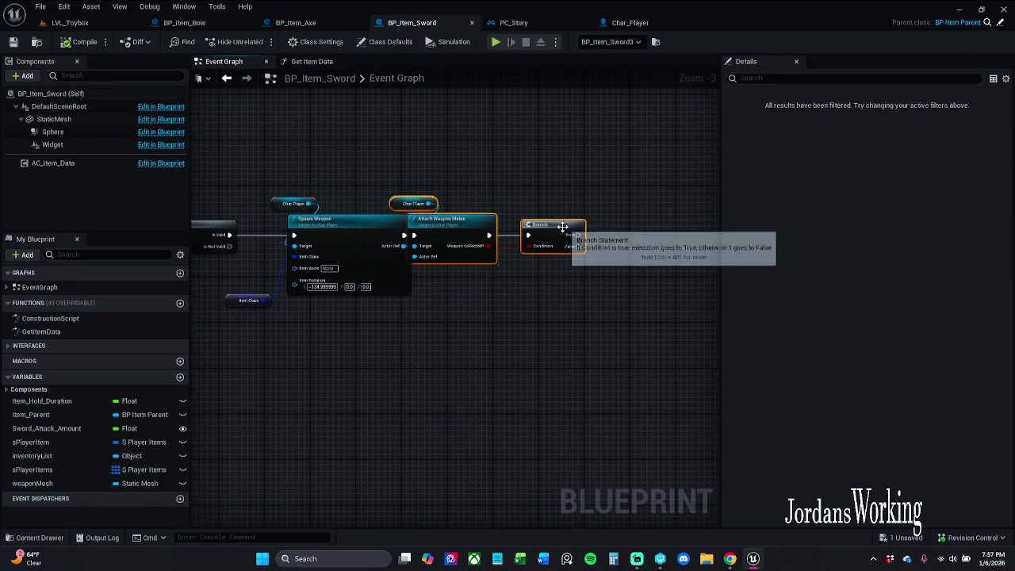
{"action": "mouse_move", "coordinate": [555, 226]}
{"action": "left_mouse_down"}
{"action": "mouse_move", "coordinate": [589, 226]}
{"action": "mouse_move", "coordinate": [619, 209]}
{"action": "mouse_move", "coordinate": [716, 211]}
{"action": "mouse_move", "coordinate": [708, 207]}
{"action": "left_mouse_up"}
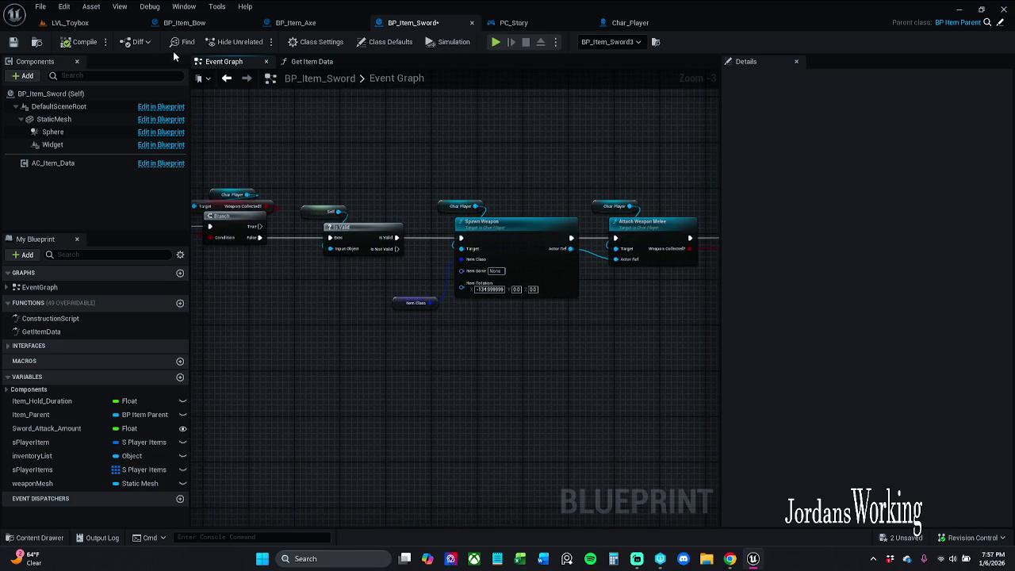
Step: Briefly play-test LVL_Toybox, then return to BP_Item_Sword's graph with the Branch node in view
{"action": "left_click", "coordinate": [70, 22]}
{"action": "key", "text": "alt+p"}
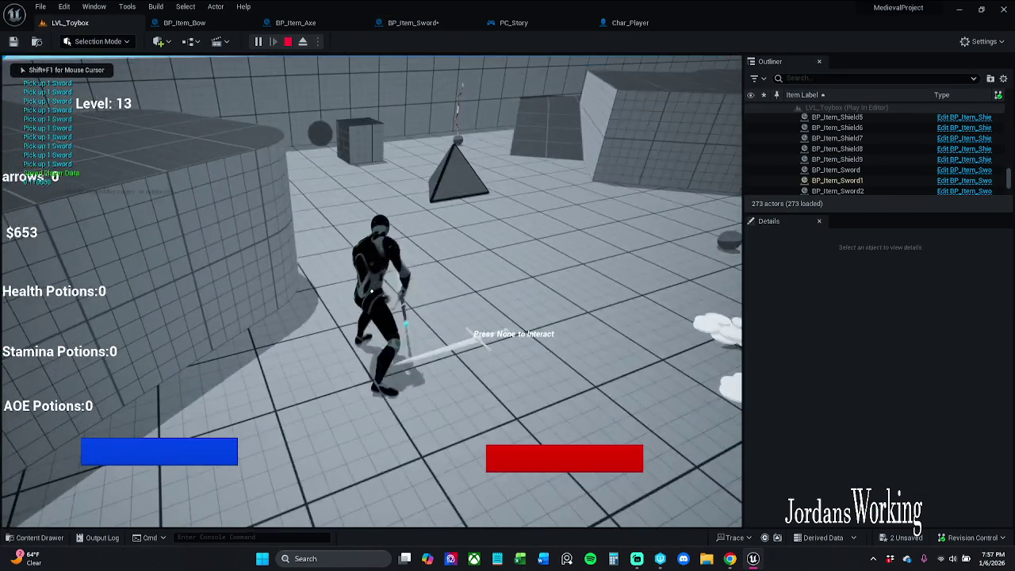
{"action": "key", "text": "Escape"}
{"action": "left_click", "coordinate": [631, 22]}
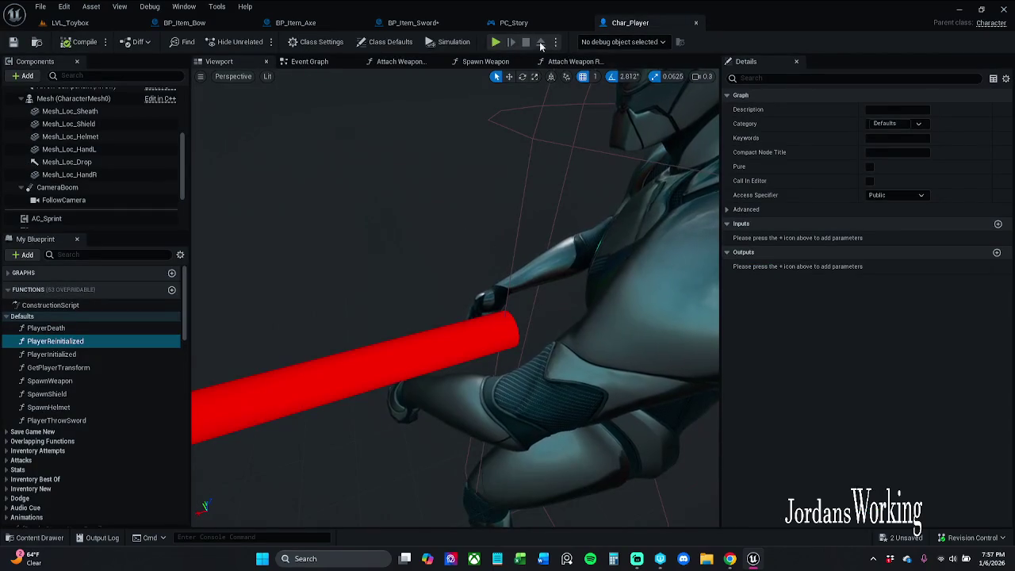
{"action": "left_click", "coordinate": [416, 23]}
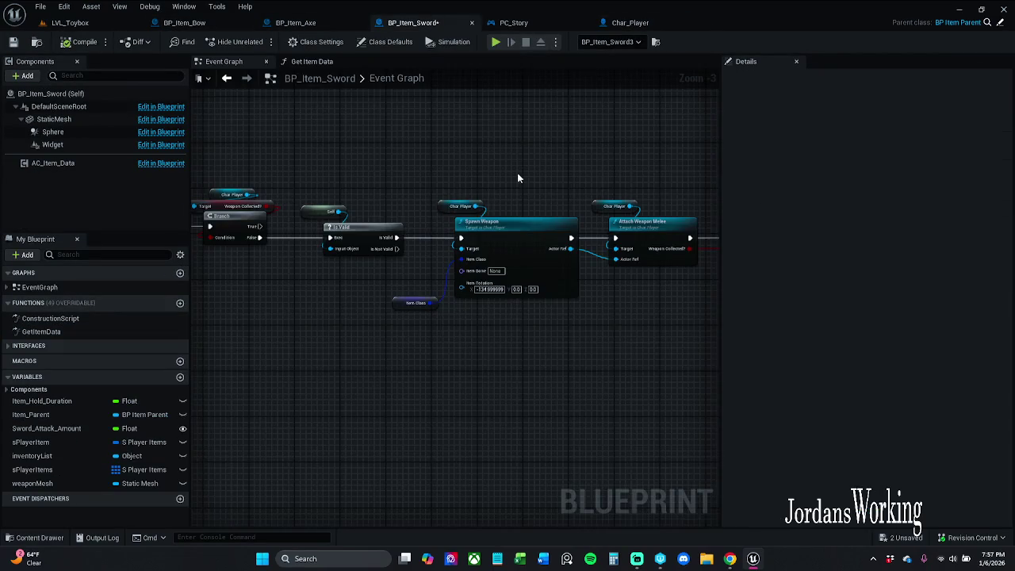
{"action": "left_click_drag", "start_coordinate": [517, 178], "coordinate": [242, 156]}
Step: Review the Data Table and attack/walk-speed setter nodes, then compile and save BP_Item_Sword
{"action": "scroll", "coordinate": [667, 192], "scroll_direction": "down", "scroll_amount": 3}
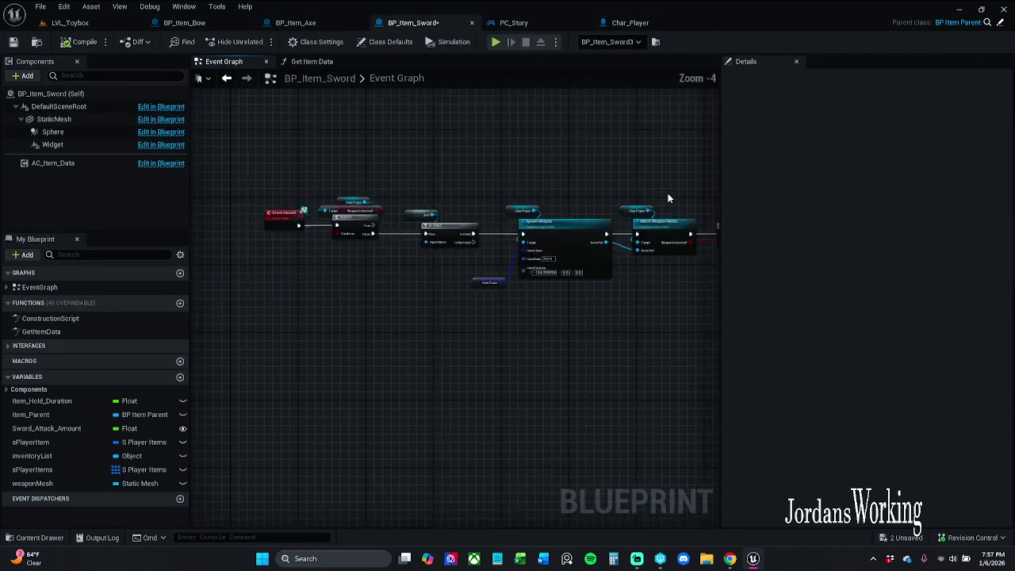
{"action": "left_click_drag", "start_coordinate": [348, 315], "coordinate": [256, 307]}
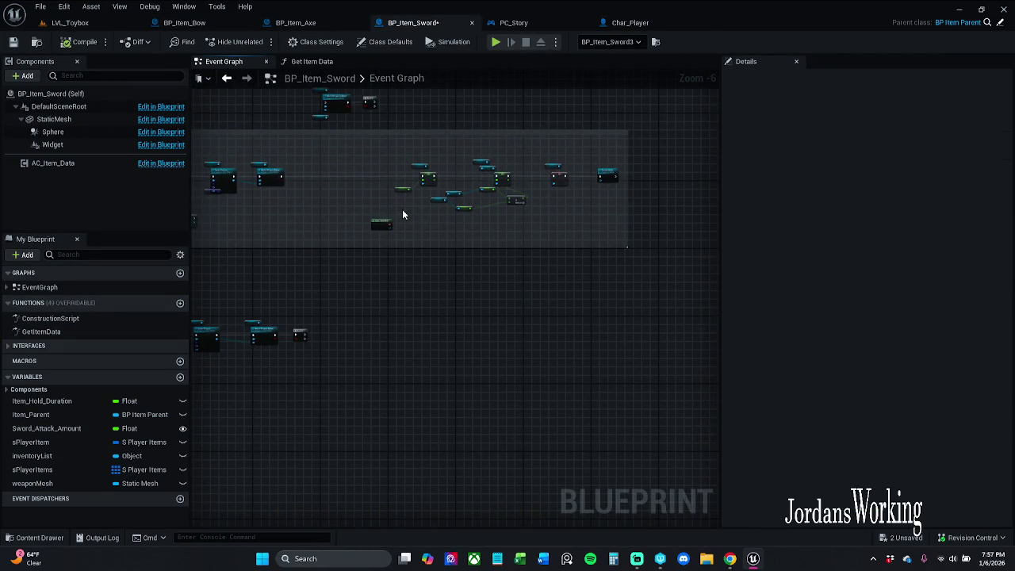
{"action": "scroll", "coordinate": [403, 214], "scroll_direction": "up", "scroll_amount": 4}
{"action": "left_click", "coordinate": [341, 249]}
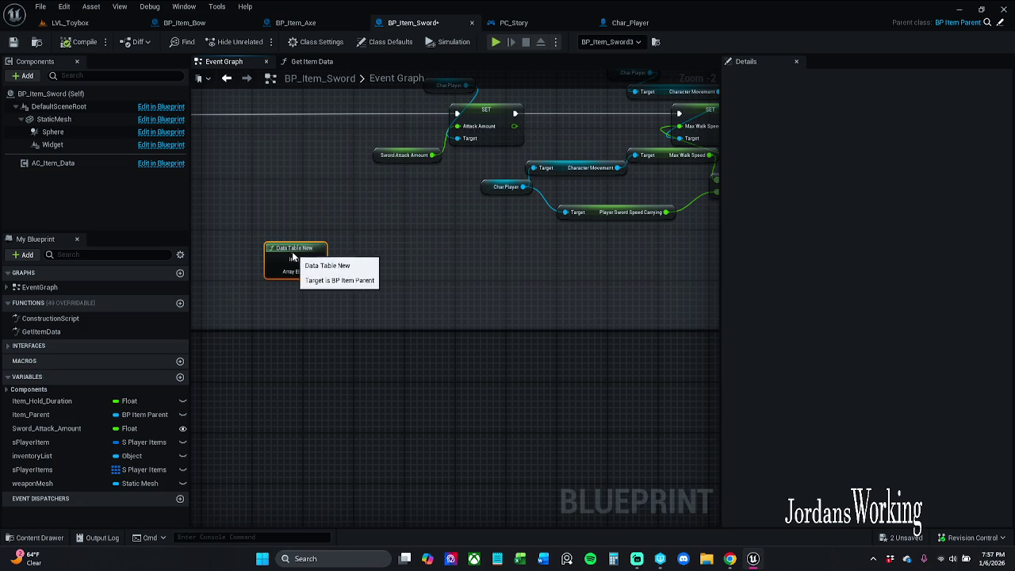
{"action": "scroll", "coordinate": [349, 242], "scroll_direction": "down", "scroll_amount": 1}
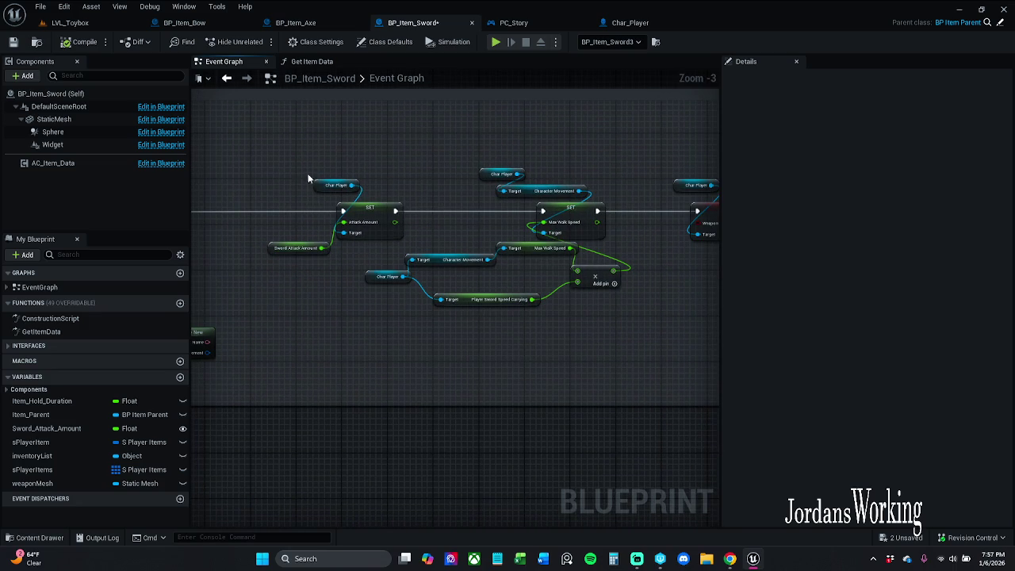
{"action": "mouse_move", "coordinate": [295, 154]}
{"action": "left_mouse_down"}
{"action": "mouse_move", "coordinate": [629, 397]}
{"action": "mouse_move", "coordinate": [746, 411]}
{"action": "mouse_move", "coordinate": [750, 351]}
{"action": "left_mouse_up"}
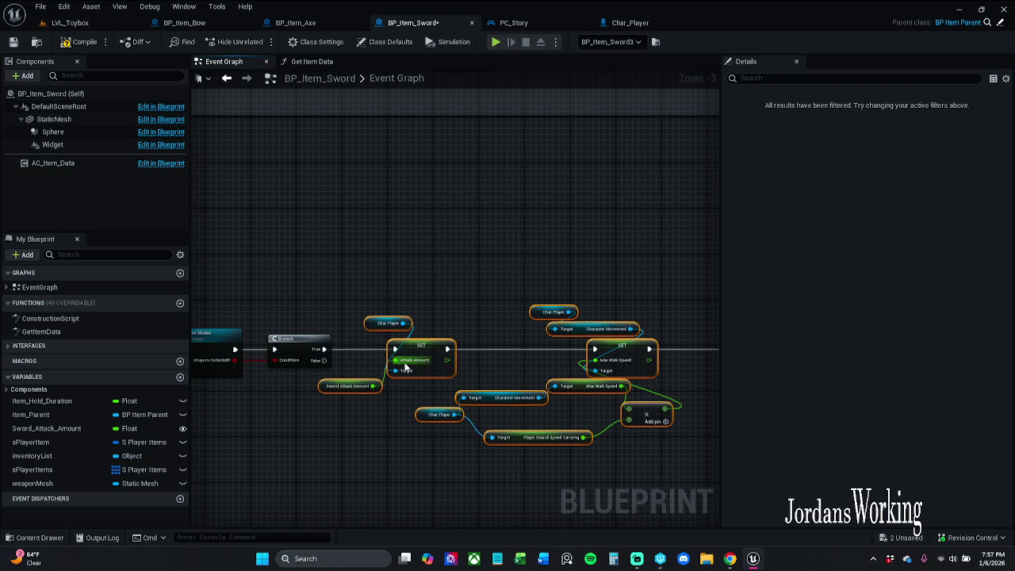
{"action": "left_click", "coordinate": [249, 123]}
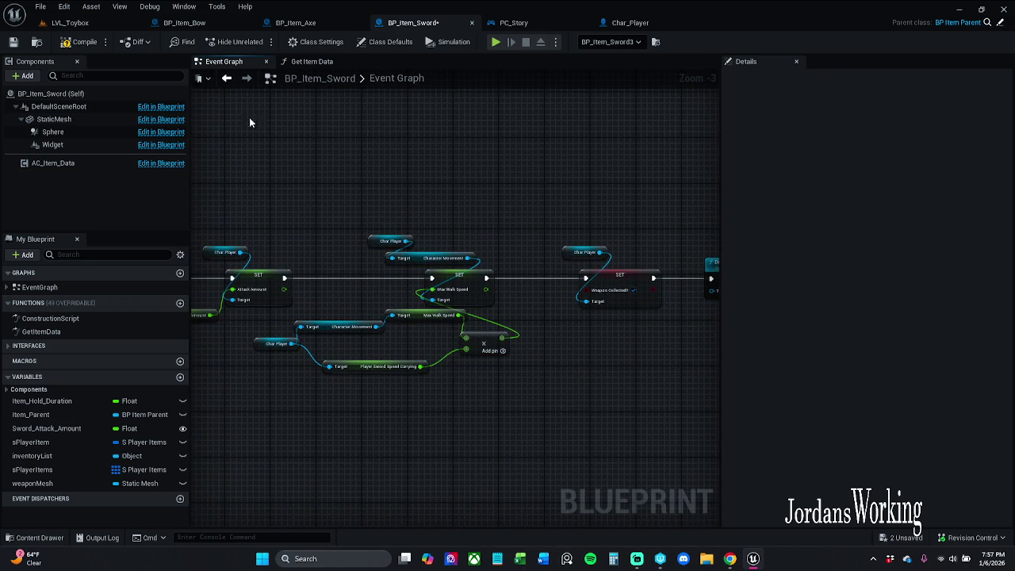
{"action": "left_click", "coordinate": [63, 48]}
Step: Run a quick in-editor play test of LVL_Toybox, walking the character toward the swords
{"action": "left_click", "coordinate": [104, 18]}
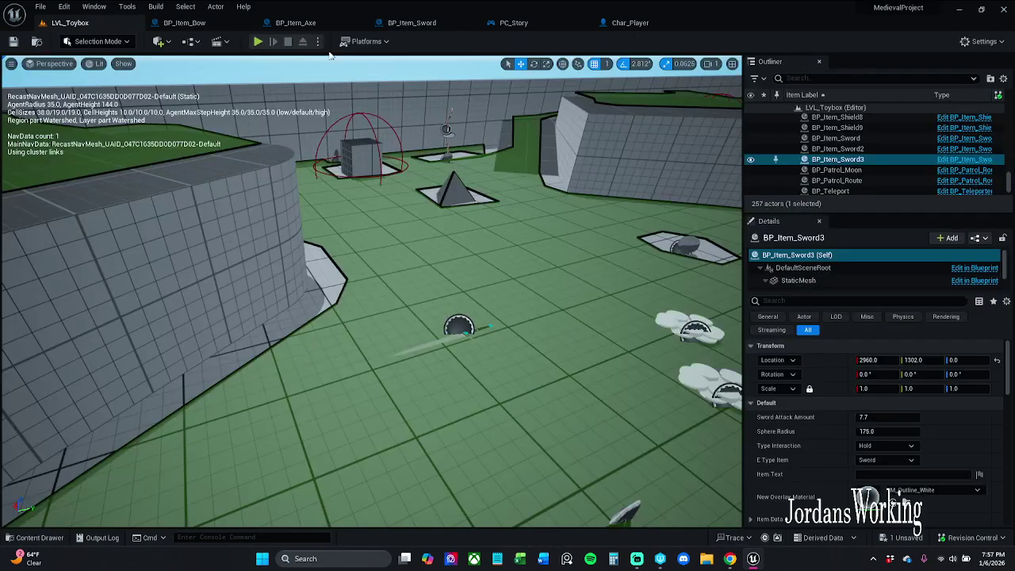
{"action": "left_click", "coordinate": [268, 70]}
{"action": "key", "text": "w"}
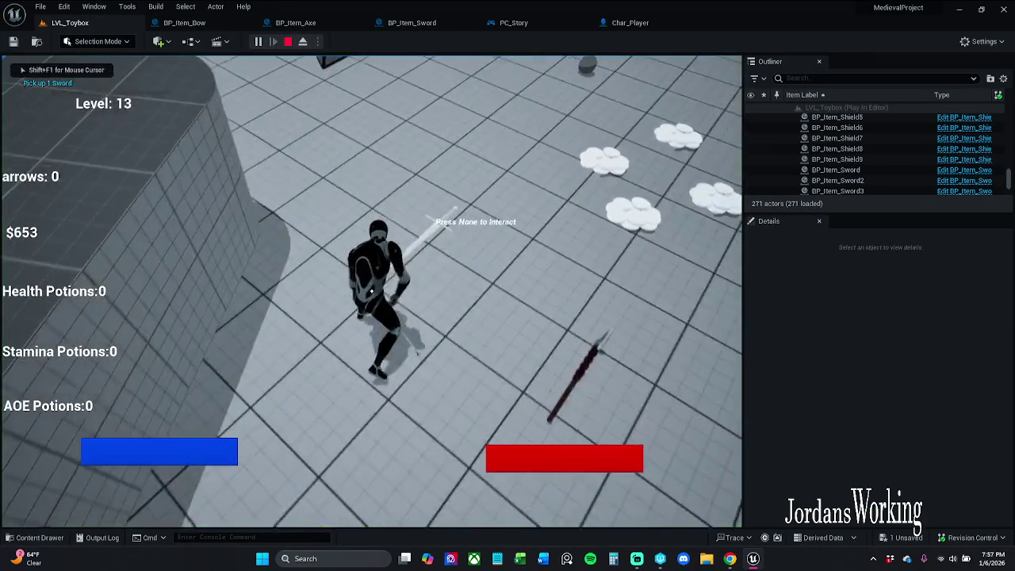
{"action": "key", "text": "w"}
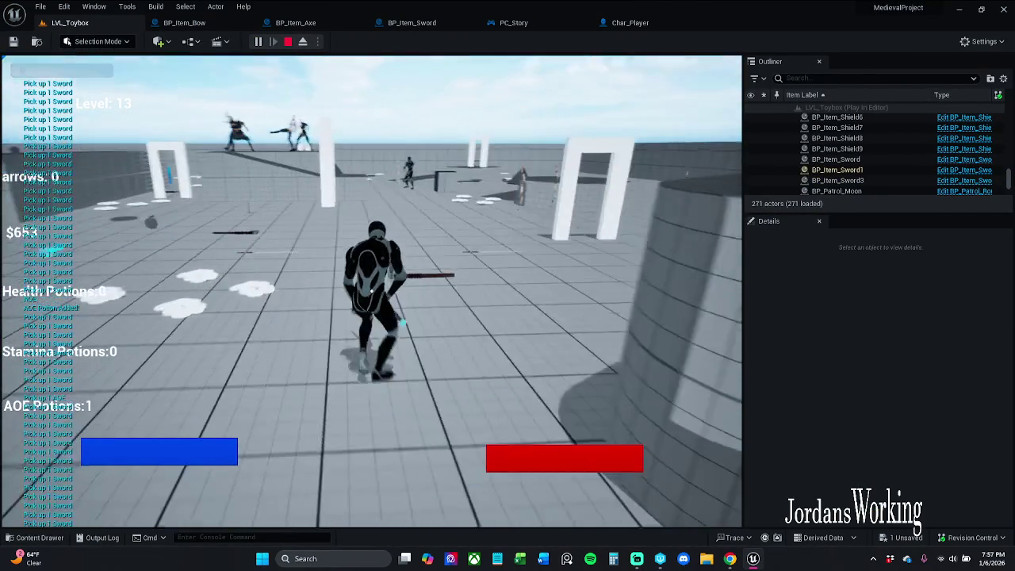
{"action": "key", "text": "Escape"}
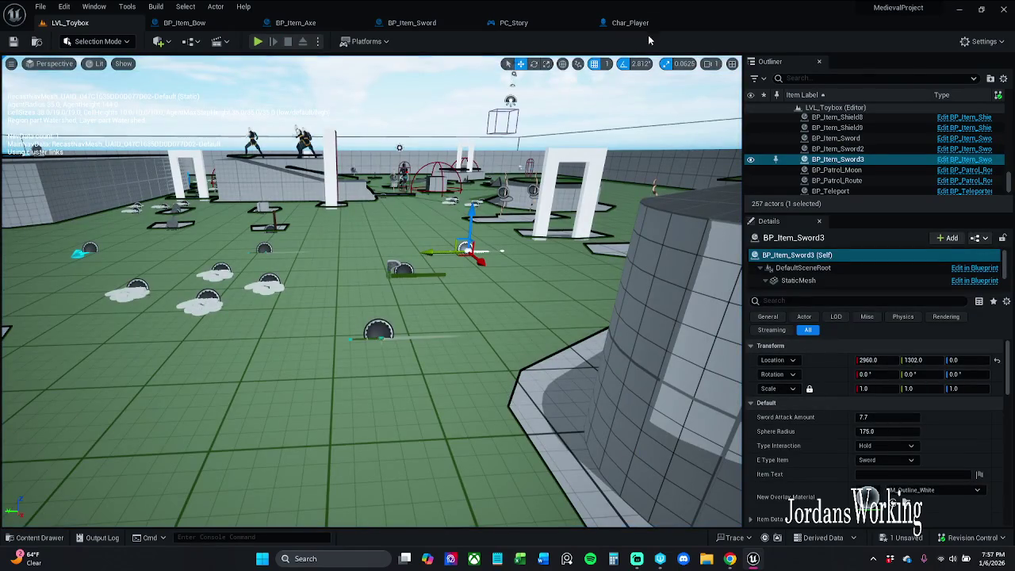
Step: From Char_Player, launch a Standalone game, pick up a sword with E, run around carrying it, then exit
{"action": "left_click", "coordinate": [656, 24]}
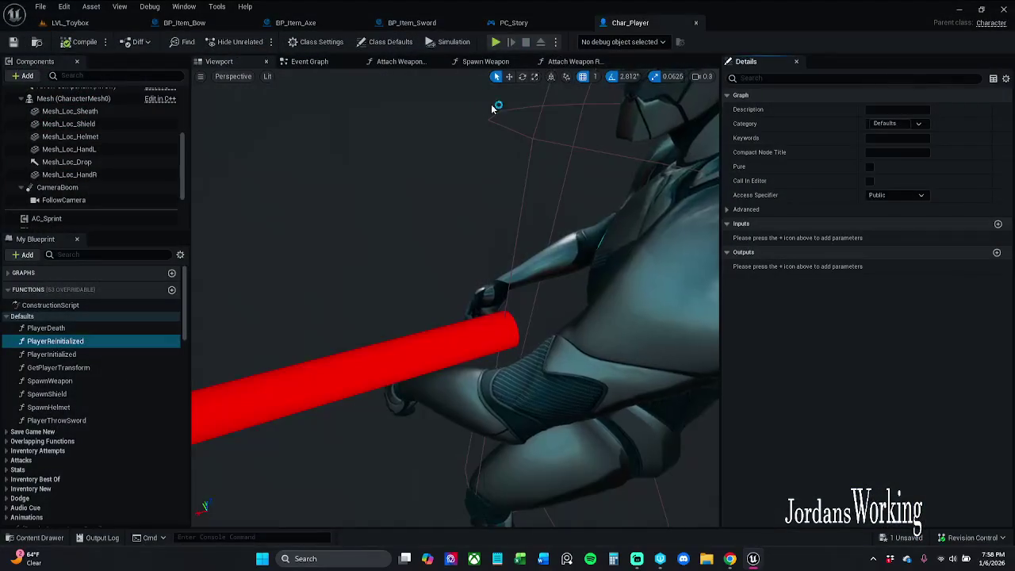
{"action": "left_click", "coordinate": [499, 46]}
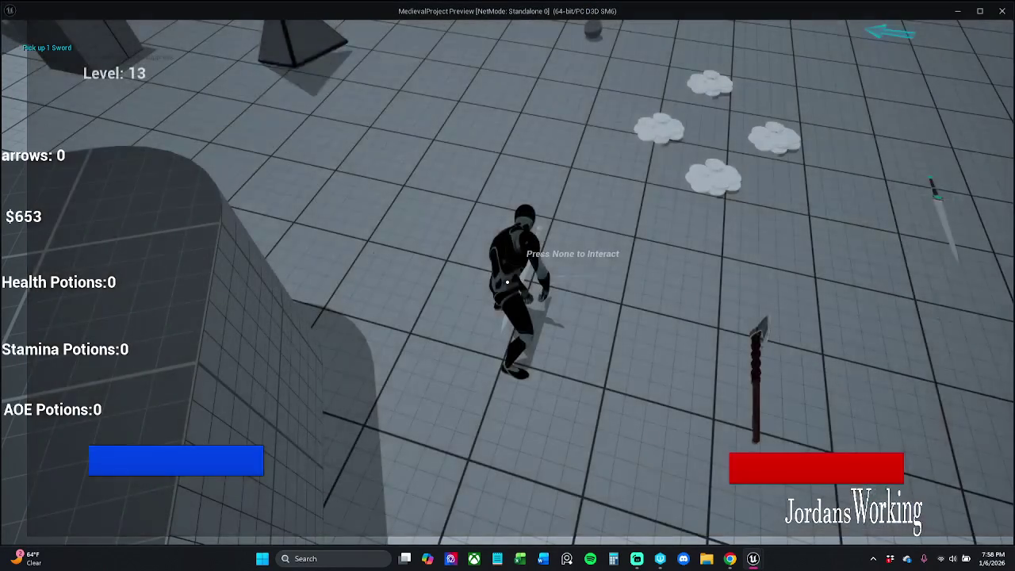
{"action": "key", "text": "w"}
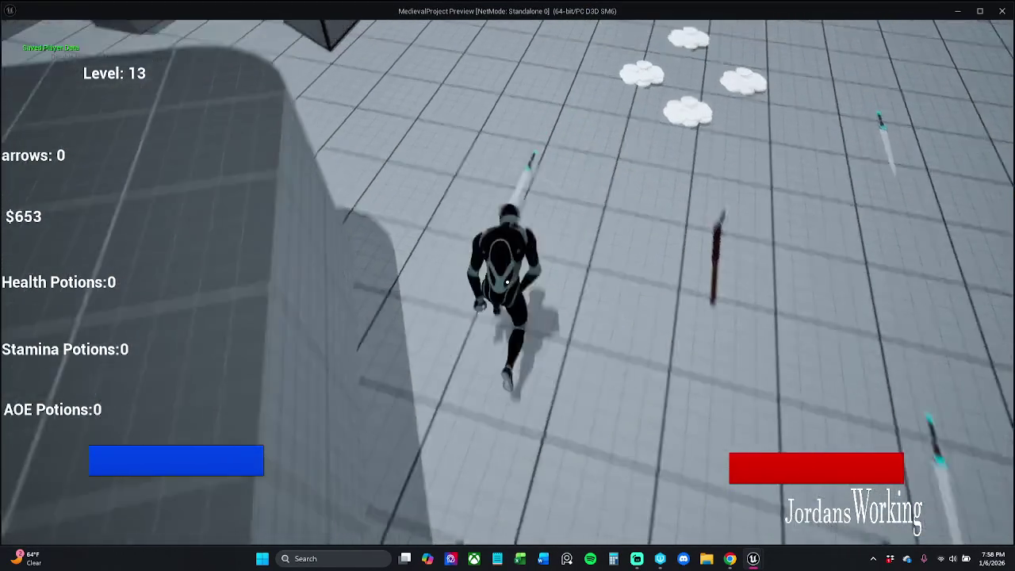
{"action": "key", "text": "e"}
{"action": "key", "text": "e"}
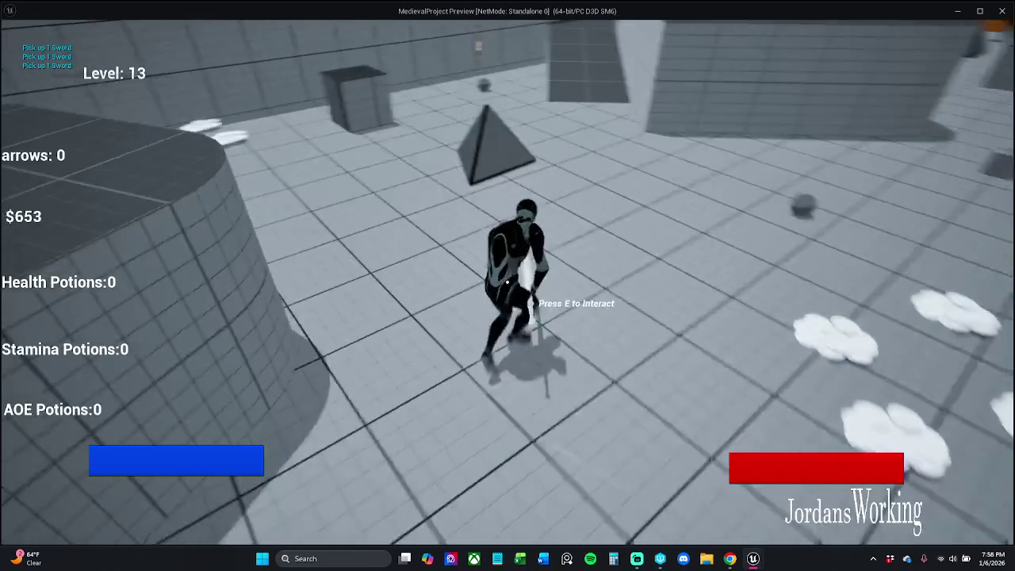
{"action": "key", "text": "e"}
{"action": "key", "text": "w"}
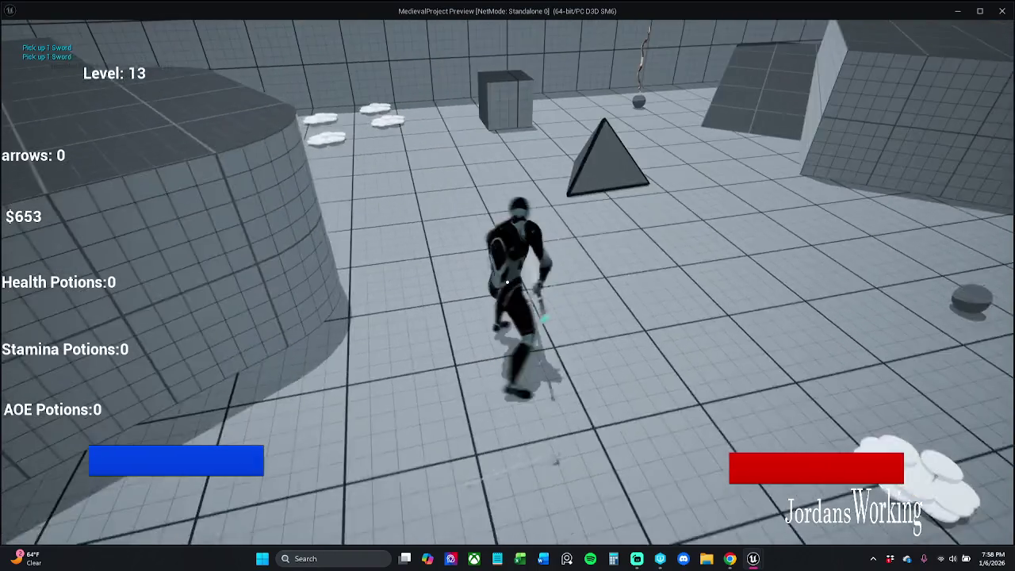
{"action": "key", "text": "e"}
{"action": "key", "text": "w"}
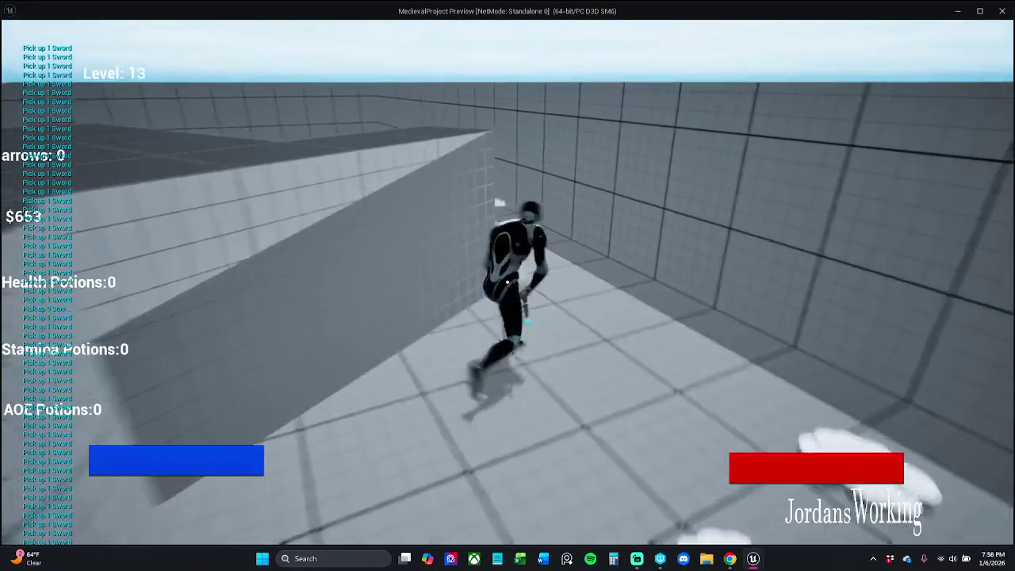
{"action": "key", "text": "Escape"}
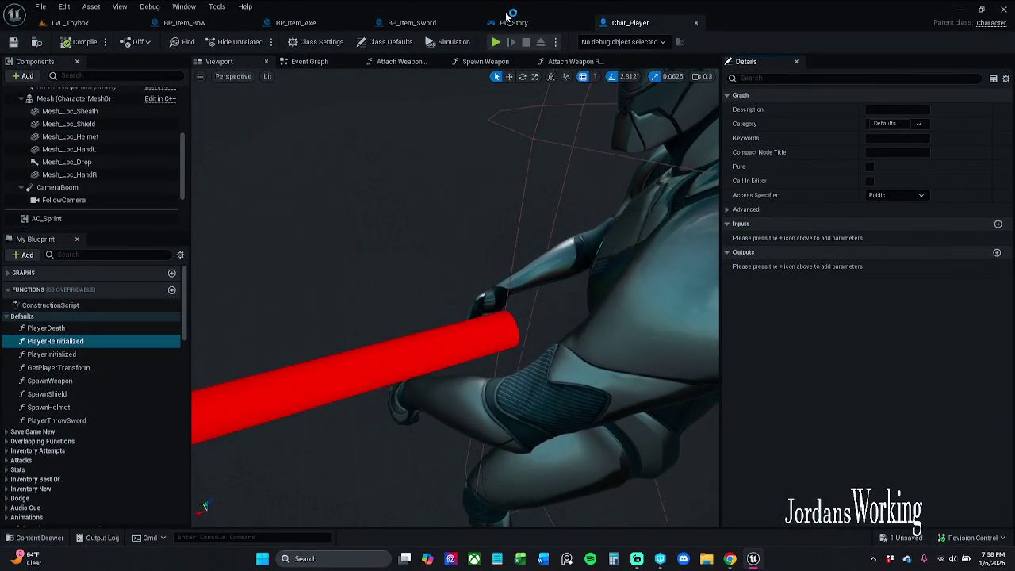
Step: Compare BP_Item_Sword's graph with Char_Player's Spawn Weapon function and its SpawnActor SET node
{"action": "left_click", "coordinate": [424, 26]}
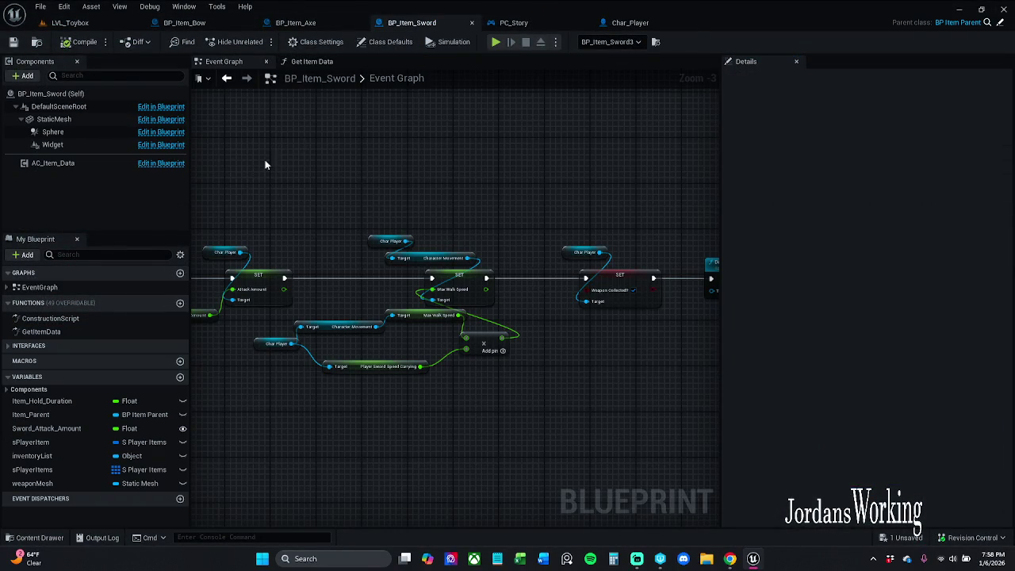
{"action": "scroll", "coordinate": [463, 205], "scroll_direction": "down", "scroll_amount": 2}
{"action": "scroll", "coordinate": [405, 194], "scroll_direction": "up", "scroll_amount": 4}
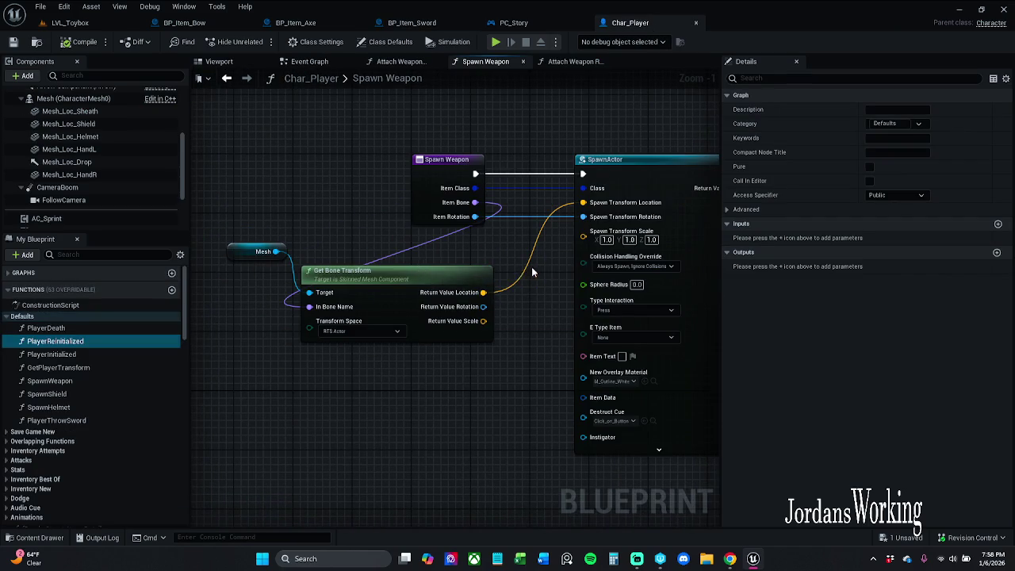
{"action": "left_click_drag", "start_coordinate": [531, 266], "coordinate": [381, 268]}
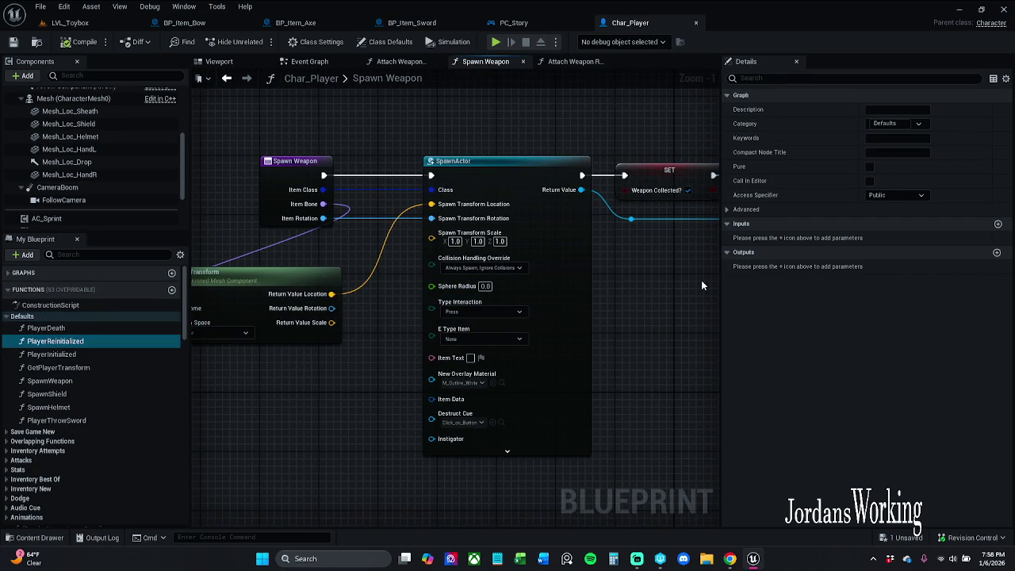
{"action": "left_click_drag", "start_coordinate": [703, 283], "coordinate": [722, 303]}
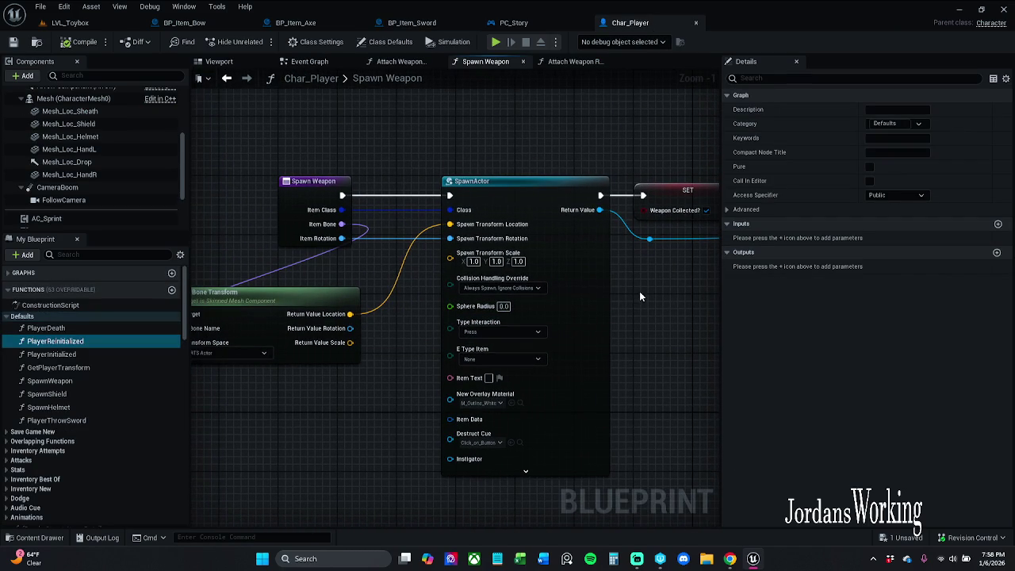
{"action": "mouse_move", "coordinate": [634, 310]}
{"action": "left_mouse_down"}
{"action": "mouse_move", "coordinate": [385, 290]}
{"action": "mouse_move", "coordinate": [483, 301]}
{"action": "mouse_move", "coordinate": [597, 358]}
{"action": "mouse_move", "coordinate": [603, 300]}
{"action": "left_mouse_up"}
{"action": "scroll", "coordinate": [603, 300], "scroll_direction": "down", "scroll_amount": 1}
Step: Move the Item Class getter up beside the Spawn Weapon node in BP_Item_Sword
{"action": "left_click", "coordinate": [413, 23]}
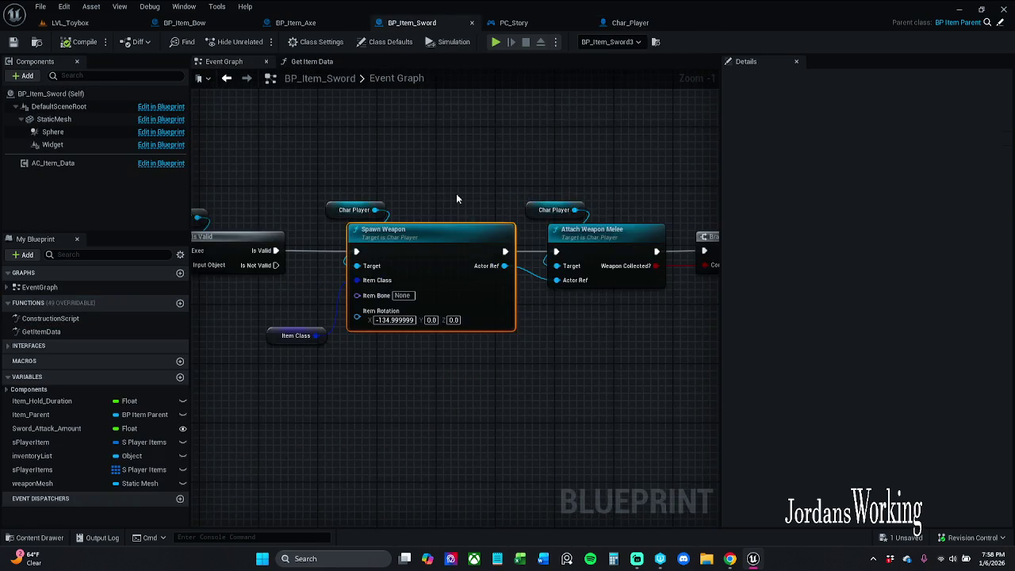
{"action": "left_click_drag", "start_coordinate": [456, 193], "coordinate": [509, 213]}
{"action": "scroll", "coordinate": [499, 231], "scroll_direction": "down", "scroll_amount": 1}
{"action": "scroll", "coordinate": [499, 232], "scroll_direction": "down", "scroll_amount": 1}
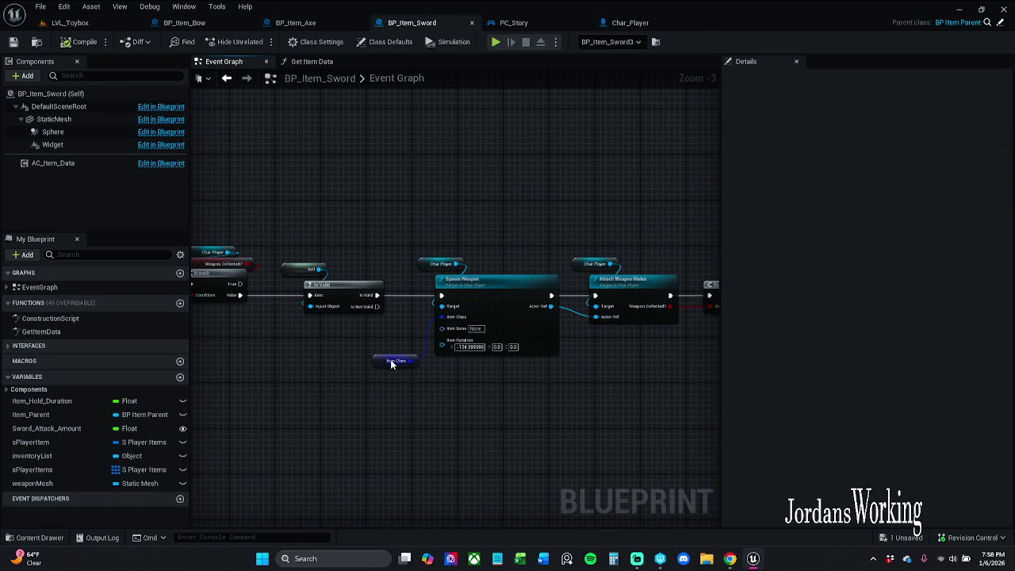
{"action": "left_click_drag", "start_coordinate": [390, 364], "coordinate": [398, 335]}
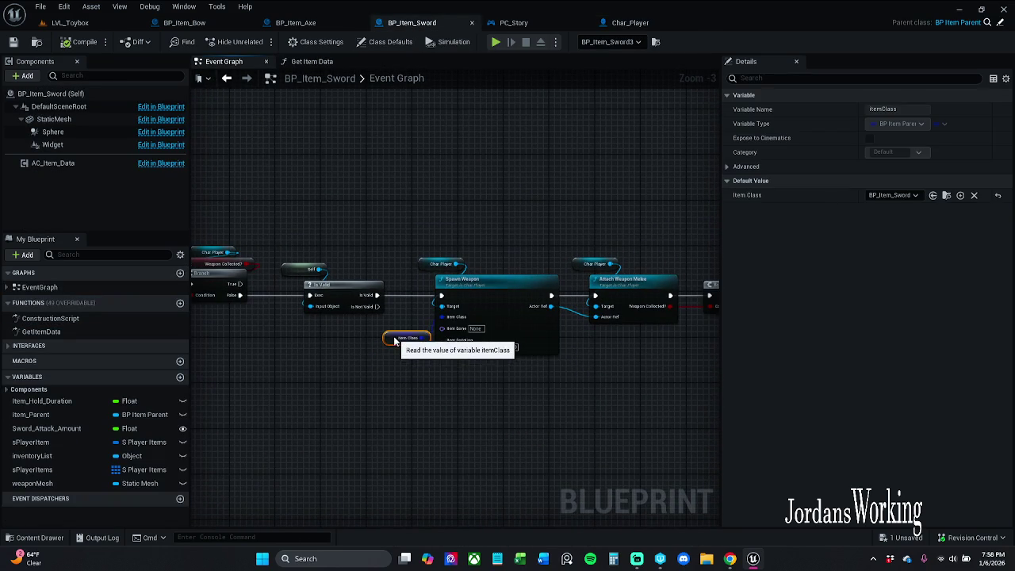
{"action": "left_click", "coordinate": [541, 209]}
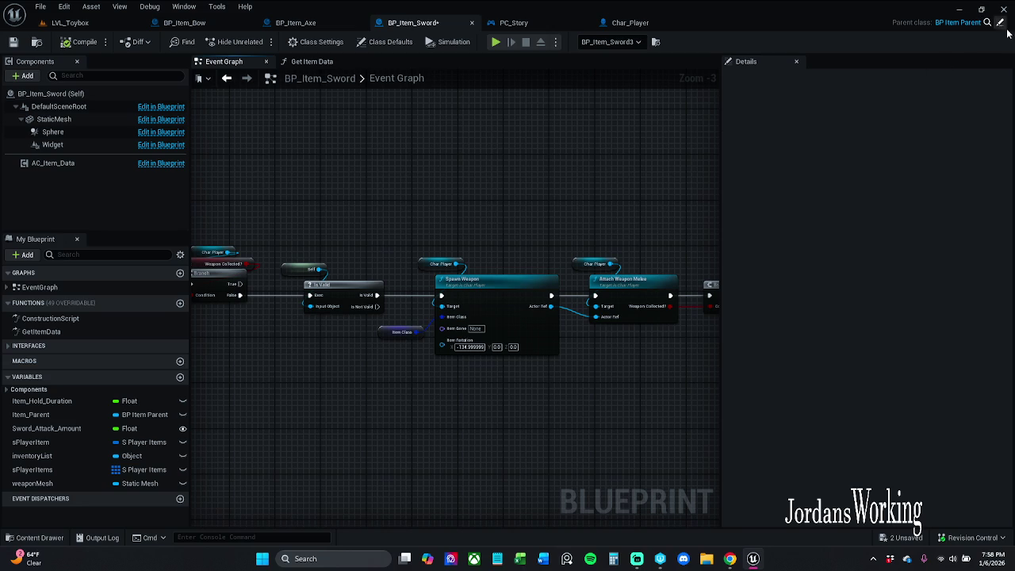
Step: In BP_Item_Parent, jump to Event BeginPlay and bring the Sound on pick-up node group into view
{"action": "left_click", "coordinate": [1000, 26]}
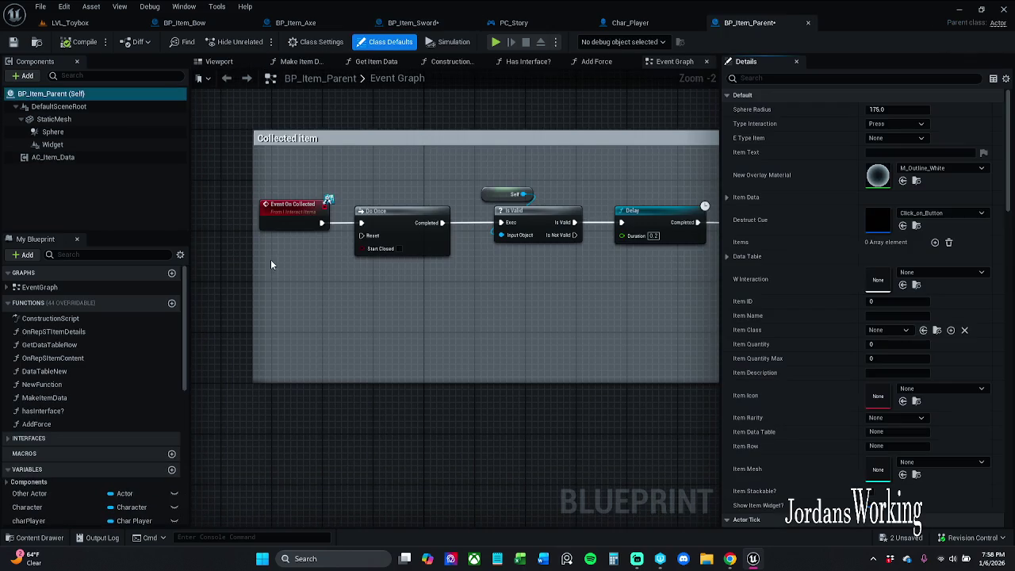
{"action": "scroll", "coordinate": [446, 335], "scroll_direction": "down", "scroll_amount": 6}
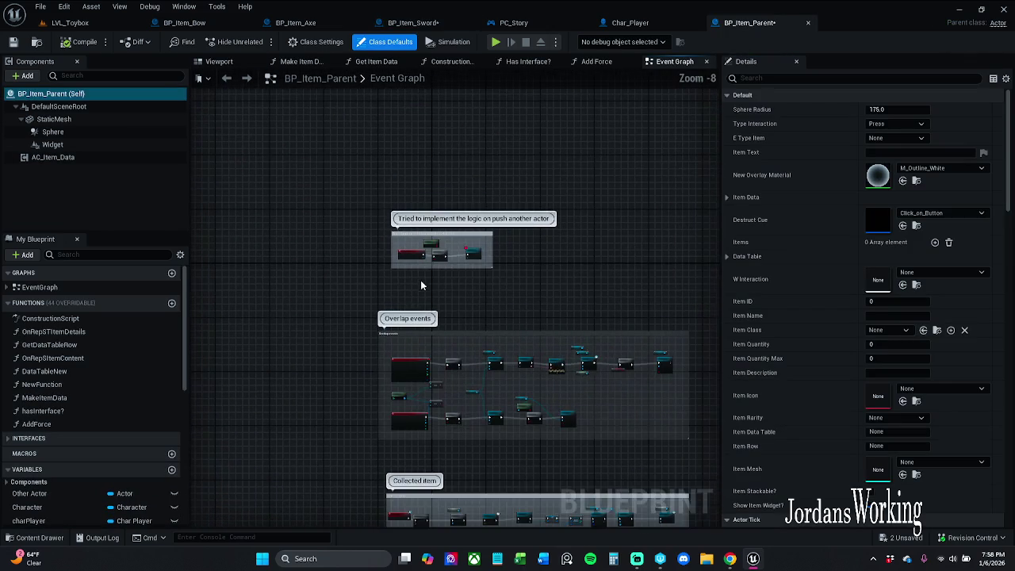
{"action": "scroll", "coordinate": [421, 255], "scroll_direction": "up", "scroll_amount": 8}
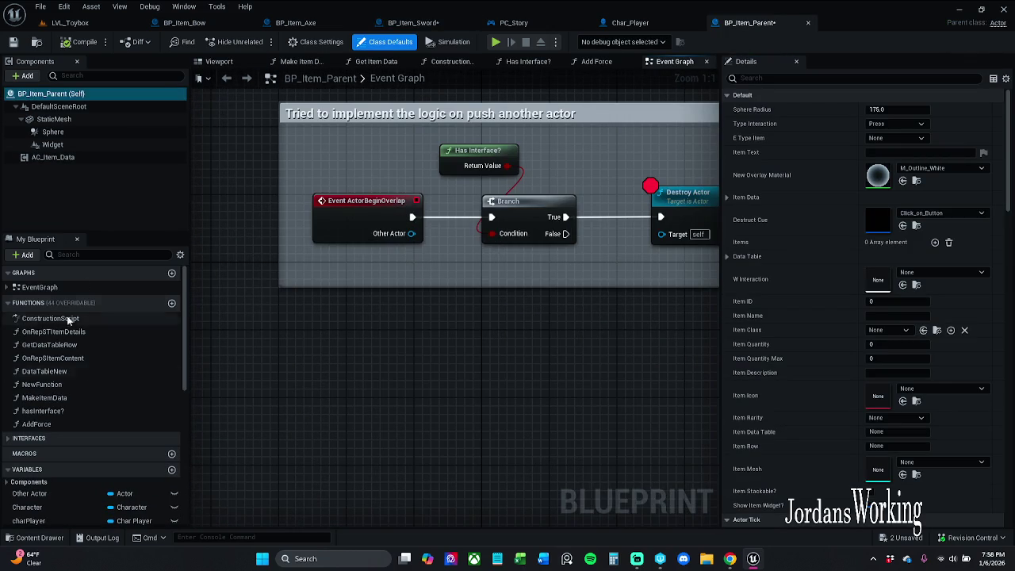
{"action": "left_click", "coordinate": [8, 287]}
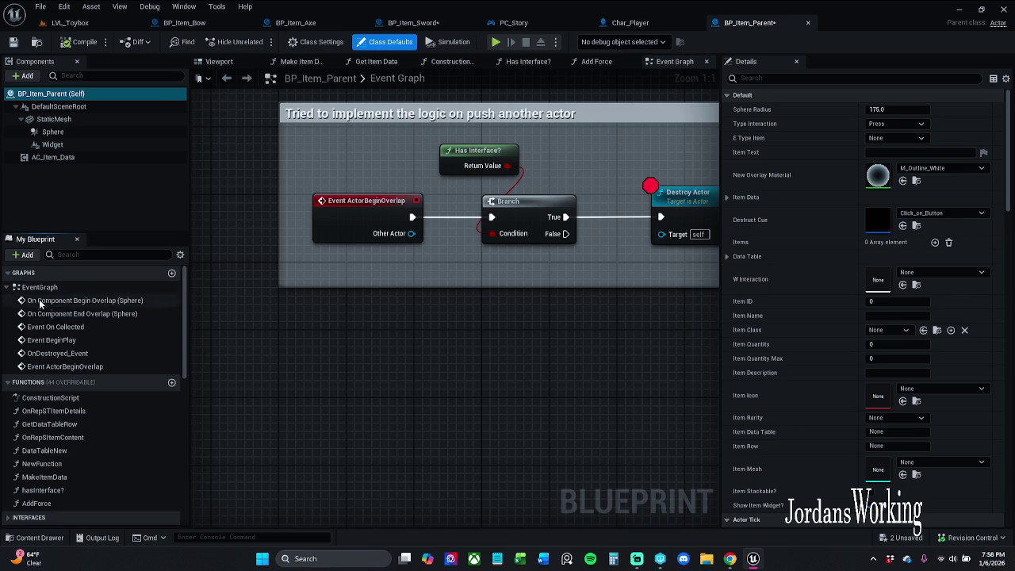
{"action": "double_click", "coordinate": [54, 339]}
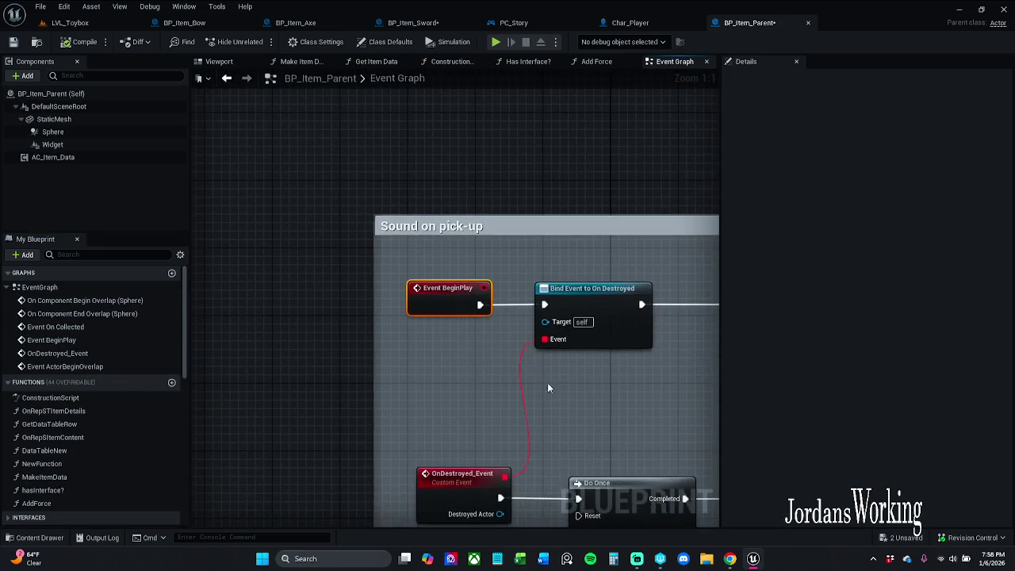
{"action": "mouse_move", "coordinate": [443, 370]}
{"action": "left_mouse_down"}
{"action": "mouse_move", "coordinate": [386, 306]}
{"action": "mouse_move", "coordinate": [468, 283]}
{"action": "mouse_move", "coordinate": [365, 273]}
{"action": "mouse_move", "coordinate": [696, 338]}
{"action": "left_mouse_up"}
{"action": "scroll", "coordinate": [377, 291], "scroll_direction": "down", "scroll_amount": 1}
{"action": "left_click_drag", "start_coordinate": [586, 284], "coordinate": [423, 248]}
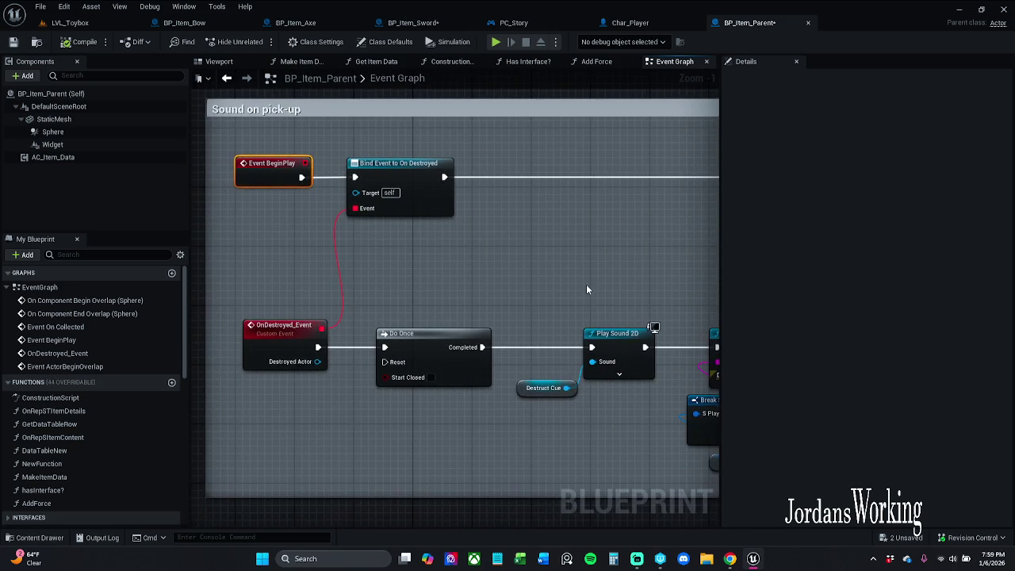
{"action": "scroll", "coordinate": [590, 289], "scroll_direction": "down", "scroll_amount": 1}
{"action": "scroll", "coordinate": [544, 256], "scroll_direction": "down", "scroll_amount": 1}
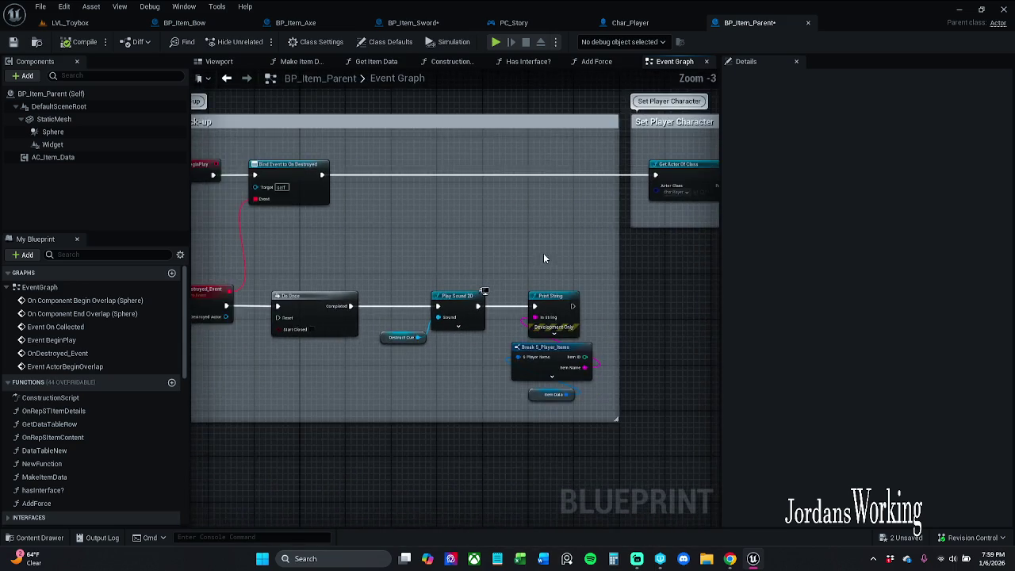
{"action": "mouse_move", "coordinate": [544, 256]}
{"action": "left_mouse_down"}
{"action": "mouse_move", "coordinate": [411, 259]}
{"action": "mouse_move", "coordinate": [471, 253]}
{"action": "left_mouse_up"}
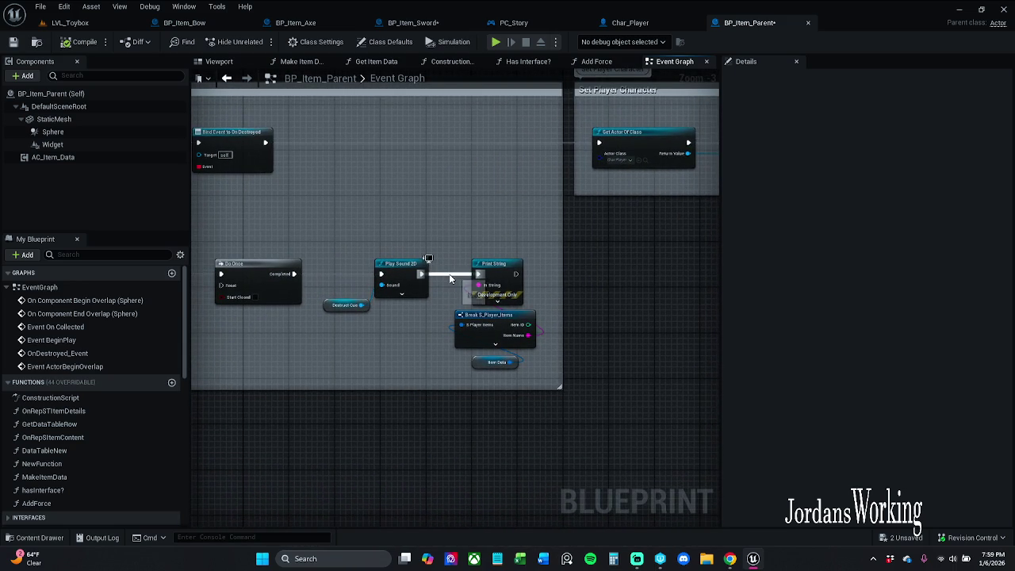
Step: Disconnect Print String from the pick-up sound chain and save BP_Item_Parent
{"action": "left_click", "coordinate": [450, 277], "text": "alt"}
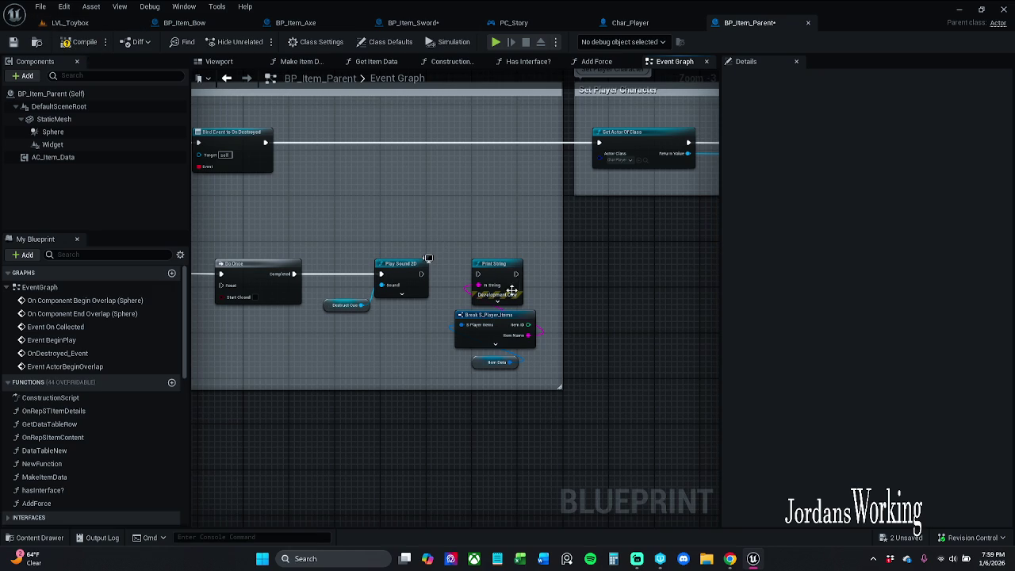
{"action": "mouse_move", "coordinate": [421, 274]}
{"action": "left_mouse_down"}
{"action": "mouse_move", "coordinate": [476, 283]}
{"action": "mouse_move", "coordinate": [479, 275]}
{"action": "left_mouse_up"}
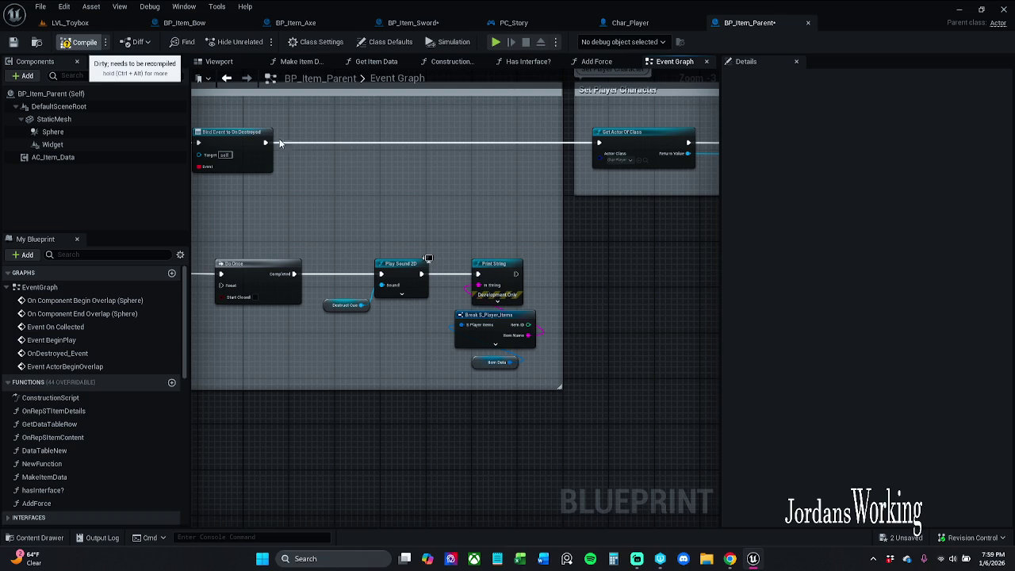
{"action": "left_click_drag", "start_coordinate": [550, 213], "coordinate": [297, 215]}
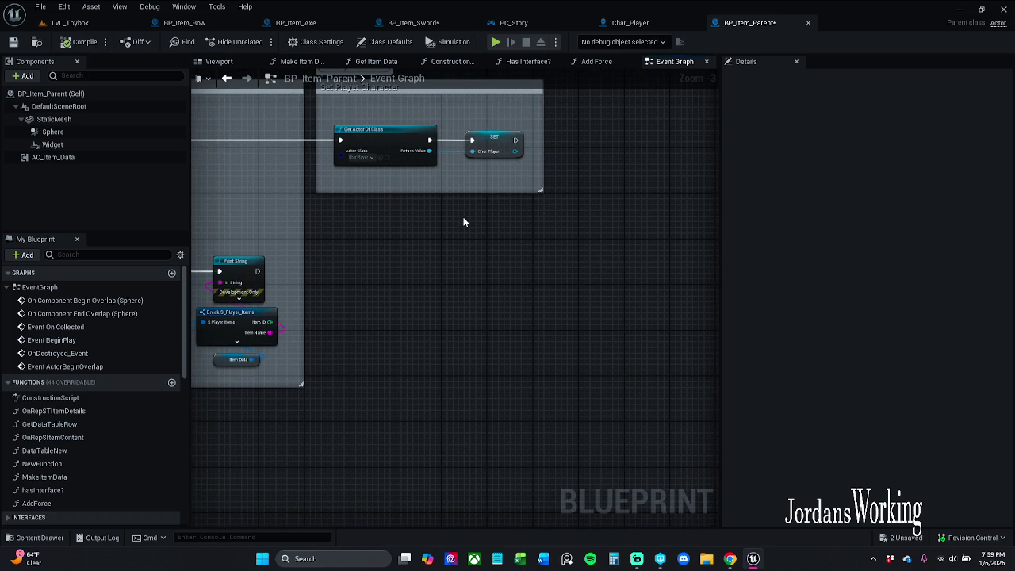
{"action": "left_click_drag", "start_coordinate": [437, 219], "coordinate": [590, 272]}
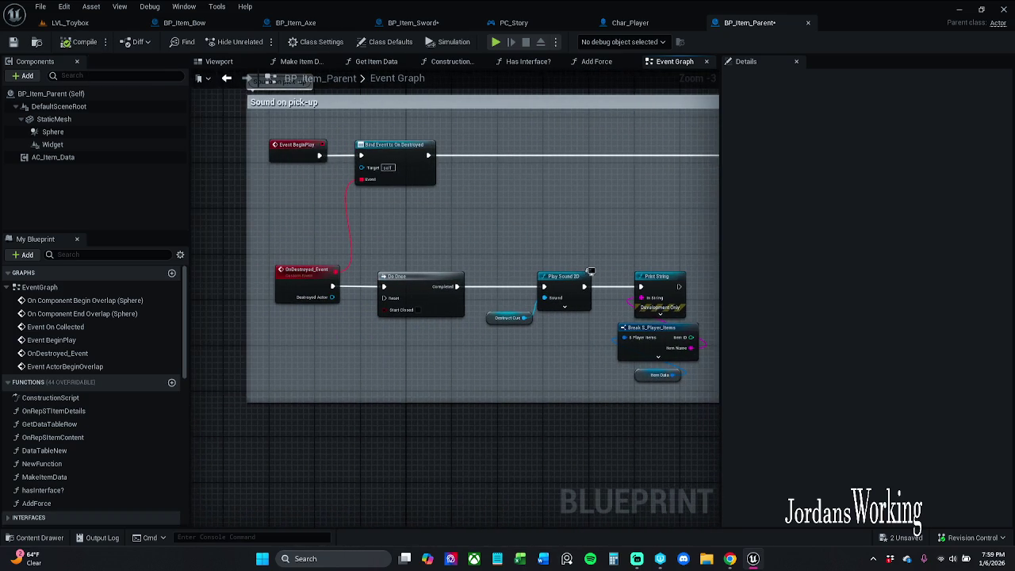
{"action": "mouse_move", "coordinate": [464, 264]}
{"action": "left_mouse_down"}
{"action": "mouse_move", "coordinate": [313, 263]}
{"action": "mouse_move", "coordinate": [408, 257]}
{"action": "mouse_move", "coordinate": [357, 254]}
{"action": "left_mouse_up"}
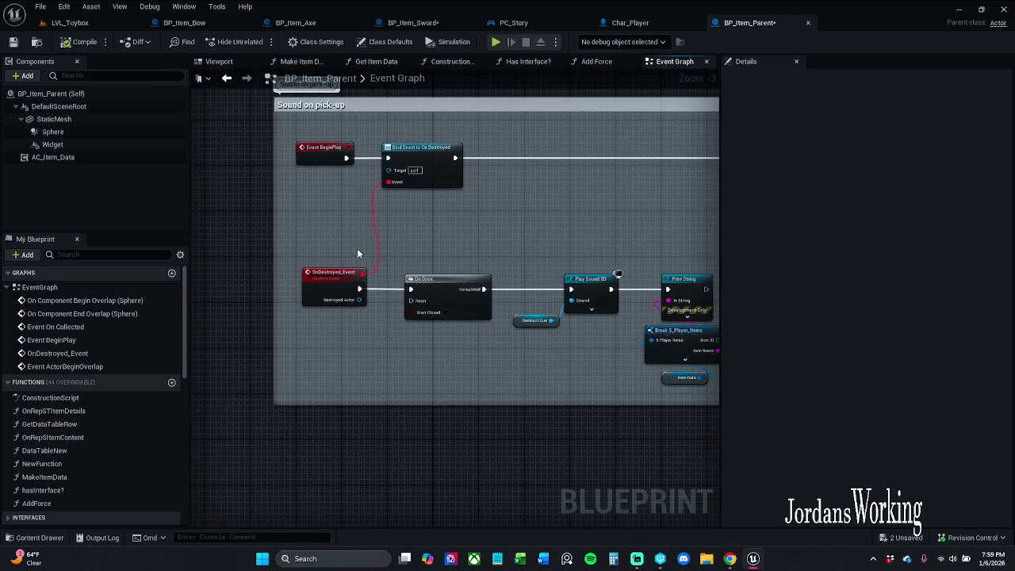
{"action": "left_click", "coordinate": [13, 41]}
{"action": "left_click", "coordinate": [643, 23]}
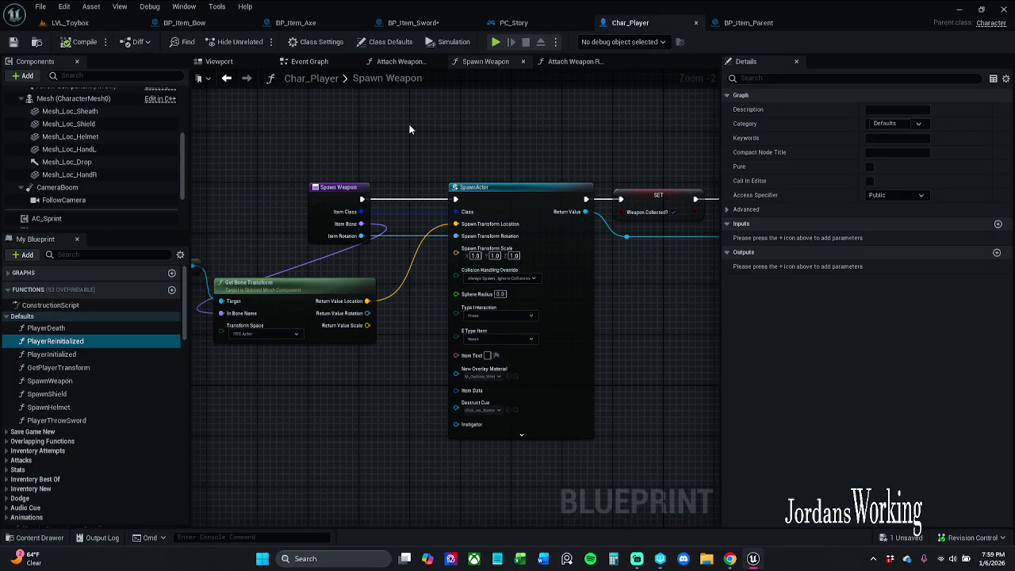
Step: Pan Char_Player's Spawn Weapon graph to show the Mesh, Get Bone Transform and SpawnActor nodes
{"action": "left_click_drag", "start_coordinate": [398, 141], "coordinate": [559, 125]}
{"action": "mouse_move", "coordinate": [337, 245]}
{"action": "left_mouse_down"}
{"action": "mouse_move", "coordinate": [416, 224]}
{"action": "mouse_move", "coordinate": [410, 229]}
{"action": "left_mouse_up"}
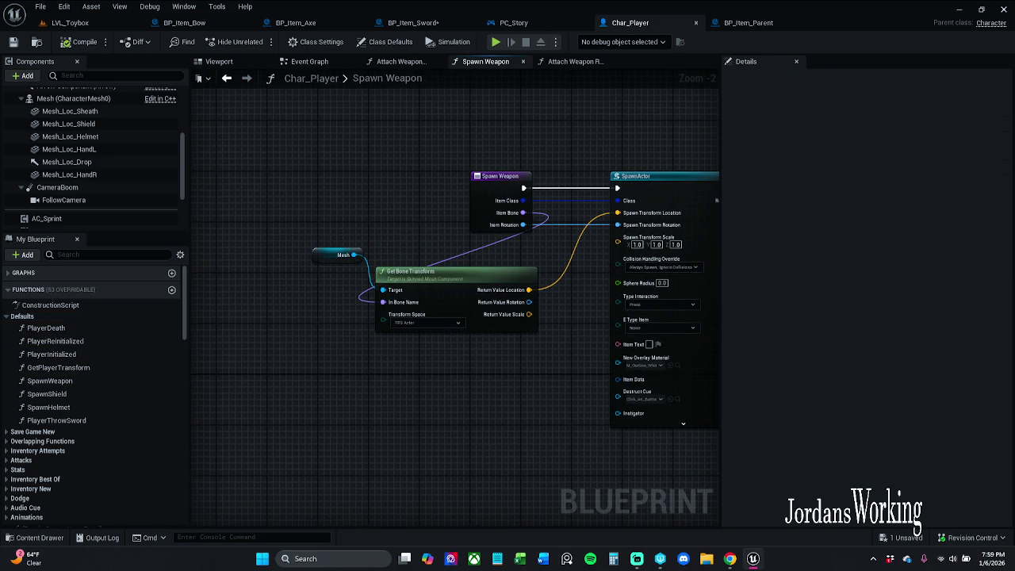